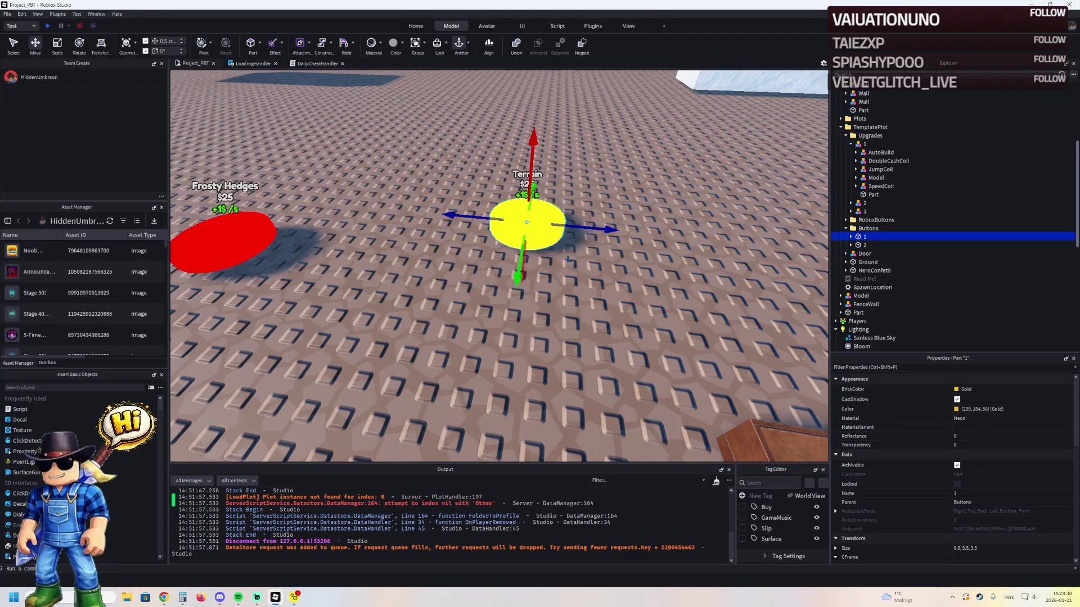
- Inspect the Terrain button's Price value and floating label contents in Explorer
click(852, 237)
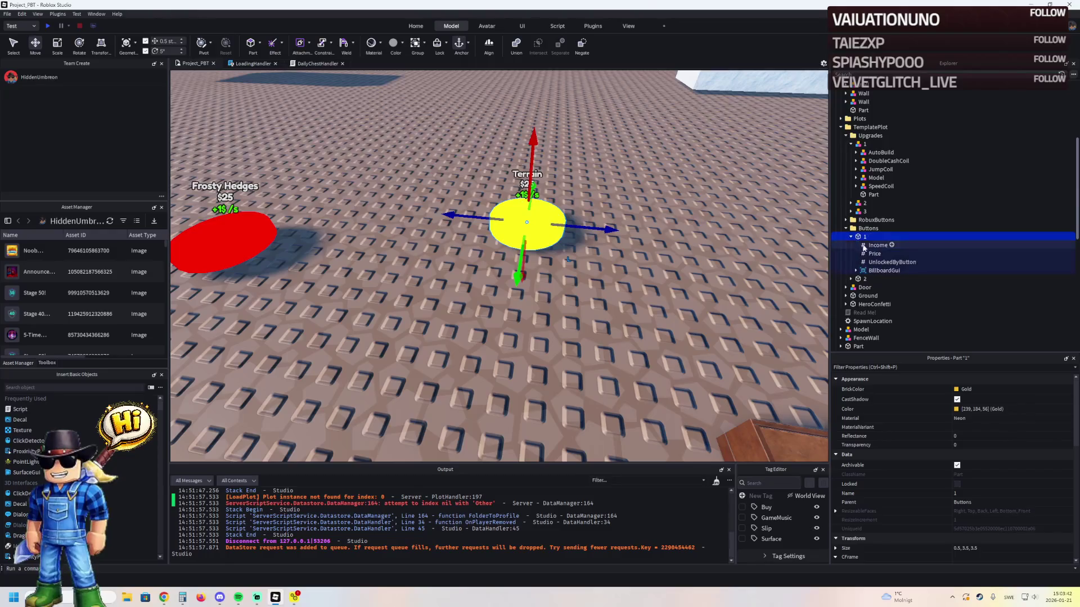
click(872, 254)
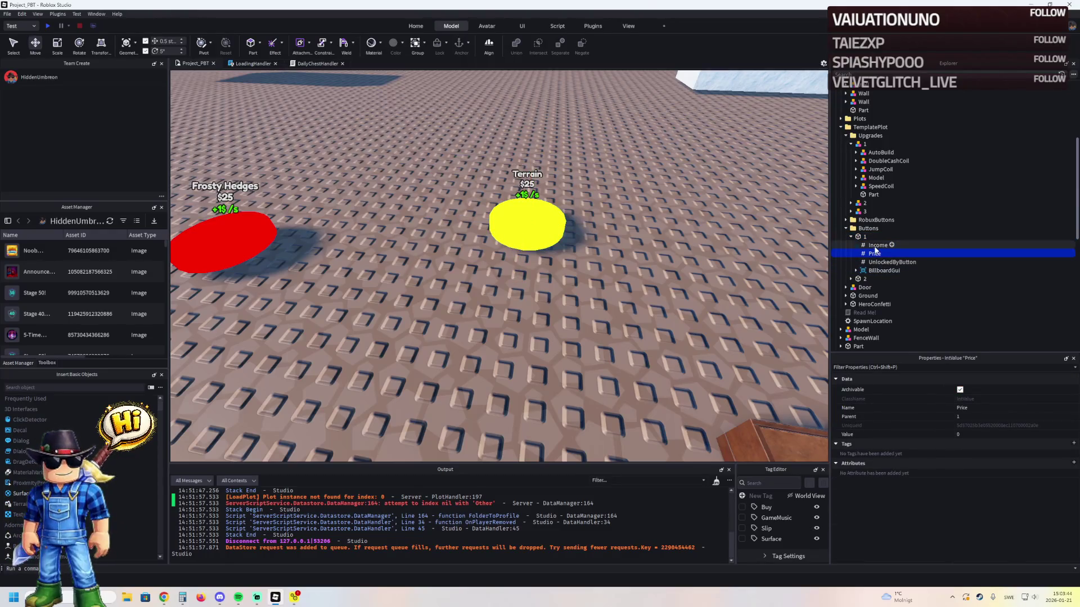
click(879, 271)
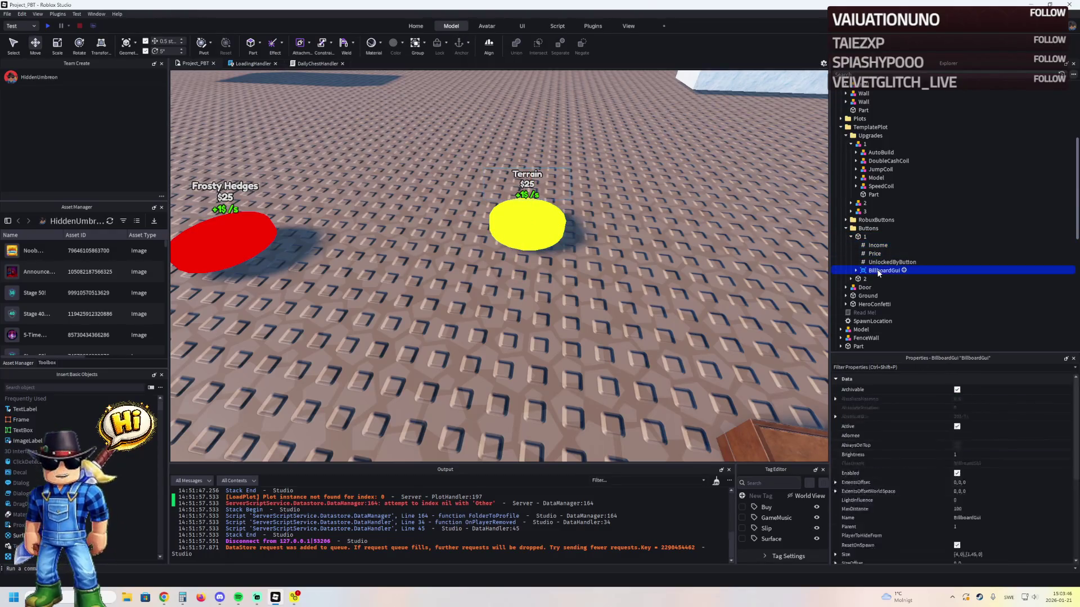
double_click(879, 271)
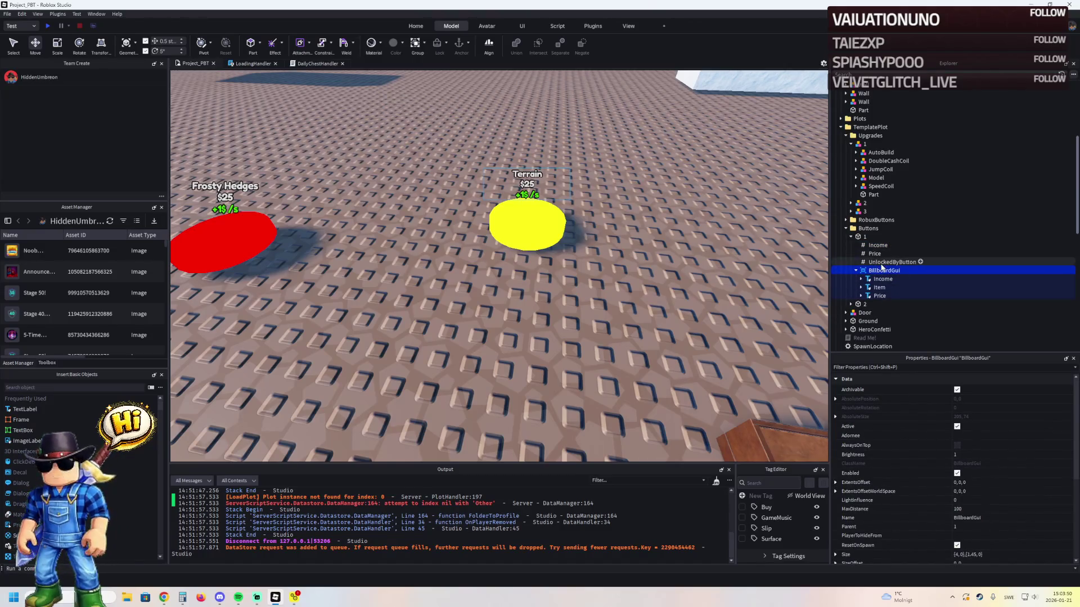
double_click(865, 237)
- Move the red Frosty Hedges button beside the yellow Terrain button and expand its contents
click(864, 245)
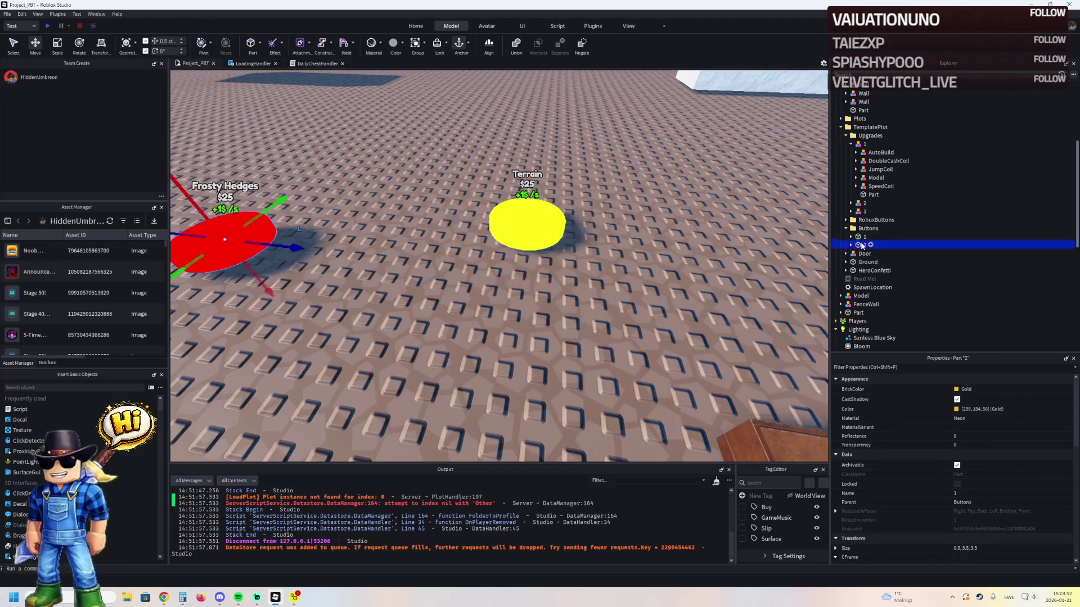
mouse_move(258, 228)
mouse_down()
mouse_move(374, 205)
mouse_move(511, 239)
mouse_move(542, 284)
mouse_move(538, 258)
mouse_up()
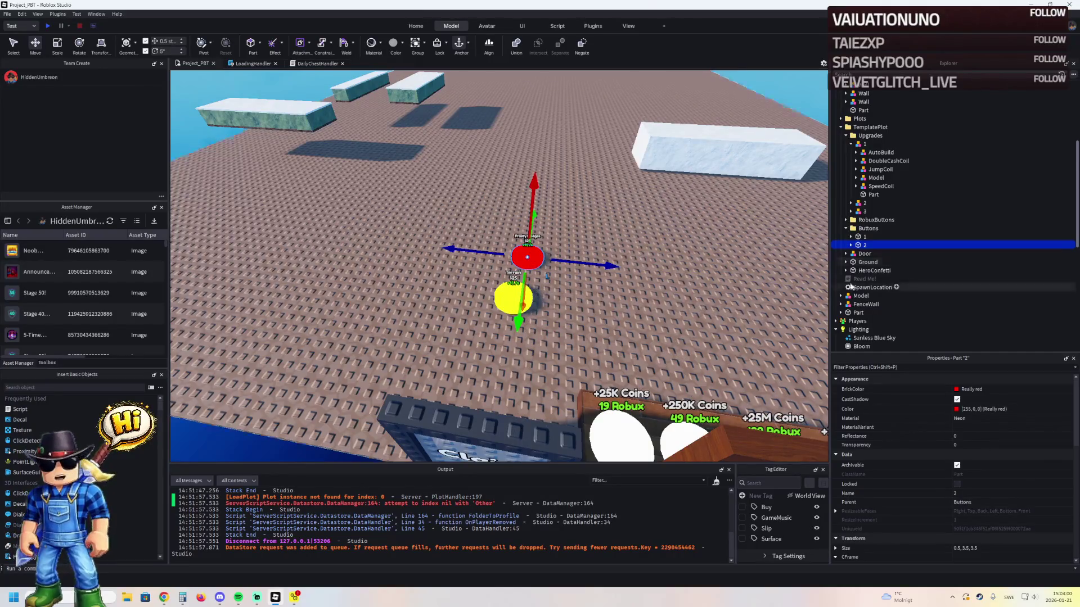
click(851, 246)
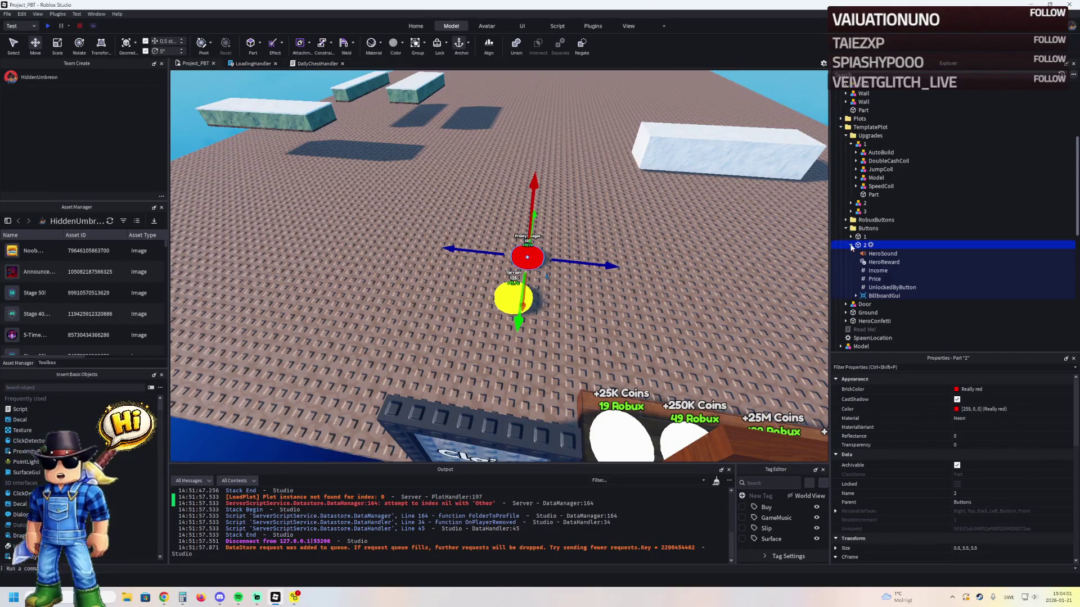
- Set both the Frosty Hedges button's Price and UnlockedByButton values to 1
click(870, 280)
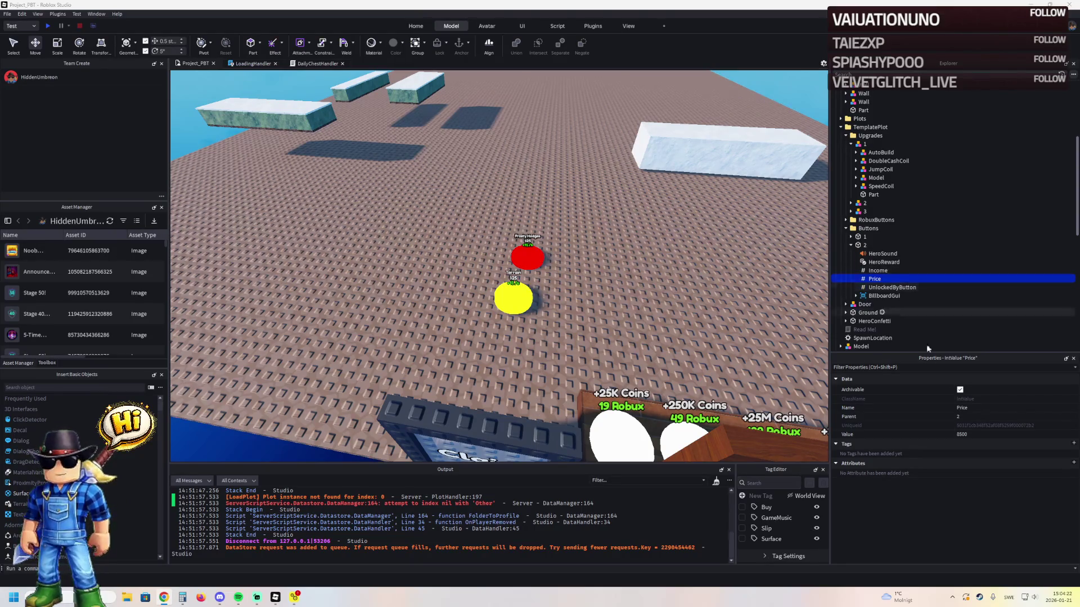
click(989, 433)
text(1)
key(Return)
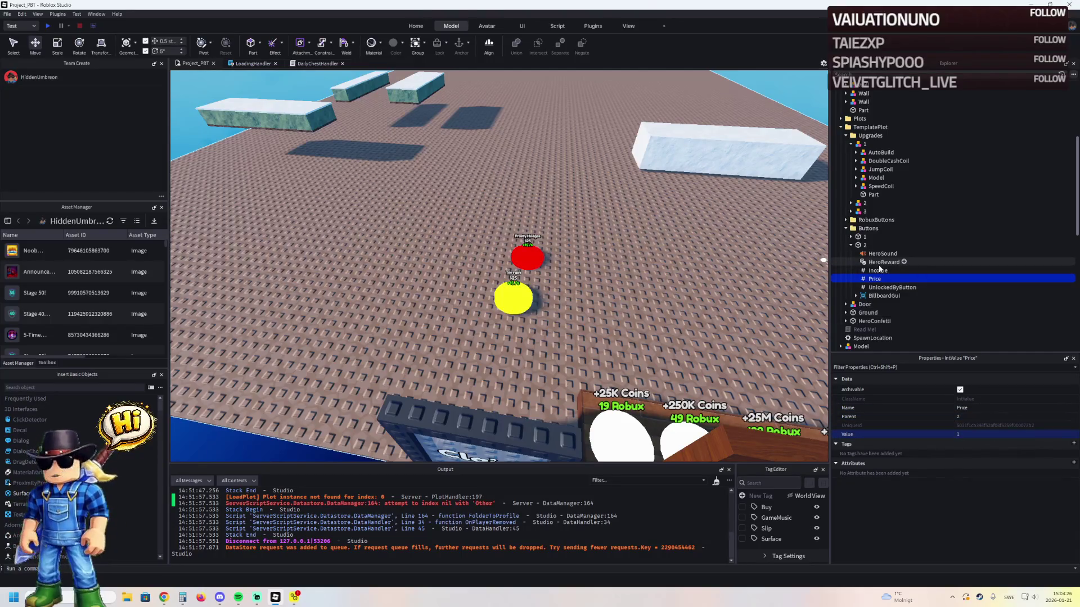
click(887, 290)
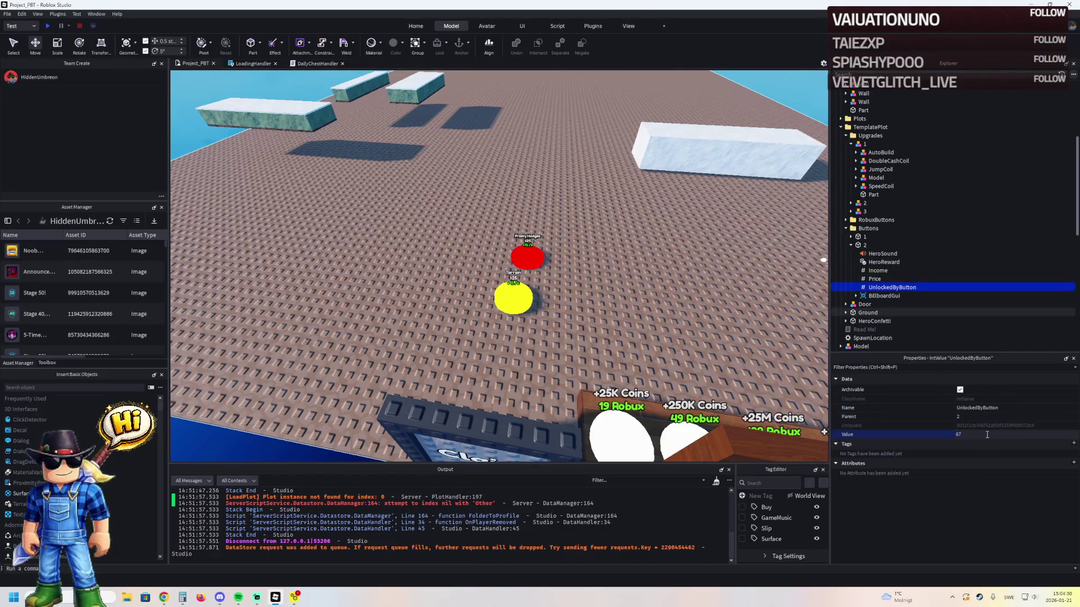
key(Return)
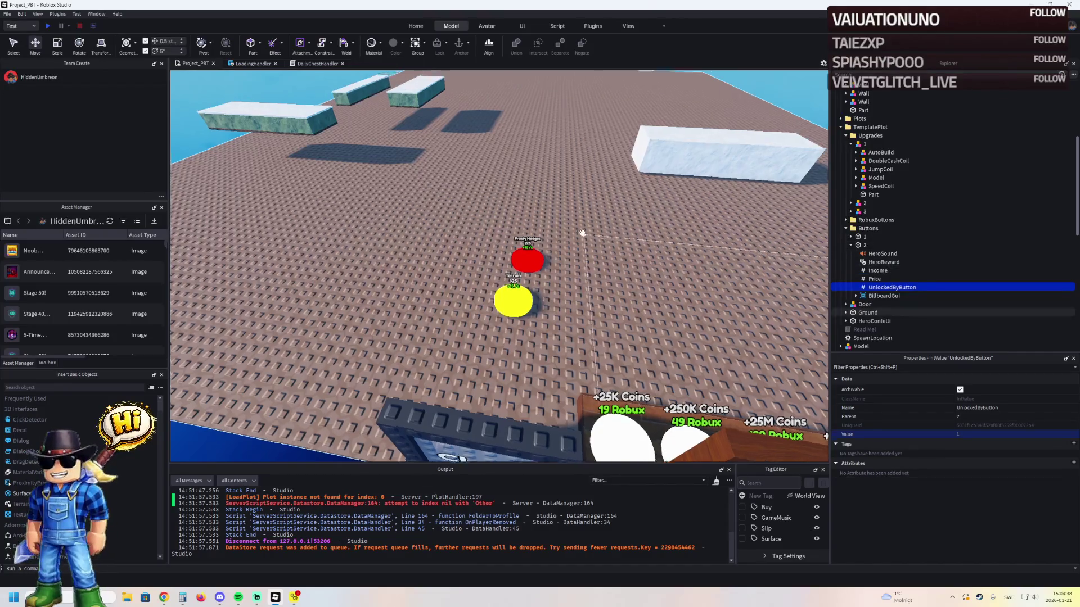
key(w)
key(w)
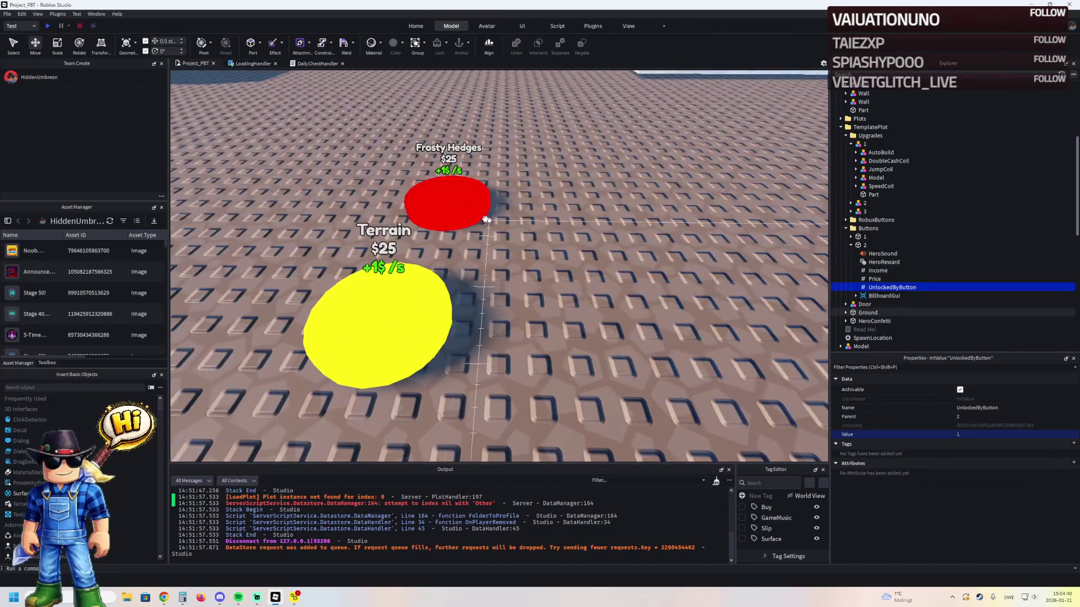
- Move the yellow button further right and the red button down-right so they stand apart
click(478, 427)
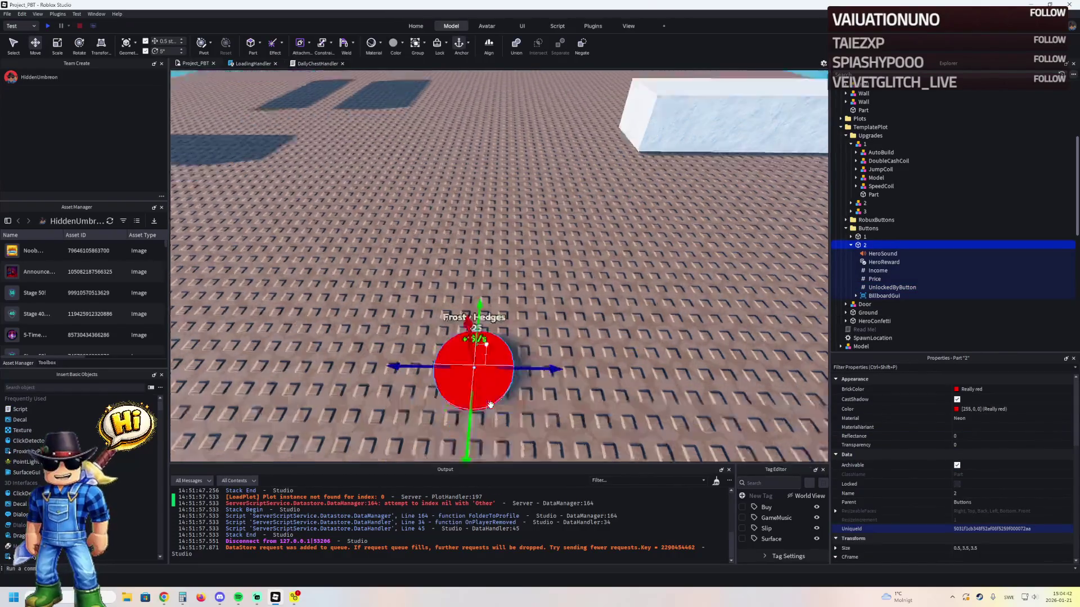
key(f)
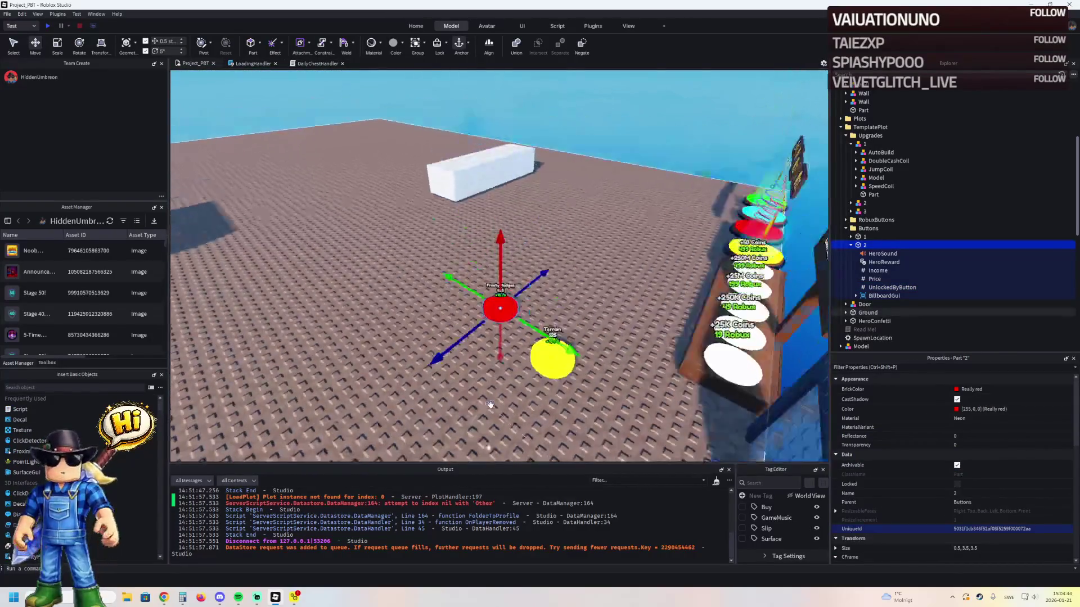
key(d)
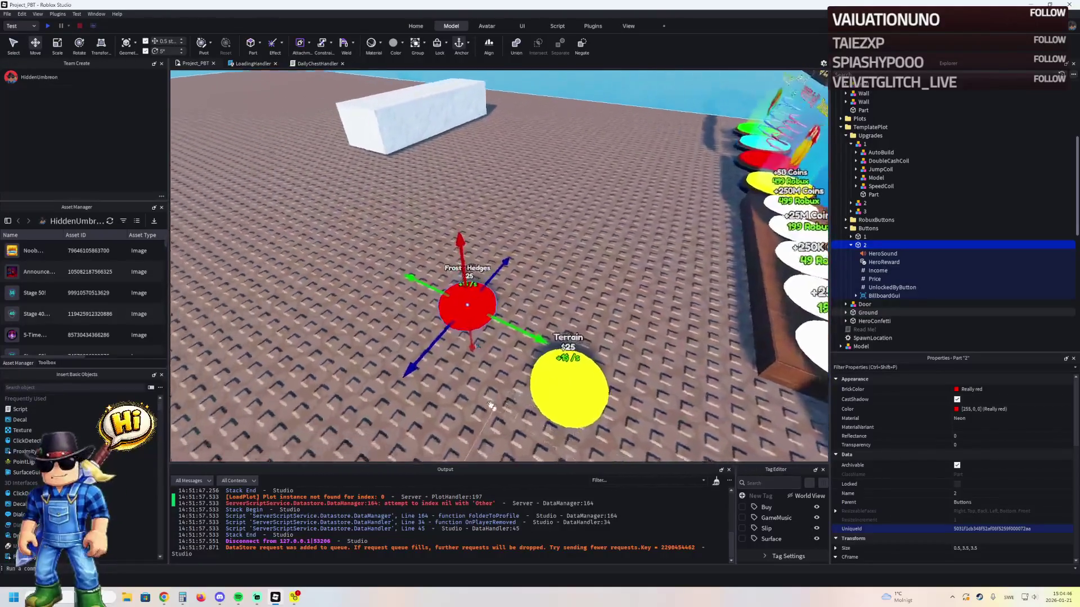
scroll(489, 404, down, 5)
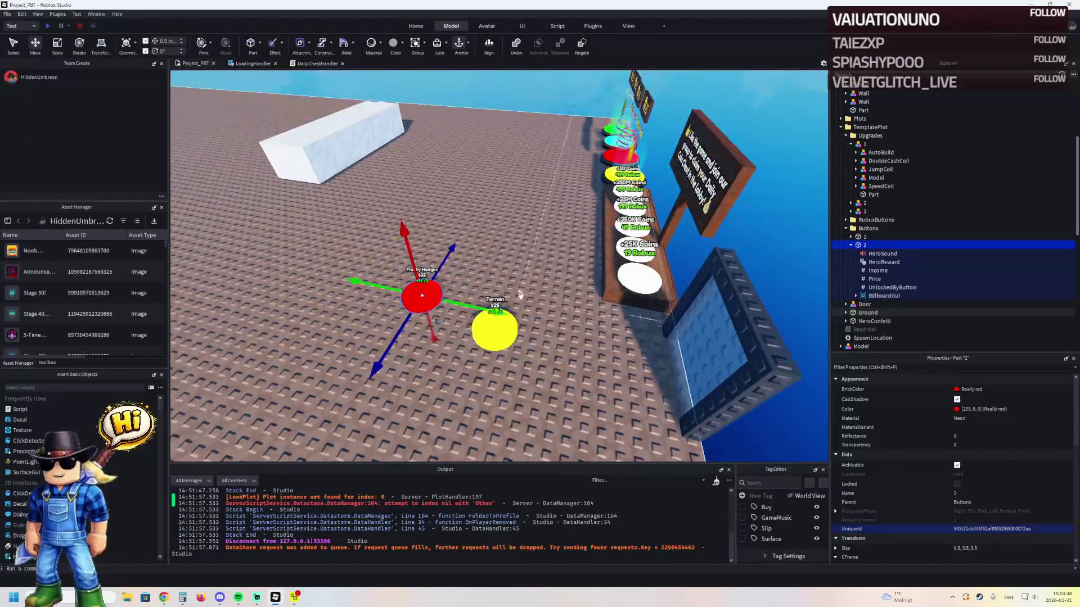
drag(510, 333, 559, 337)
drag(430, 311, 462, 341)
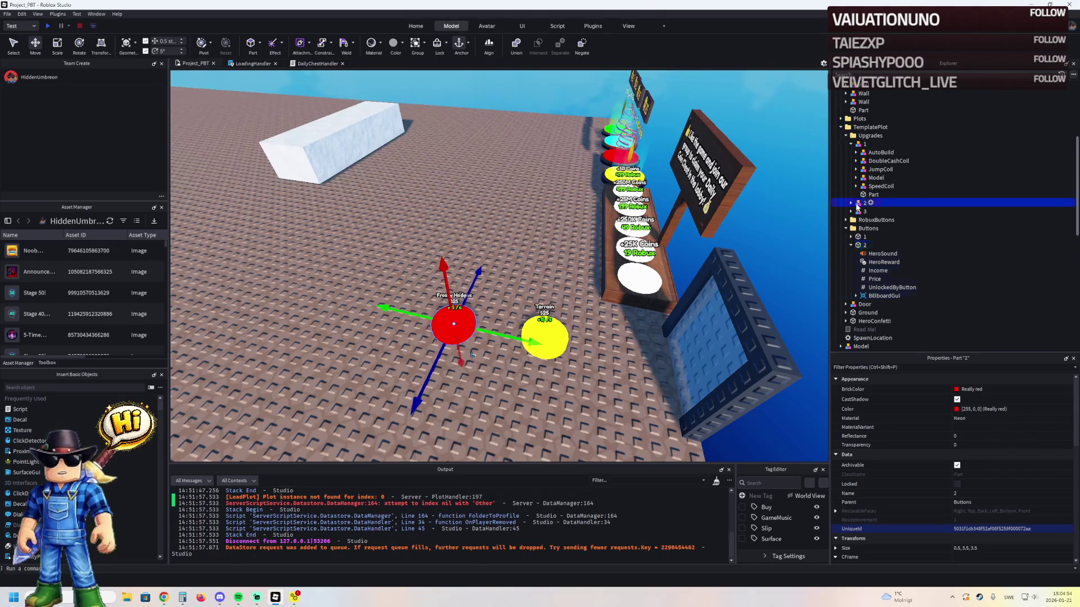
- Expand Upgrades › 2 and focus the view on its first Part
click(864, 203)
click(850, 204)
click(874, 211)
key(f)
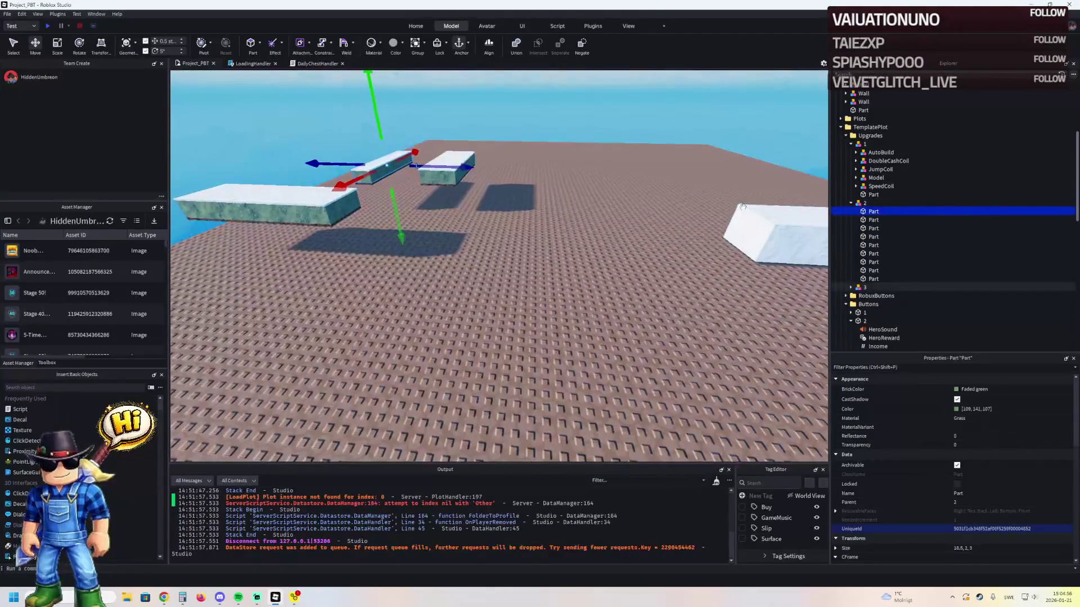
- Drag upgrade 2's grass slab into the foreground and make it Plastic with Bronze BrickColor
drag(385, 168, 607, 351)
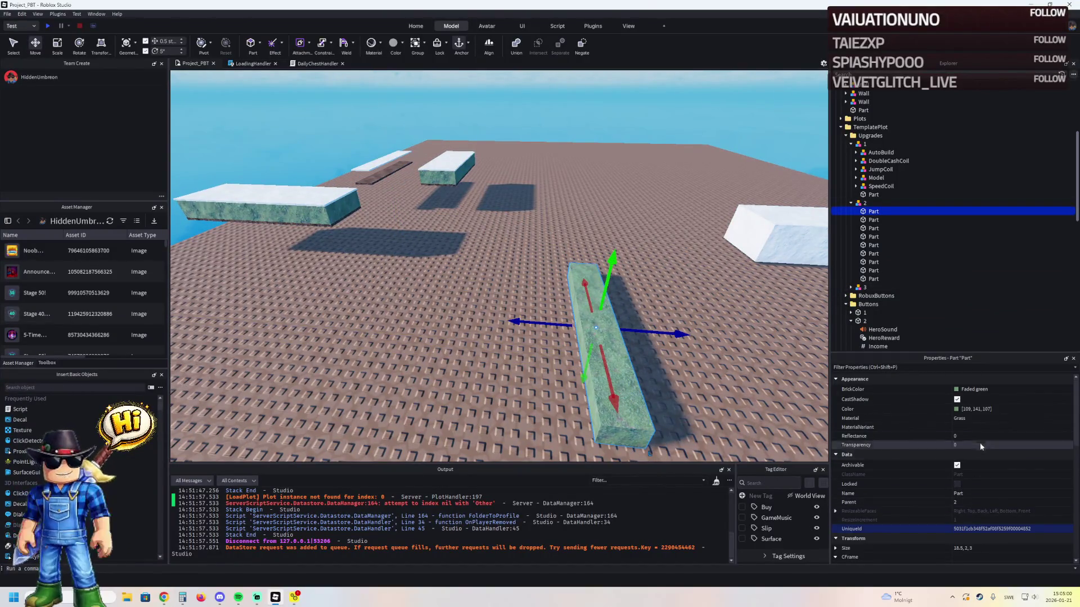
click(980, 419)
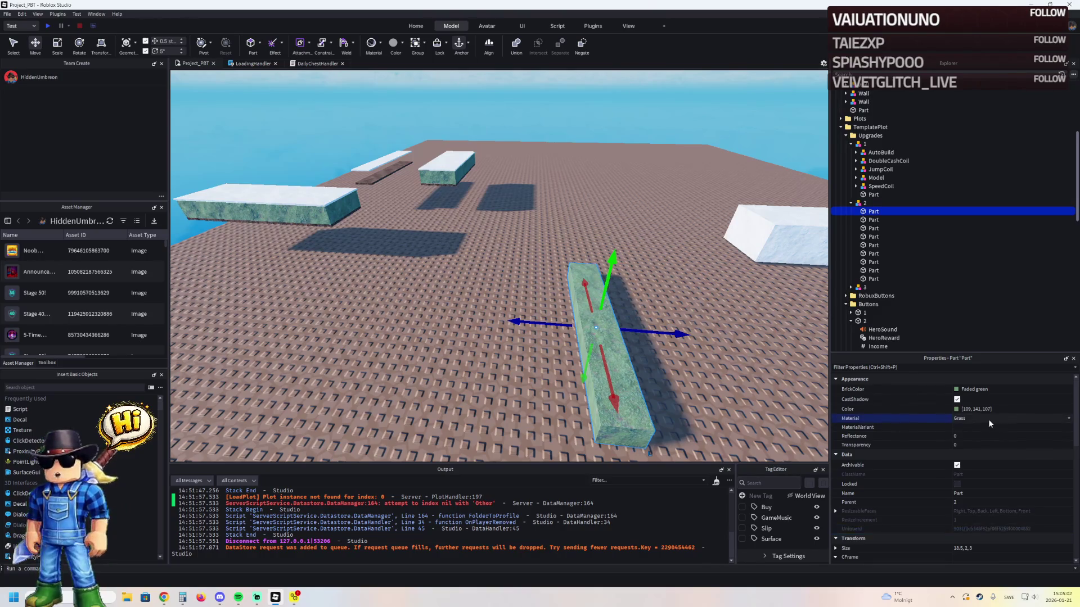
scroll(988, 420, down, 1)
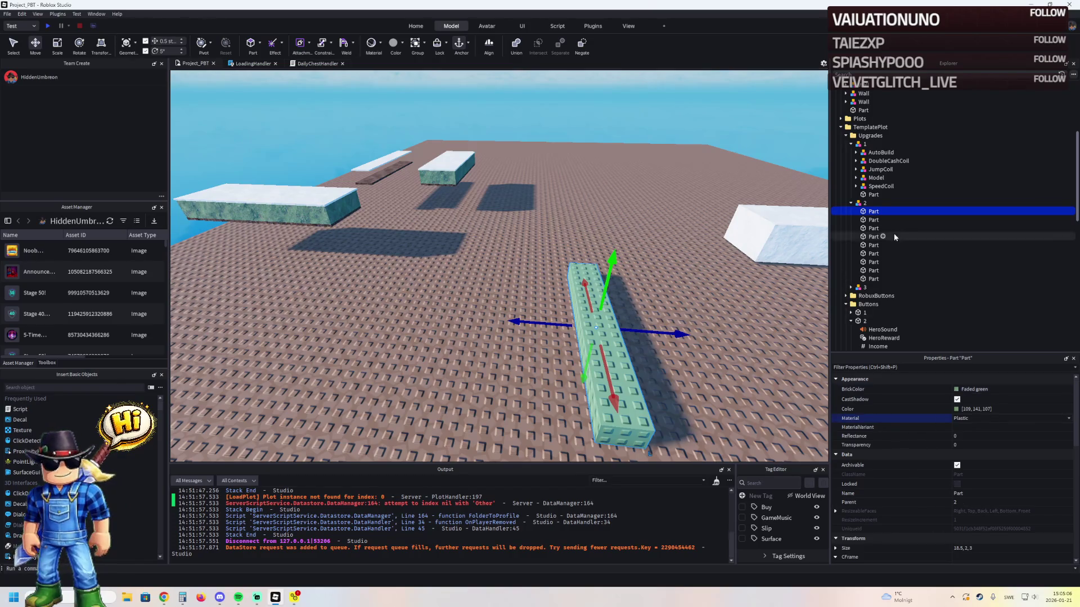
click(967, 389)
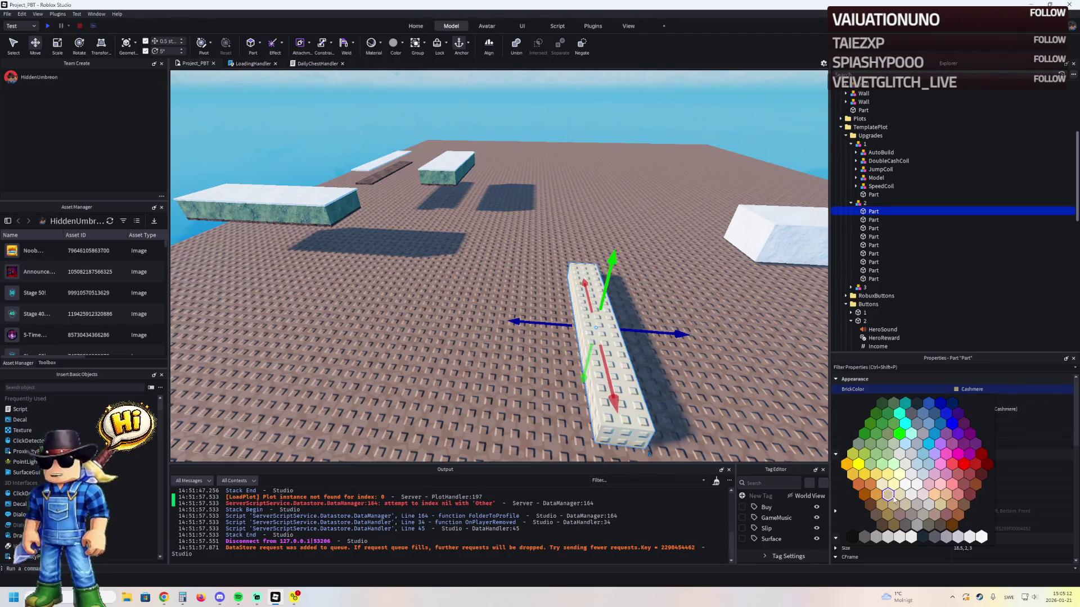
click(900, 515)
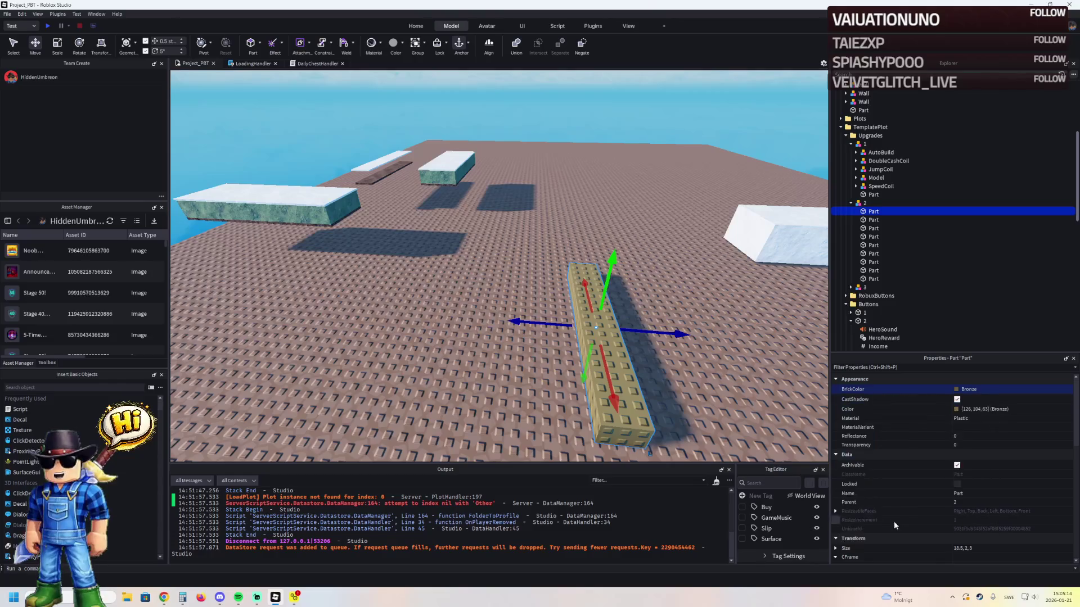
- Flatten the bronze slab to 0.5 studs thick and shift it 5 studs sideways
key(ctrl+3)
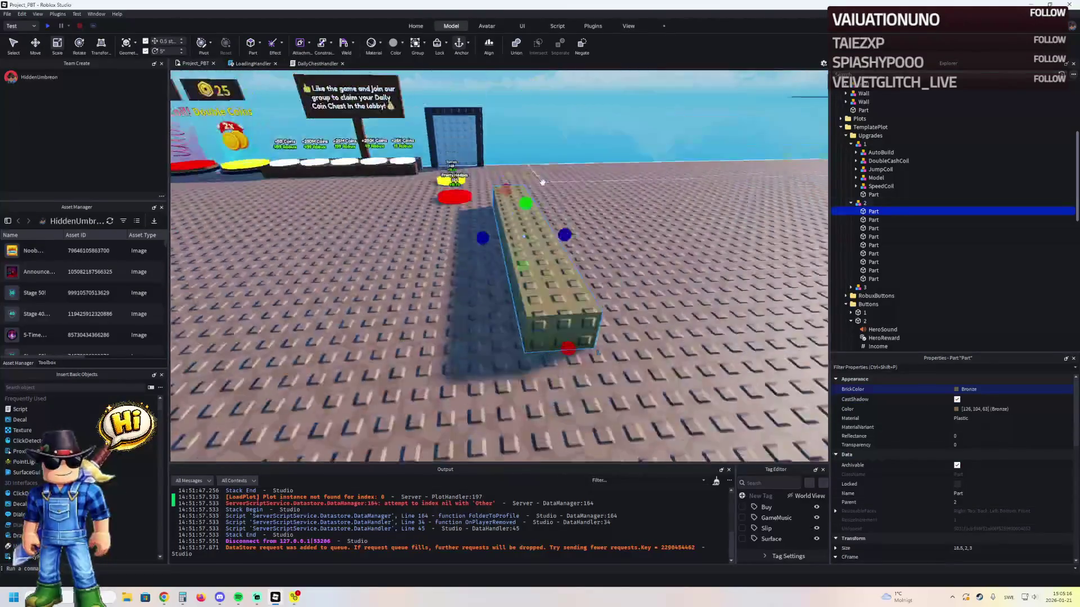
drag(529, 217, 533, 236)
scroll(534, 236, down, 5)
key(Left)
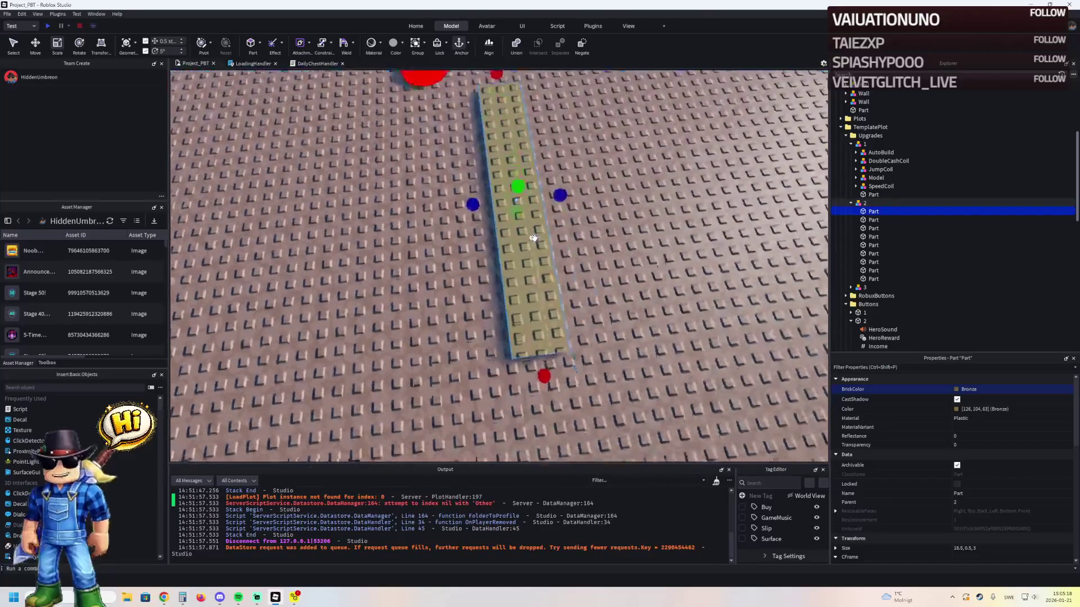
key(ctrl+2)
scroll(534, 237, up, 3)
drag(556, 208, 593, 212)
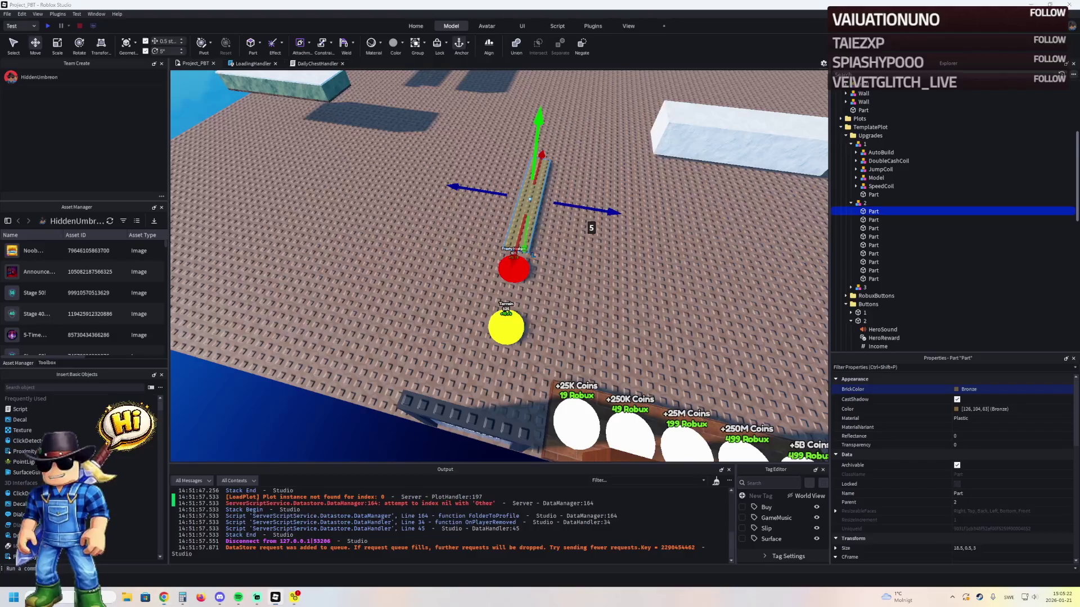
- Slide the slab beside the red and yellow buttons and widen it from 3 to 7 studs
key(Left)
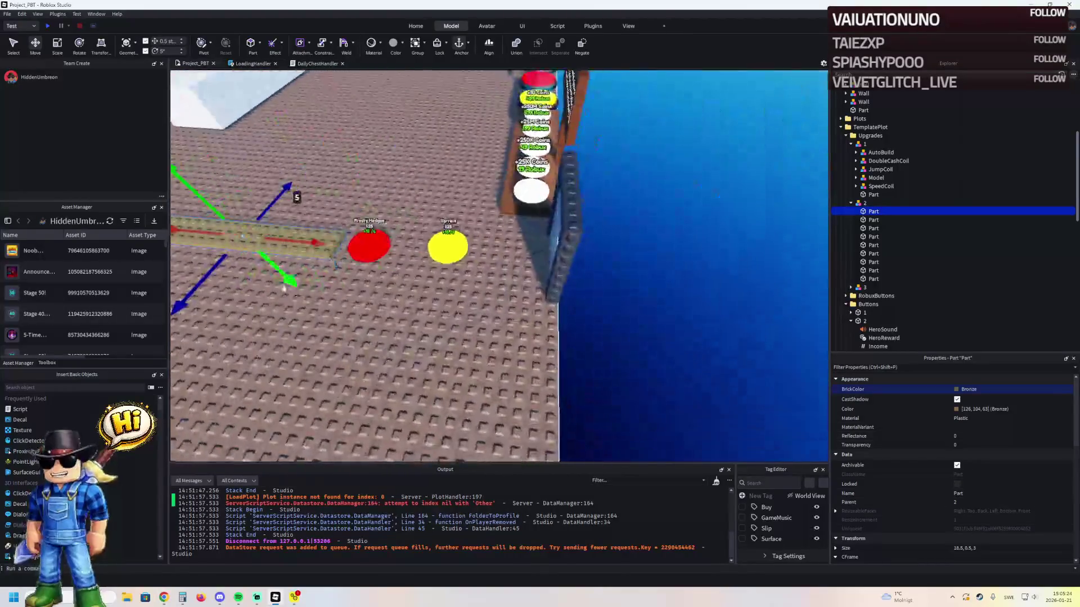
drag(294, 249, 517, 255)
key(f)
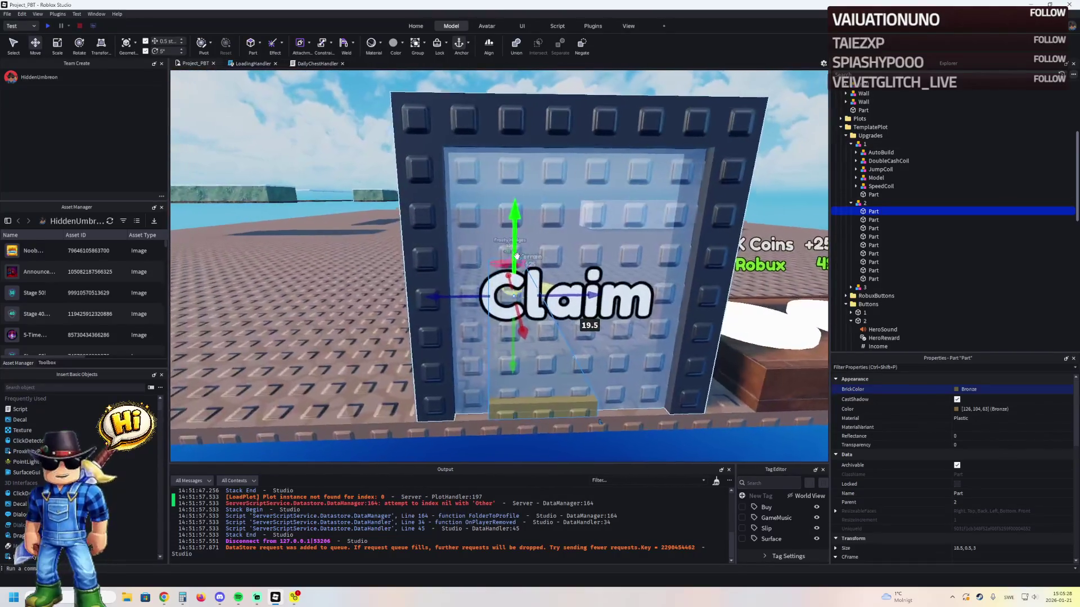
drag(521, 219, 514, 226)
drag(576, 299, 561, 305)
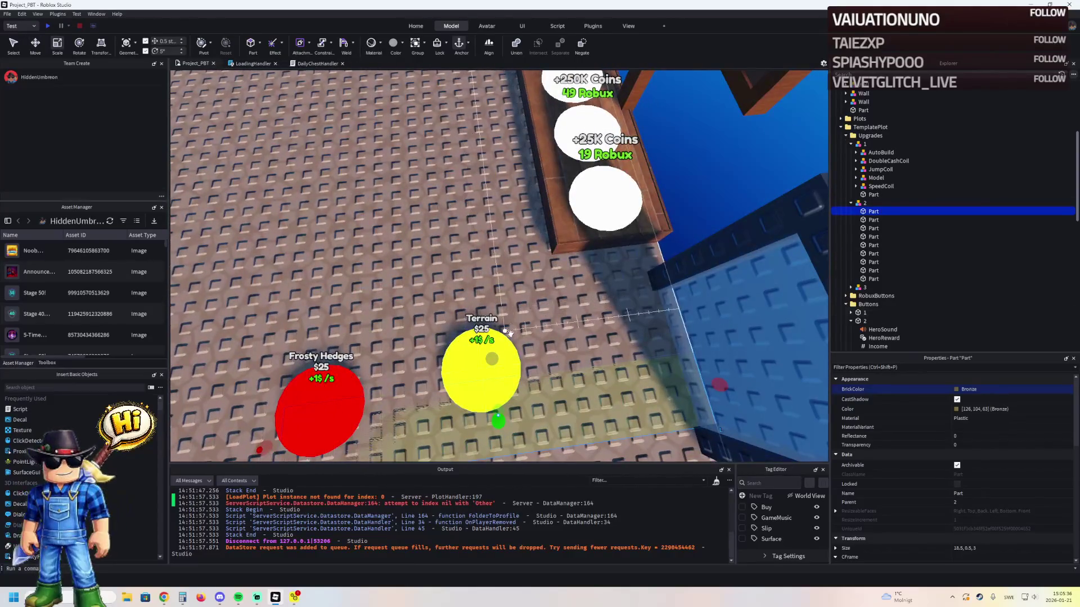
mouse_move(504, 321)
mouse_down()
mouse_move(489, 306)
mouse_move(486, 268)
mouse_up()
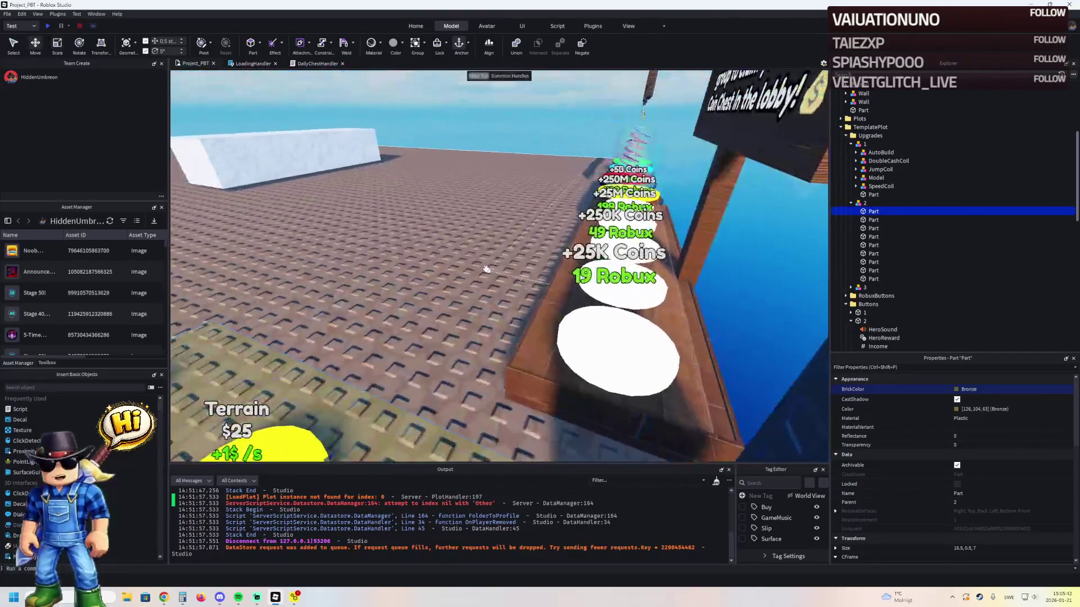
key(ctrl+2)
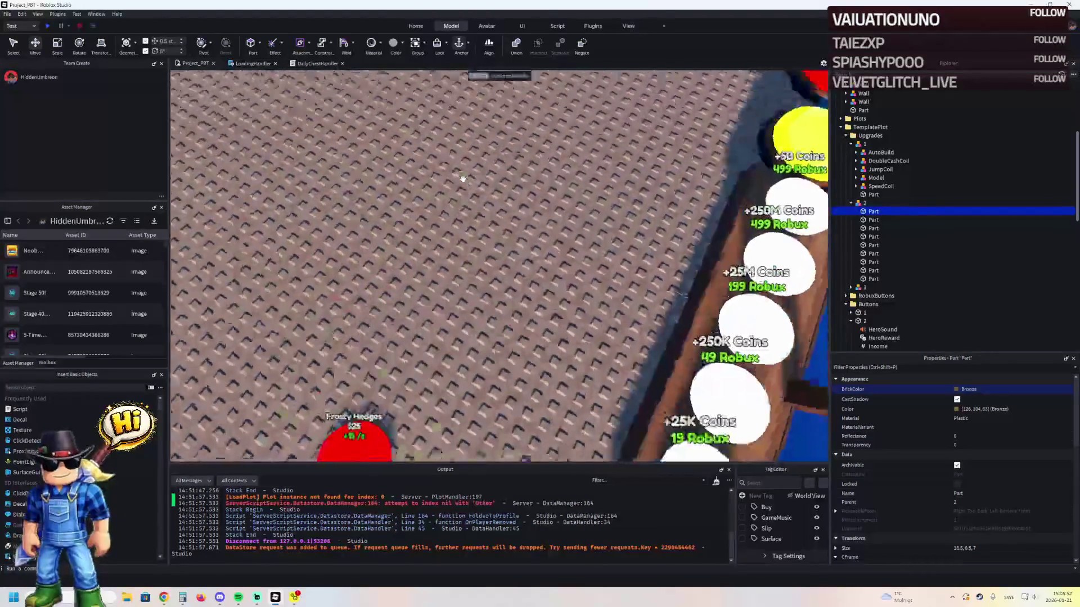
key(ctrl+3)
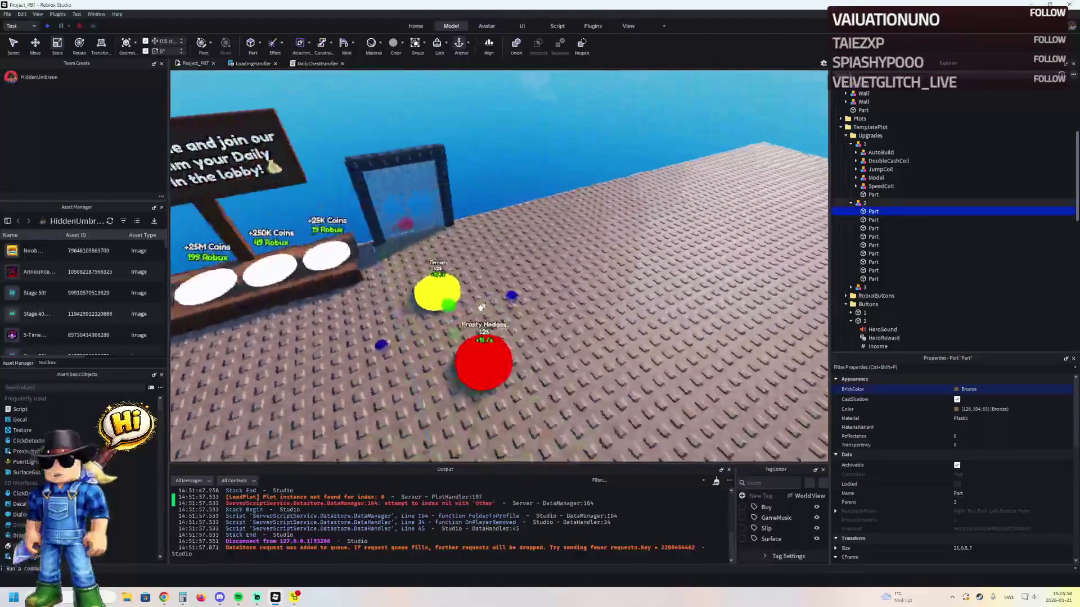
- Widen the bronze strip slightly under the buttons and raise it by 0.5 studs
key(d)
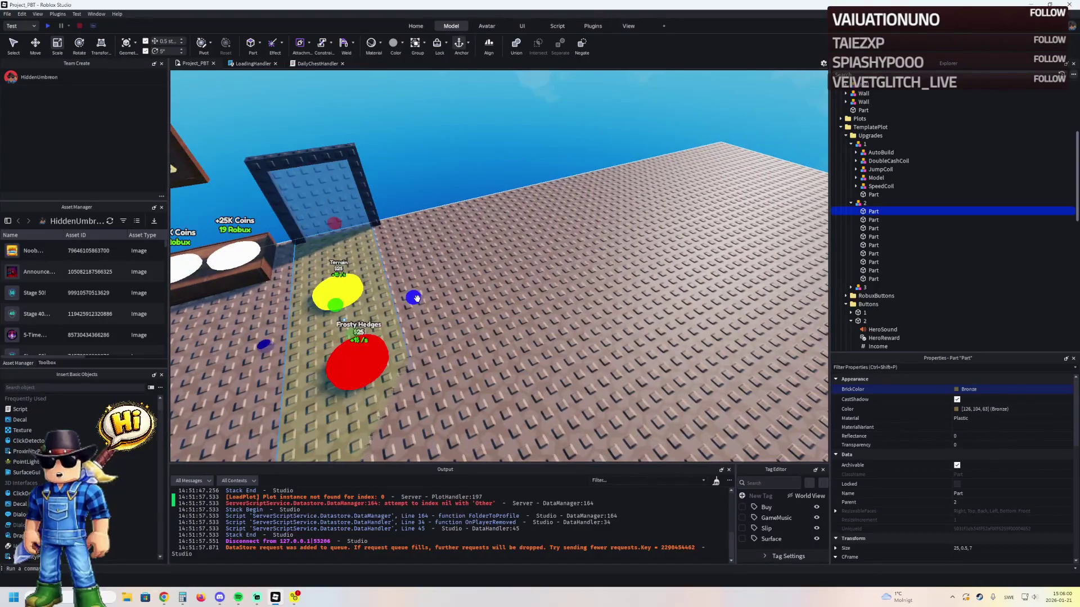
drag(416, 298, 427, 296)
key(s)
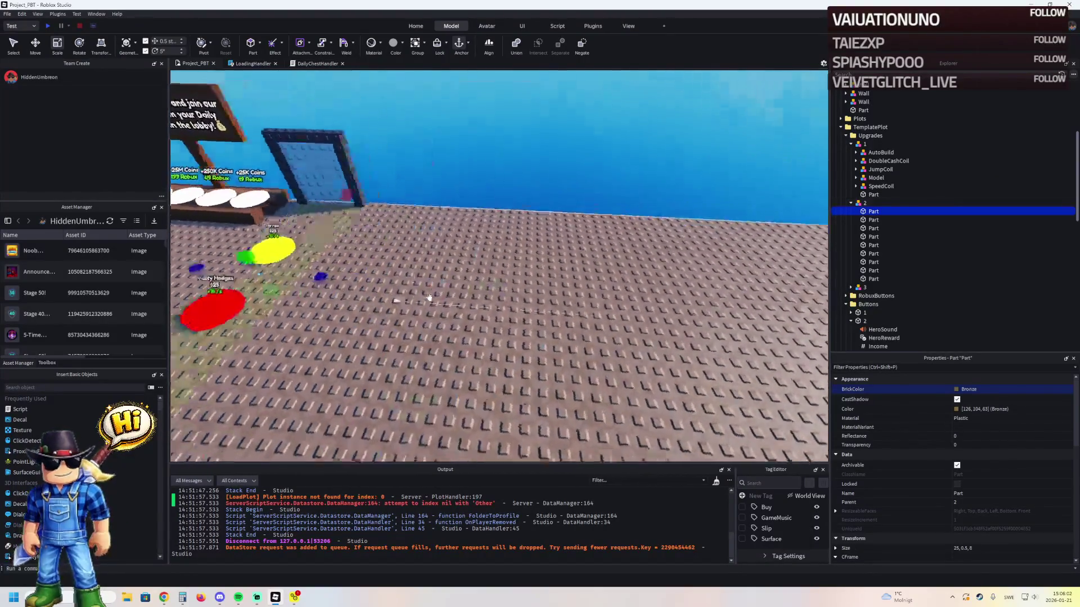
key(w)
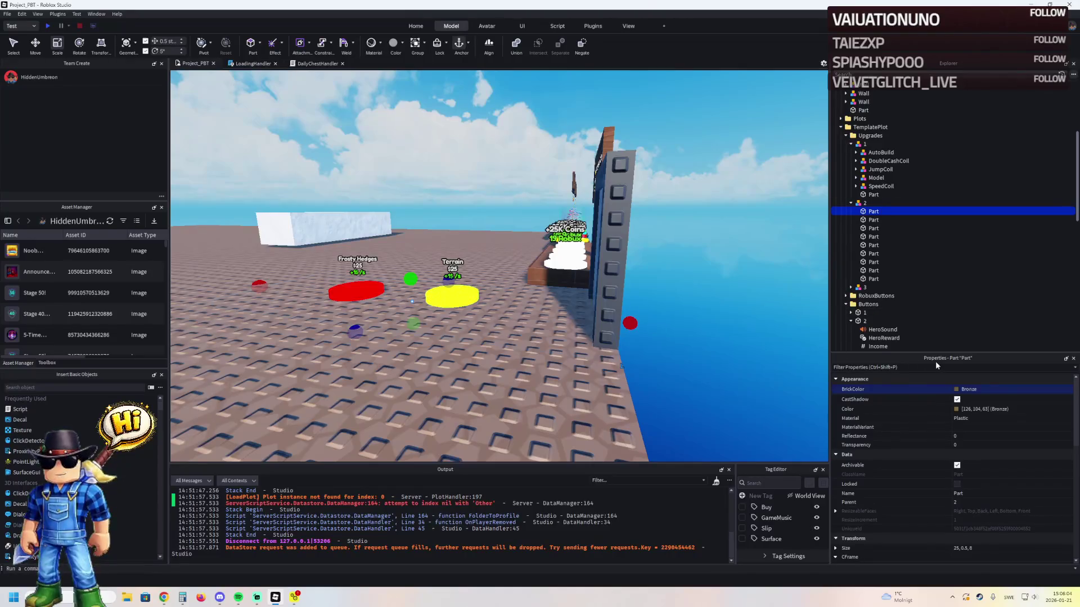
key(w)
key(ctrl+2)
drag(368, 269, 364, 262)
- Try a 0.1 thickness on the bronze strip, then undo back to 0.5
key(s)
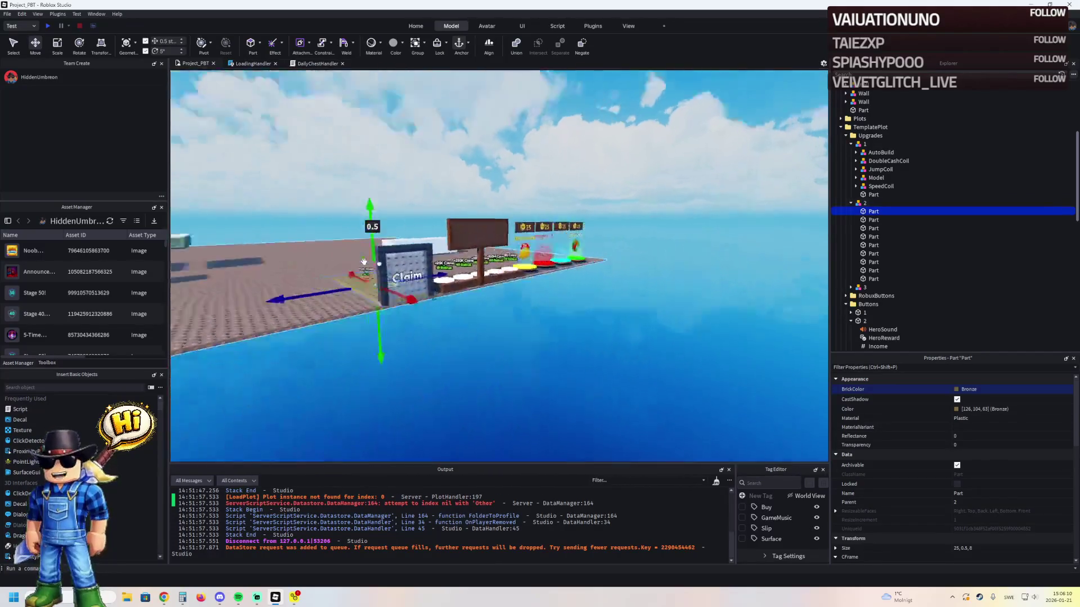
key(w)
key(s)
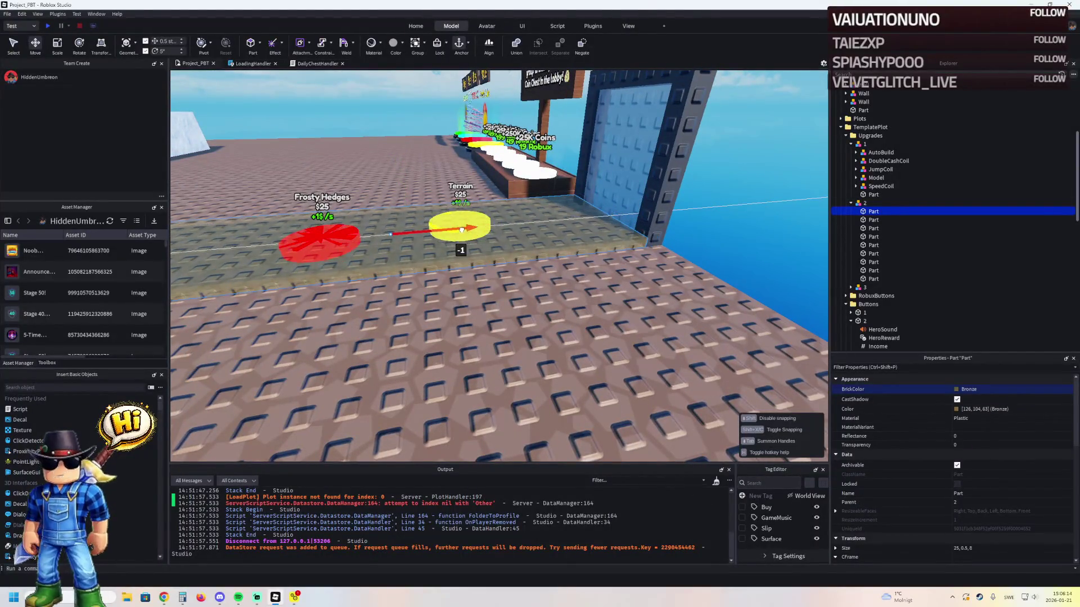
key(s)
key(a)
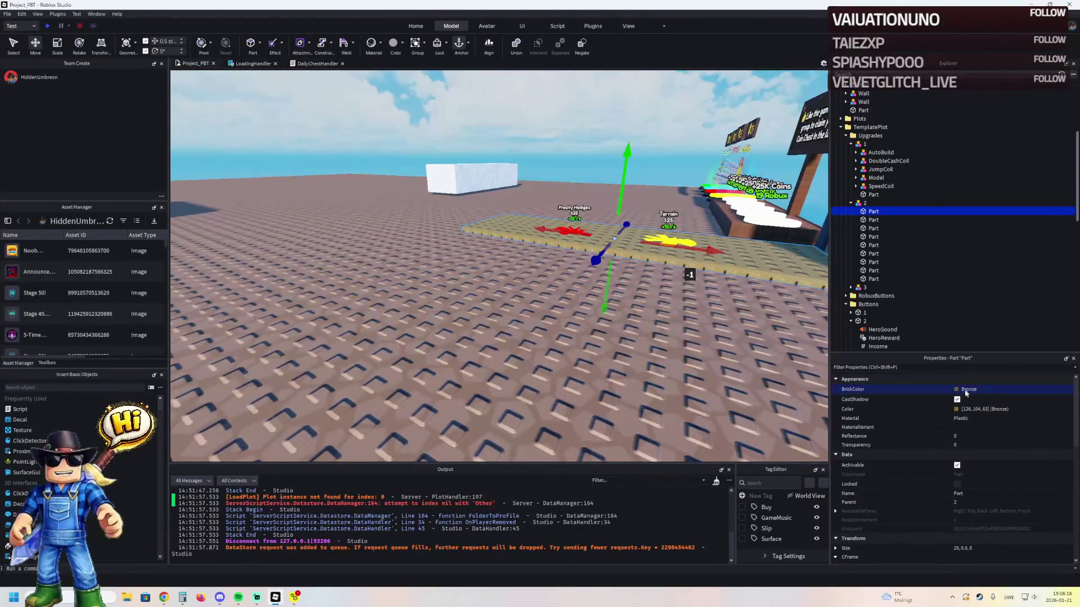
click(966, 549)
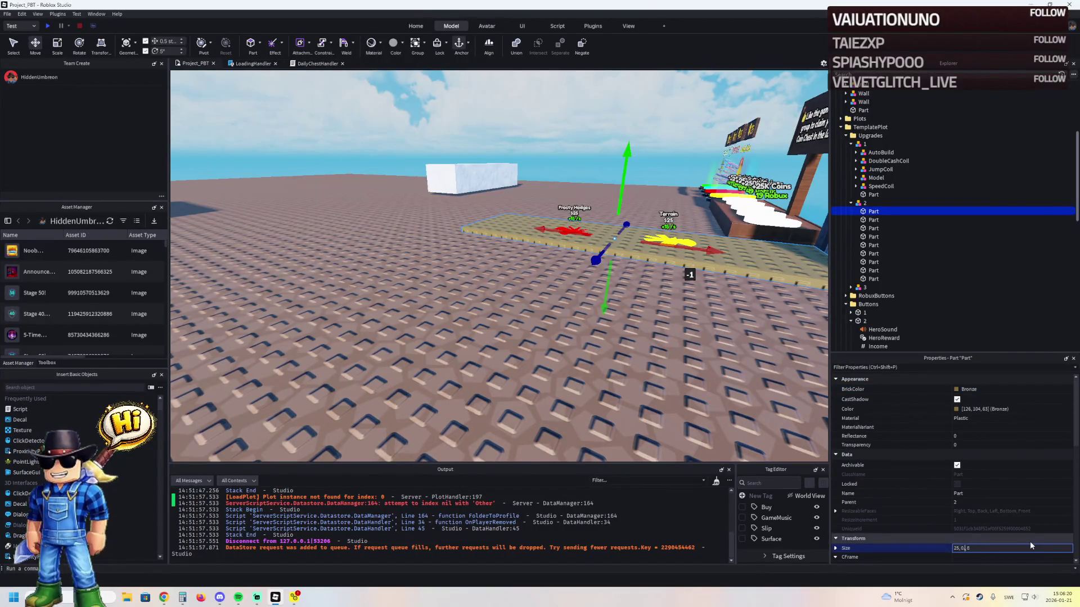
text(1)
key(Return)
key(ctrl+z)
- Select the Ground part, then duplicate upgrade 1's brown part and shorten the copy
key(w)
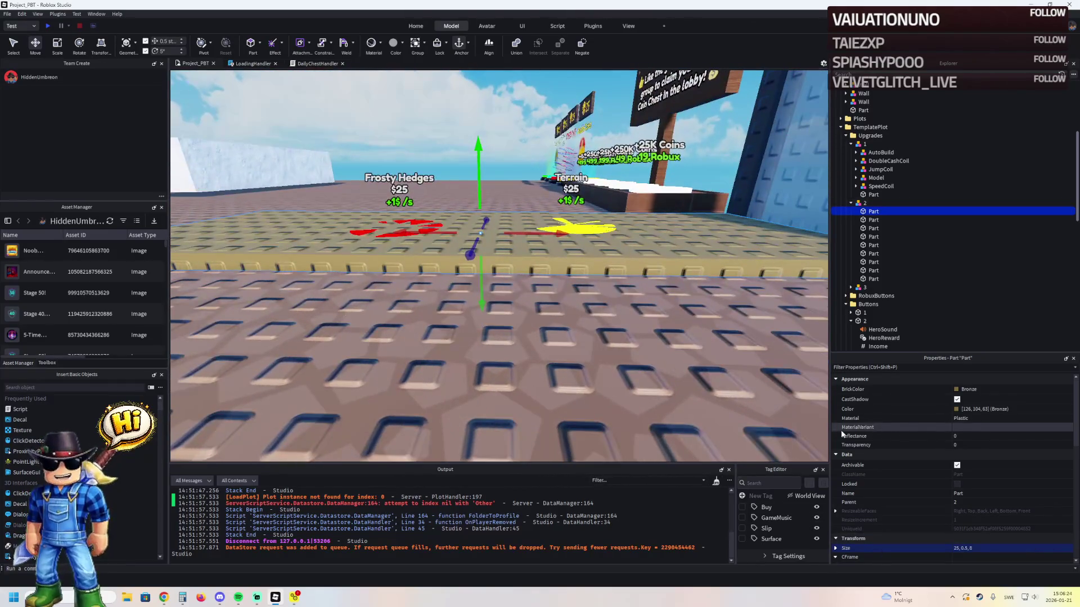
scroll(376, 284, down, 5)
scroll(381, 350, up, 3)
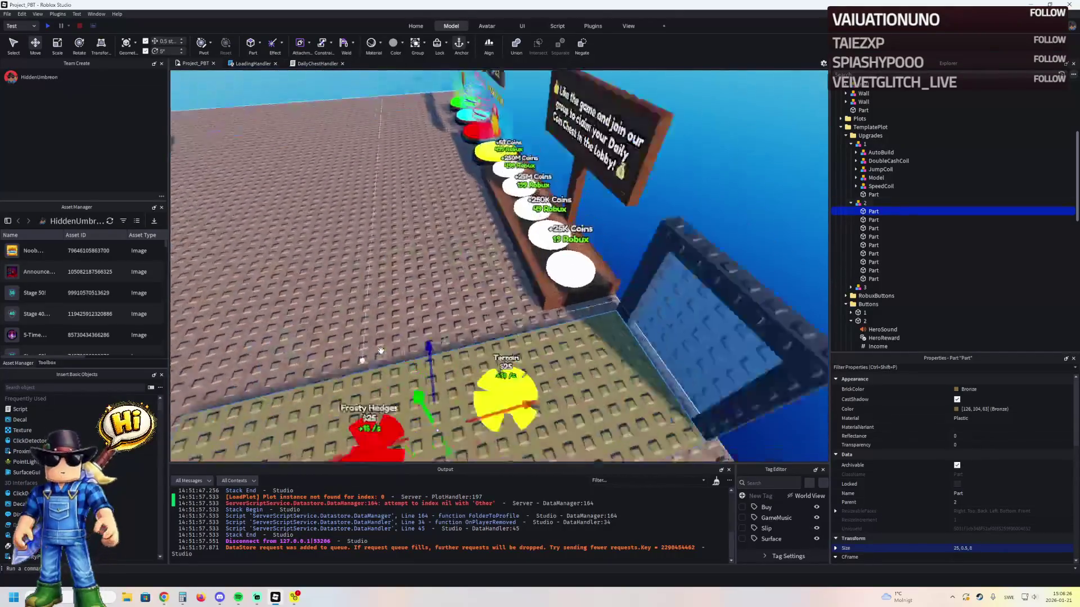
key(f)
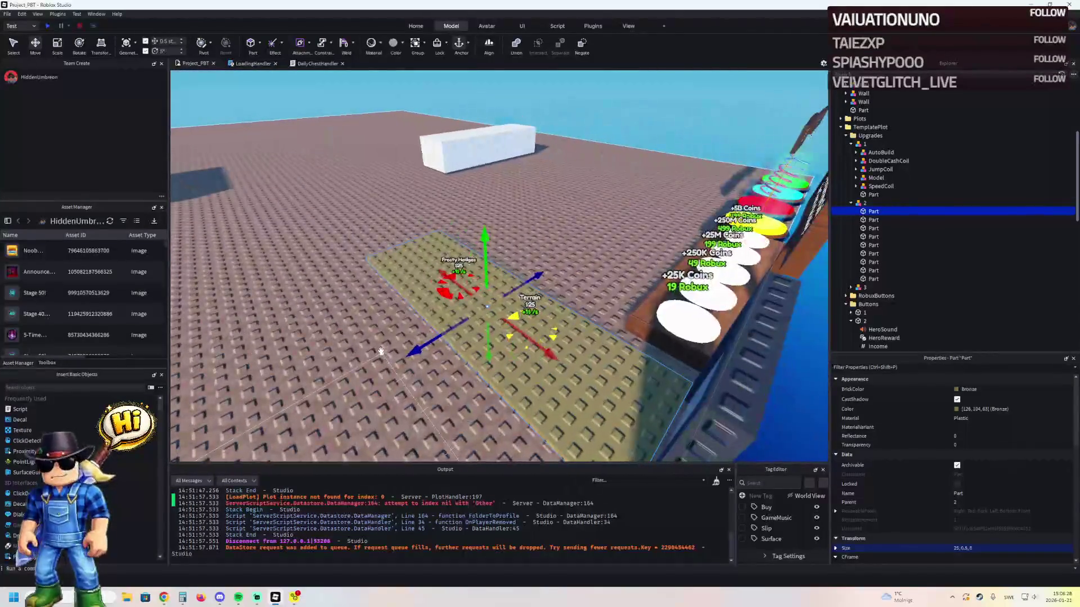
scroll(381, 351, up, 5)
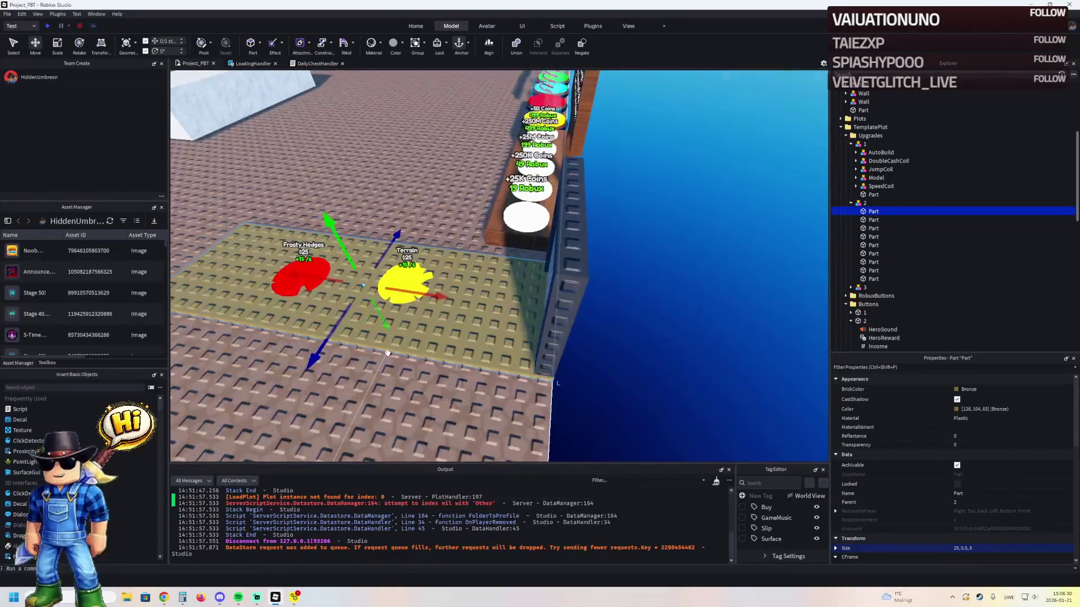
scroll(388, 351, down, 4)
click(388, 351)
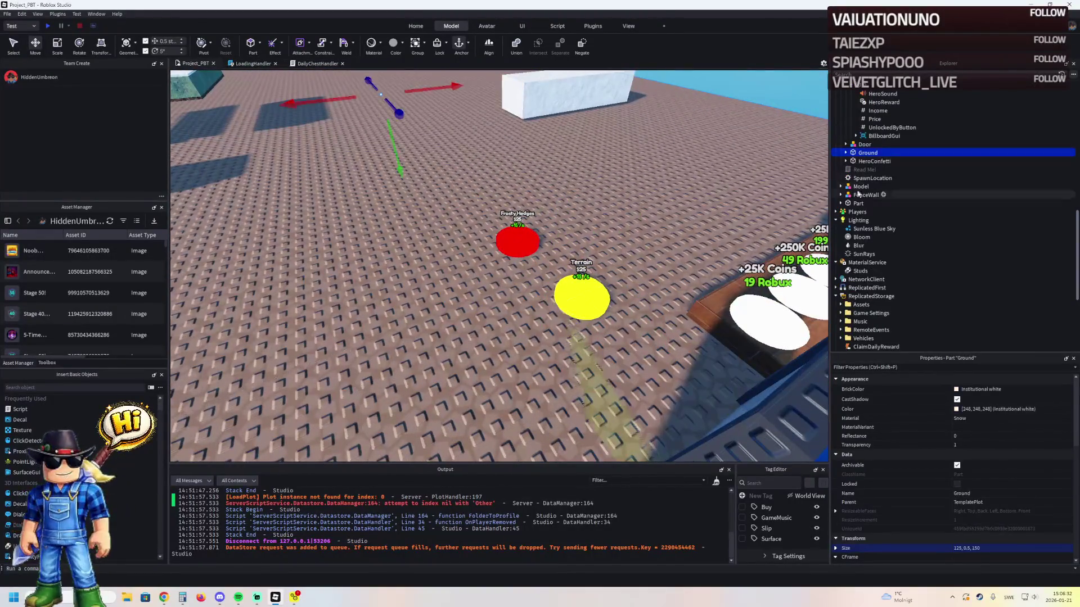
scroll(860, 157, up, 7)
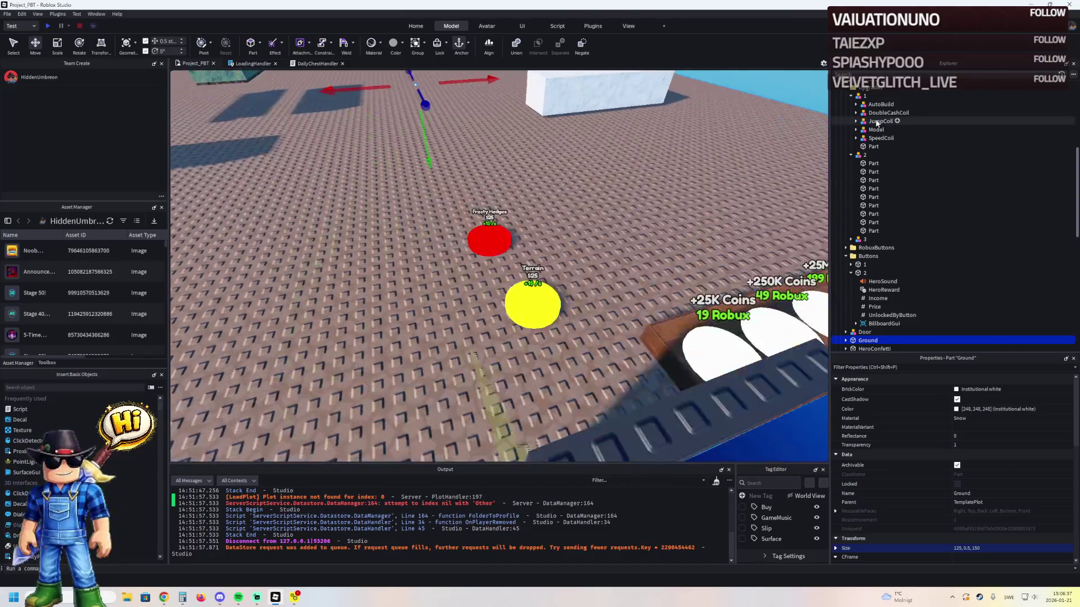
click(873, 146)
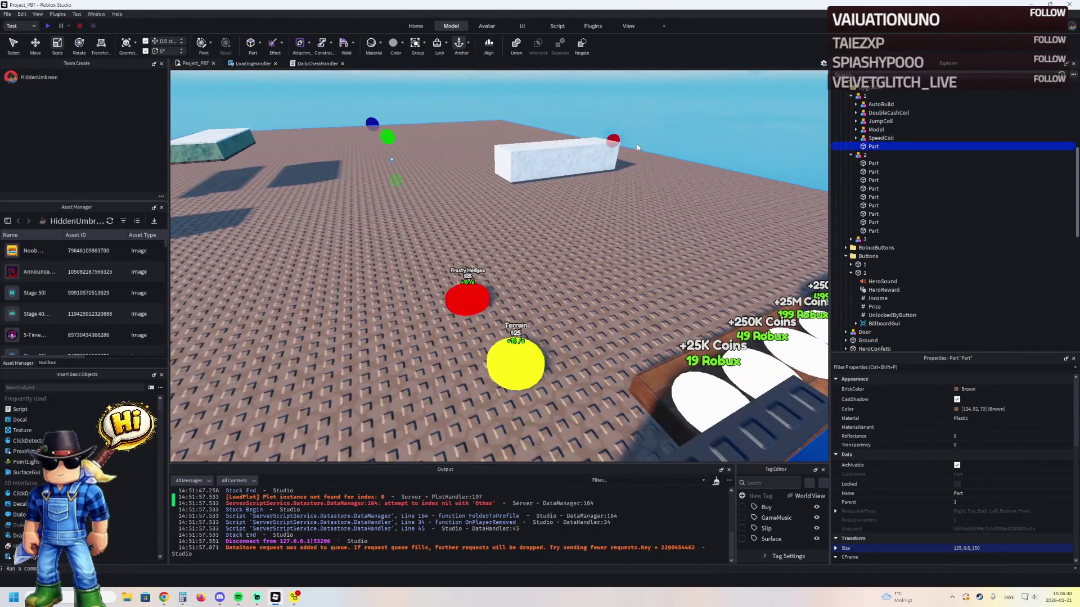
key(ctrl+d)
drag(613, 139, 575, 149)
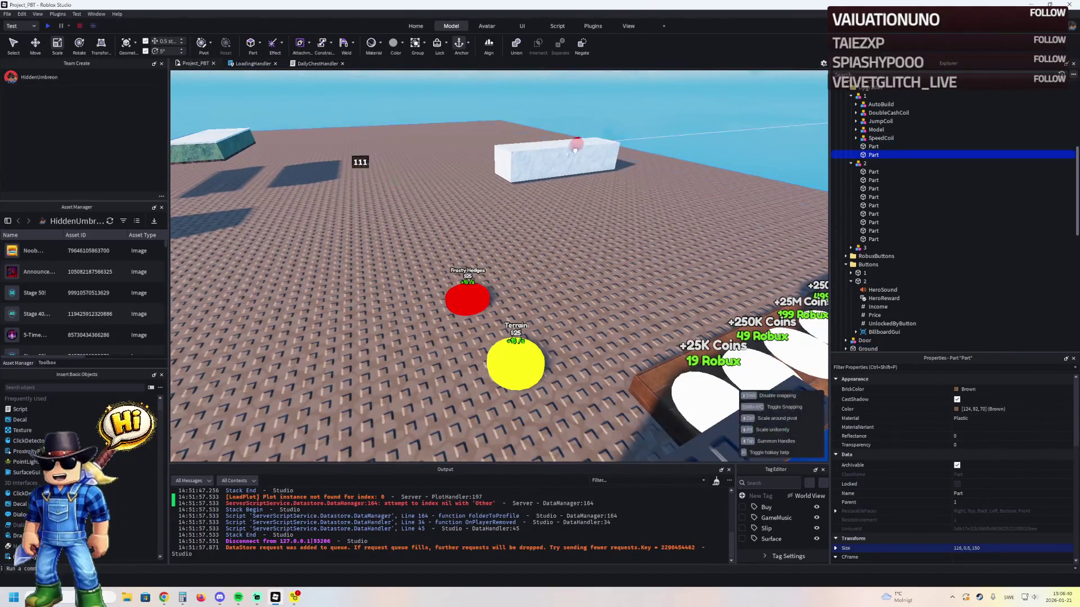
- Shrink the copied brown part to 55.5 long and rename the brown parts, the second to Terrain
drag(423, 190, 388, 190)
double_click(912, 155)
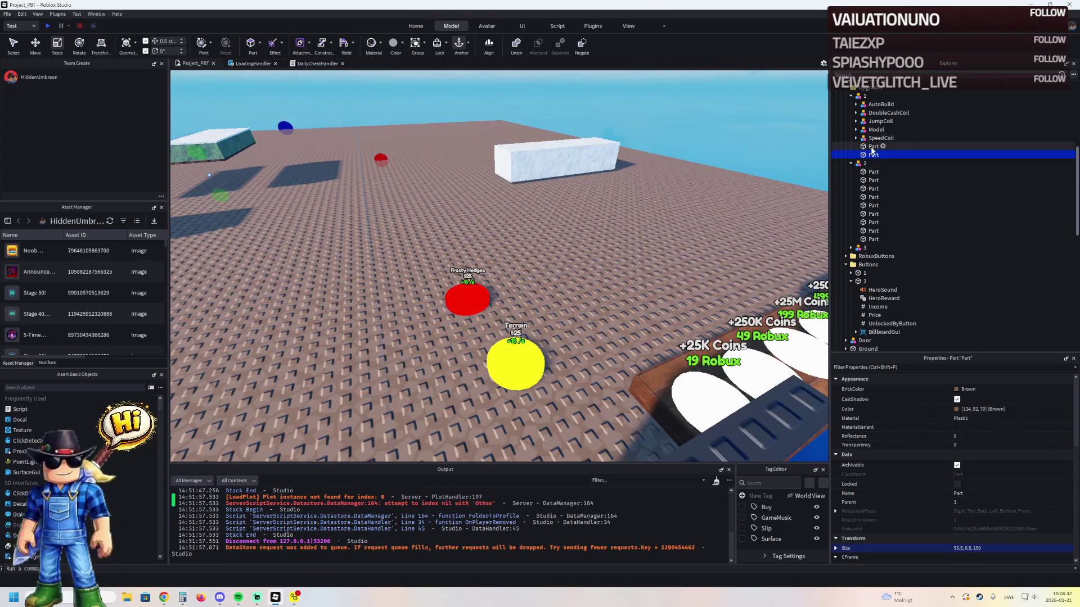
text(F)
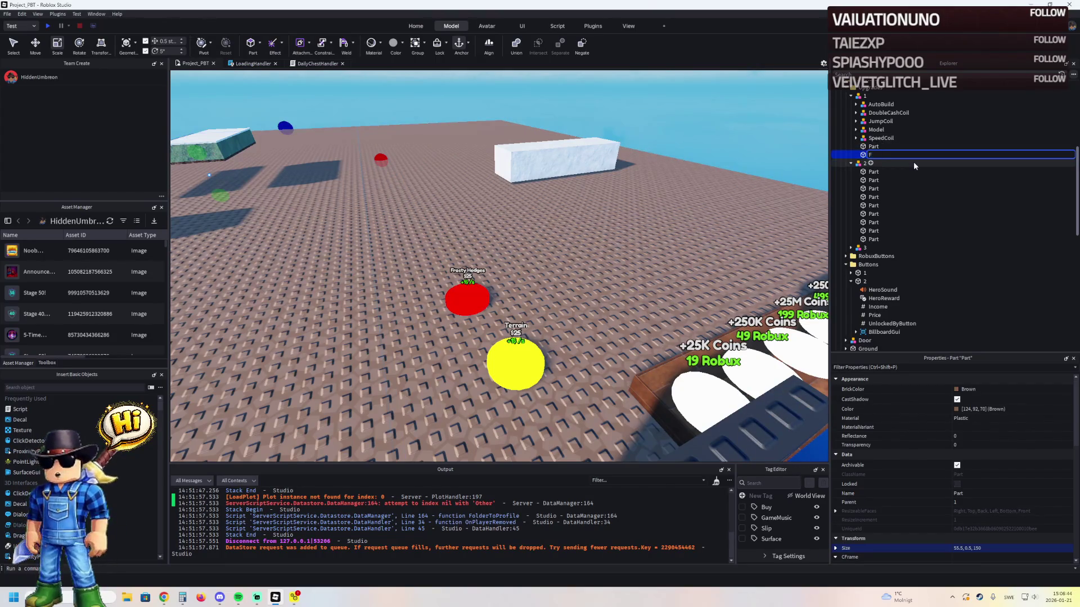
text(Te)
text(n)
key(Return)
key(Up)
key(F2)
text(Terrain)
key(Return)
- Resize the two Terrain parts to about 58.5 and 57.5 studs long
mouse_move(393, 225)
mouse_down()
mouse_move(337, 170)
mouse_move(371, 159)
mouse_up()
key(ctrl+3)
drag(475, 167, 474, 171)
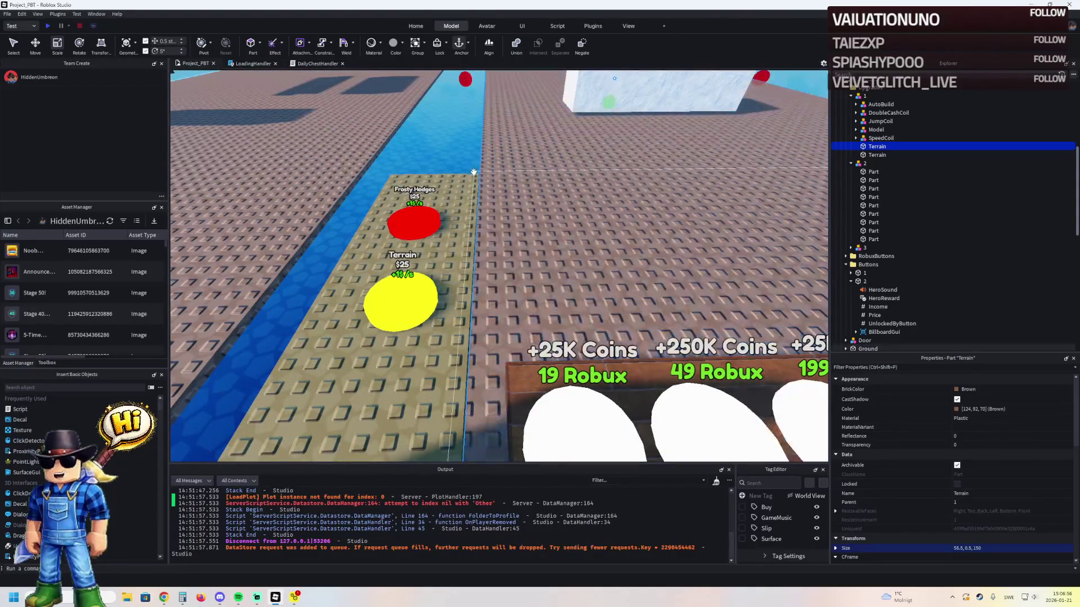
click(392, 178)
scroll(392, 179, down, 3)
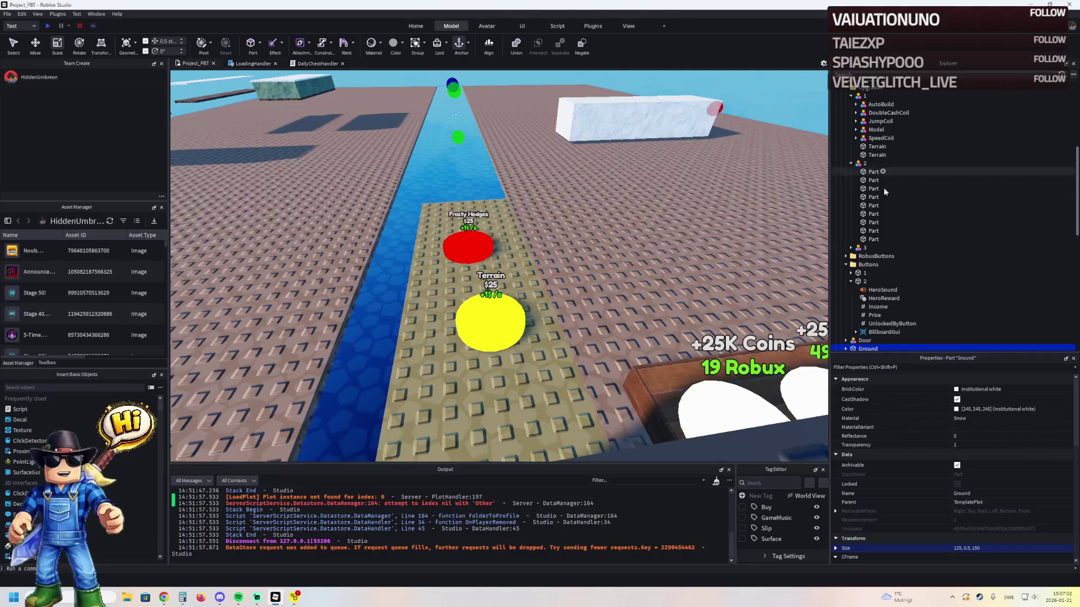
key(d)
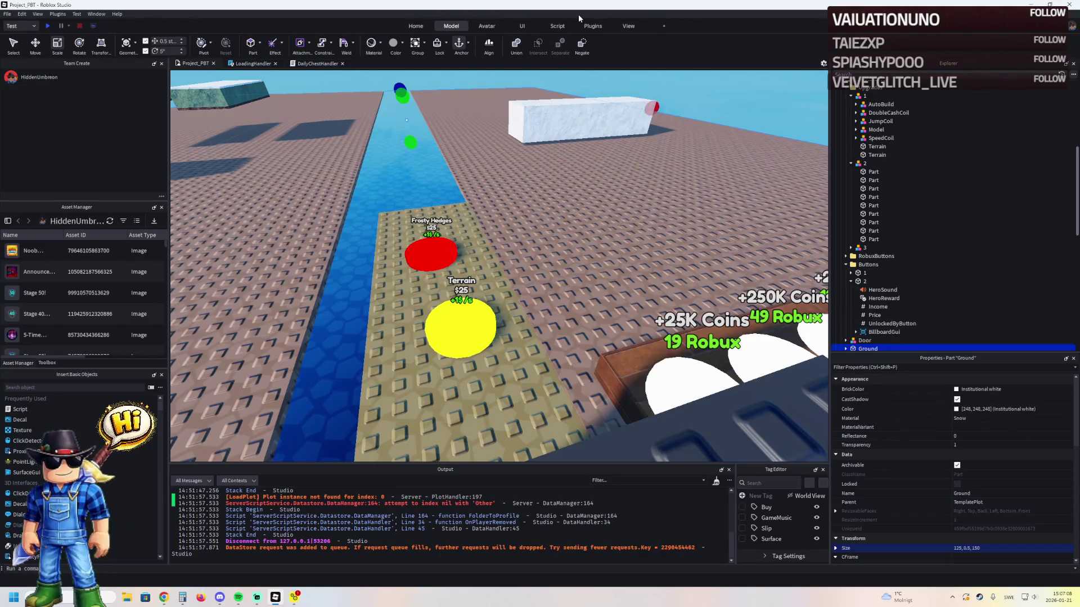
click(417, 26)
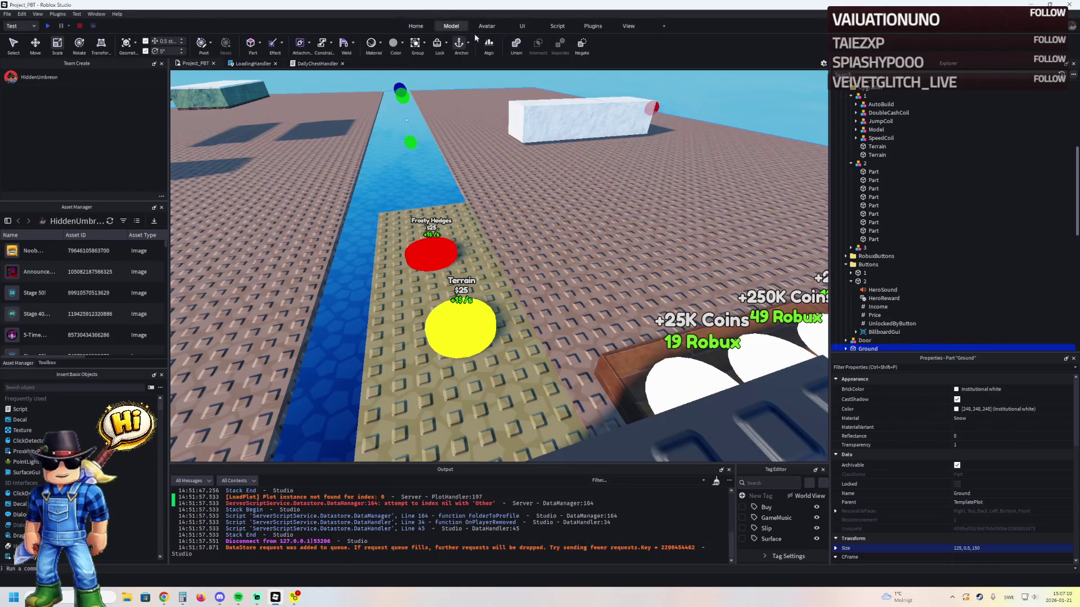
click(477, 111)
click(392, 129)
drag(404, 122, 407, 119)
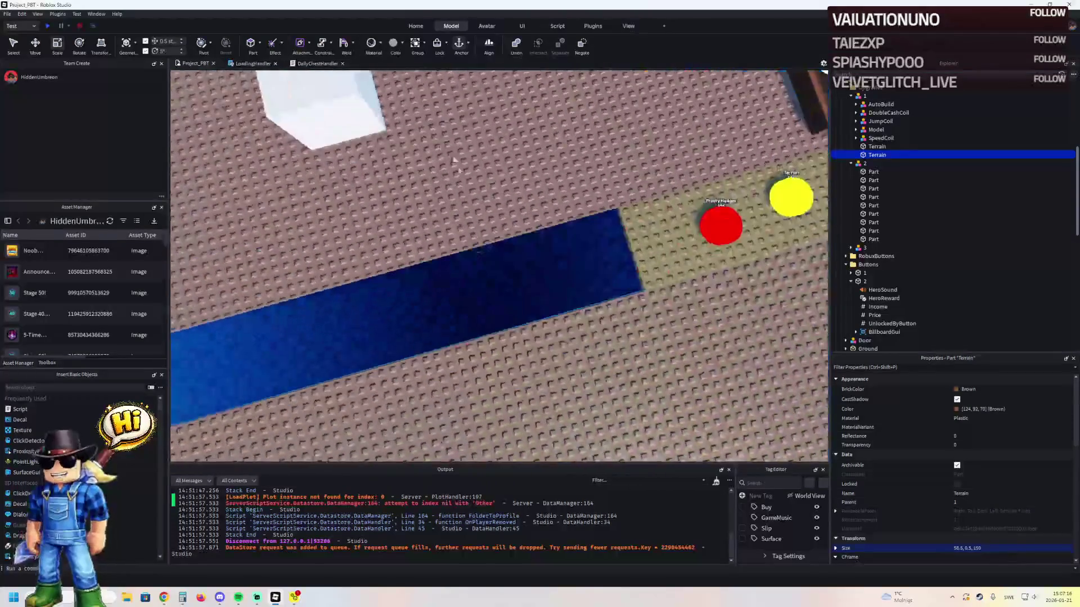
- Lengthen the bronze strip to 48 studs along the path and lower it beside the Claim door
click(661, 228)
mouse_move(615, 250)
mouse_down()
mouse_move(535, 272)
mouse_move(530, 306)
mouse_move(573, 303)
mouse_move(591, 258)
mouse_up()
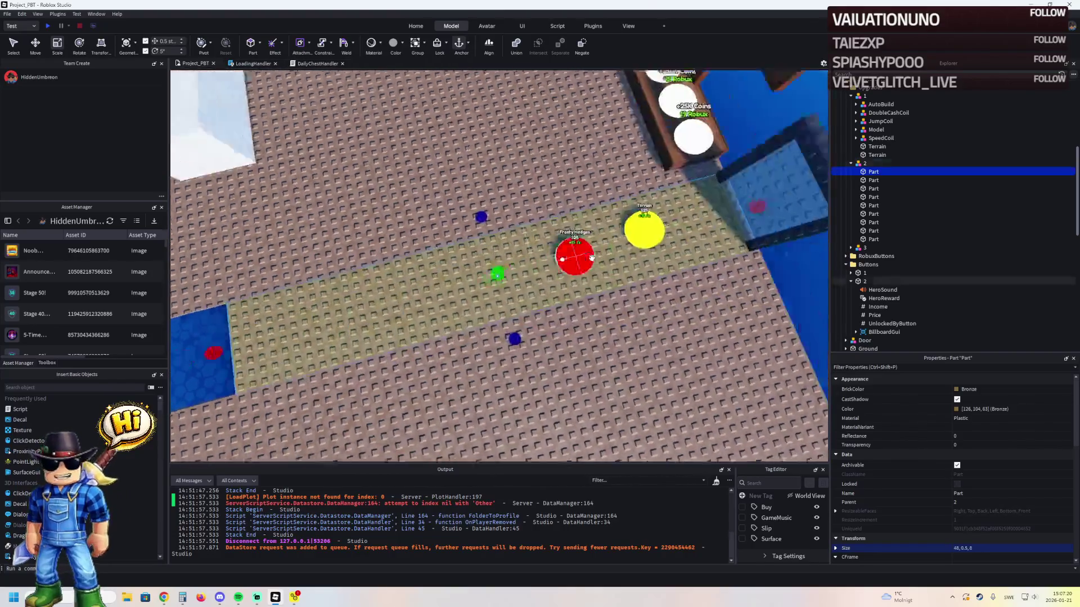
key(ctrl+2)
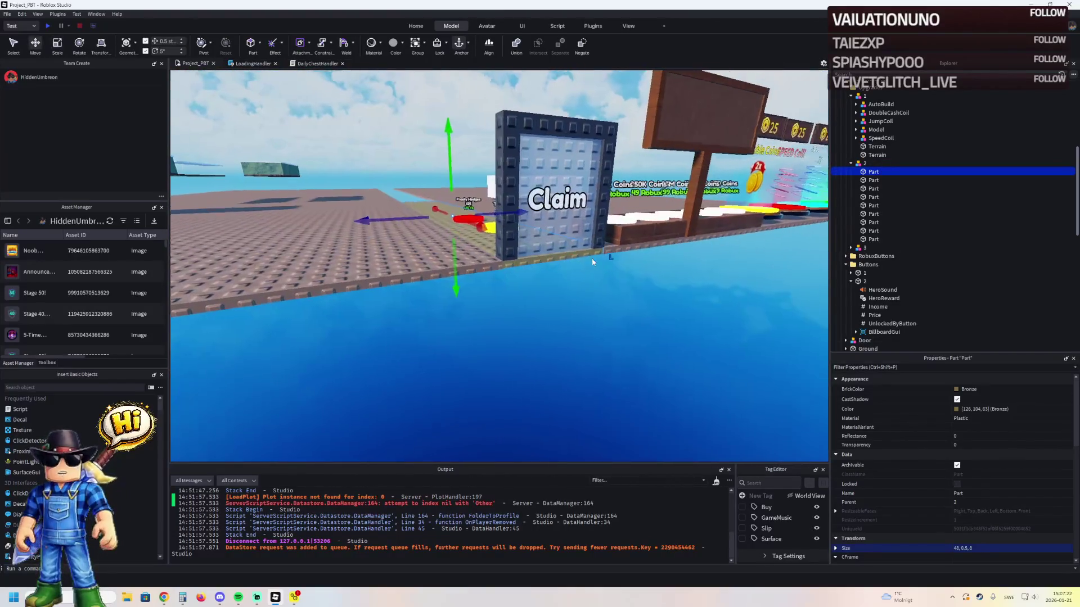
scroll(592, 258, up, 3)
drag(418, 261, 413, 263)
click(595, 369)
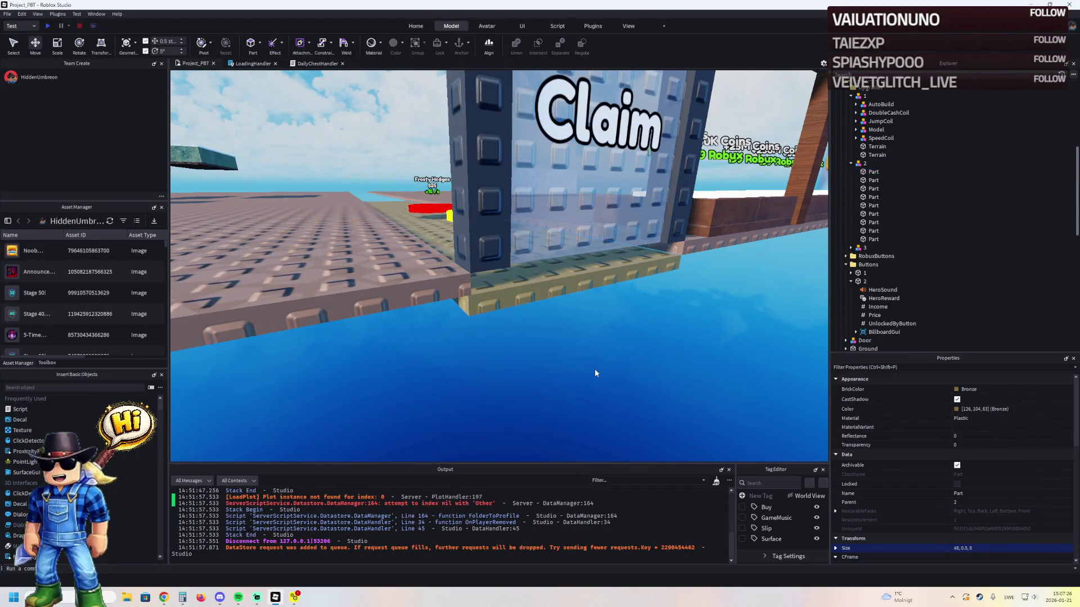
key(w)
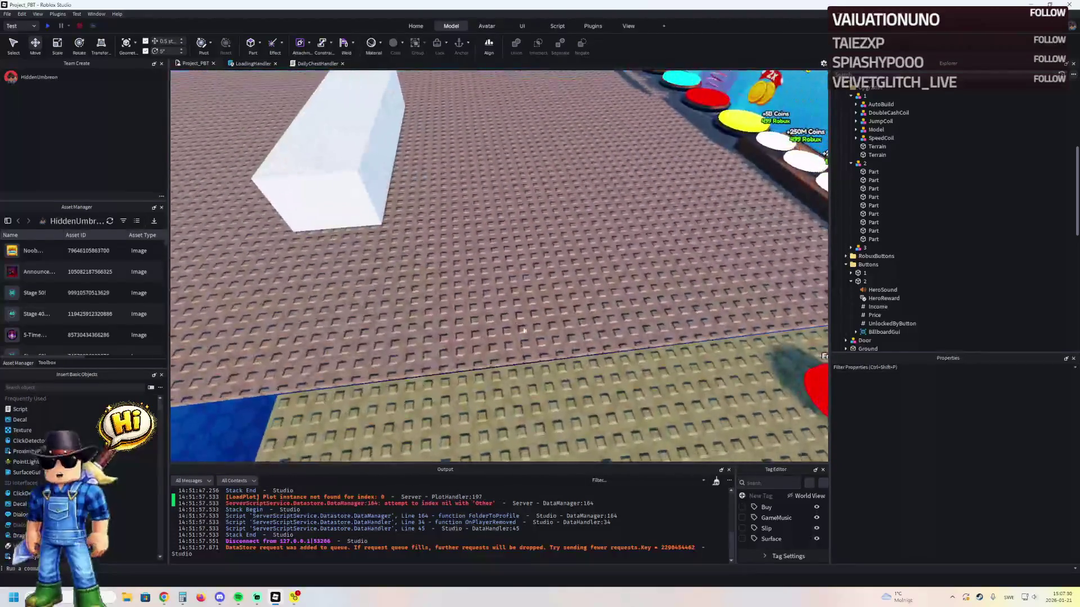
- Duplicate a Terrain part and shrink the copy to a thin 7.5-stud strip
click(502, 309)
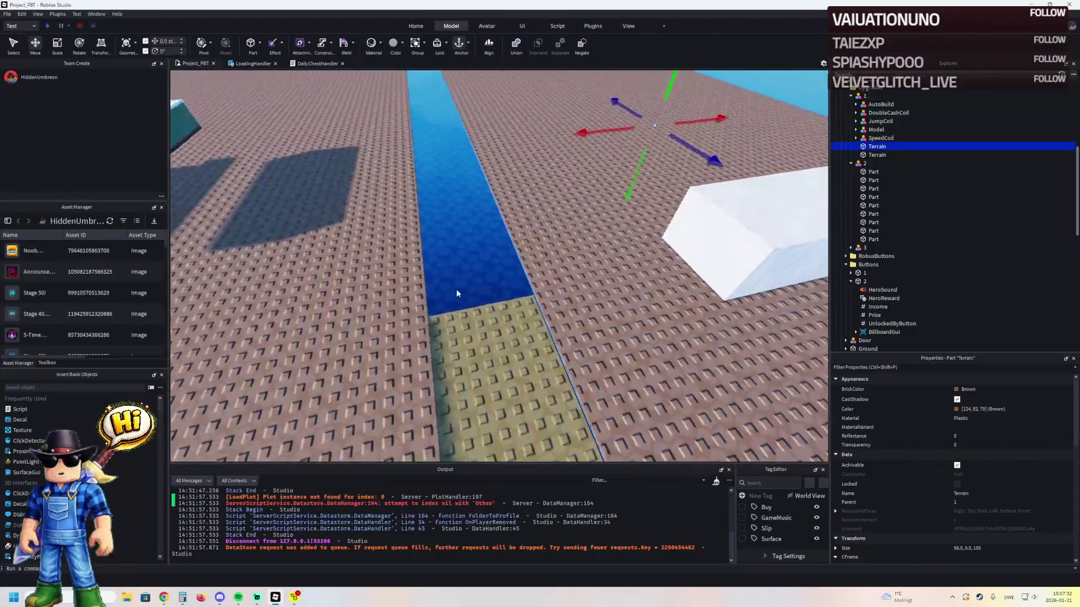
key(ctrl+d)
key(ctrl+3)
drag(458, 163, 399, 170)
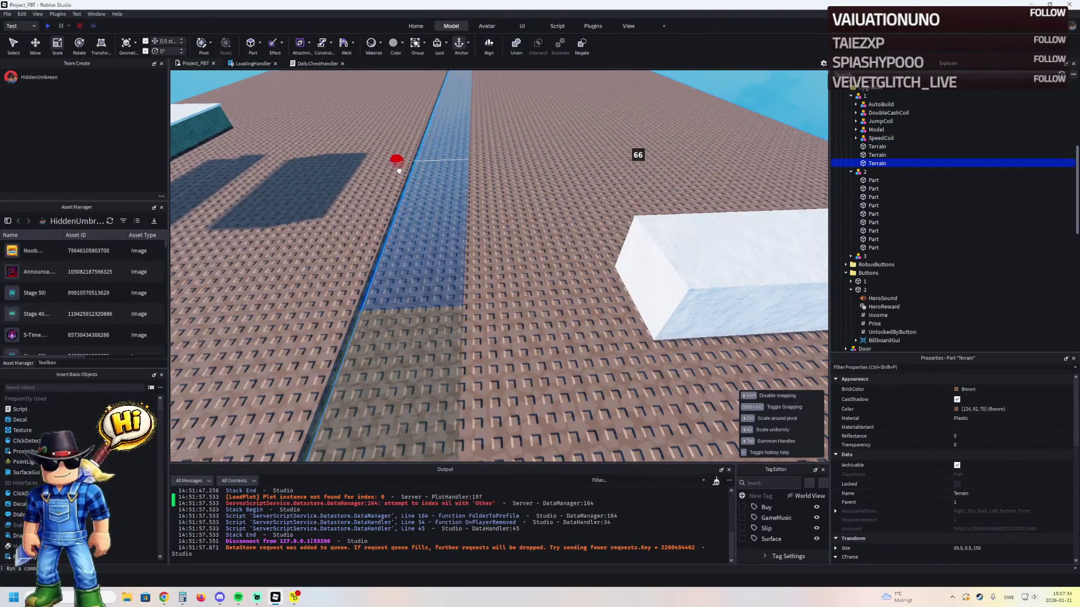
key(f)
mouse_move(631, 148)
mouse_down()
mouse_move(397, 202)
mouse_move(410, 201)
mouse_up()
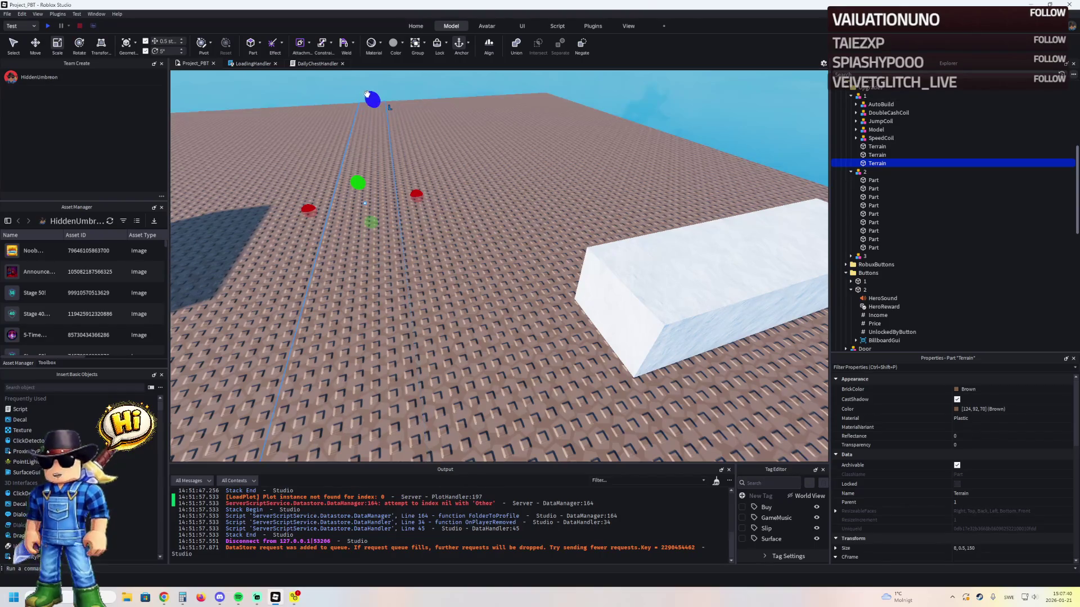
scroll(369, 93, up, 10)
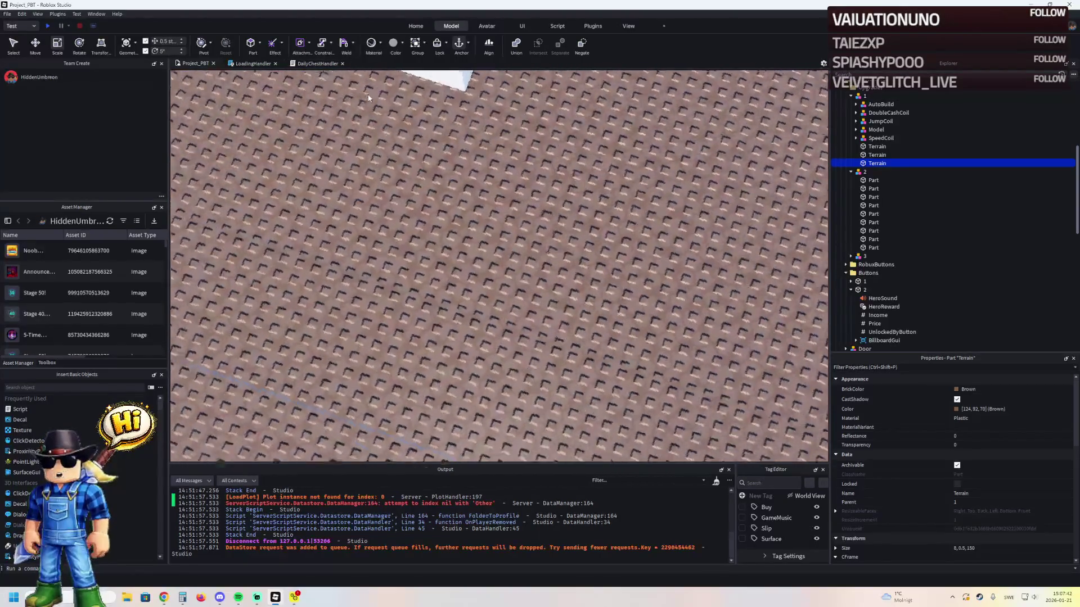
scroll(368, 95, down, 10)
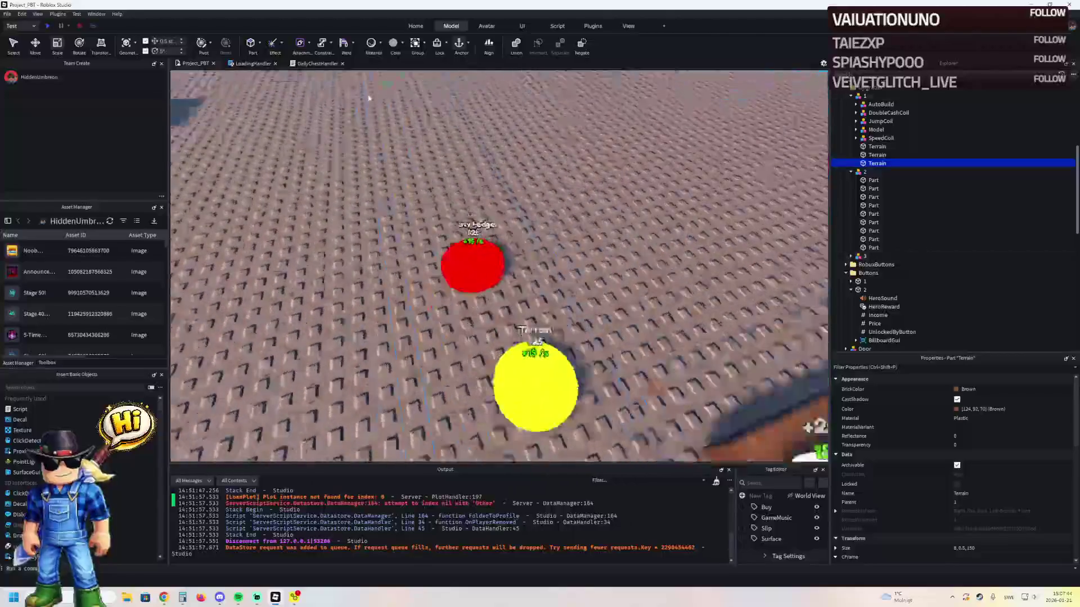
mouse_move(387, 153)
mouse_down()
mouse_move(430, 116)
mouse_move(434, 125)
mouse_up()
- Set the wide Terrain section to 58.5 studs and the narrow middle strip to 8 studs
click(626, 198)
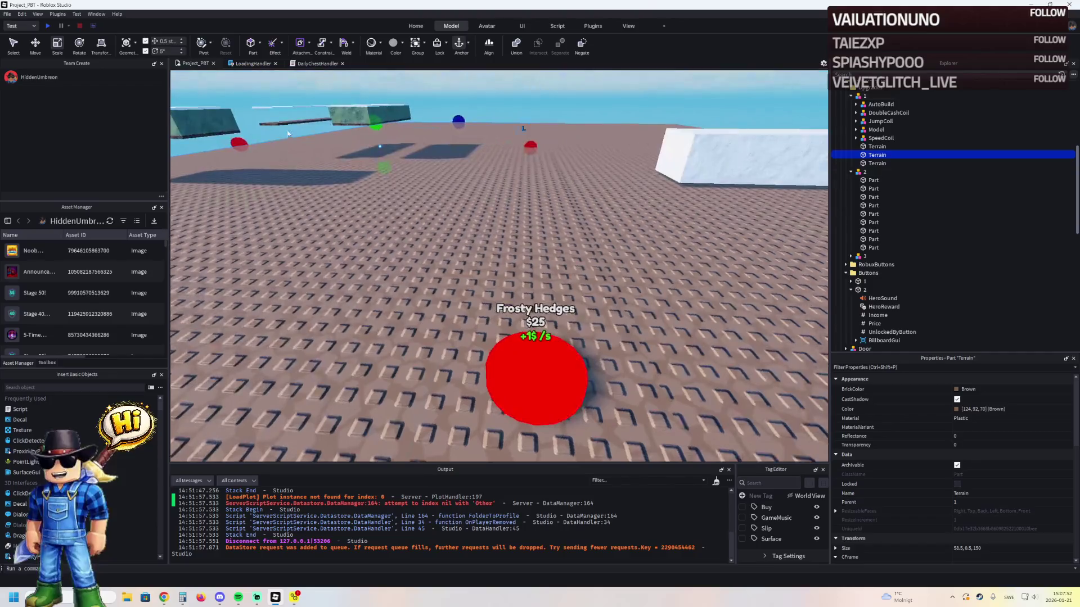
drag(242, 143, 245, 142)
click(565, 213)
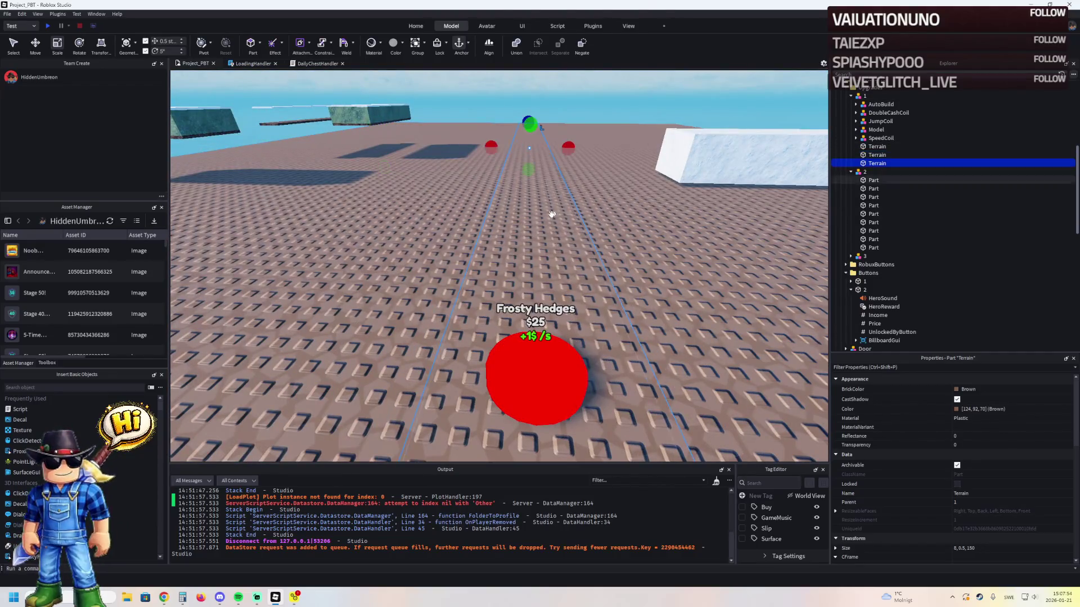
mouse_move(570, 147)
mouse_down()
mouse_move(525, 146)
mouse_move(536, 149)
mouse_up()
click(528, 158)
scroll(536, 149, down, 10)
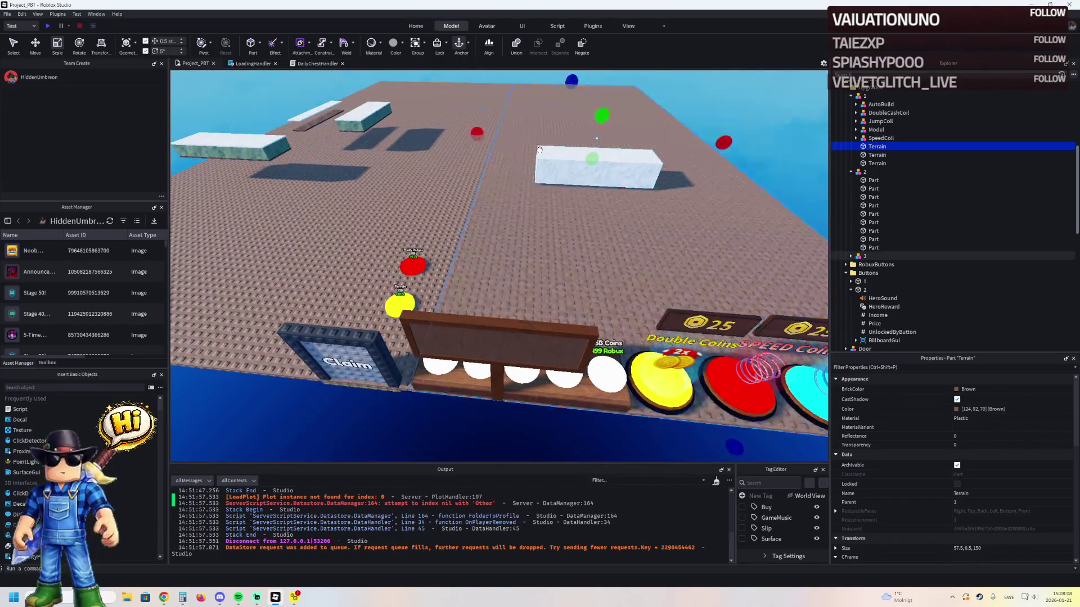
- Shrink the first wide Terrain section to 57.5 studs wide
scroll(538, 149, up, 5)
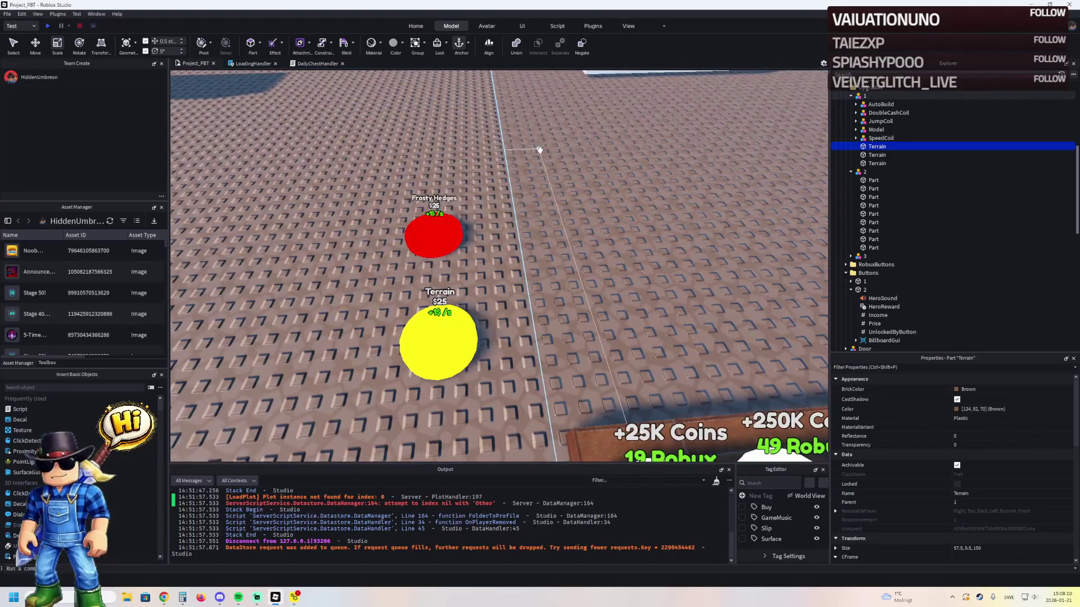
scroll(538, 149, down, 5)
key(Down)
key(Down)
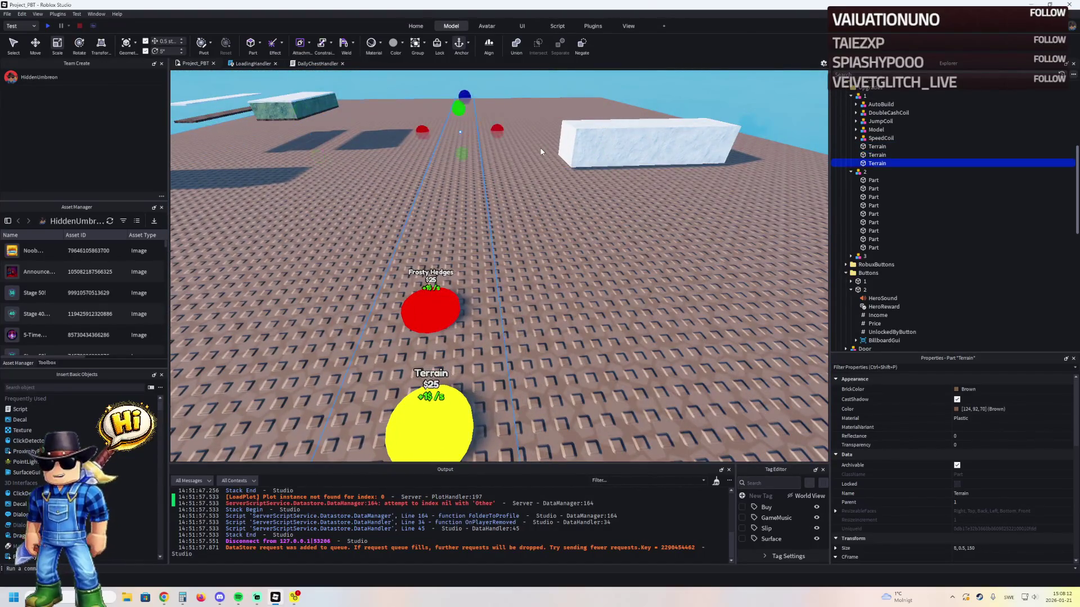
key(Up)
key(Up)
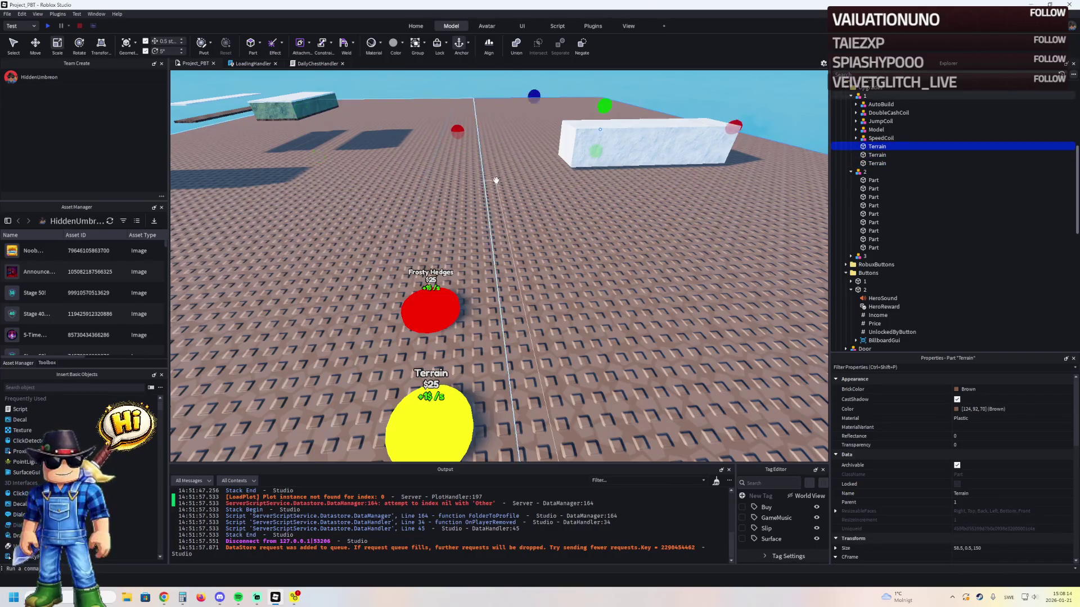
scroll(496, 180, up, 3)
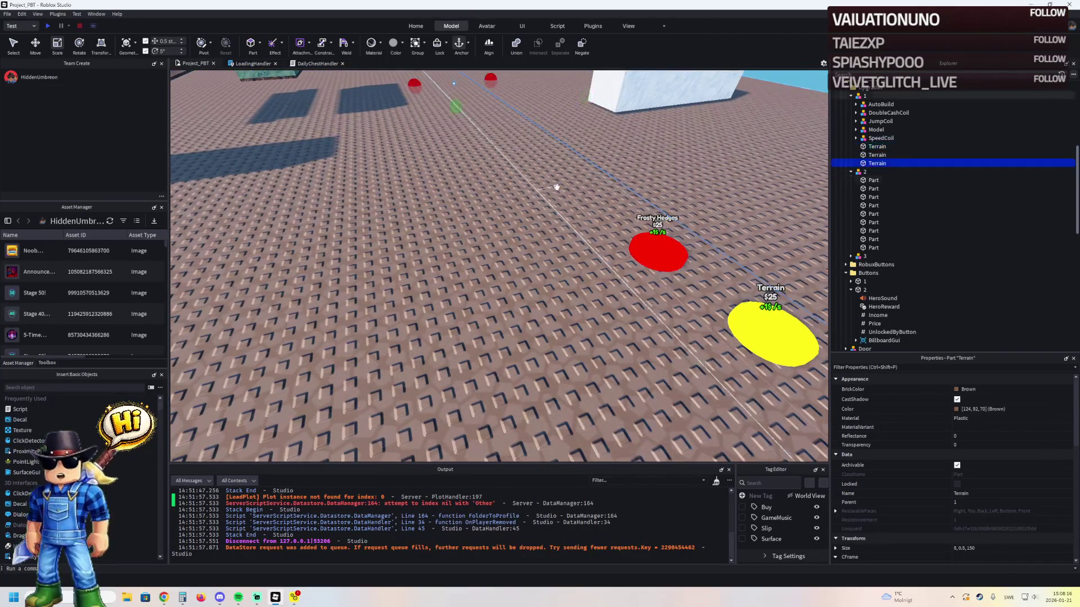
scroll(554, 186, down, 3)
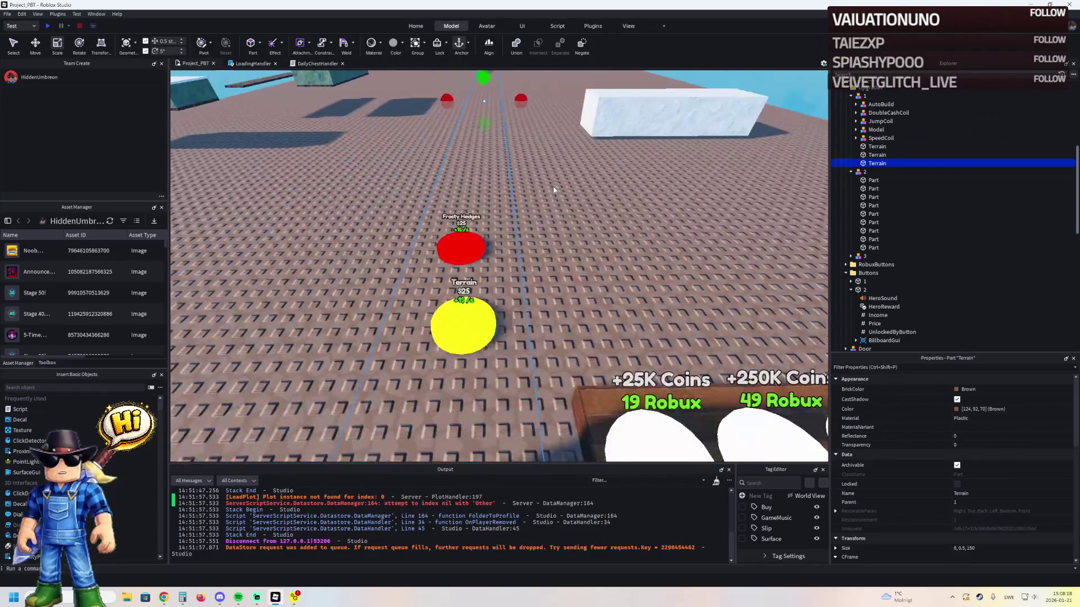
scroll(552, 187, up, 5)
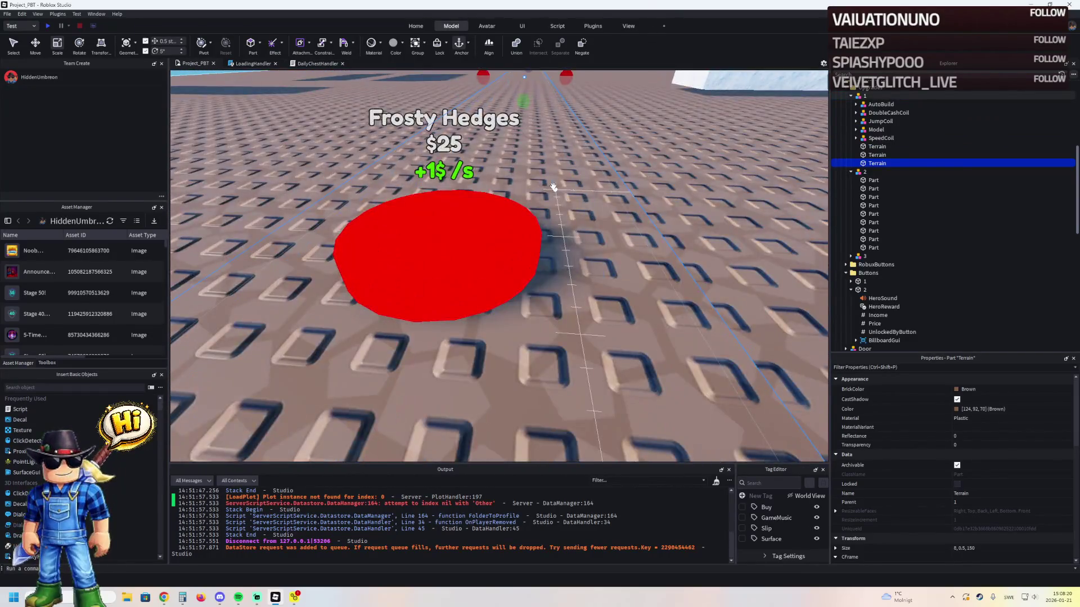
scroll(552, 187, down, 5)
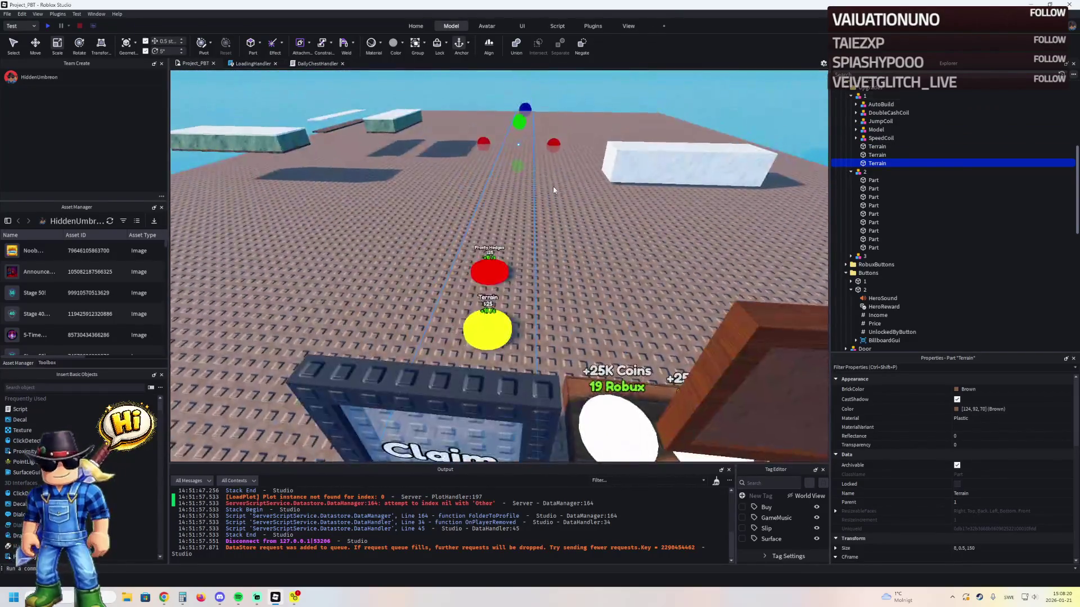
key(ctrl+2)
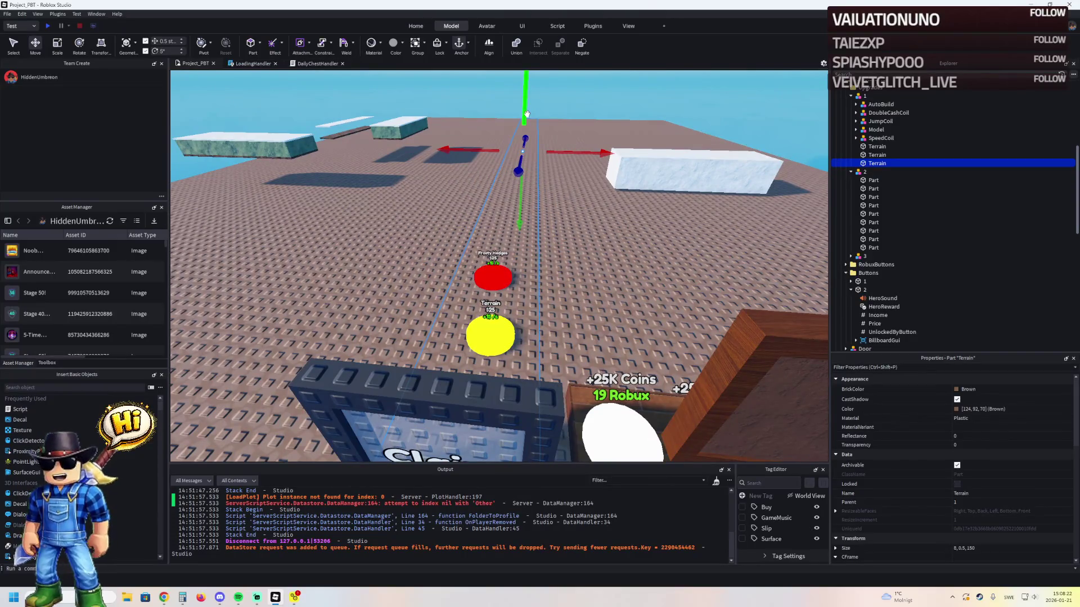
scroll(527, 115, up, 3)
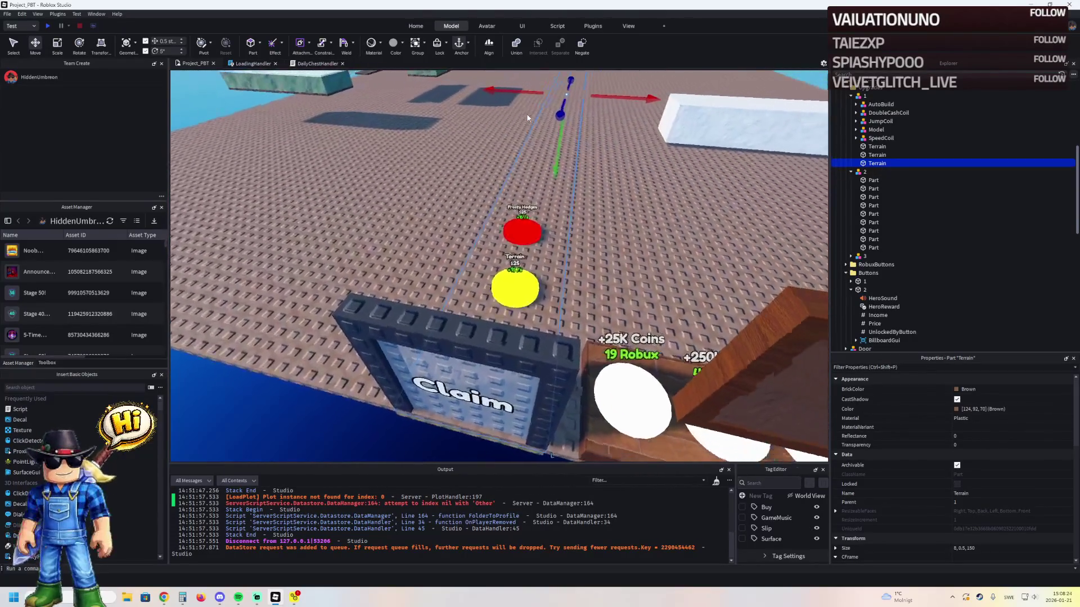
click(533, 121)
drag(533, 121, 538, 125)
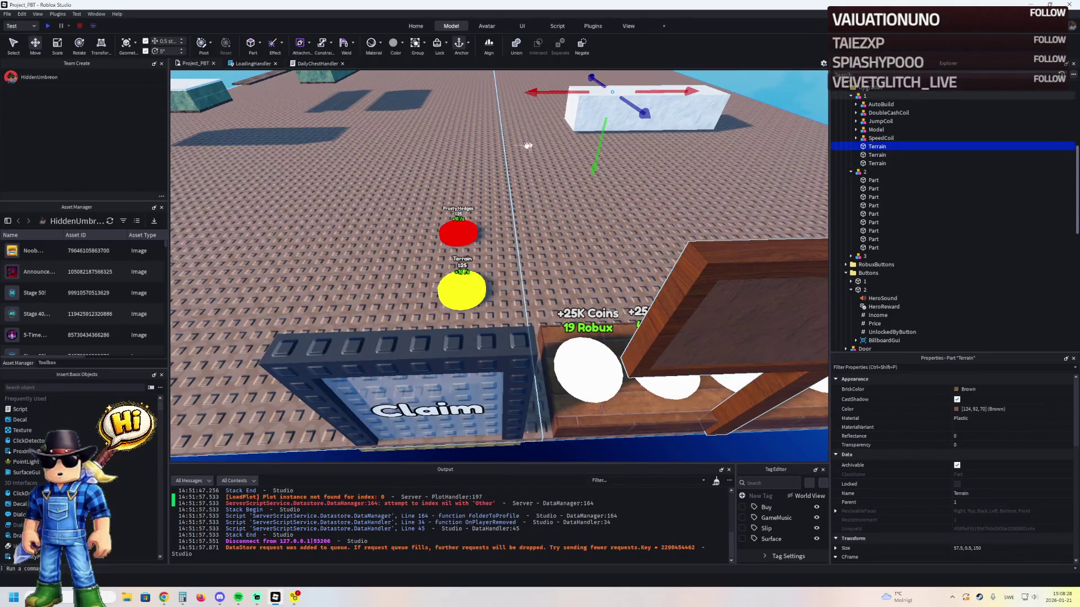
- Widen the middle Terrain strip from 8 to 10 studs and focus on it
click(487, 177)
click(487, 176)
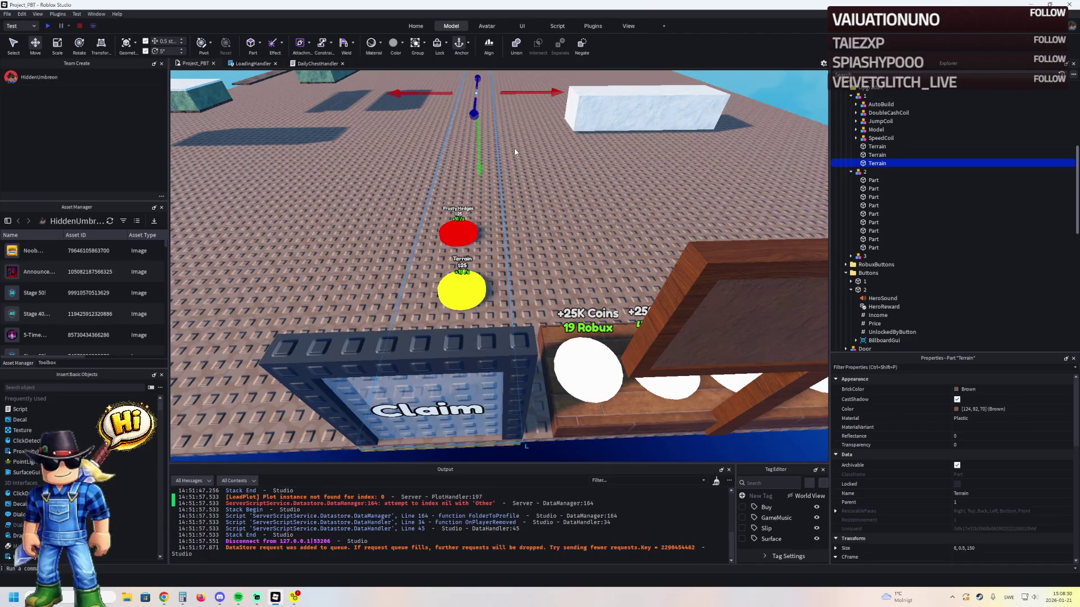
key(ctrl+3)
drag(516, 138, 523, 142)
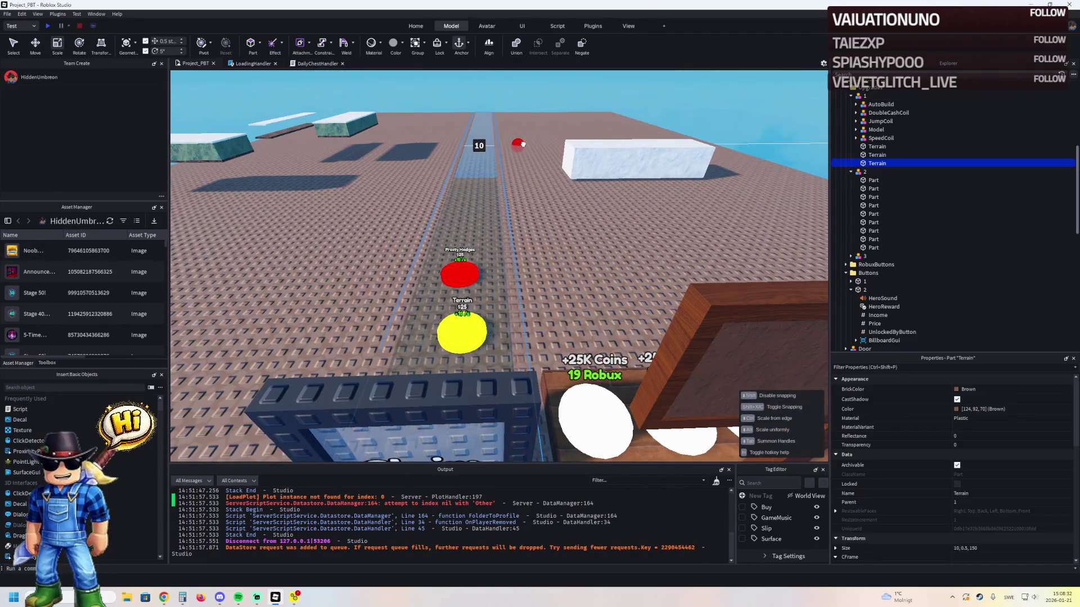
click(555, 204)
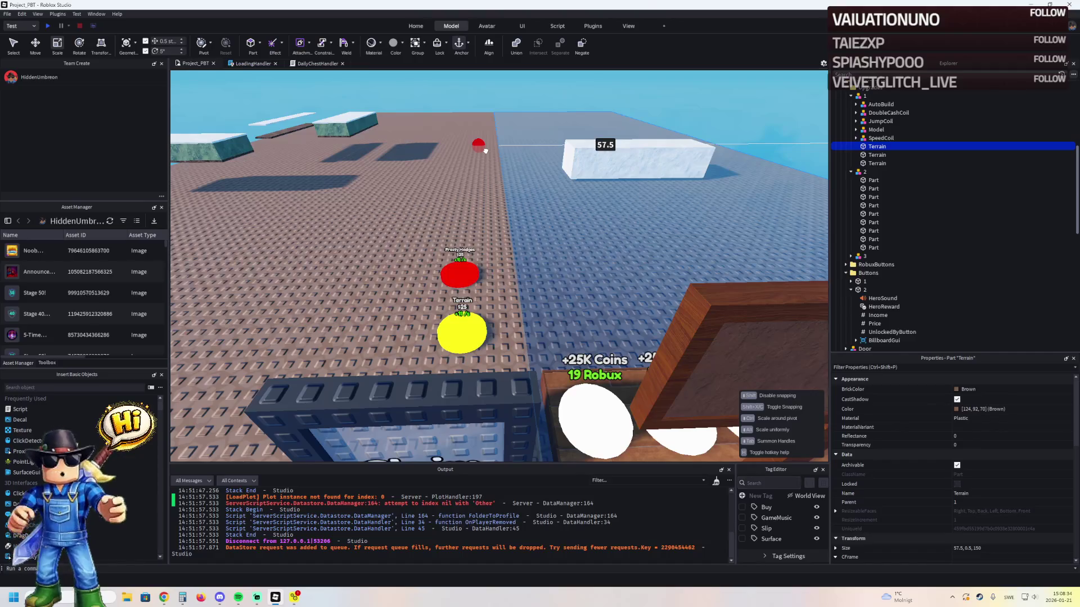
key(a)
click(495, 199)
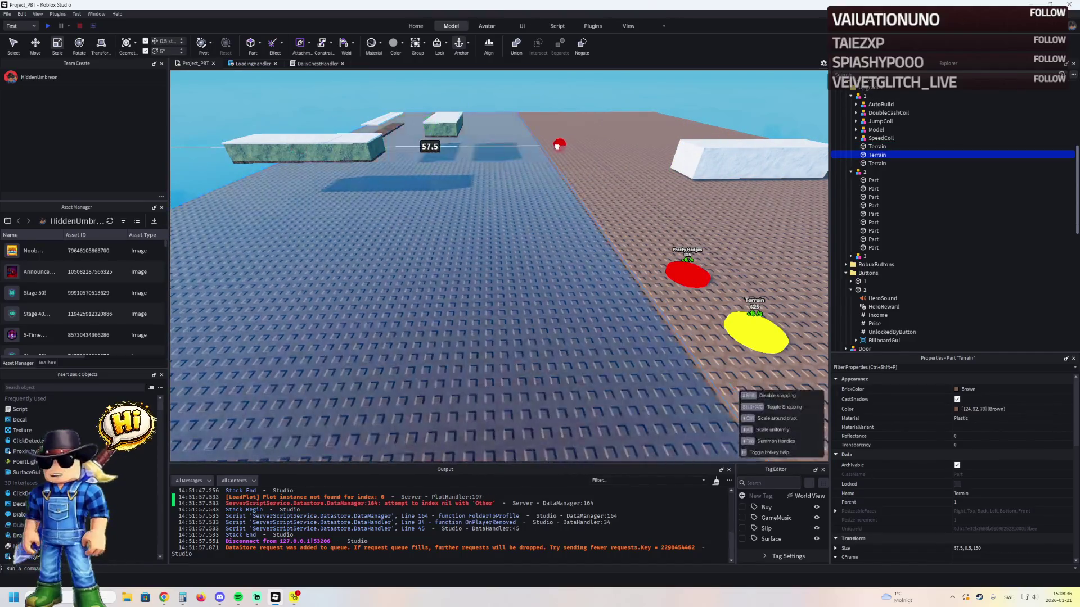
scroll(557, 146, up, 10)
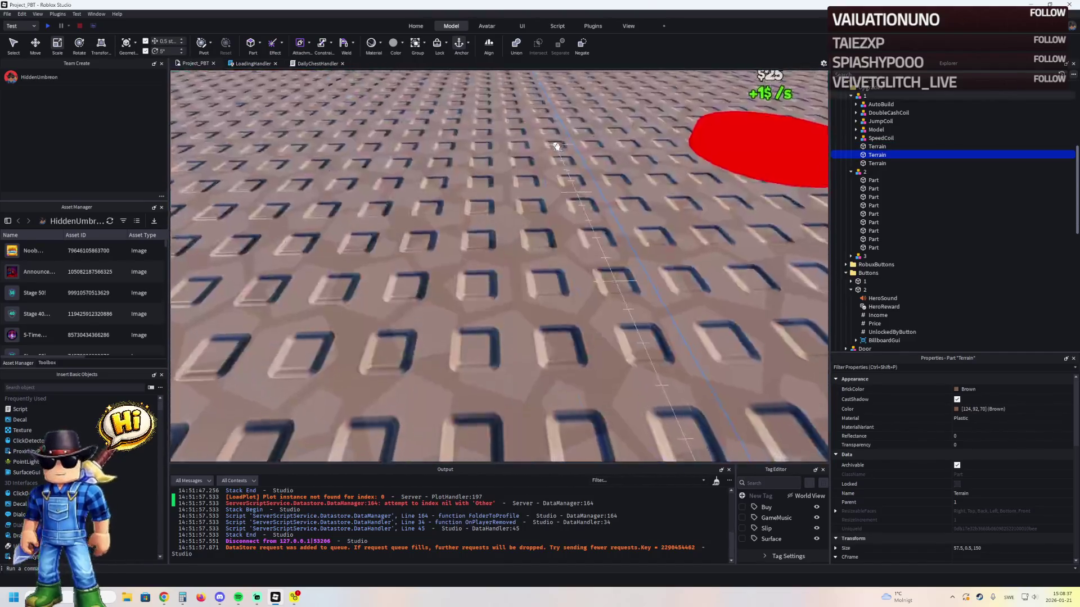
scroll(555, 146, down, 10)
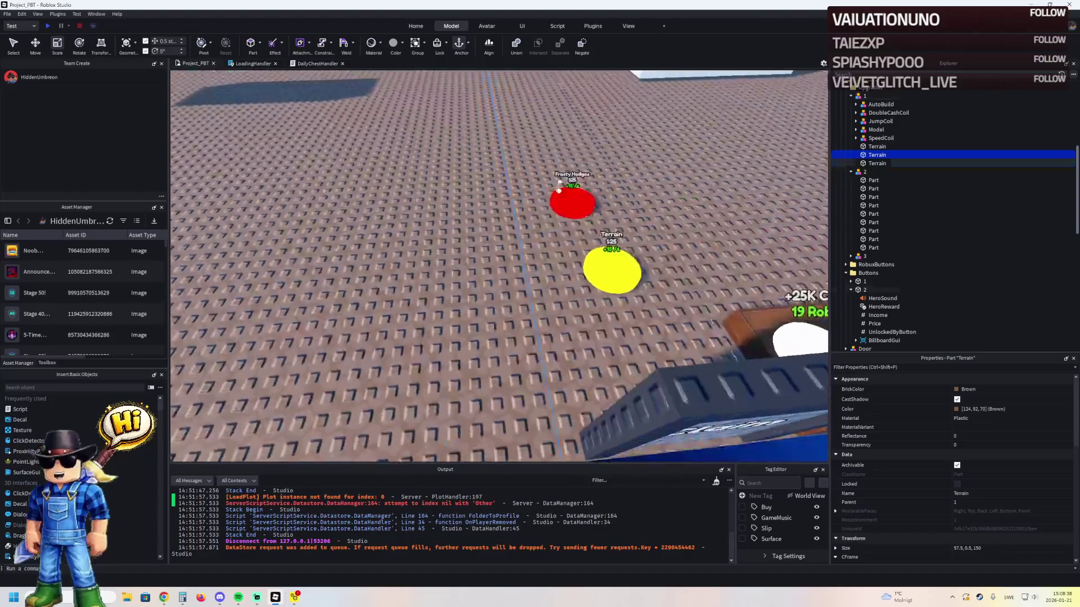
click(555, 234)
key(f)
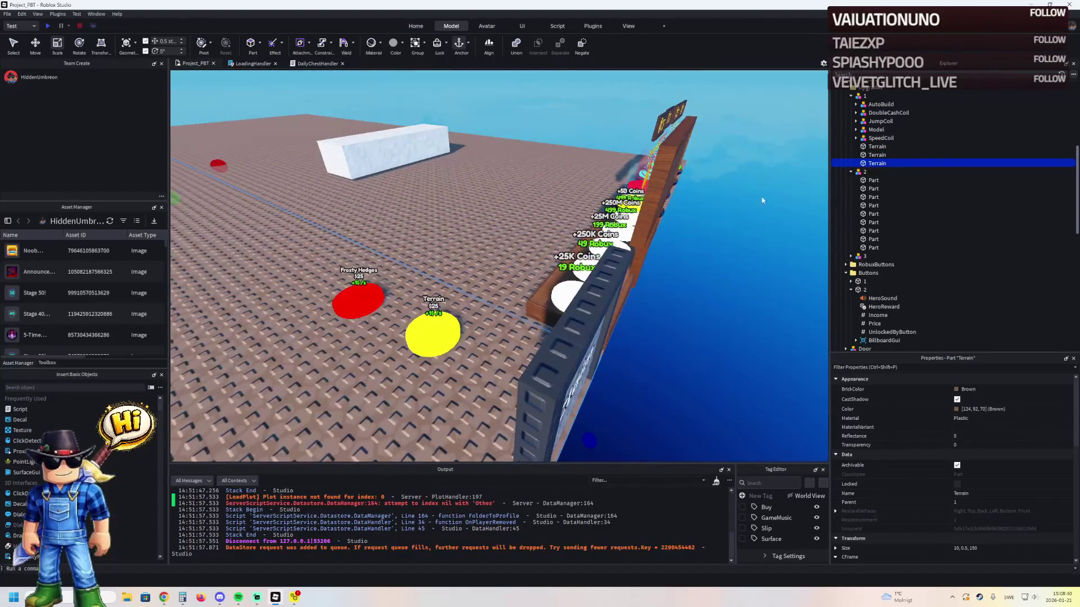
- Move group 3's RemoveOnButton value under the second Terrain strip and focus on that strip
click(851, 256)
click(873, 264)
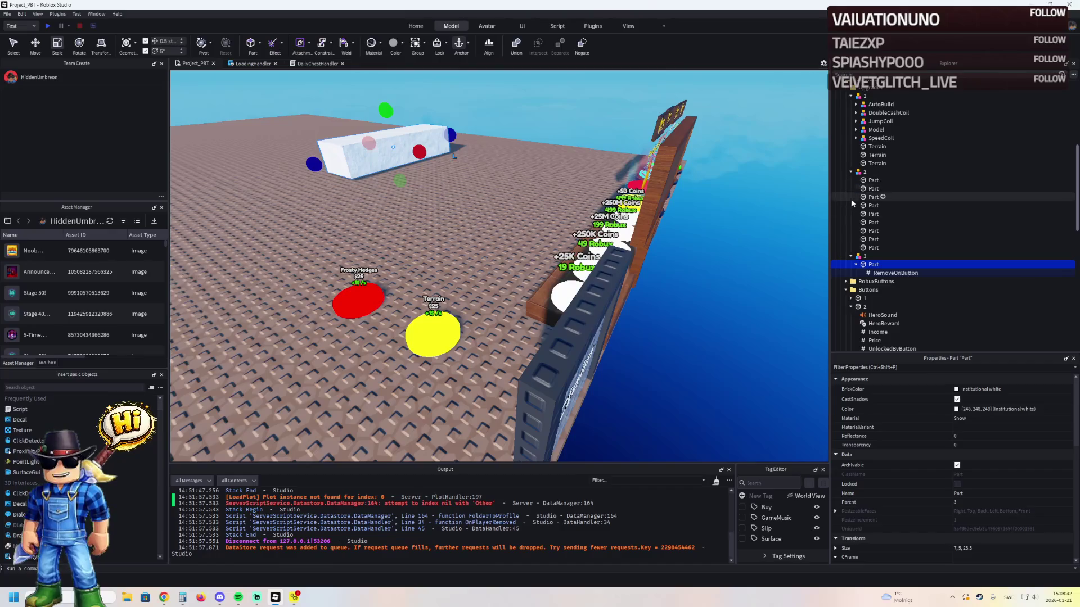
click(894, 273)
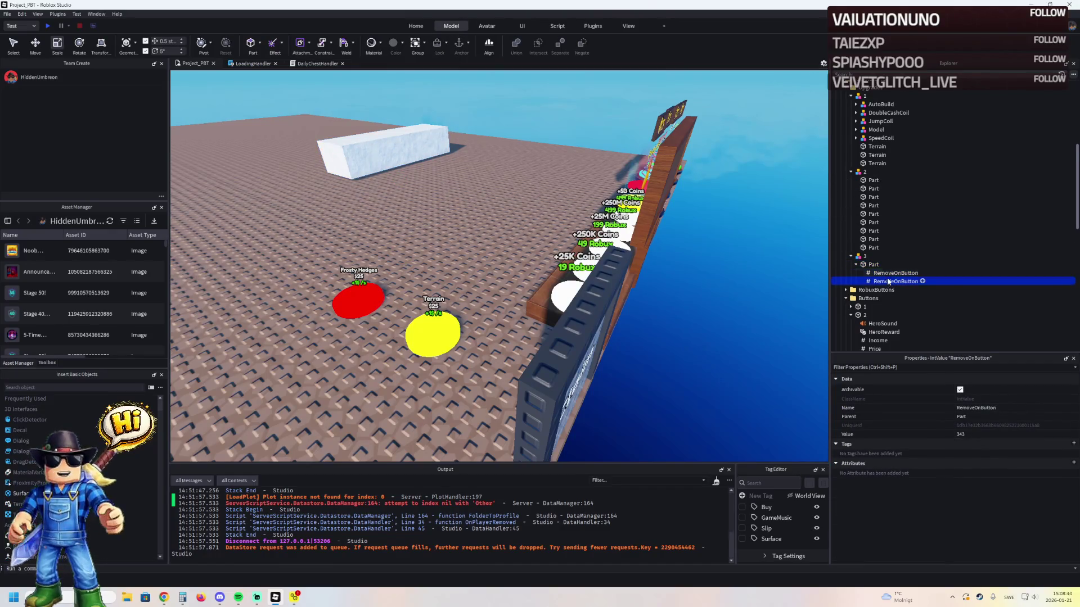
drag(880, 160, 879, 157)
click(877, 155)
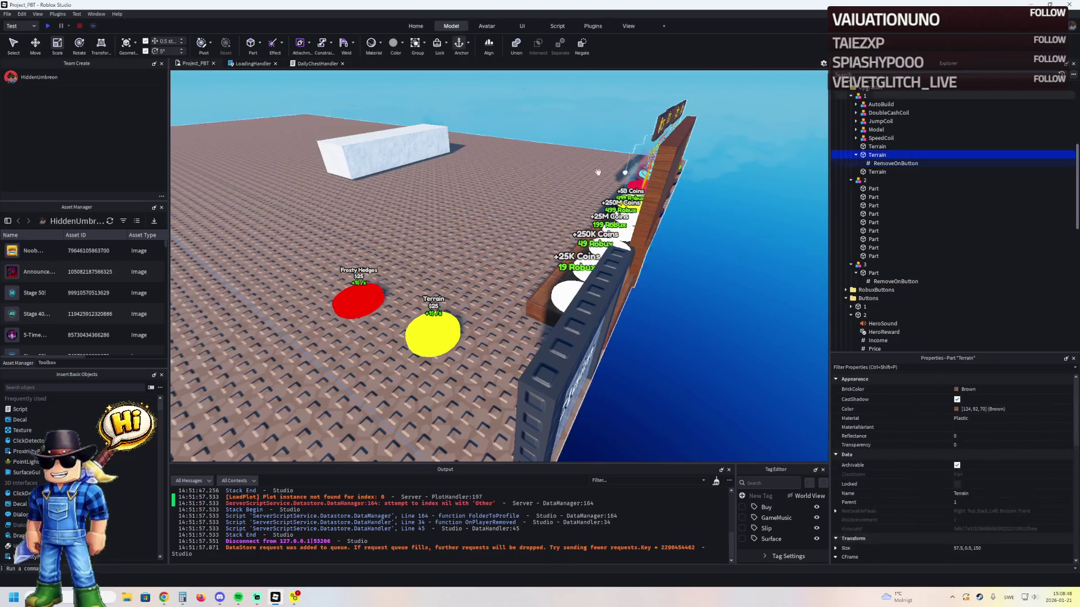
key(f)
- Rename the second Terrain strip to TerrainRemove_B2
key(F2)
text(Remove)
key(Return)
key(F2)
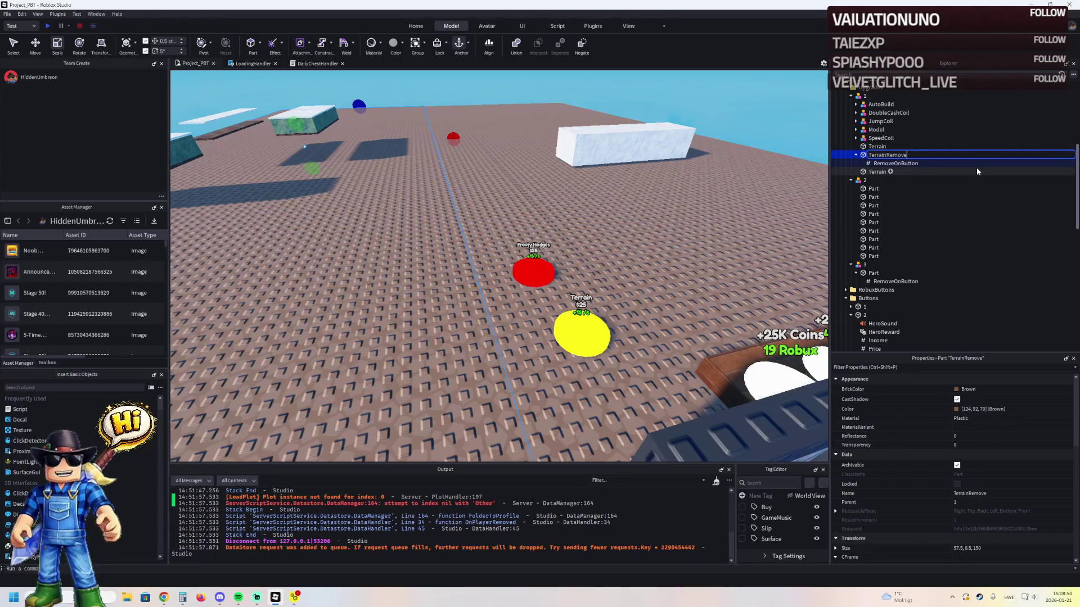
text(B2)
key(Return)
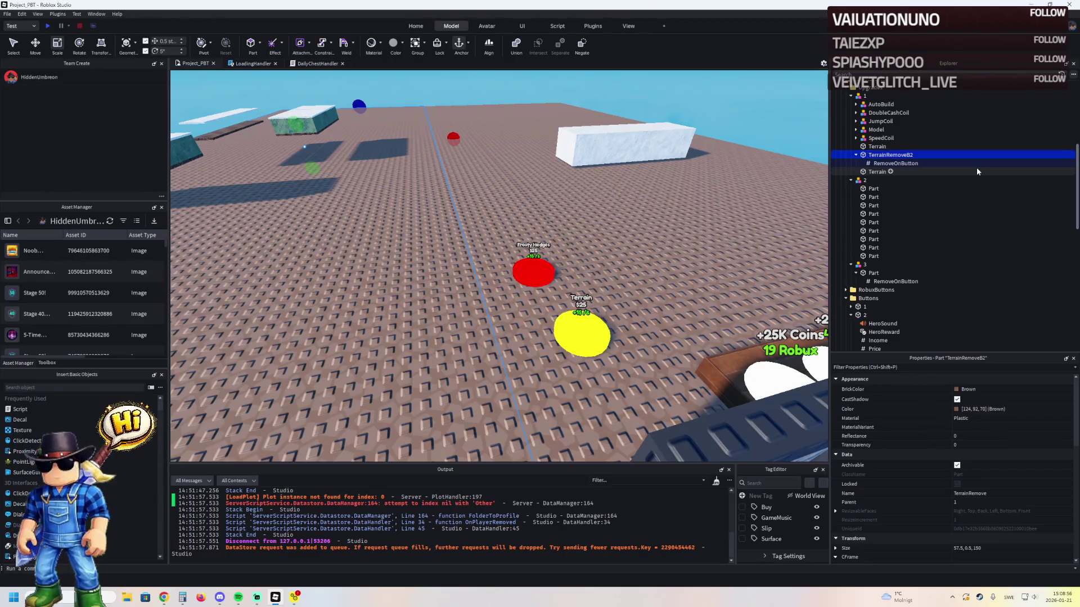
key(F2)
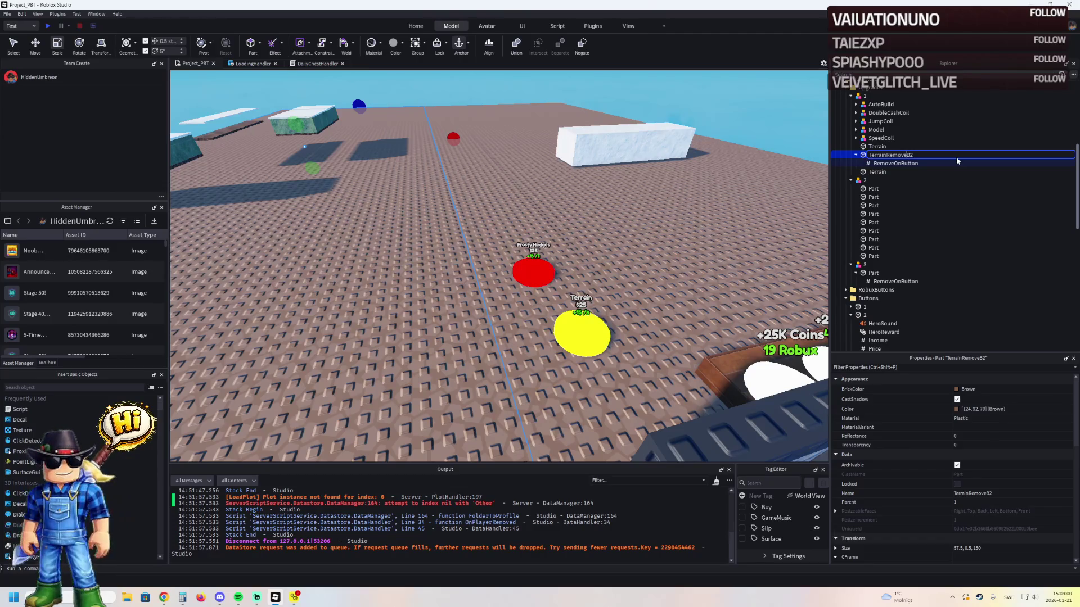
text(_)
key(Return)
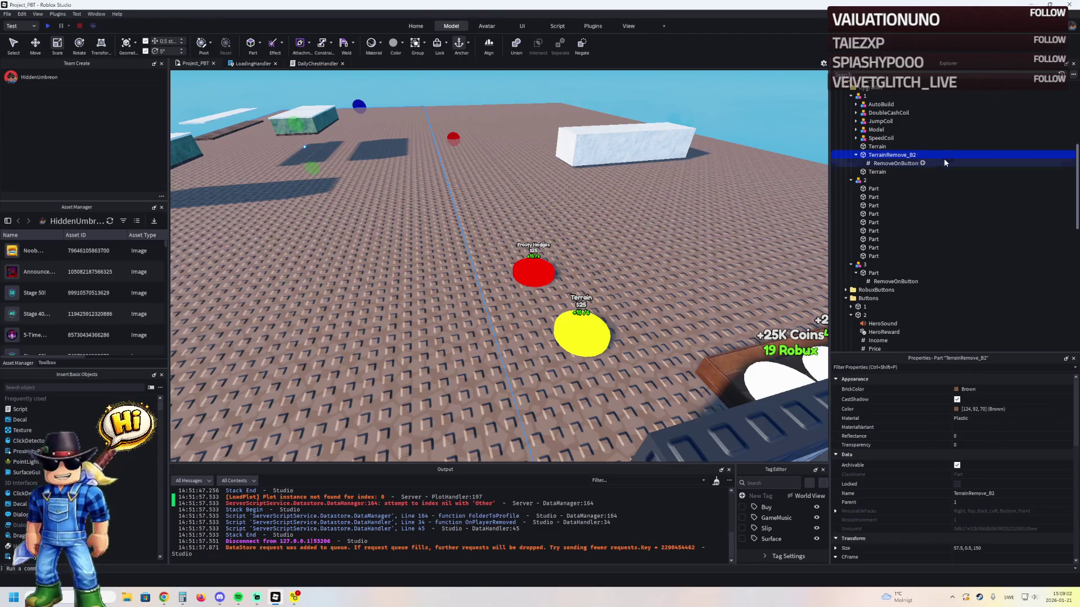
- Select its RemoveOnButton value, then shorten the remaining Terrain floor strip lengthwise
click(897, 163)
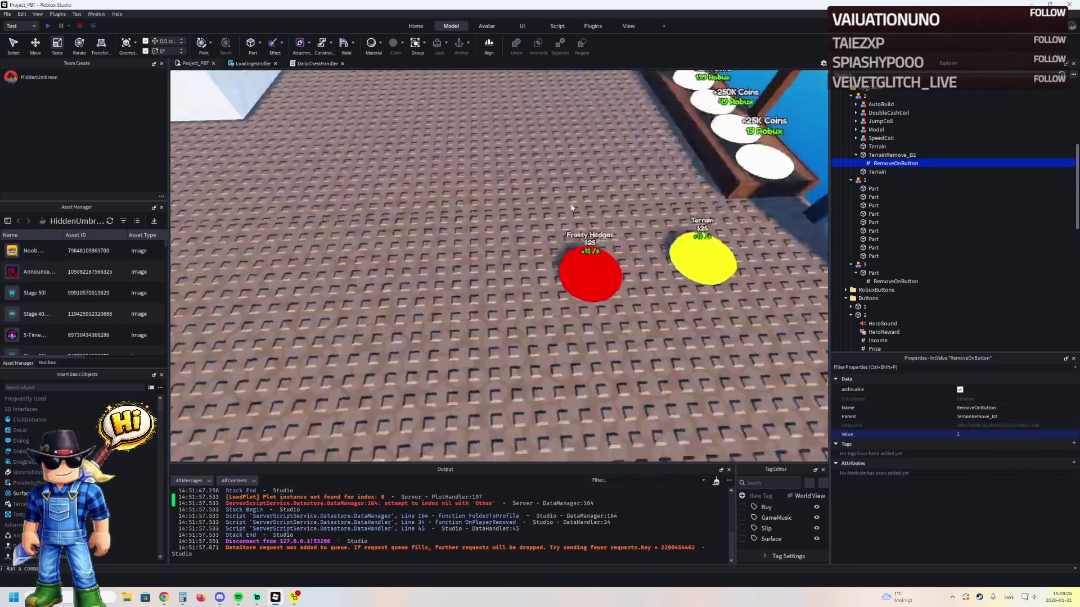
click(436, 207)
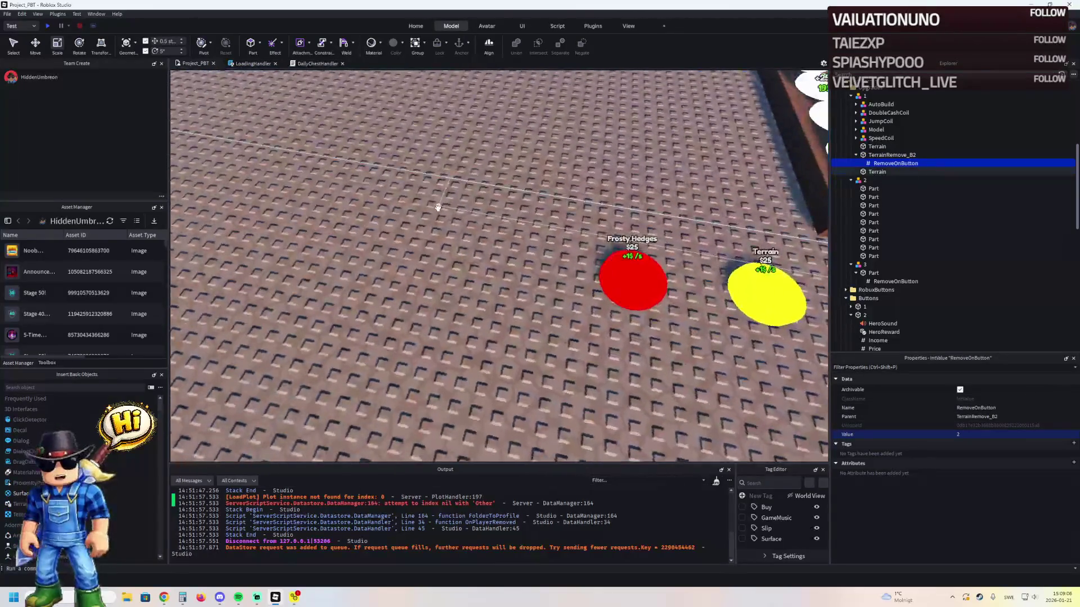
drag(403, 171, 449, 199)
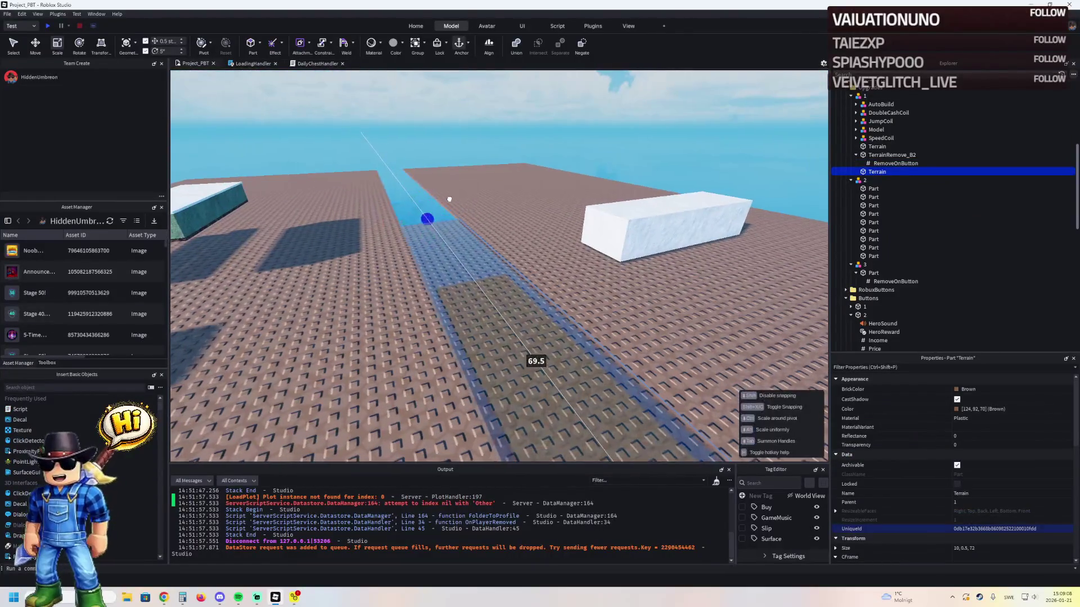
- Undo the strip's length change and delete the Parts in group 2
key(ctrl+z)
scroll(446, 198, down, 5)
scroll(504, 244, up, 10)
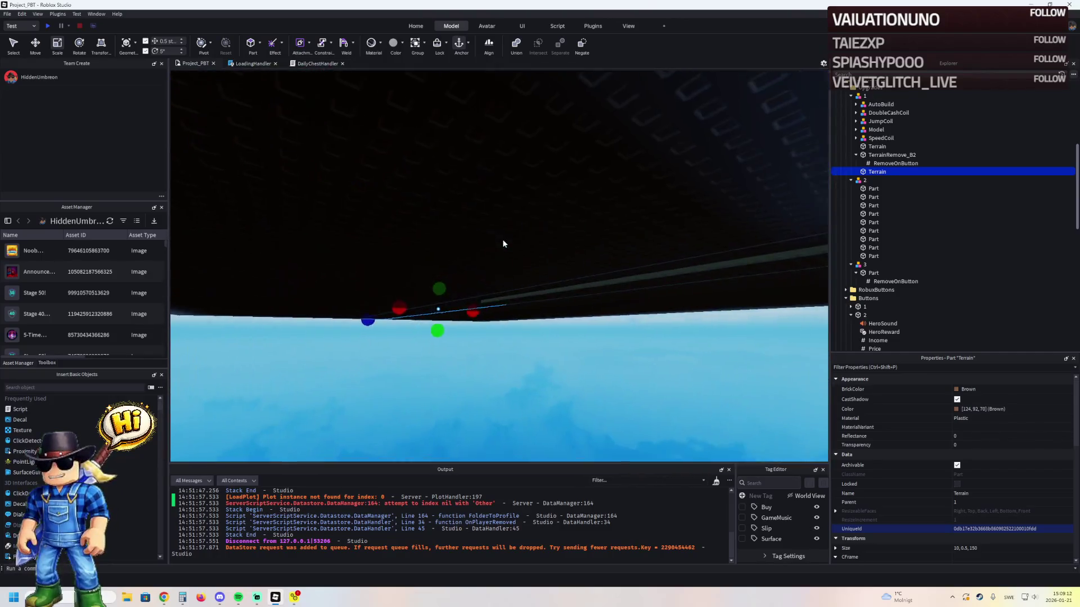
scroll(502, 238, down, 5)
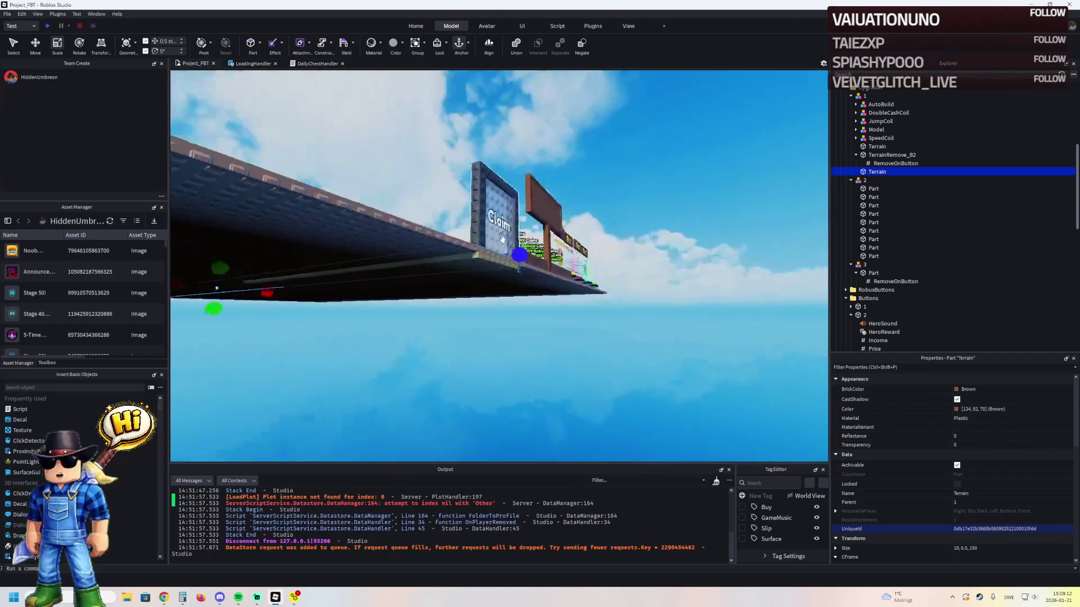
scroll(473, 264, down, 5)
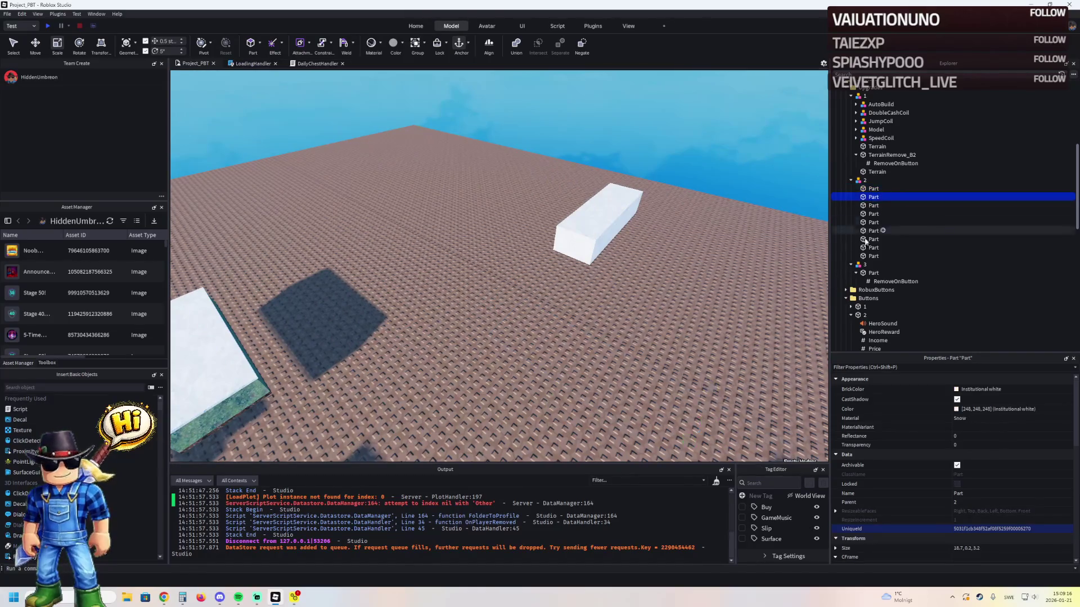
shift+click(873, 256)
key(Delete)
- Fly the camera across the plot until the red Frosty Hedges button and the yellow button are in view
scroll(718, 235, up, 3)
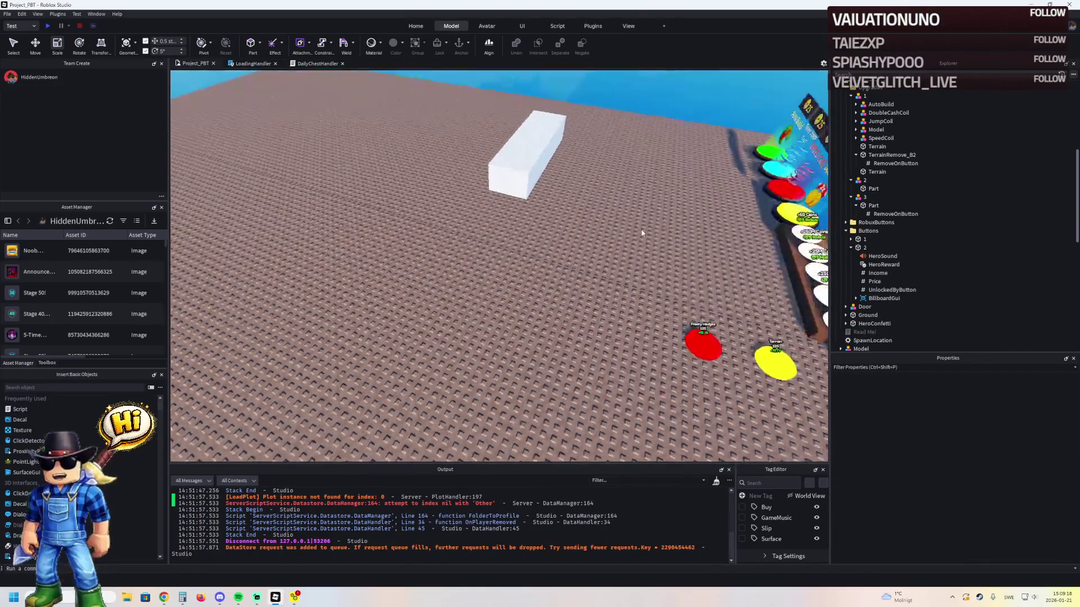
key(d)
click(561, 201)
key(d)
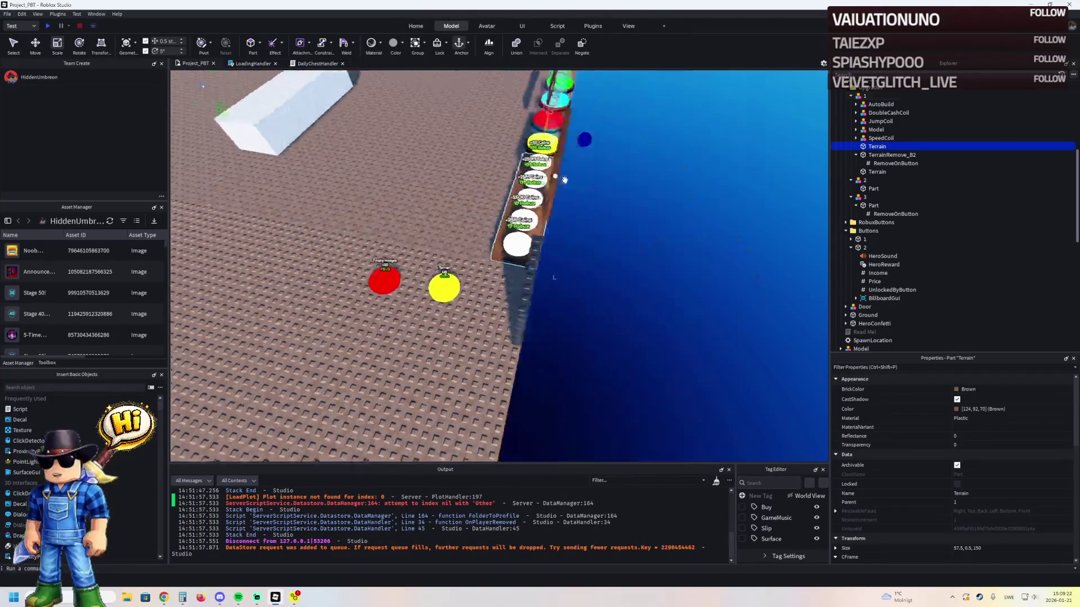
click(670, 214)
key(s)
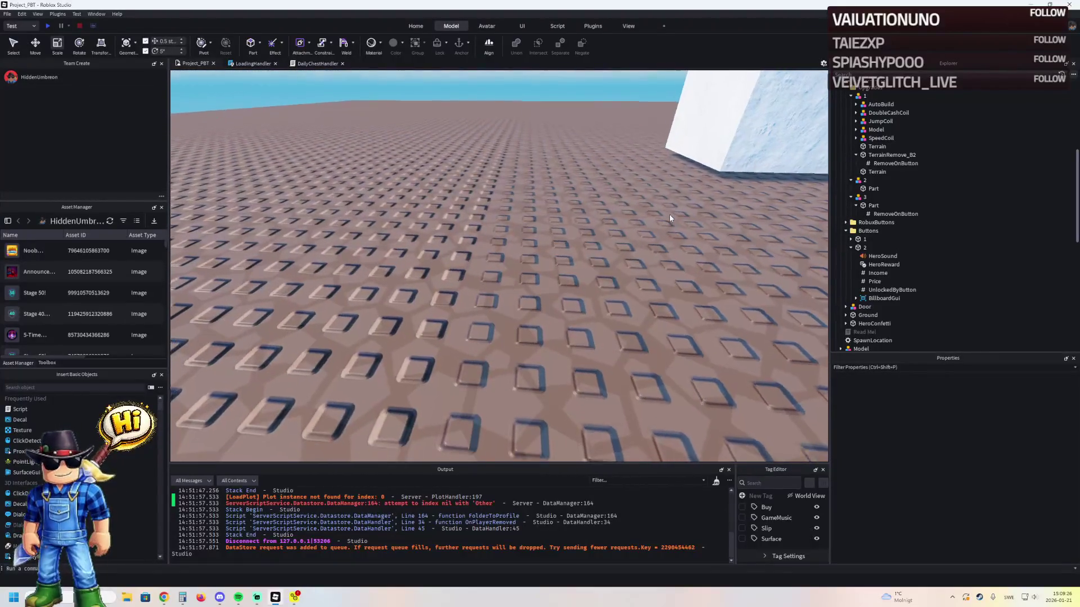
key(s)
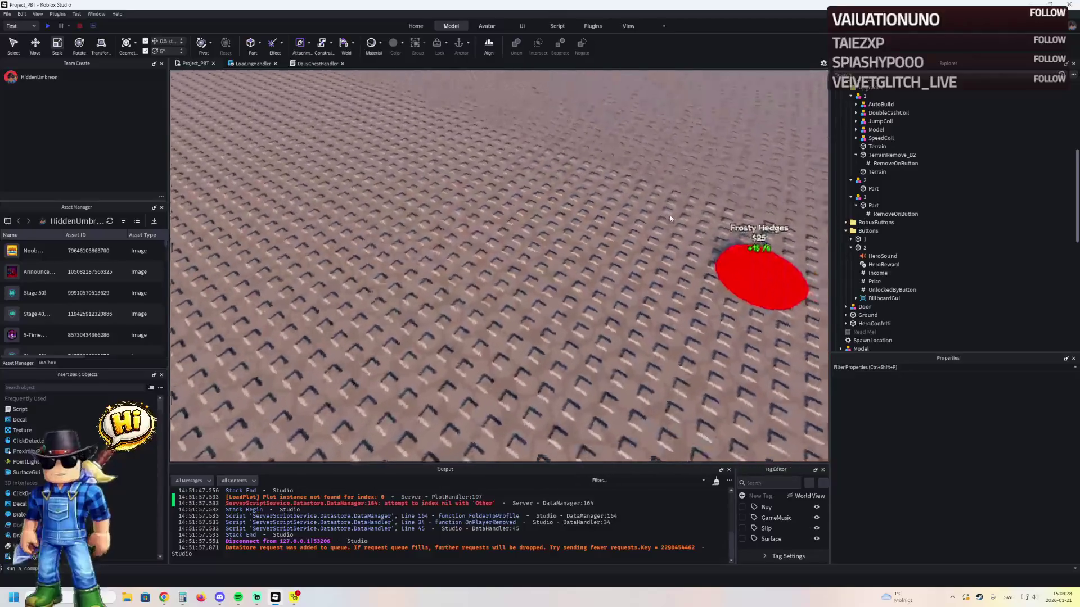
key(s)
key(s)
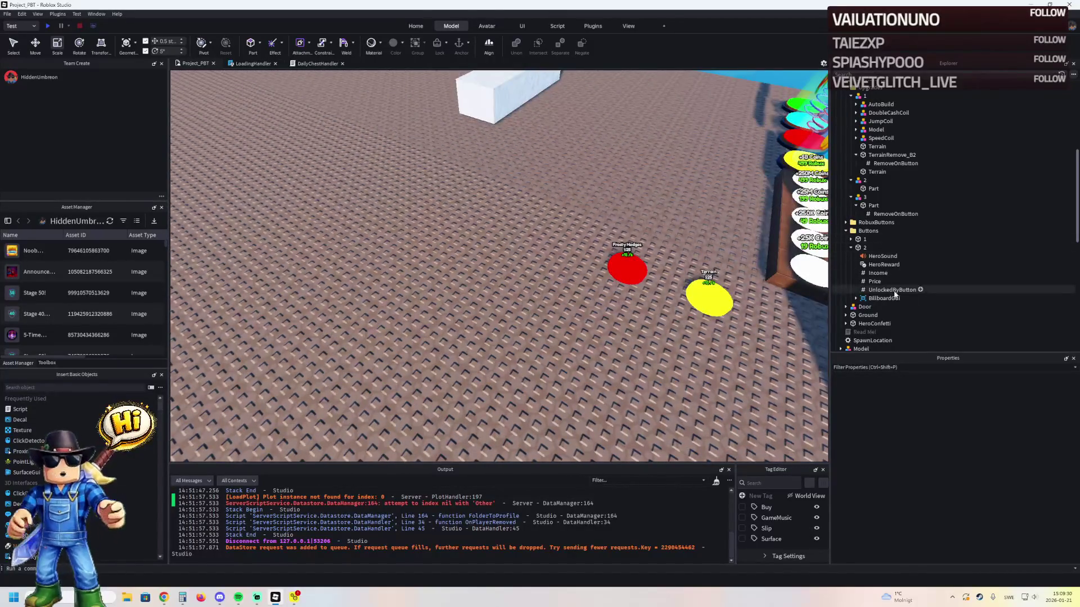
click(867, 316)
- Fly toward the button row and Claim sign, then select the Terrain part on the baseplate
scroll(1027, 451, down, 4)
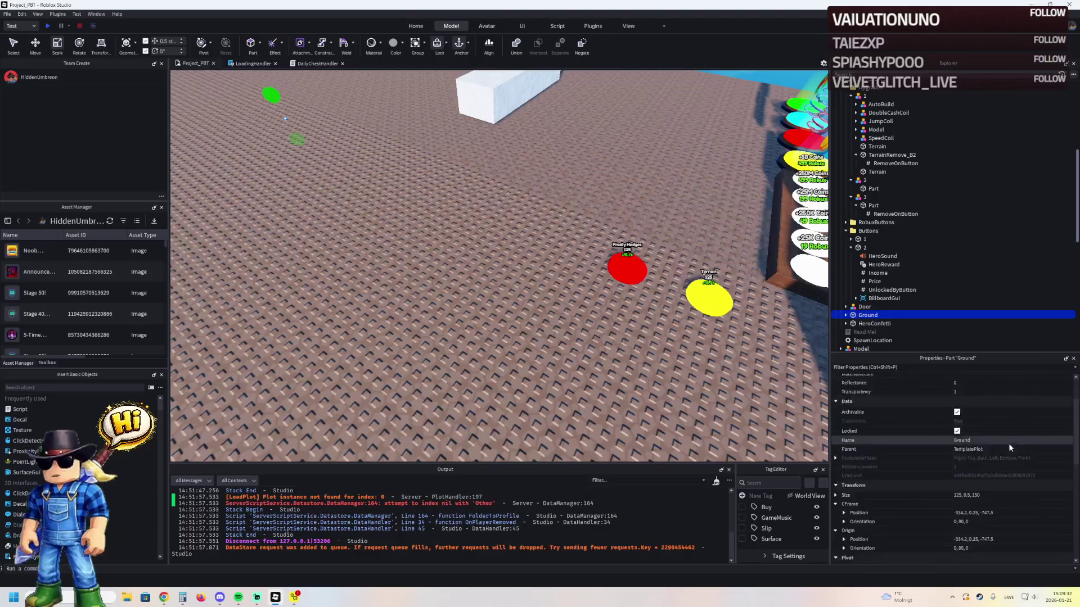
key(d)
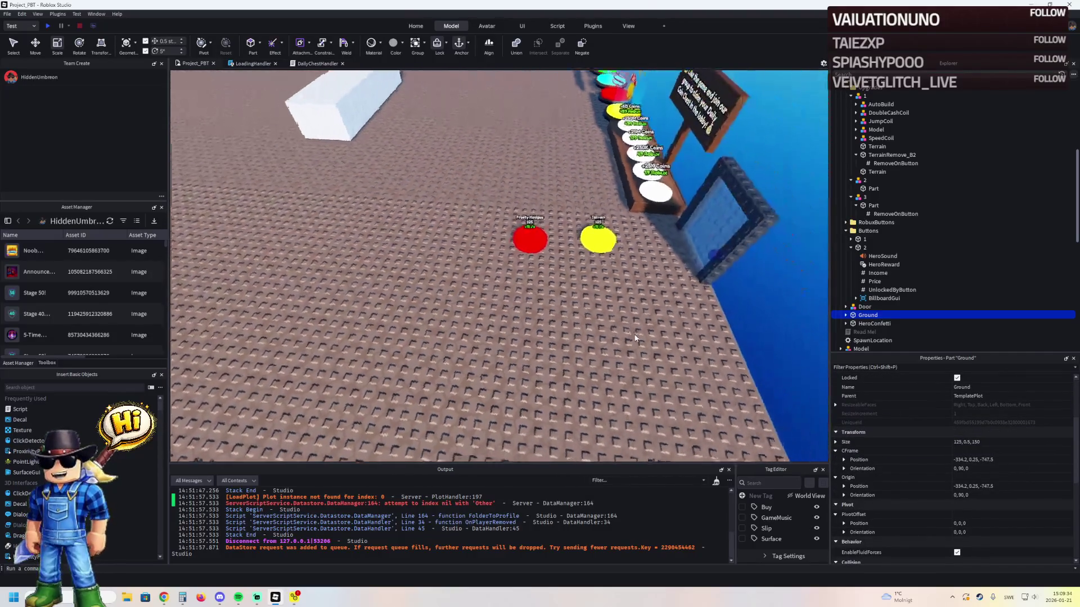
key(s)
key(w)
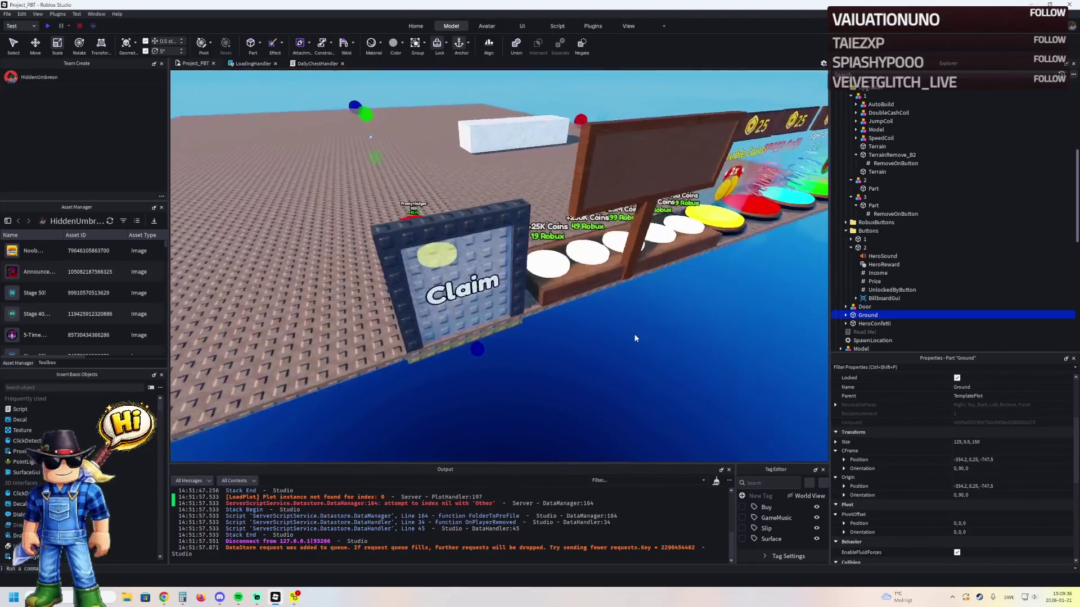
key(a)
key(s)
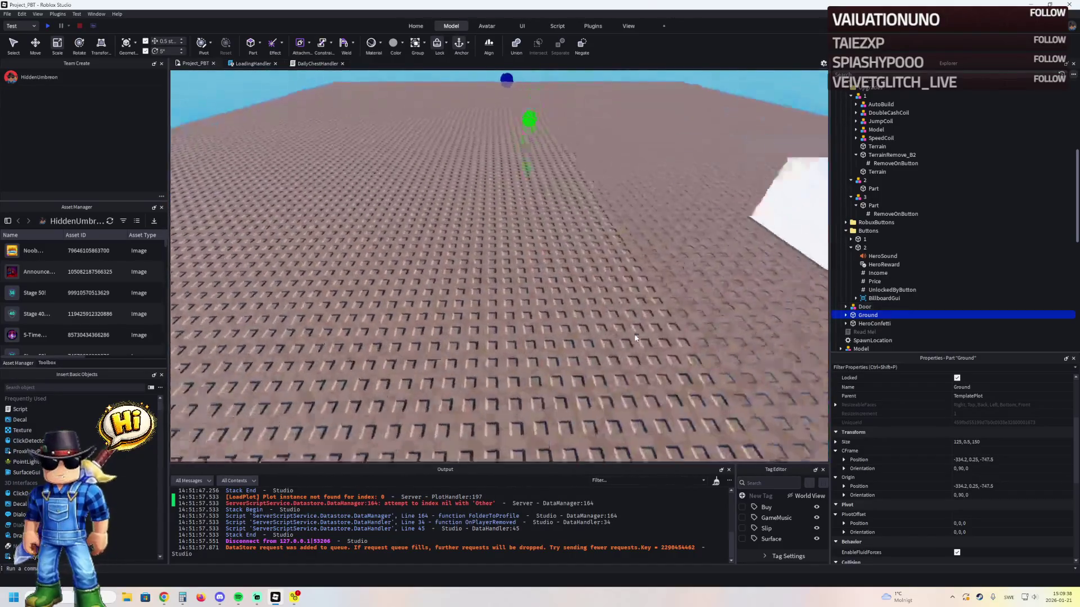
click(565, 309)
- Duplicate the Terrain part and select the new long Terrain strip
key(s)
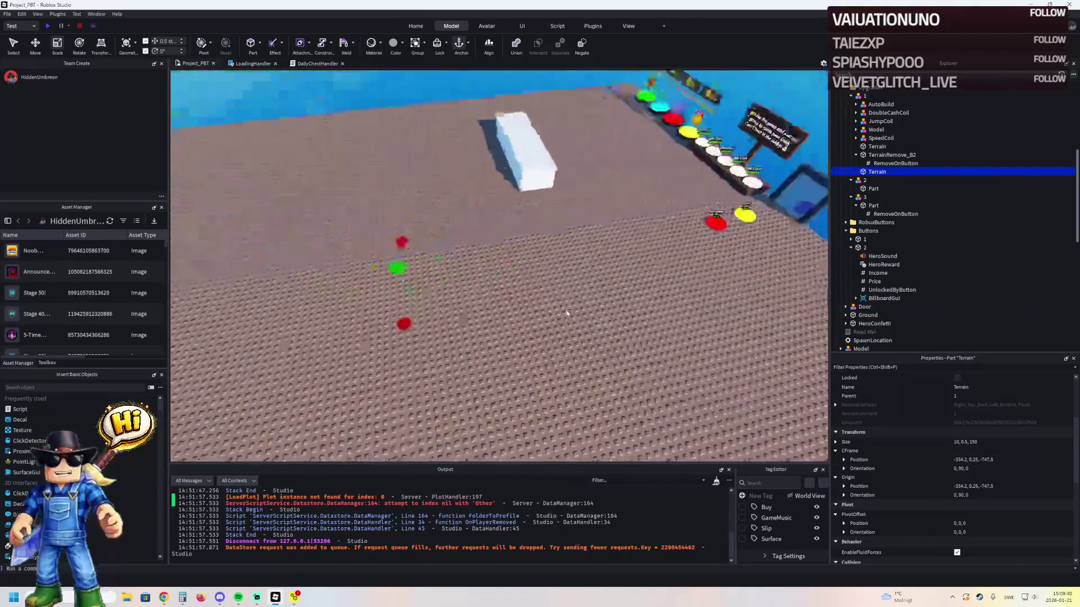
key(d)
key(w)
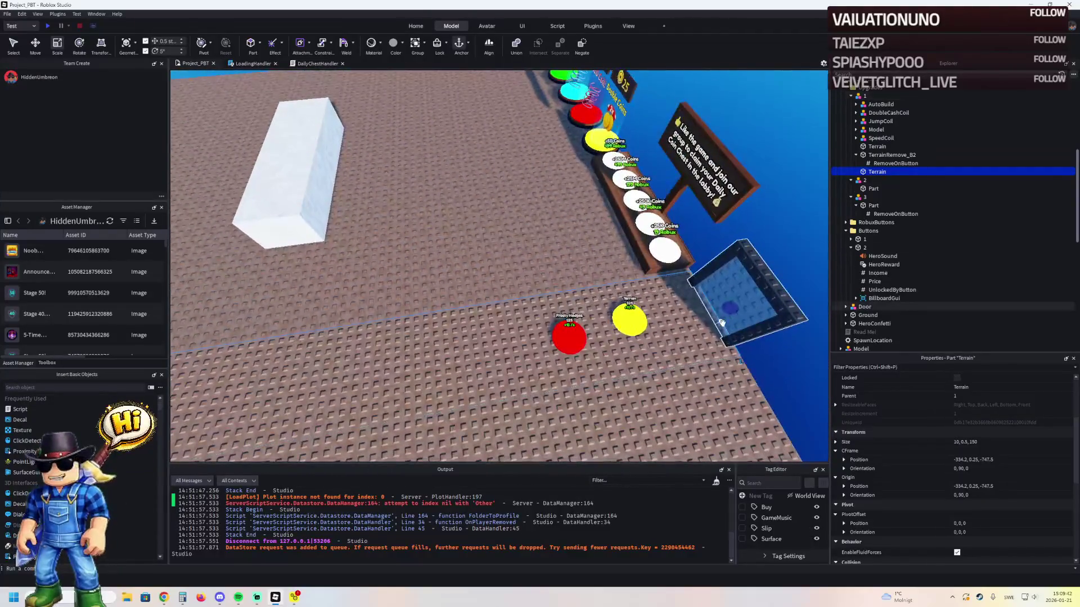
key(a)
key(w)
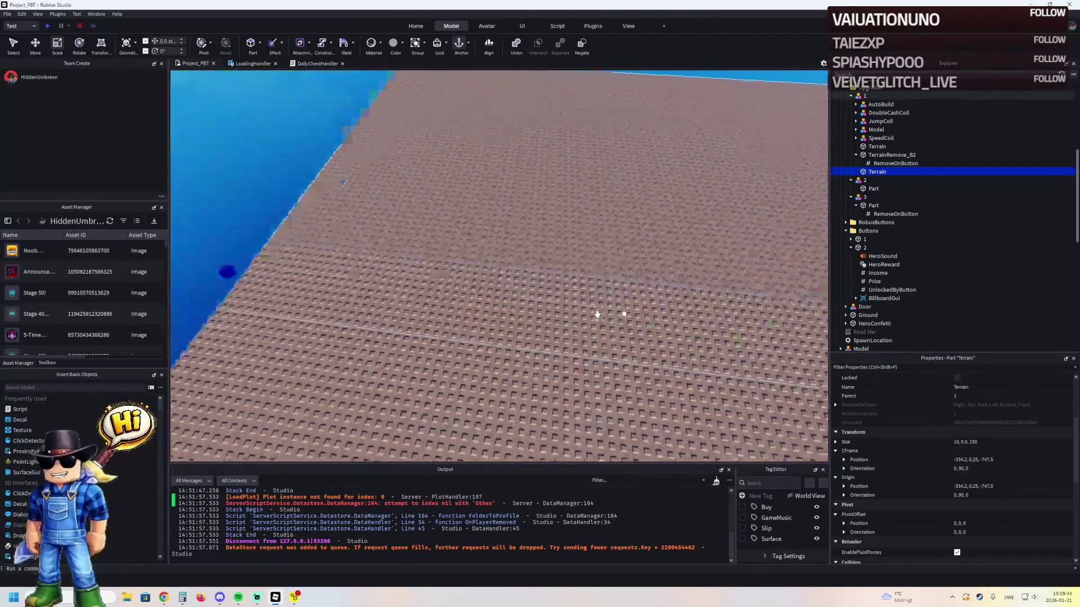
key(ctrl+z)
key(s)
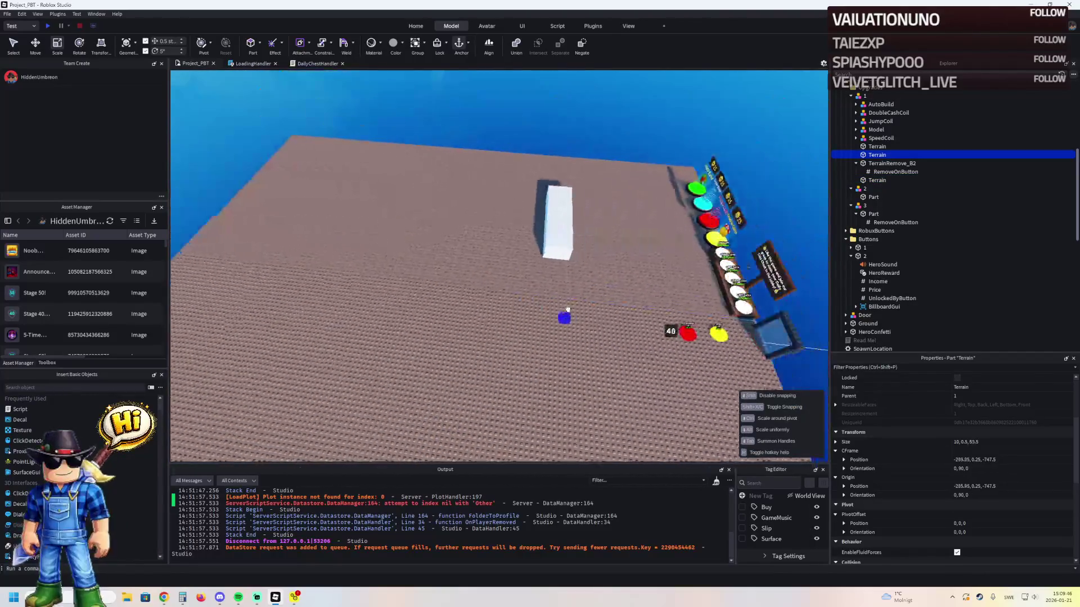
click(423, 300)
- Shorten the Terrain strip from 150 to 101 and stretch model 2's tiled Part to depth 10
mouse_move(638, 211)
mouse_down()
mouse_move(506, 281)
mouse_move(562, 264)
mouse_move(473, 292)
mouse_move(411, 274)
mouse_up()
scroll(506, 281, up, 5)
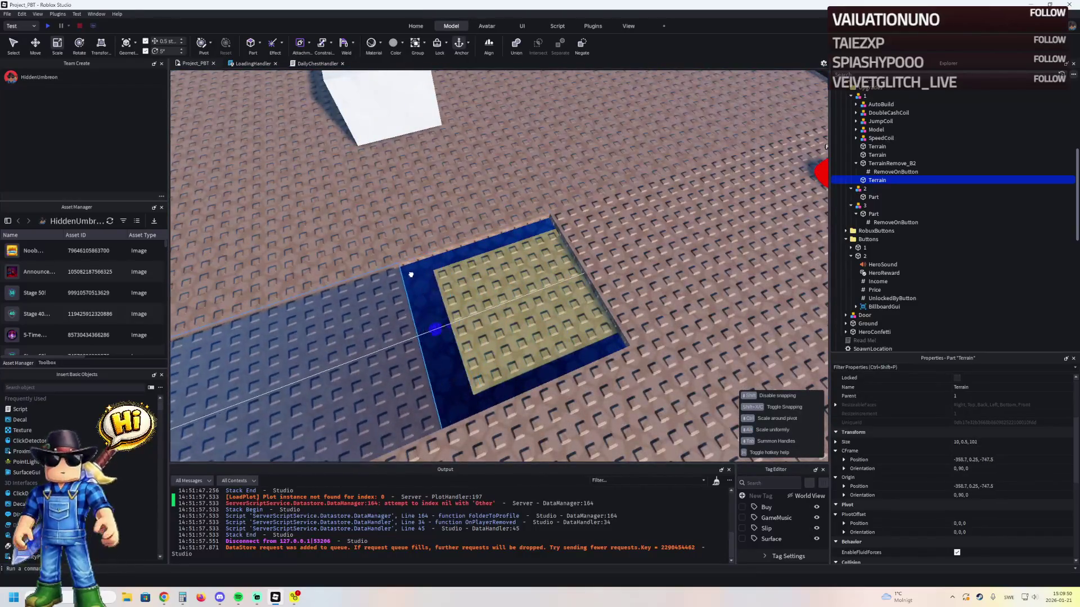
click(519, 286)
drag(523, 162, 533, 218)
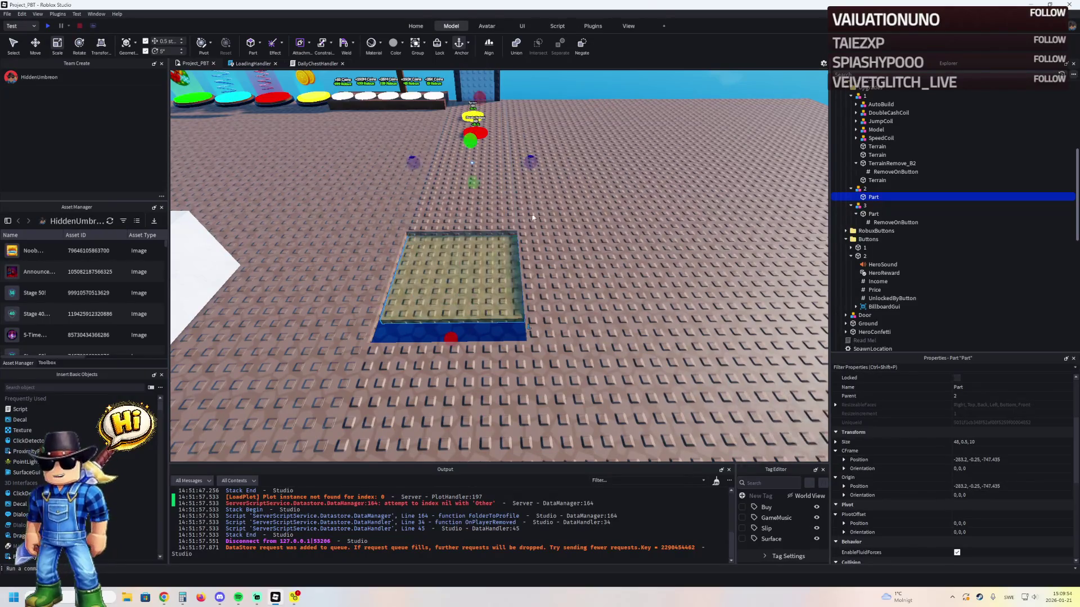
- Start shifting model 2's tiled Part sideways
scroll(533, 218, up, 10)
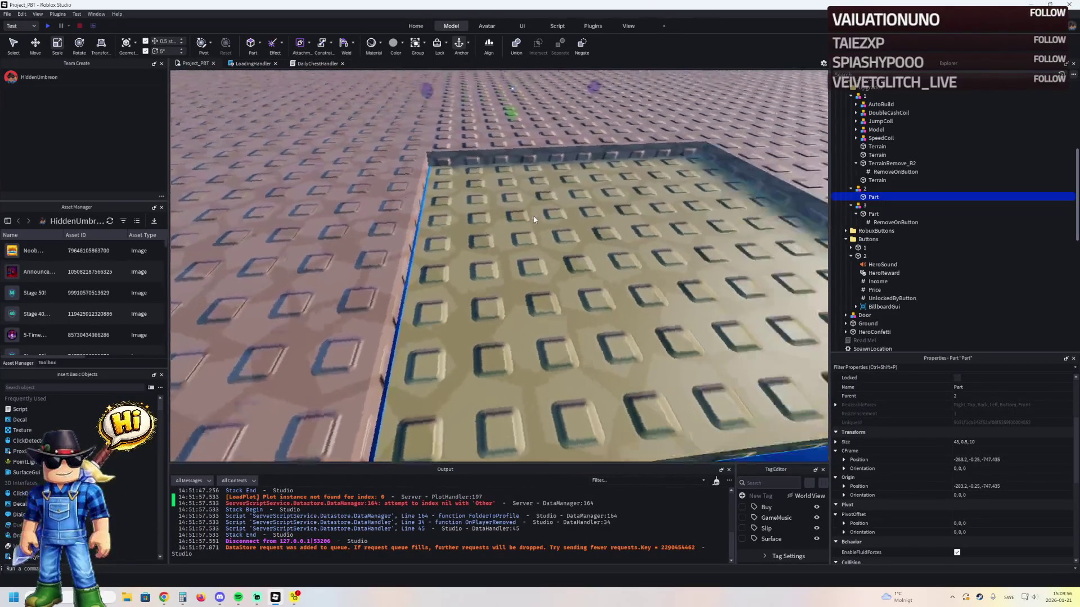
scroll(534, 219, down, 5)
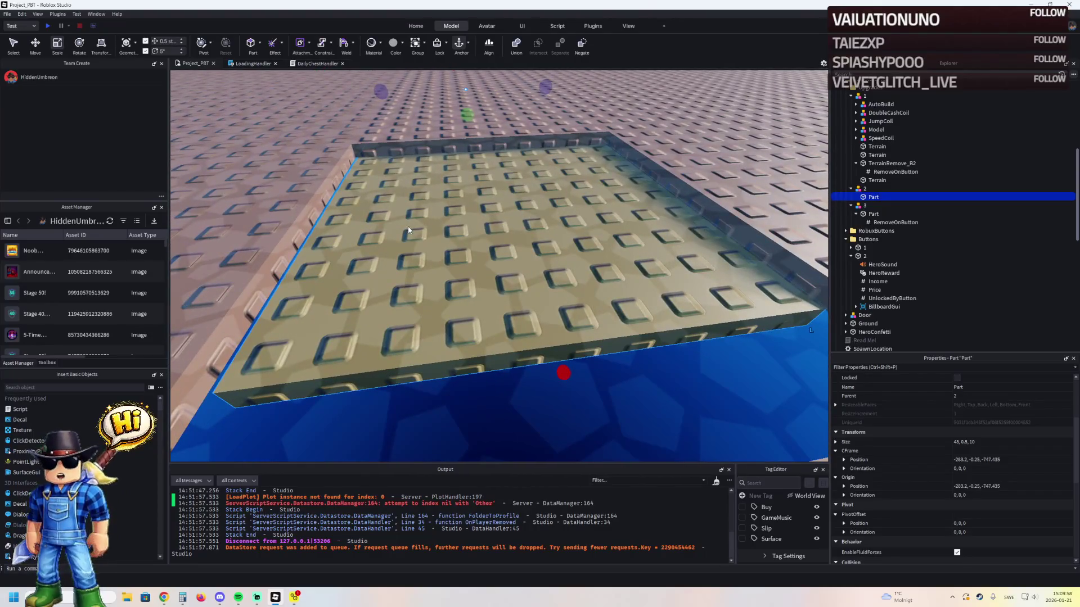
scroll(402, 220, up, 3)
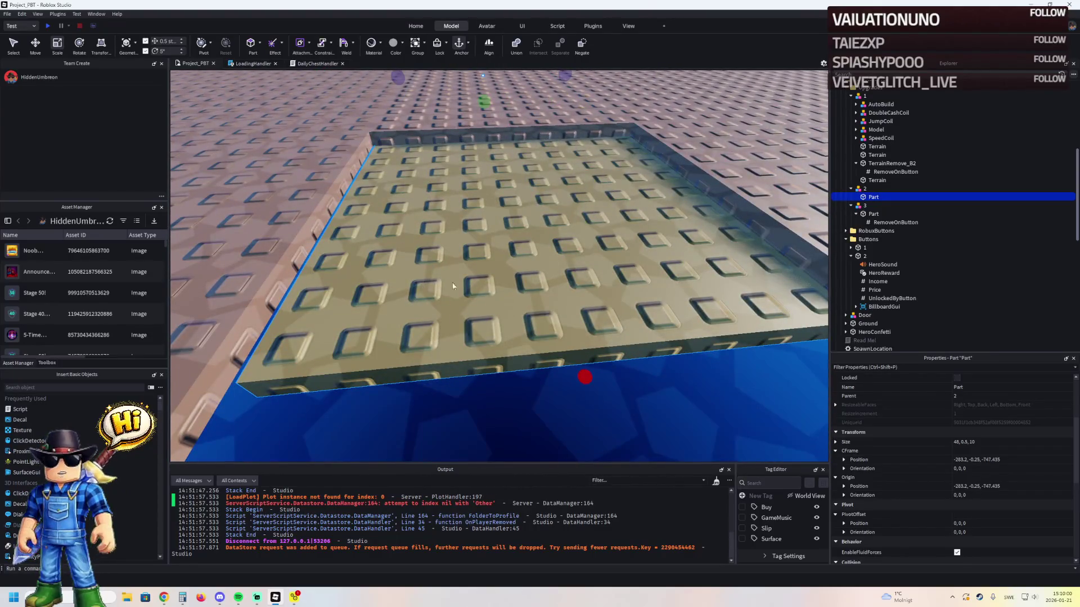
scroll(402, 139, down, 2)
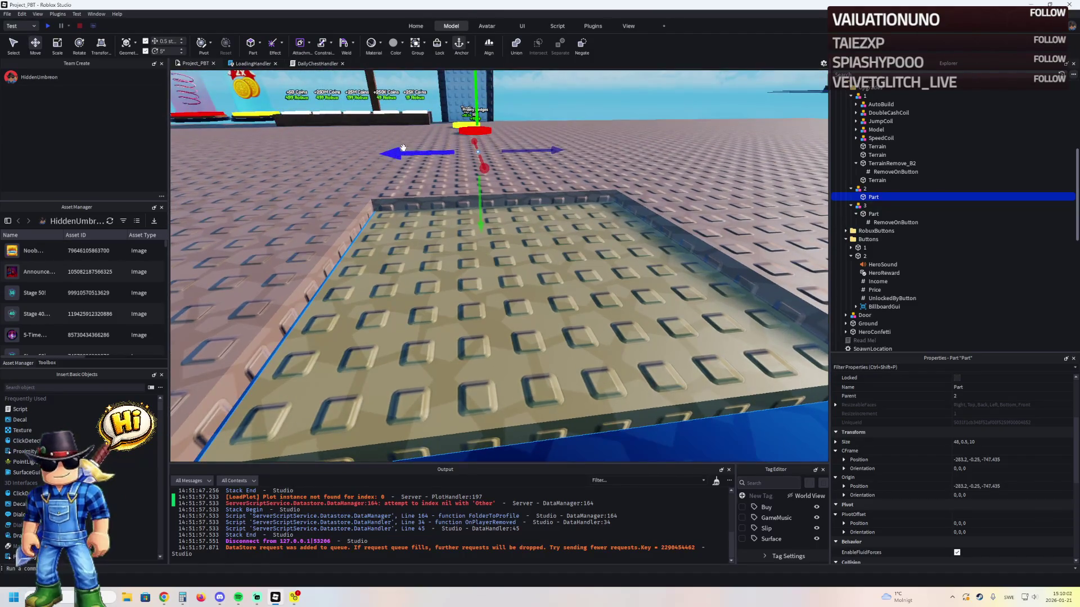
drag(403, 148, 403, 149)
scroll(401, 152, up, 5)
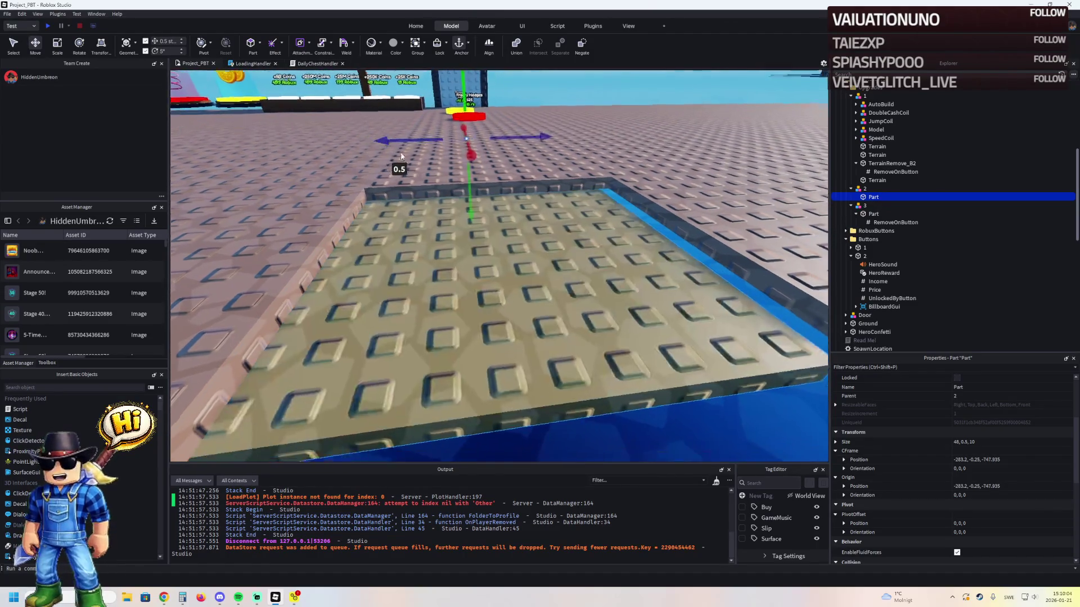
scroll(401, 152, down, 5)
scroll(420, 174, up, 2)
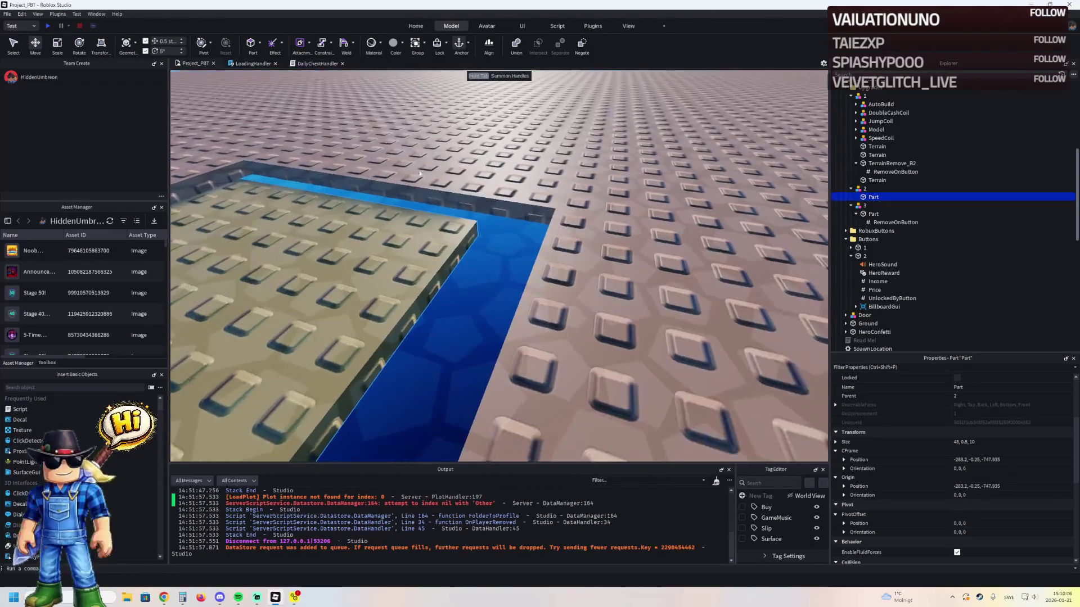
scroll(479, 285, down, 10)
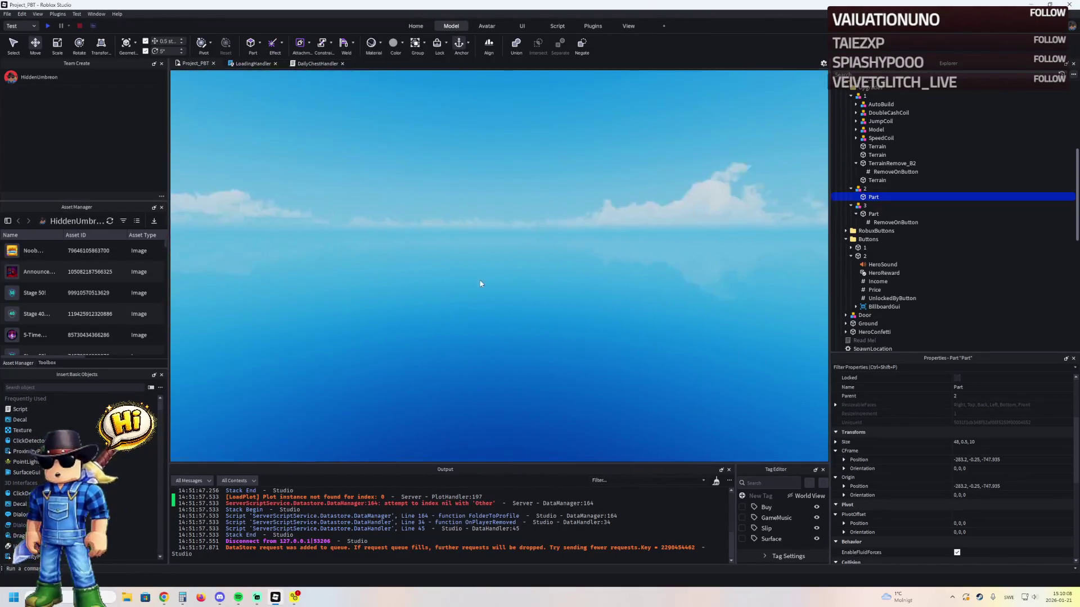
scroll(479, 281, up, 8)
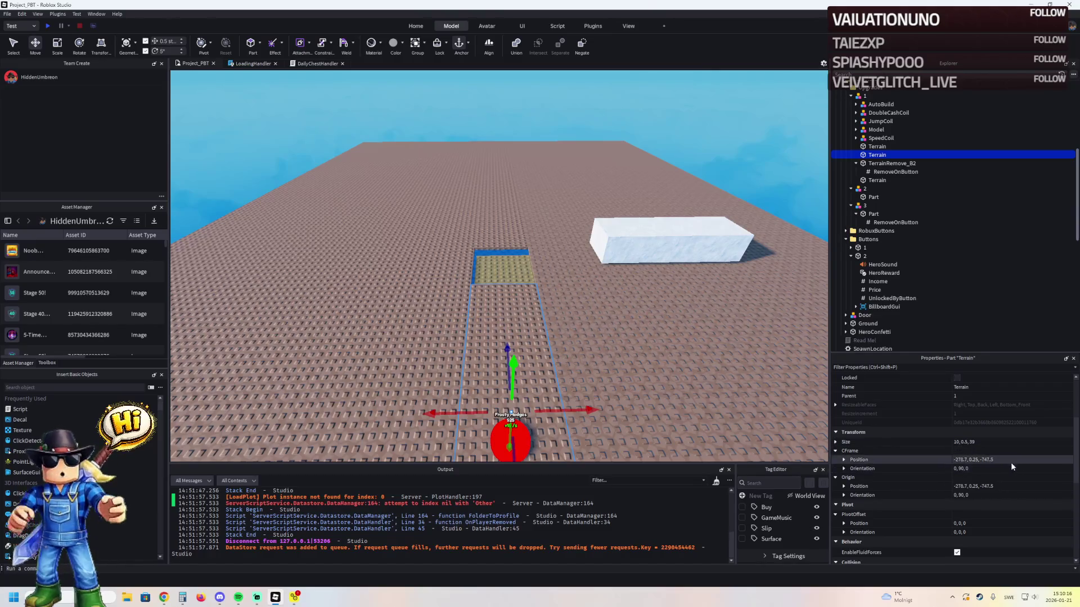
- Move model 2's tiled Part to X -283.2 and nudge it slightly left
scroll(1014, 465, down, 3)
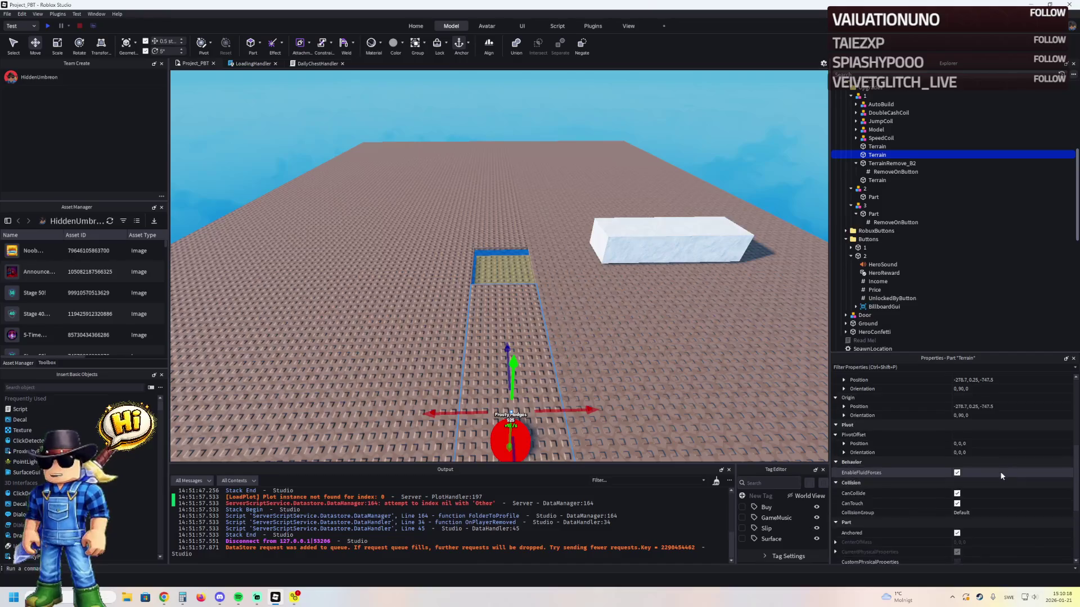
scroll(1000, 471, up, 2)
click(1003, 433)
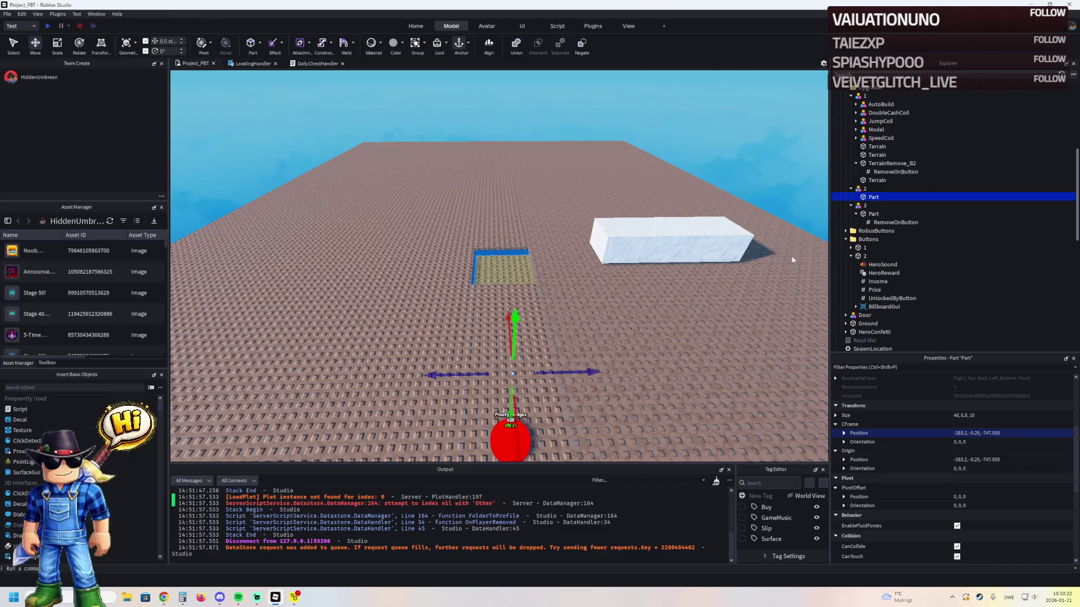
key(Return)
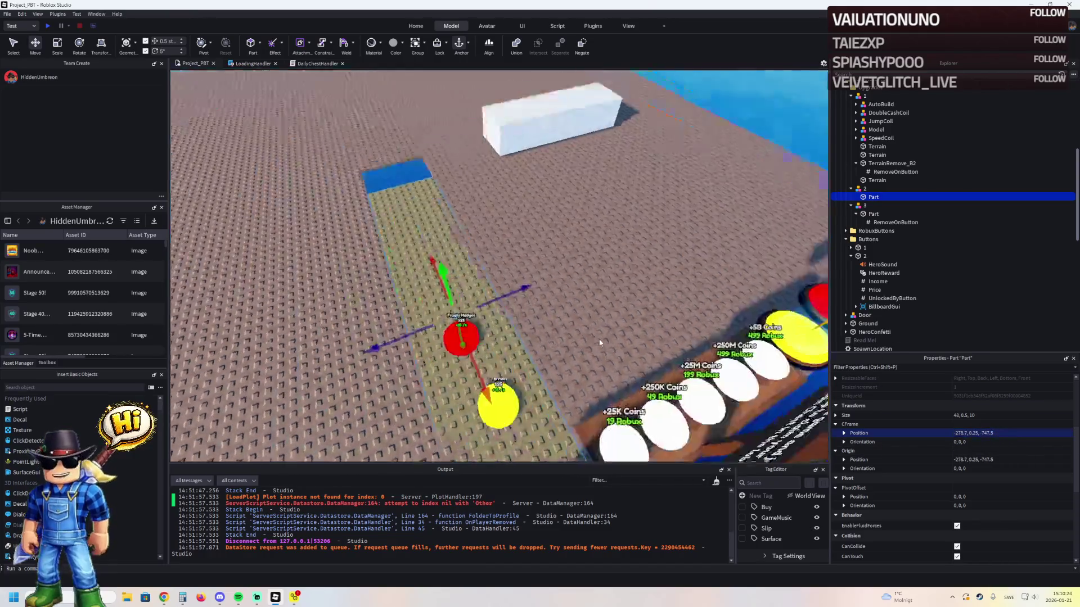
scroll(599, 338, down, 5)
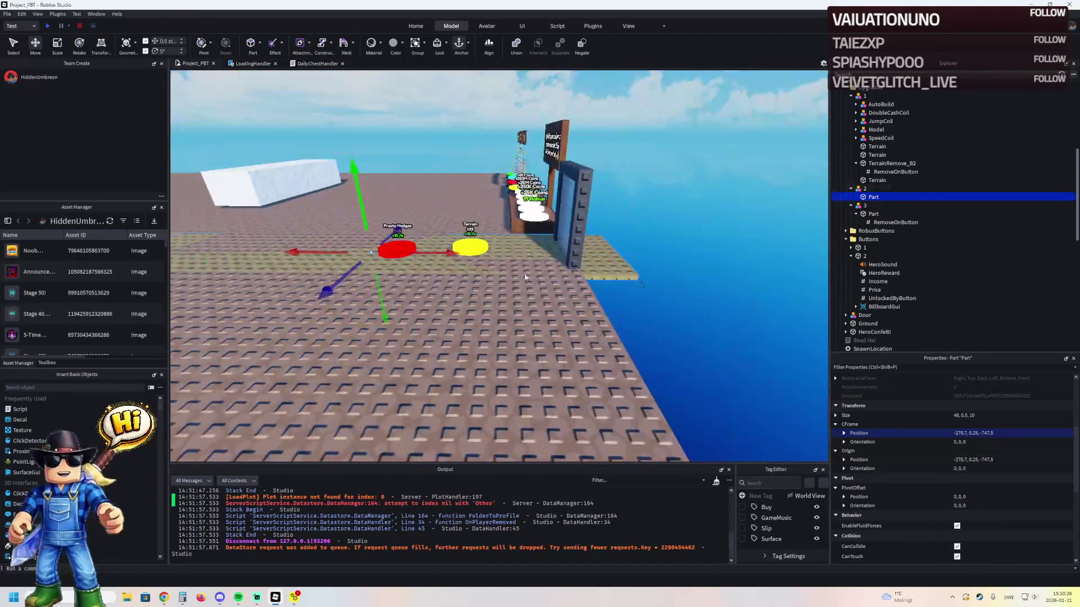
drag(405, 250, 395, 252)
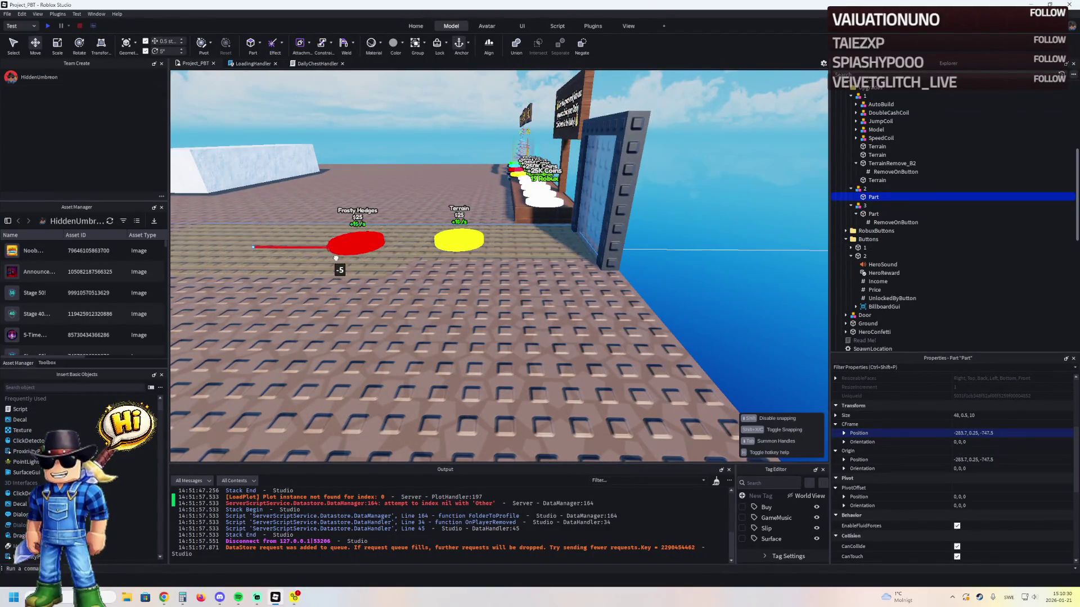
- Move the RemoveOnButton value into the new Terrain part
scroll(339, 260, up, 5)
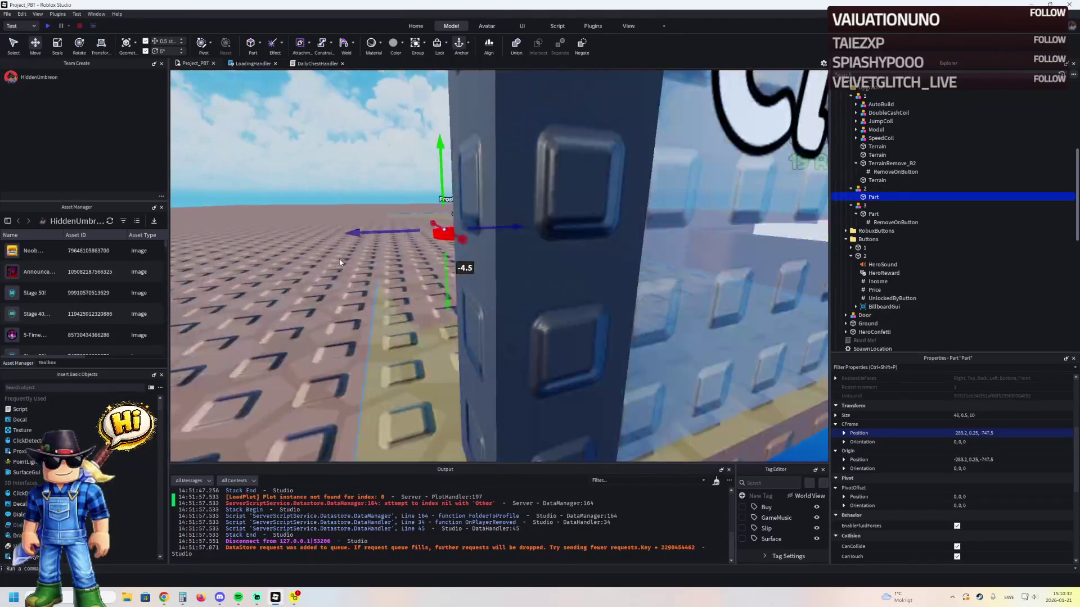
scroll(340, 262, down, 5)
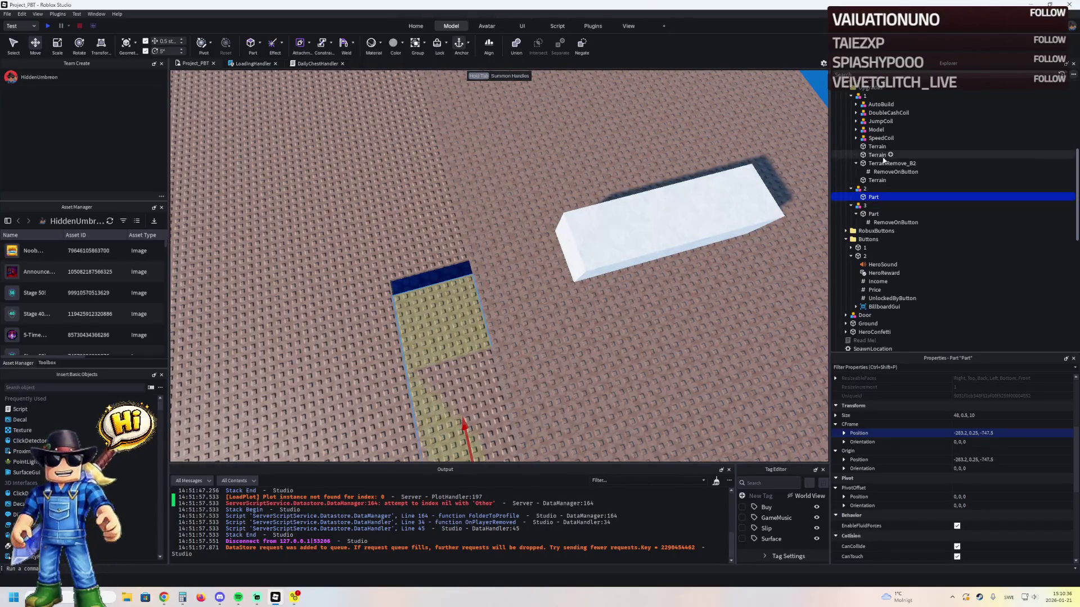
key(f)
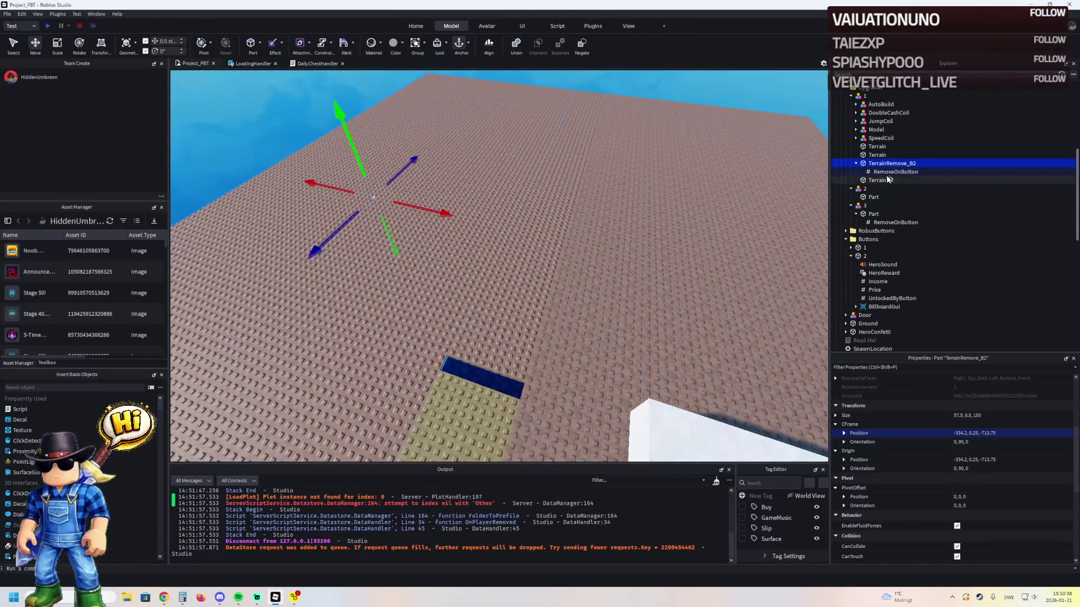
drag(890, 173, 881, 159)
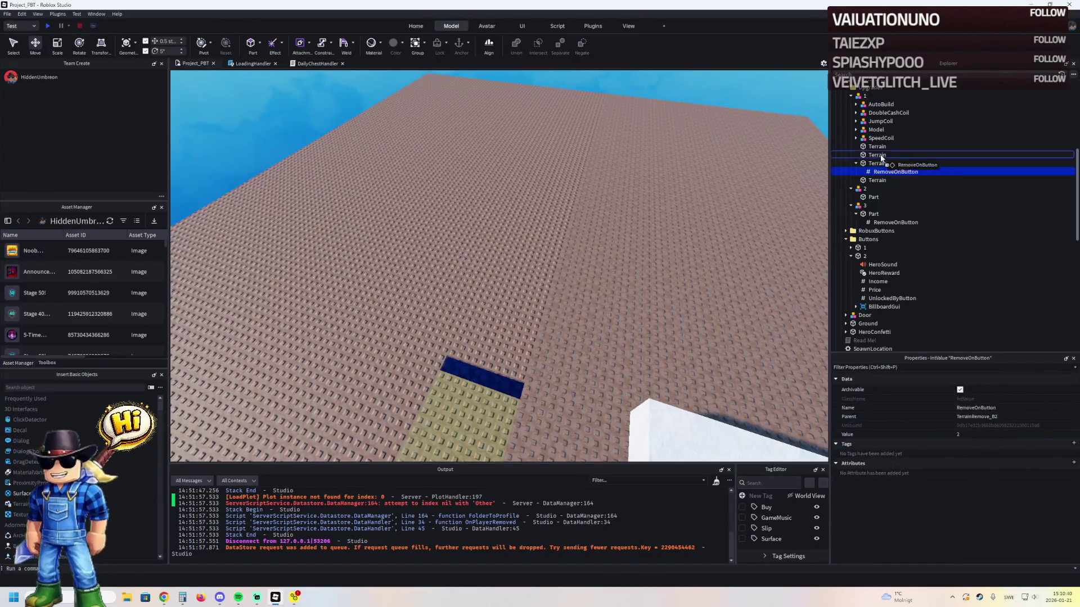
- Resize model 2's tiled Part to about 48.5 wide with the Scale tool
key(f)
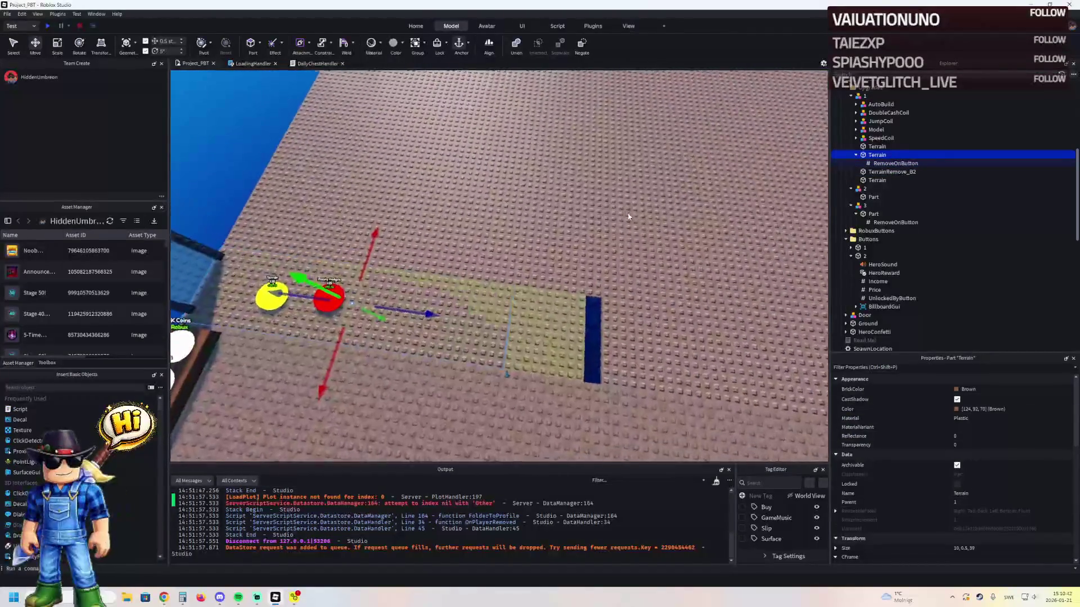
scroll(629, 216, up, 3)
key(ctrl+3)
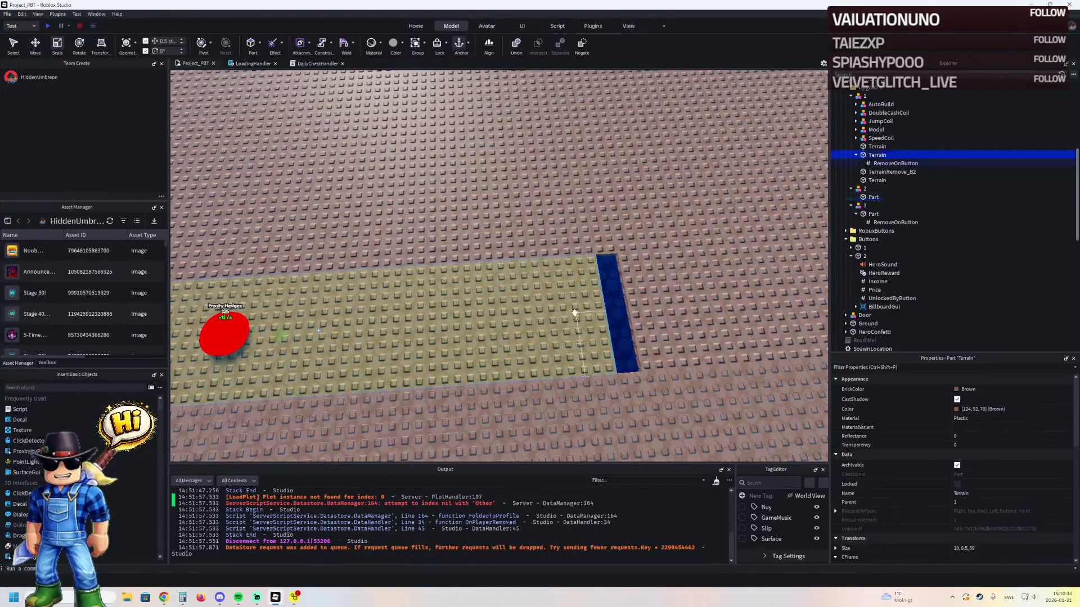
click(574, 313)
key(f)
drag(537, 308, 557, 304)
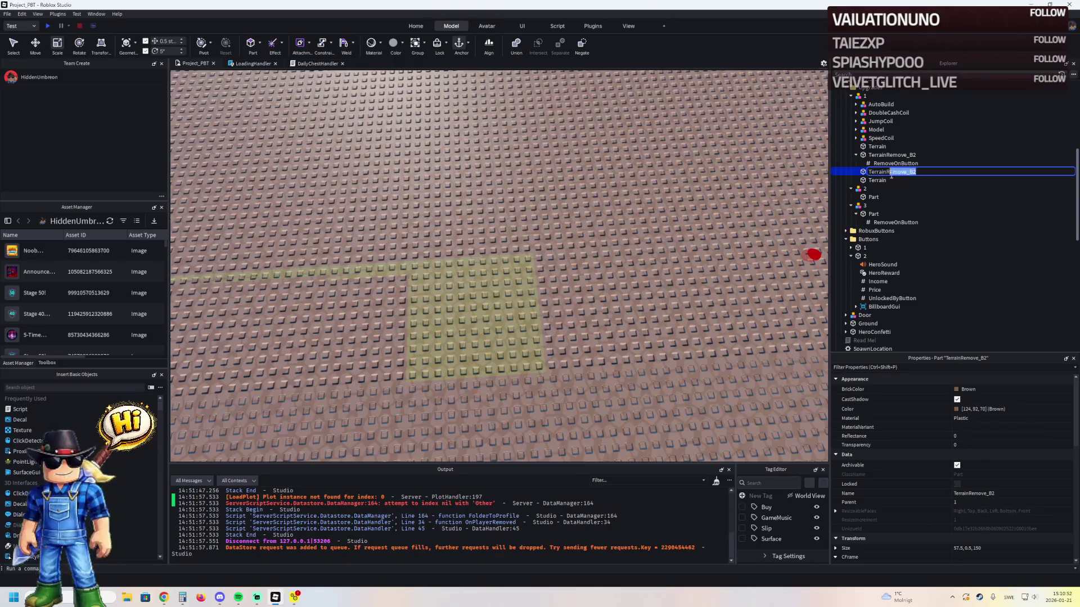
- Lengthen the yellow TerrainRemove_B2 strip to about 50 and move the red button onto it
key(s)
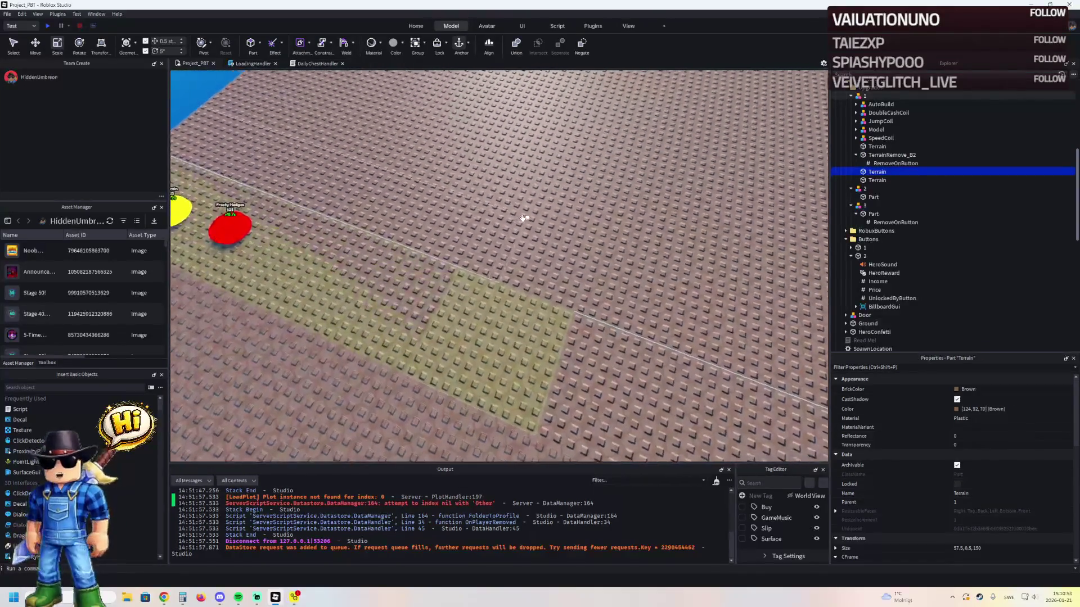
key(a)
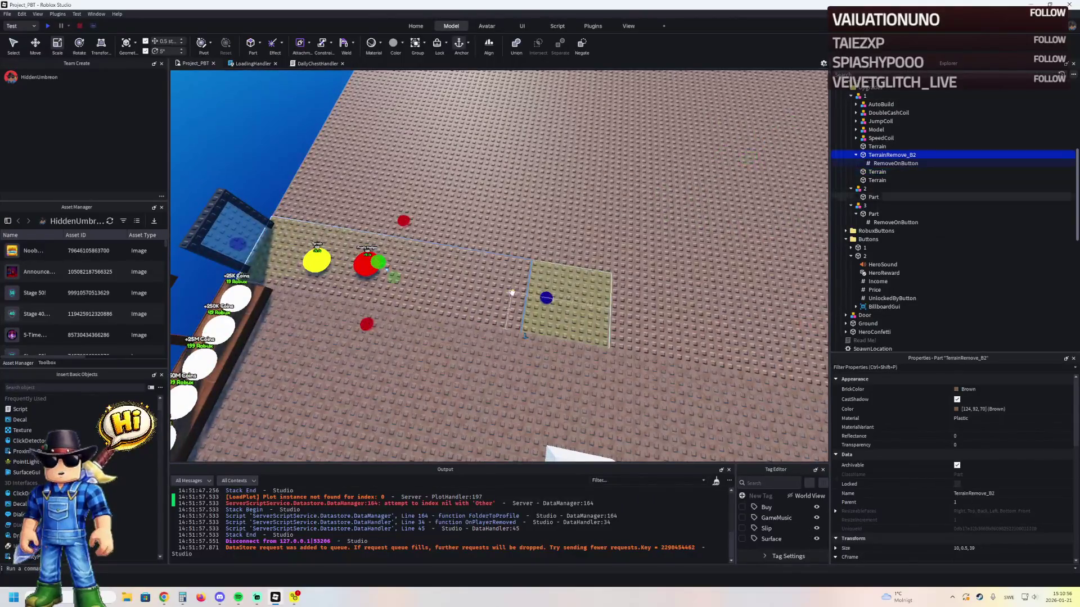
key(w)
key(d)
drag(490, 316, 554, 321)
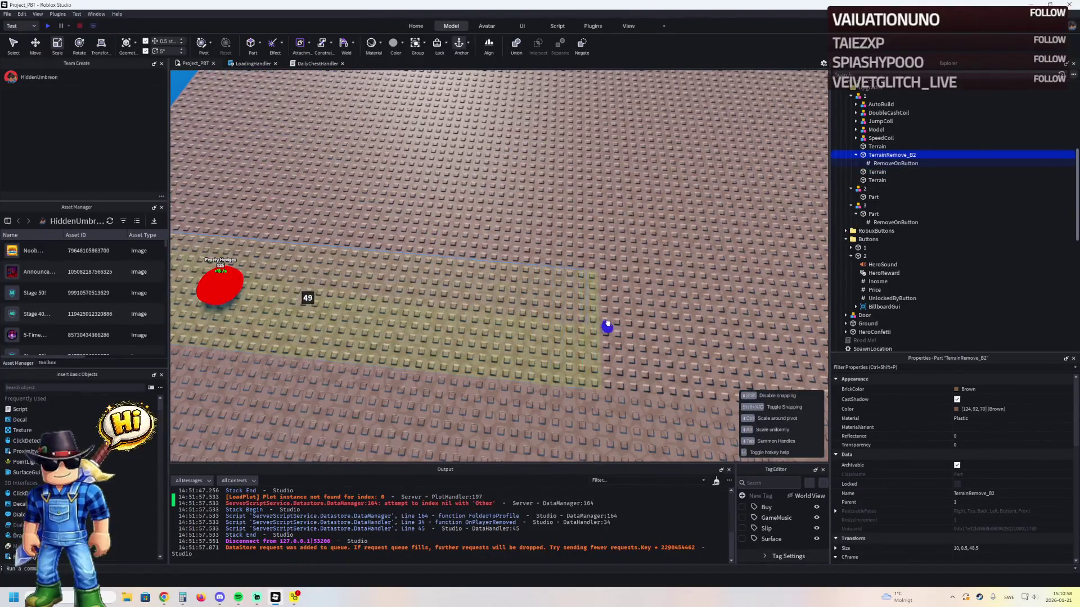
key(Left)
key(Left)
key(Left)
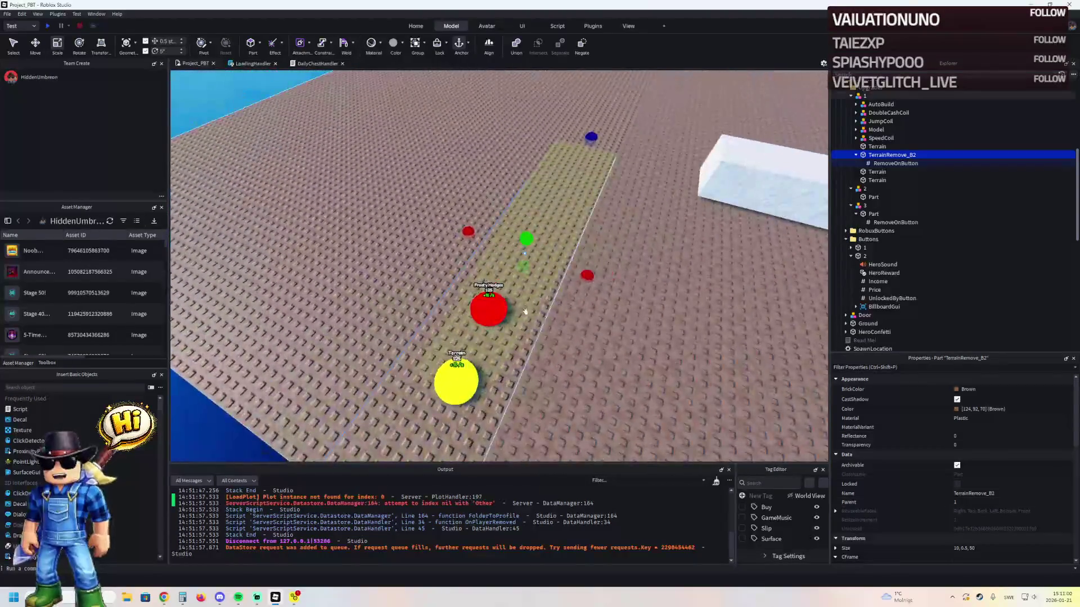
key(Right)
key(Right)
drag(464, 269, 476, 272)
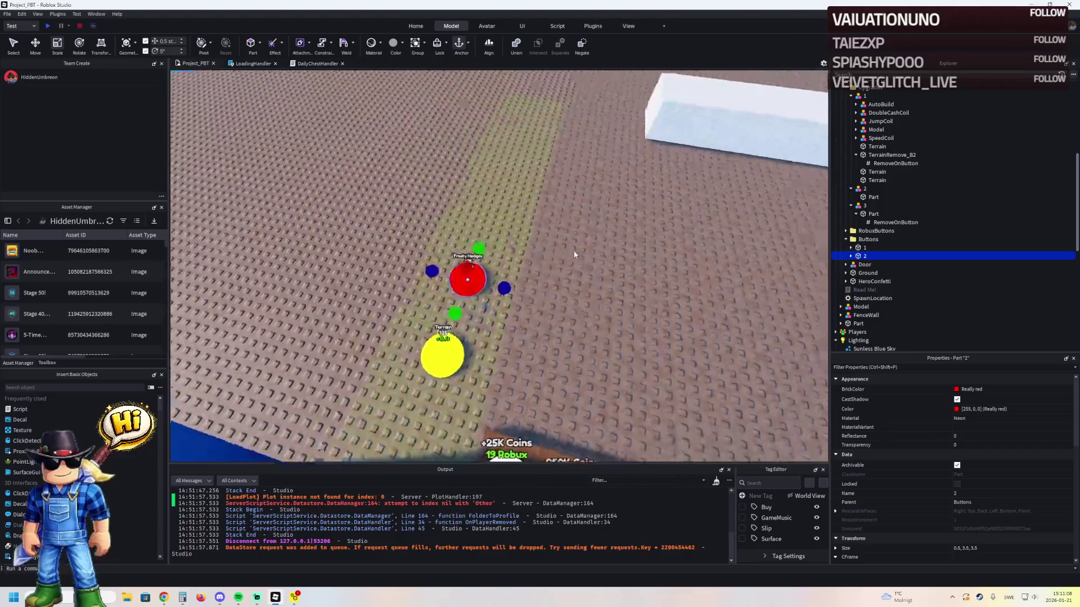
- Collapse the Explorer folders, move TemplatePlot into ReplicatedStorage, and start a play test with F5
scroll(574, 255, down, 5)
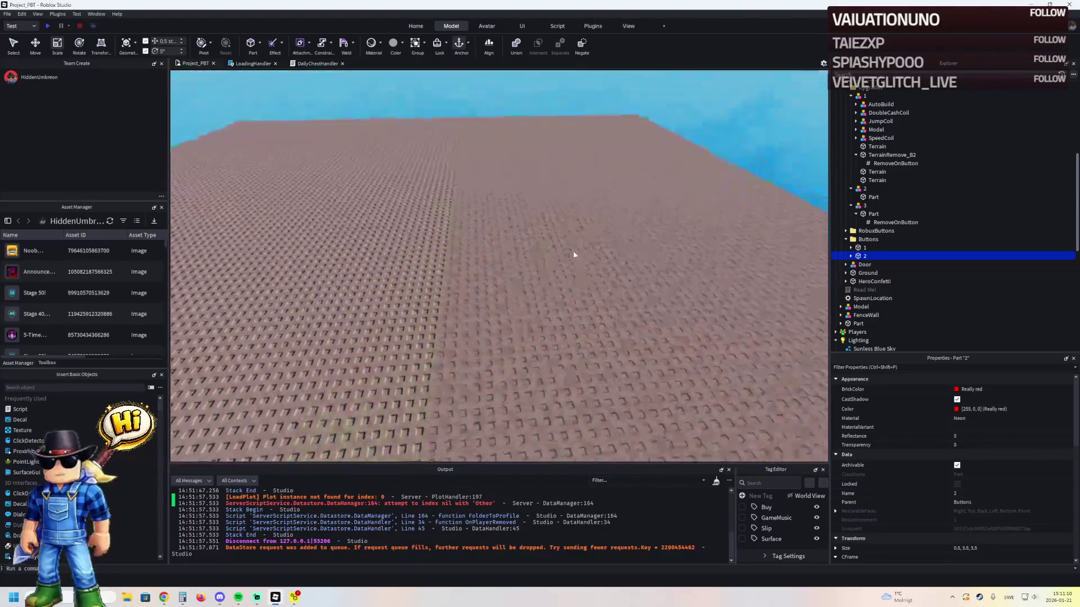
scroll(574, 254, down, 2)
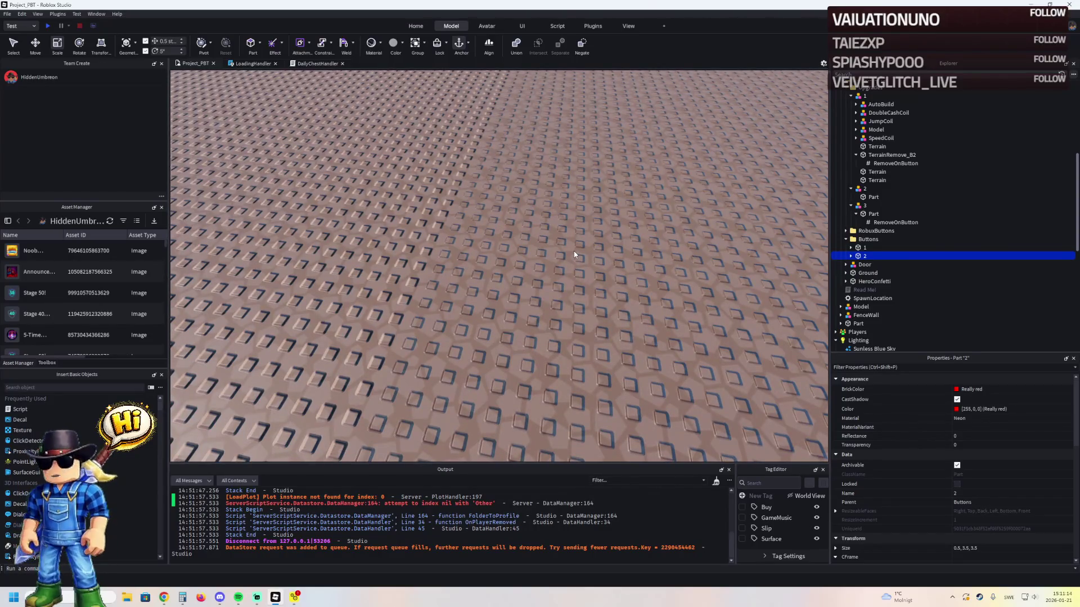
scroll(866, 148, up, 2)
click(870, 134)
key(Left)
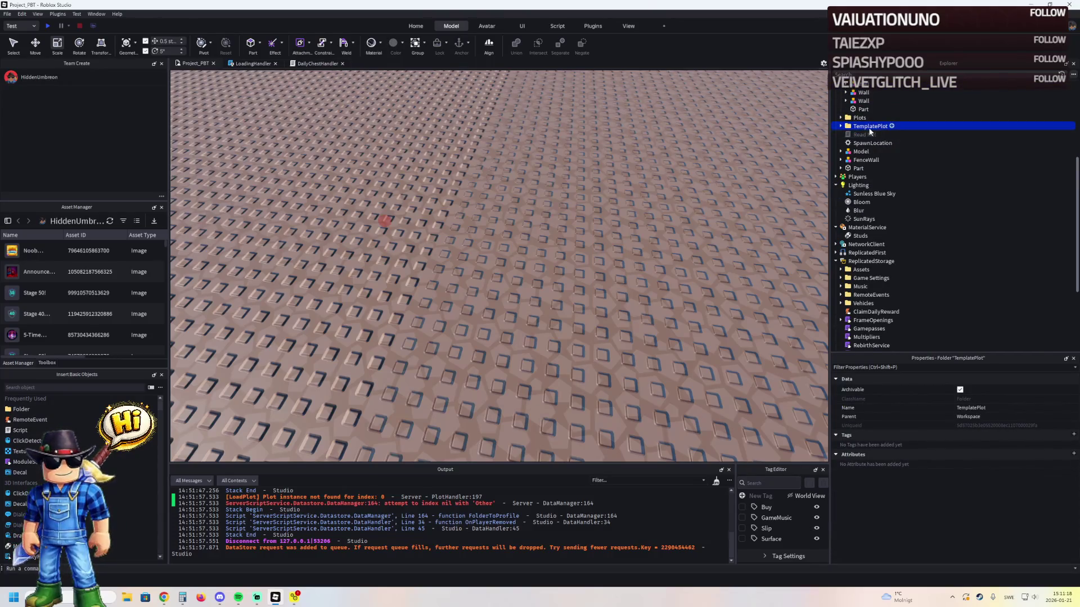
drag(857, 262, 856, 263)
key(F5)
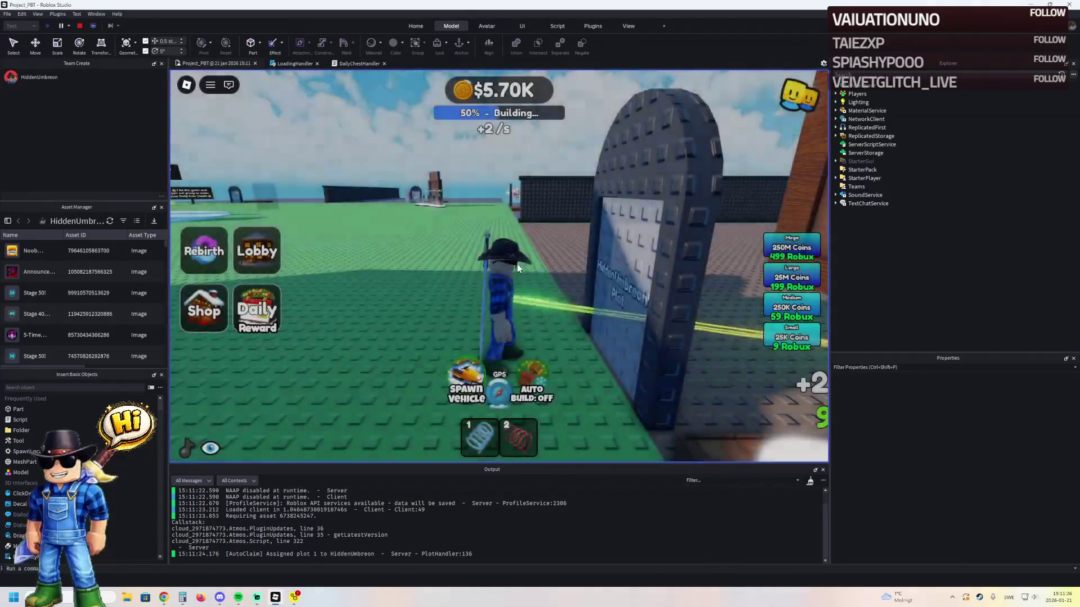
- Walk the character around the plot door, past the coin pads and back, then stop testing
key(a)
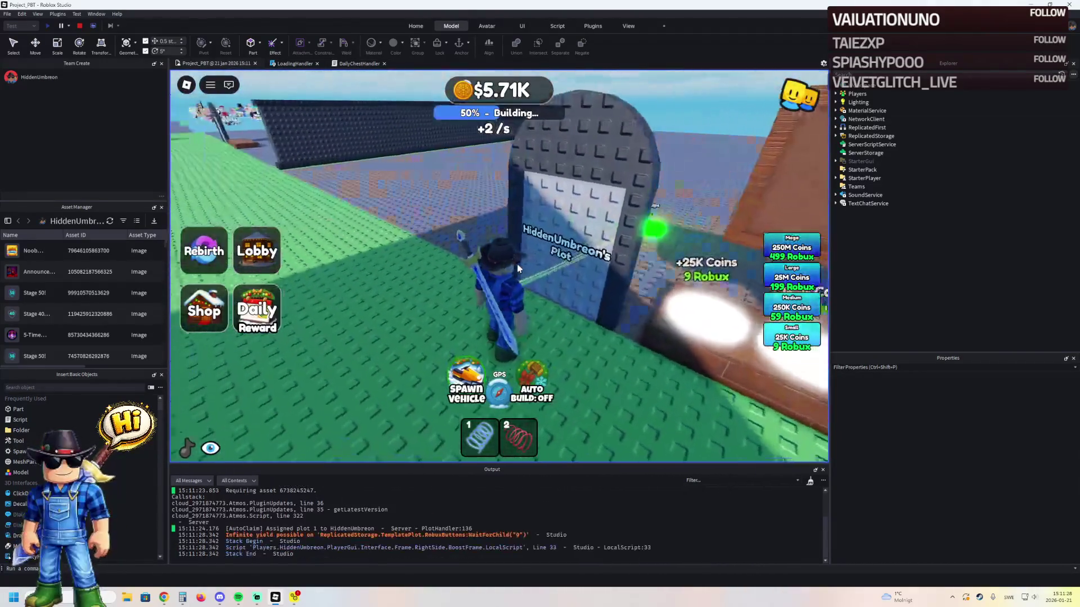
key(a)
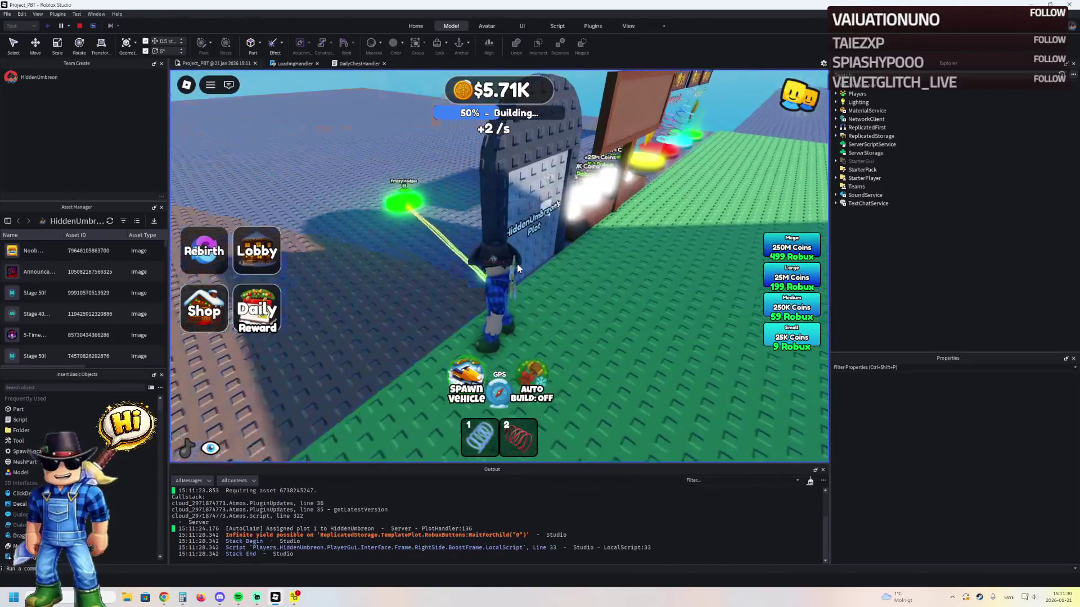
key(a)
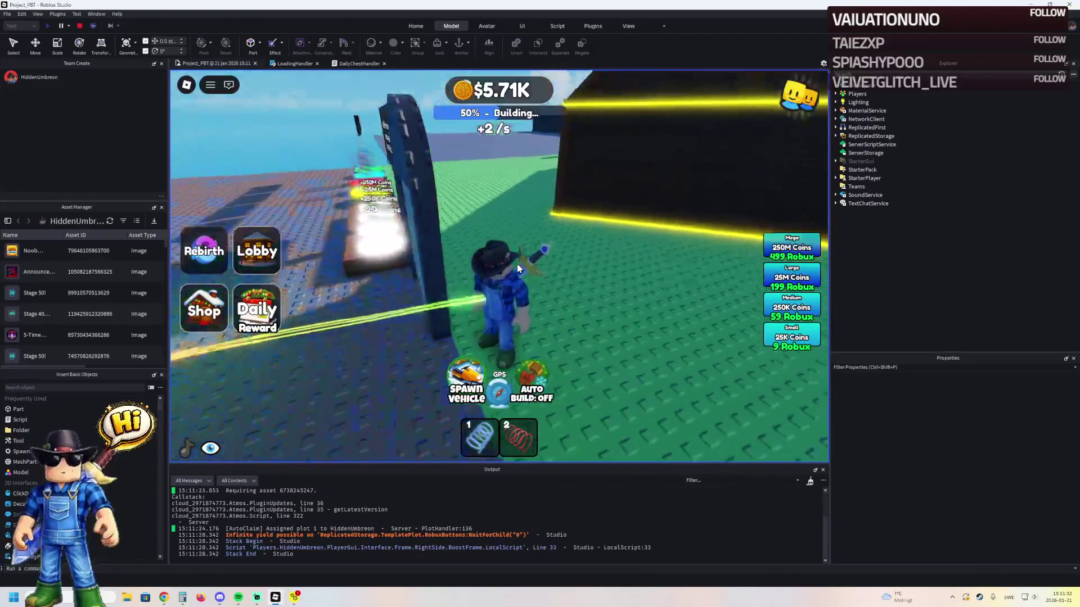
key(a)
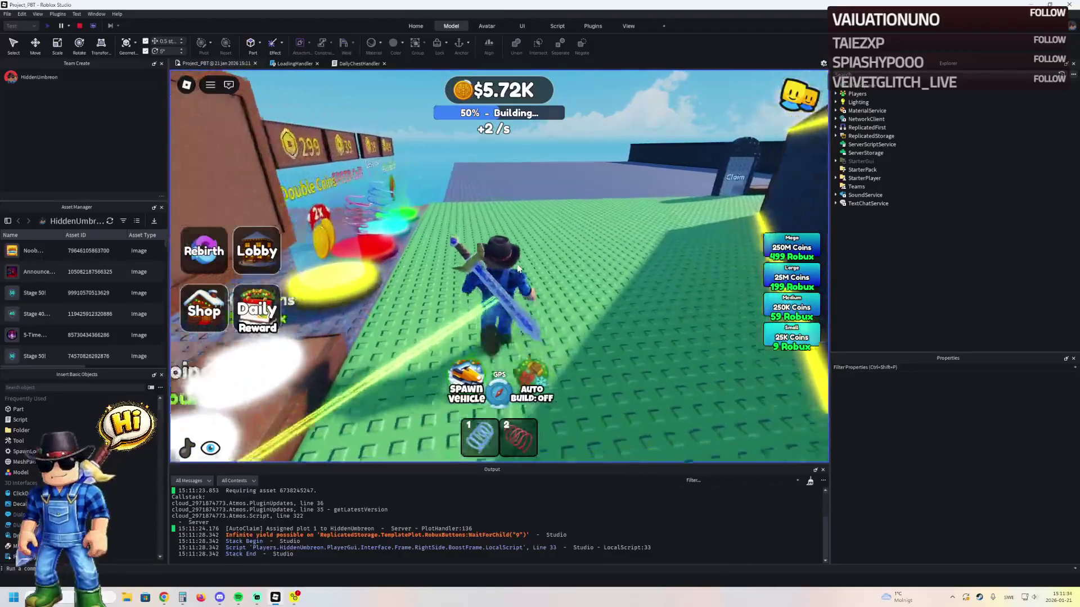
key(a)
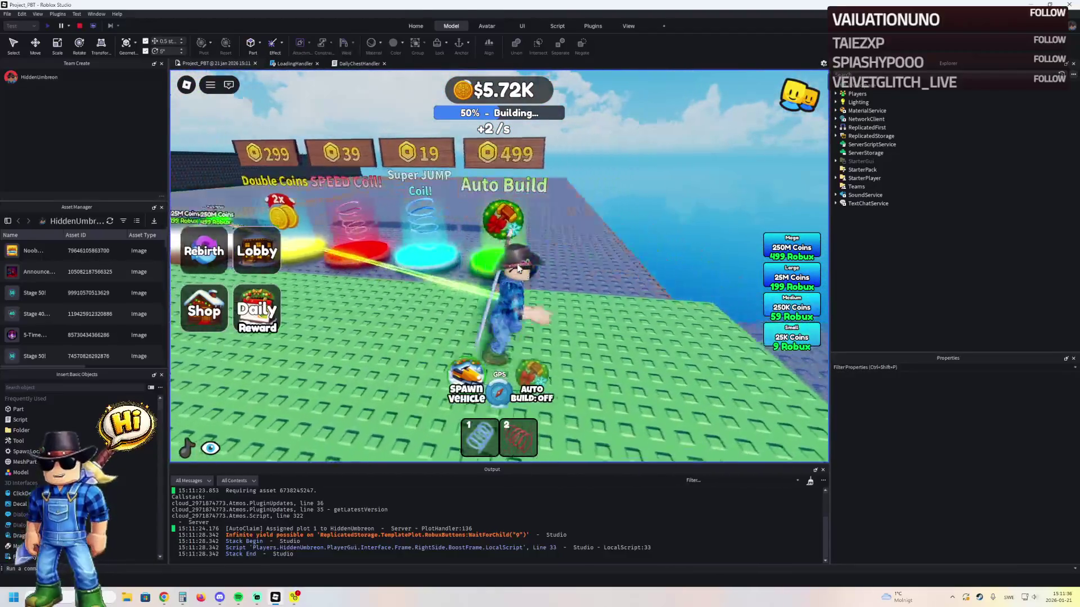
key(a)
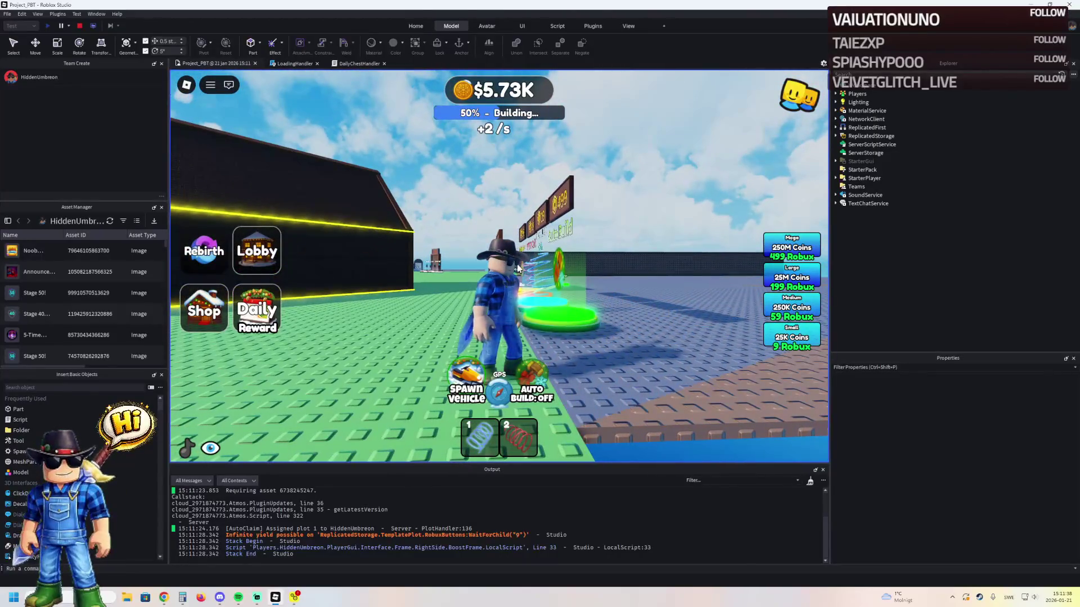
key(a)
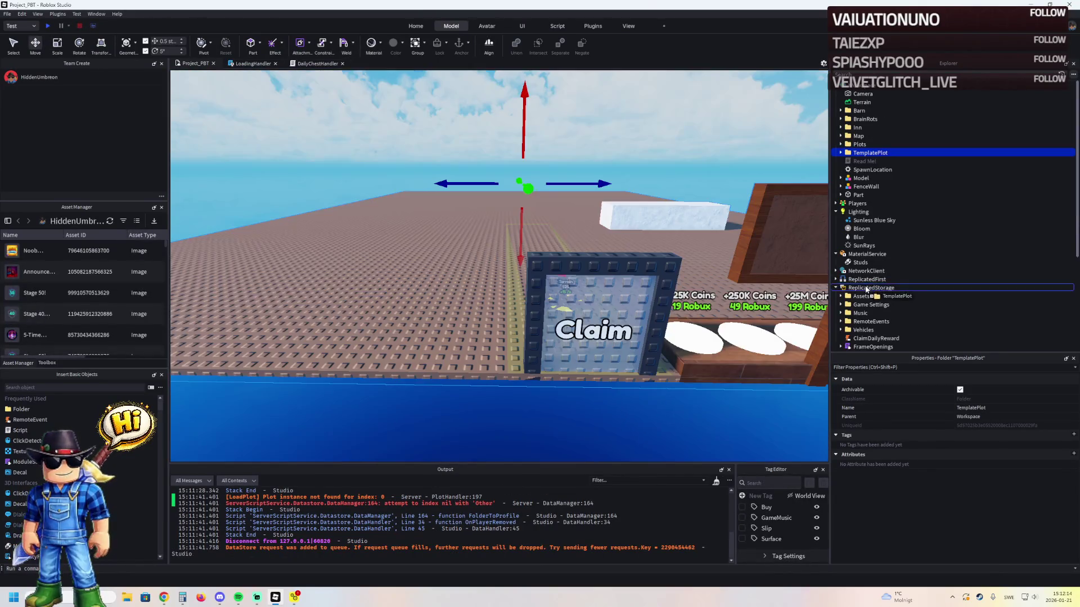
- Play briefly, walk away from the plot gate, stop, and undo to return TemplatePlot to Workspace
key(F5)
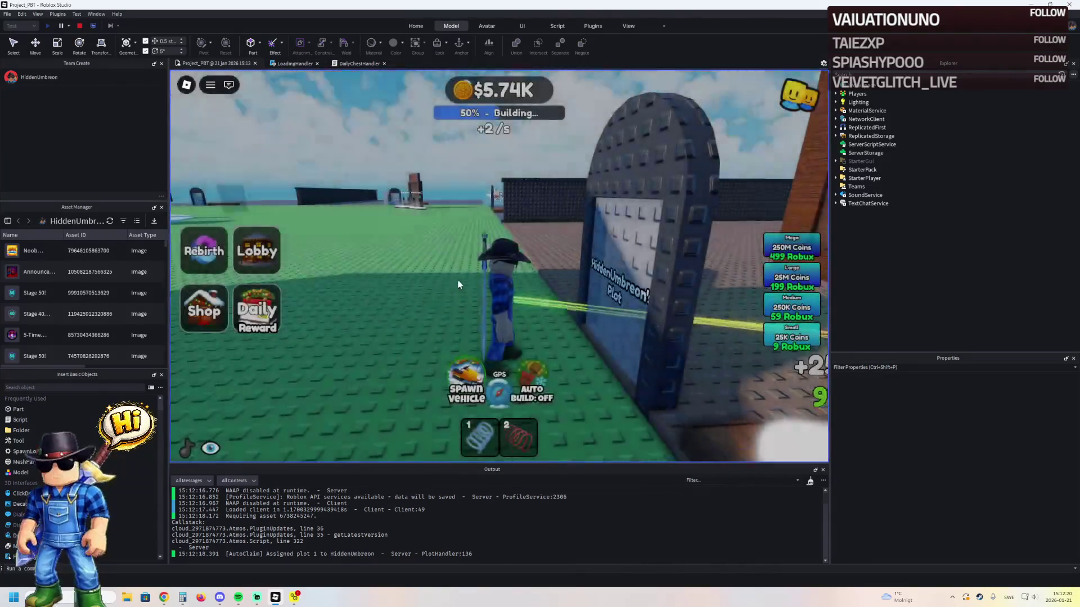
key(a)
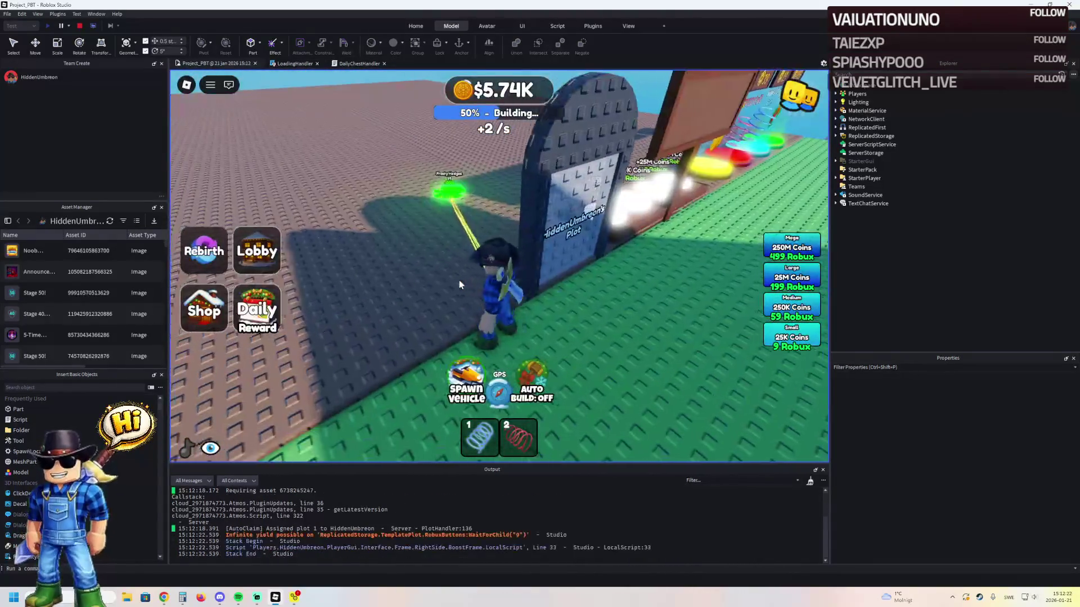
click(79, 25)
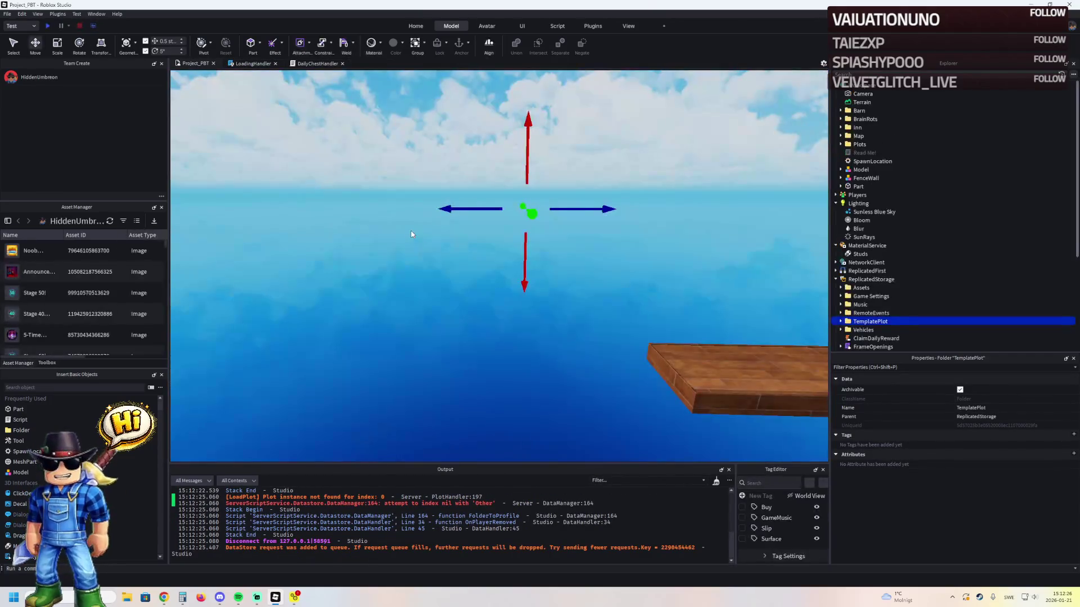
key(ctrl+z)
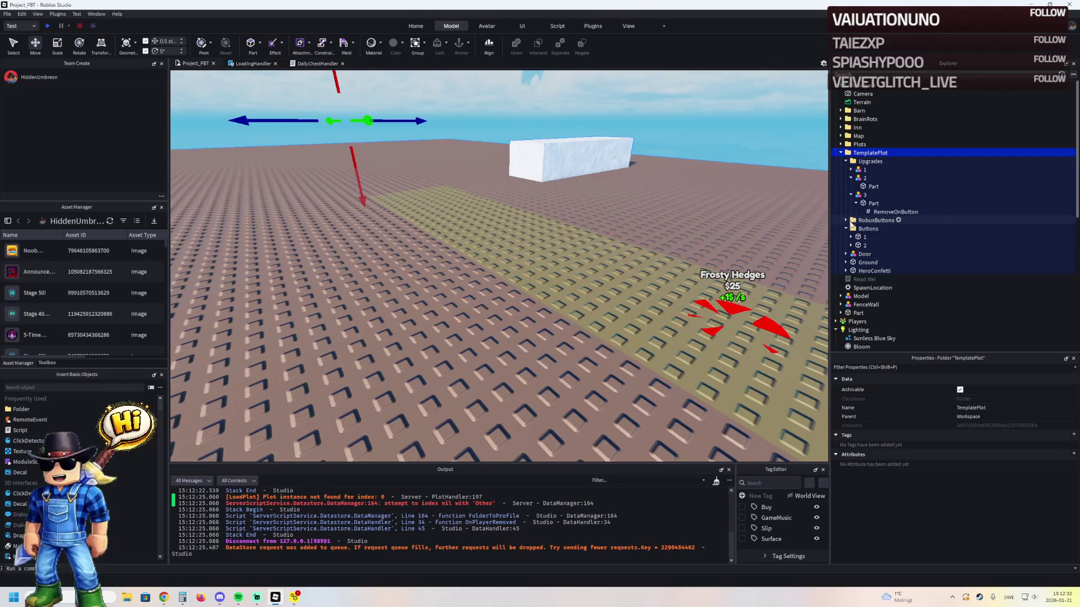
- Frame the red Frosty Hedges and yellow Terrain buttons together in the viewport
click(864, 246)
key(f)
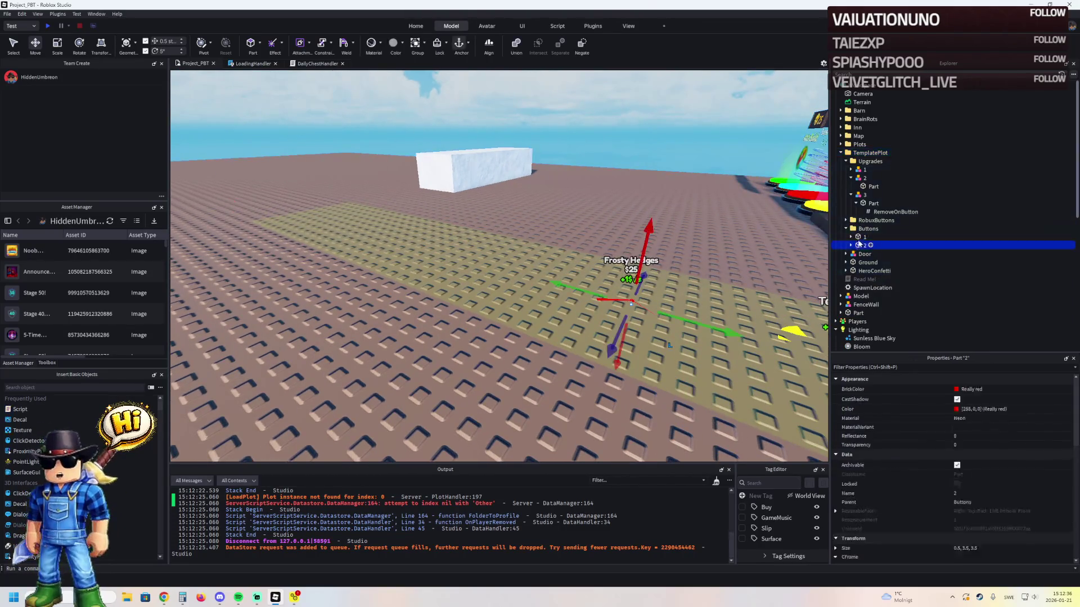
key(f)
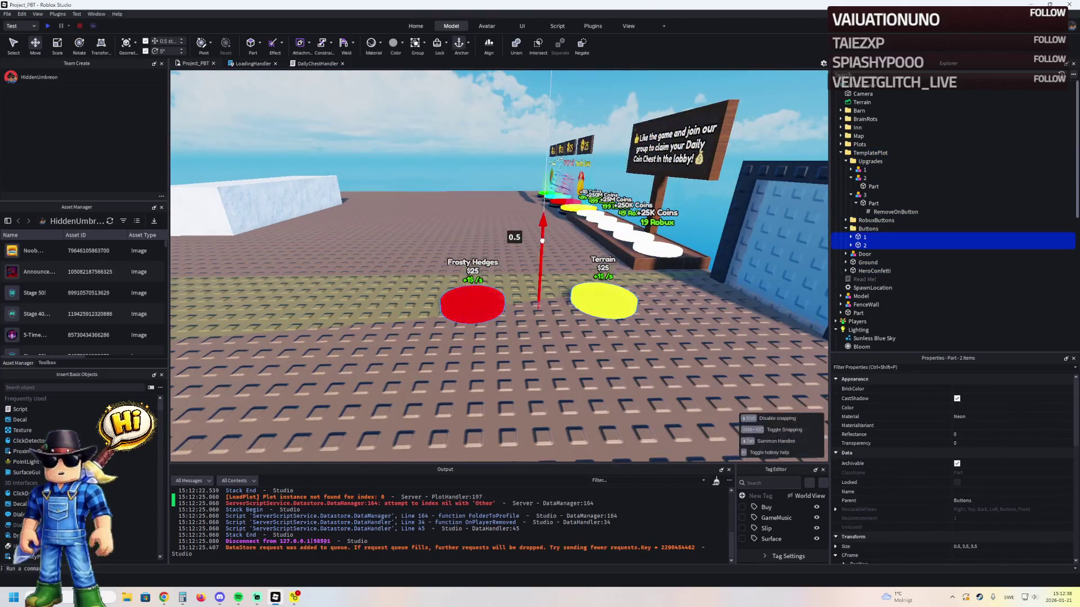
key(w)
key(a)
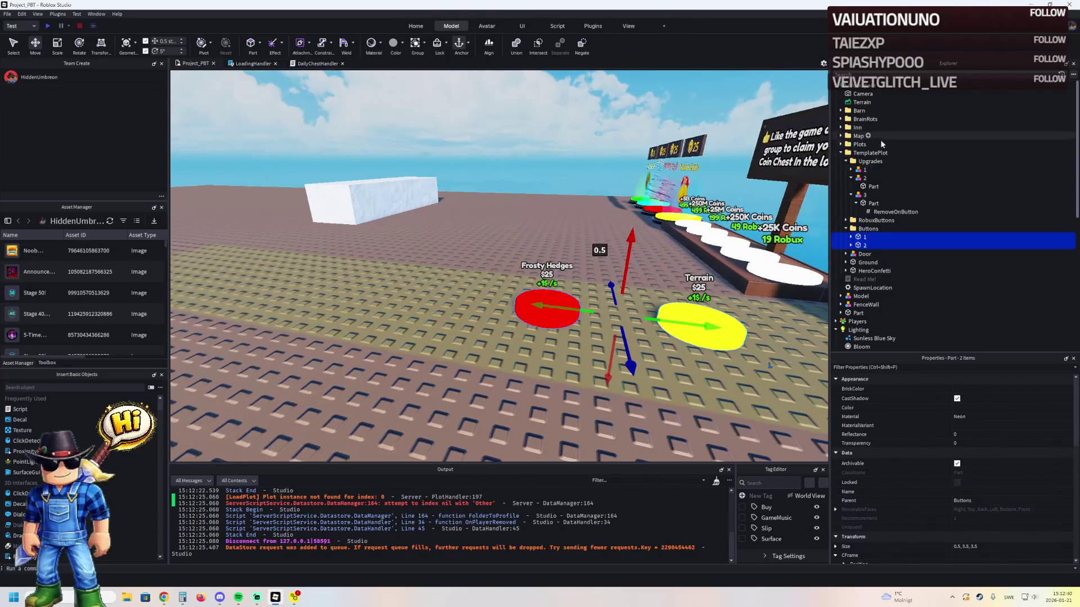
- Move the collapsed TemplatePlot into ReplicatedStorage and start a new play test
double_click(862, 154)
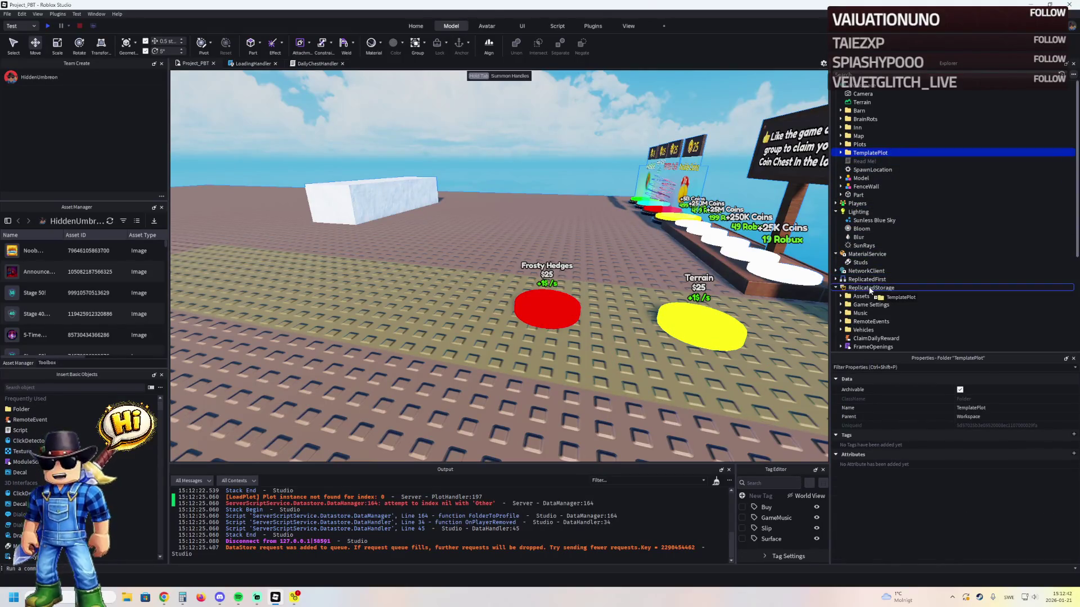
drag(871, 290, 870, 290)
key(F5)
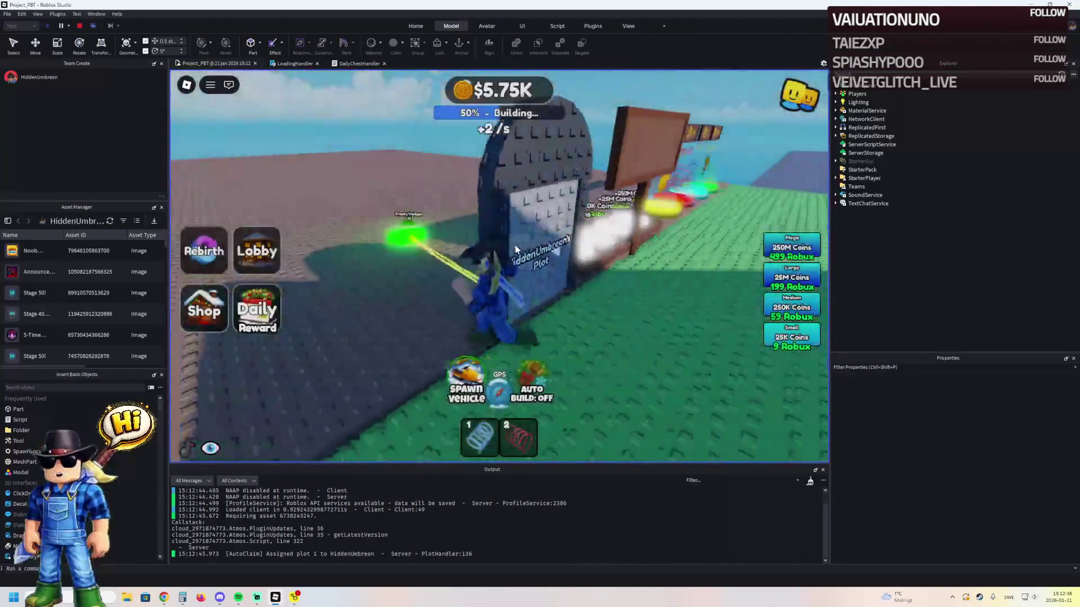
- Walk the test character across the baseplate, onto the plot and toward the dark house
key(w)
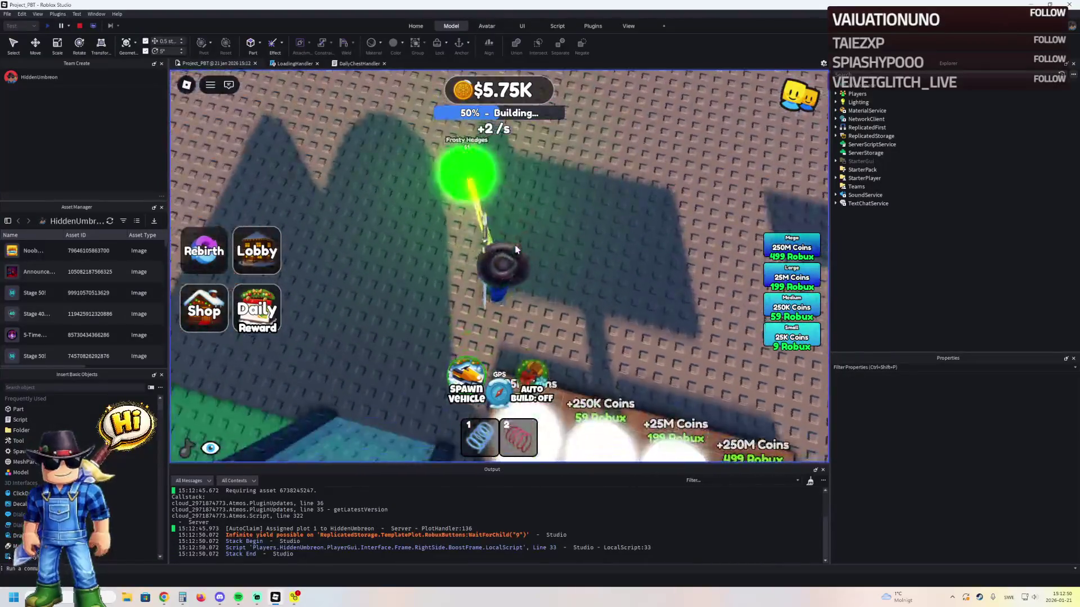
key(w)
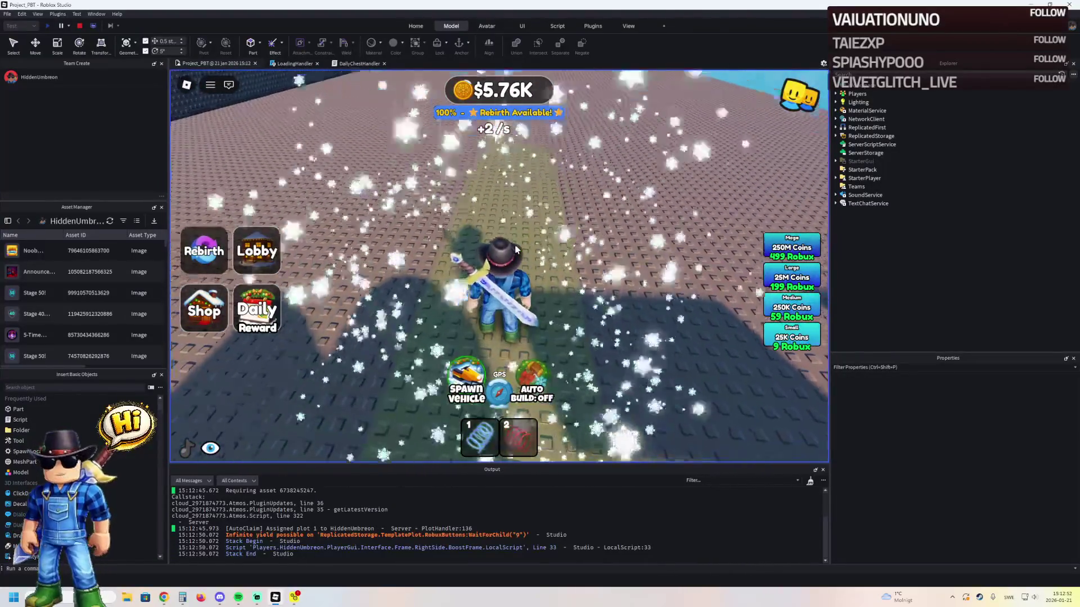
key(w)
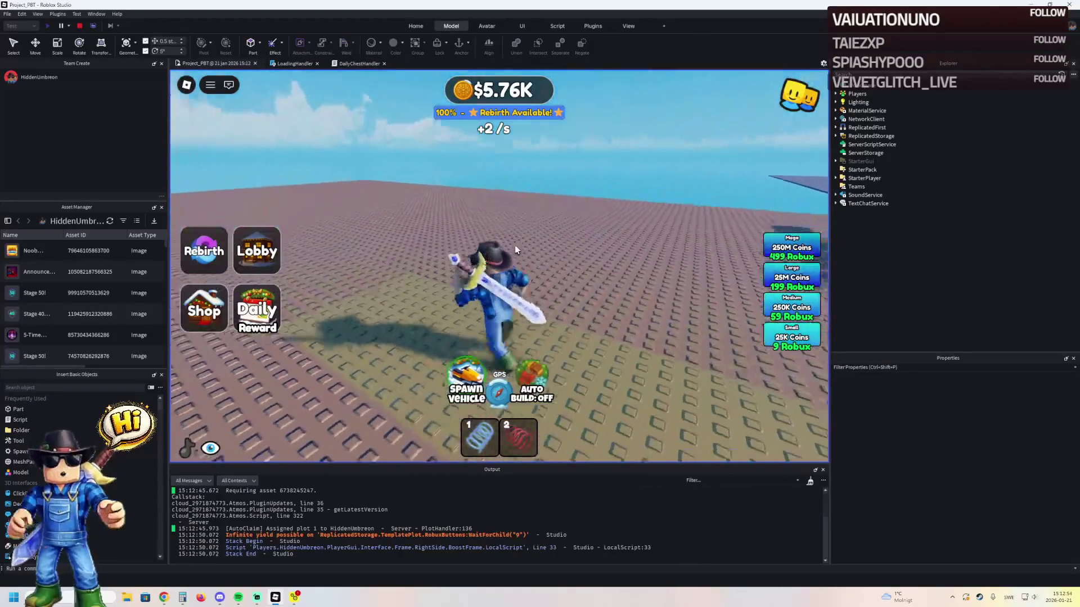
key(w)
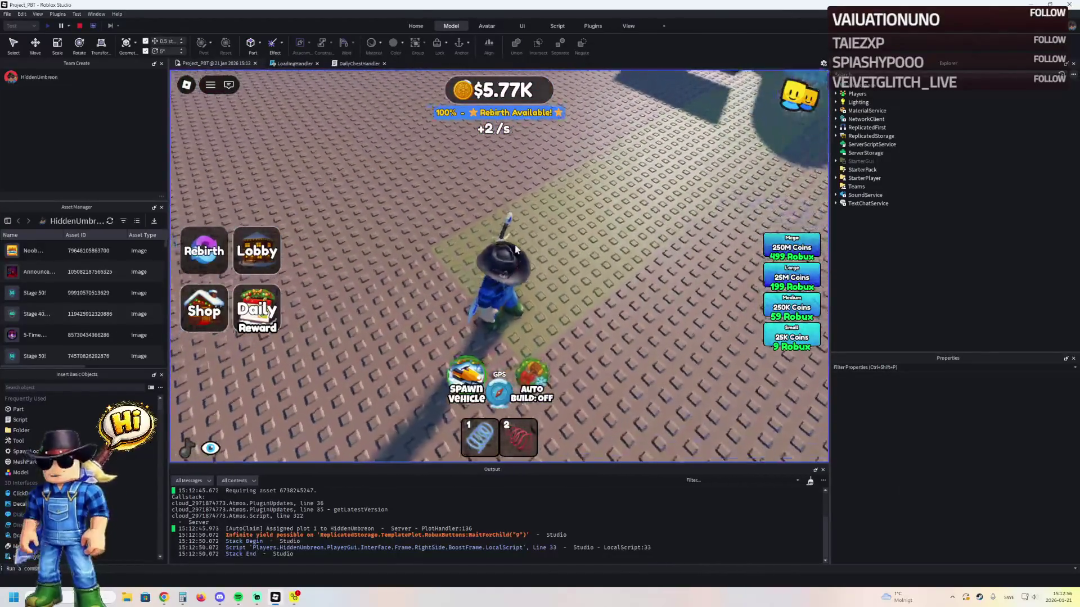
key(w)
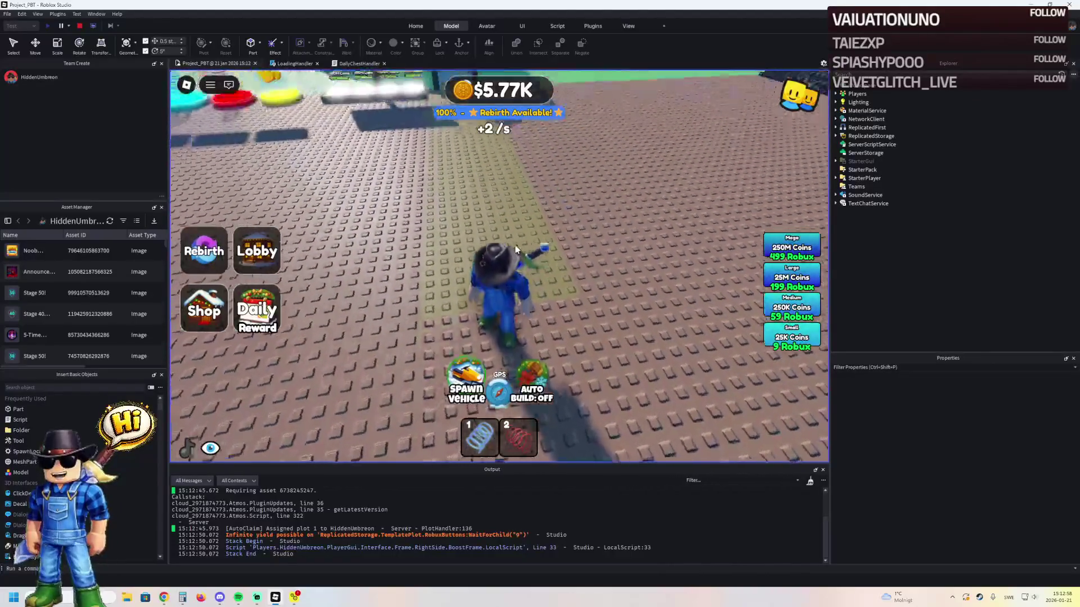
key(w)
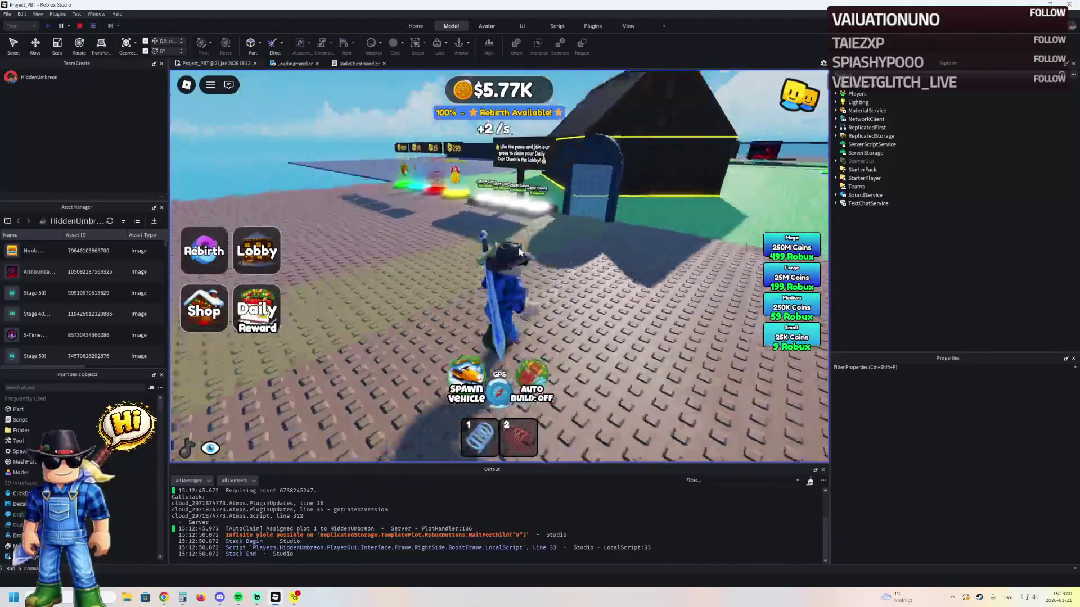
key(w)
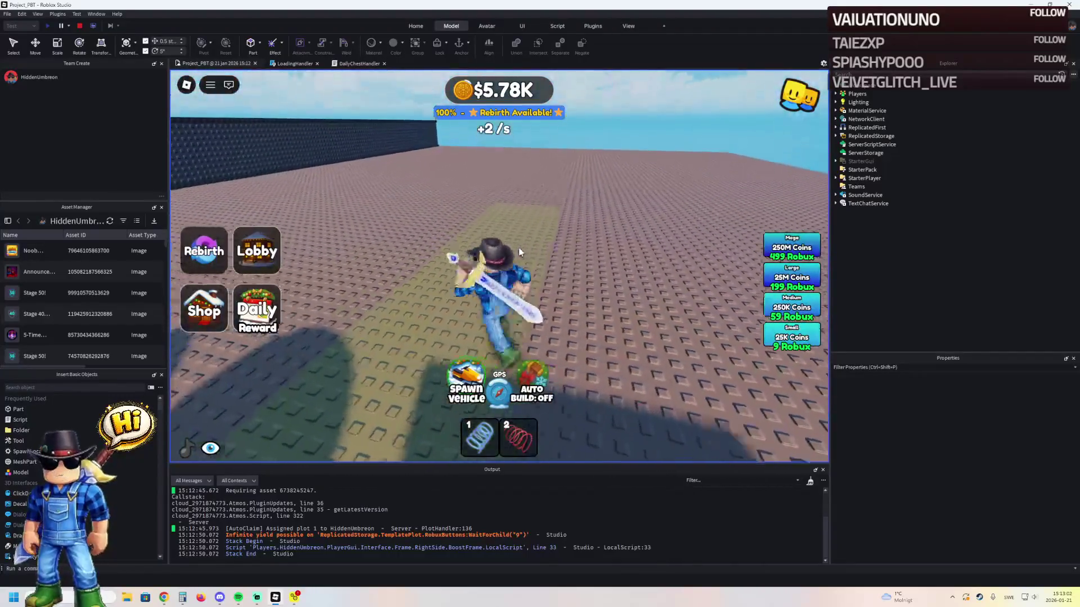
key(w)
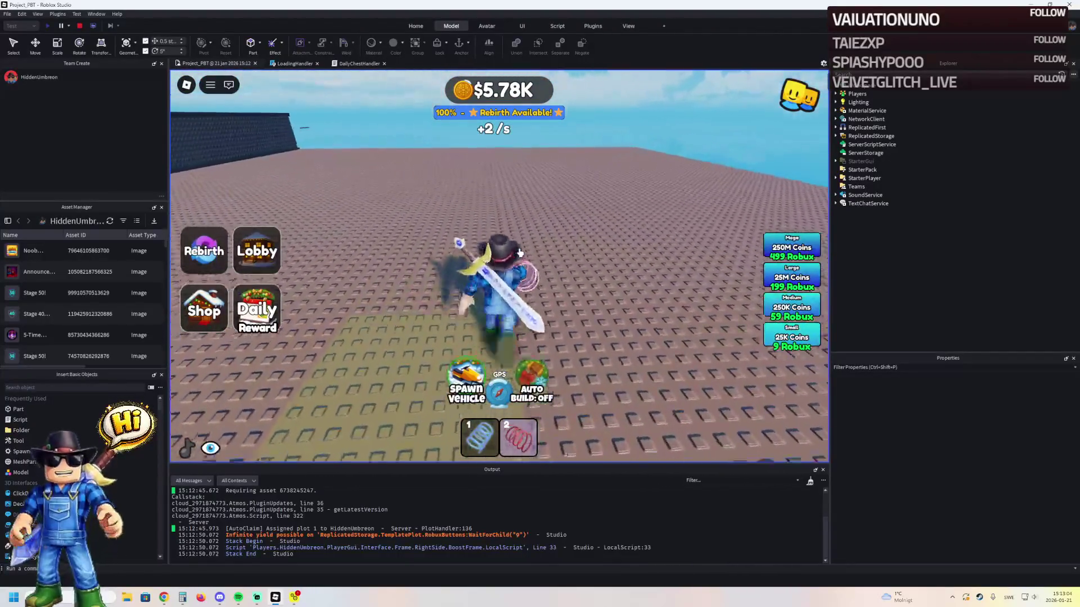
key(w)
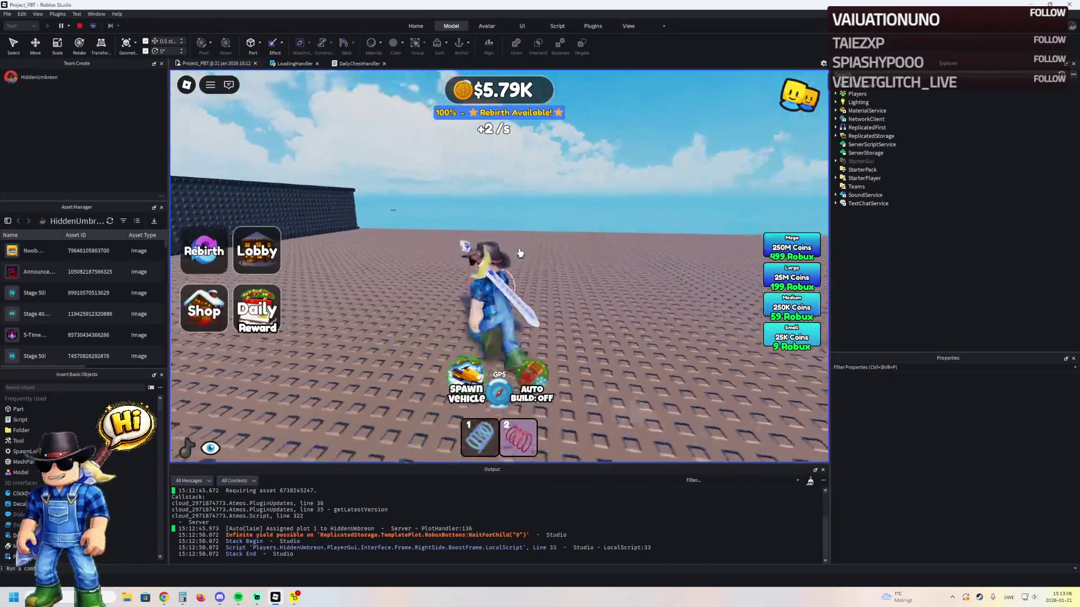
key(s)
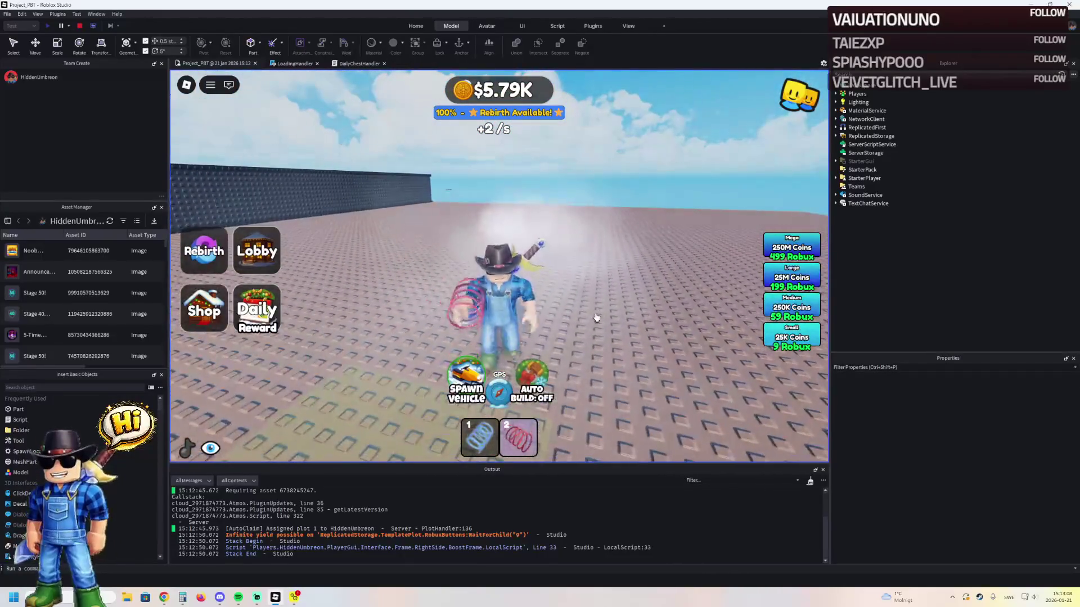
- Toggle the red spring coil, run through the plot gate, then stop the play test
key(2)
key(w)
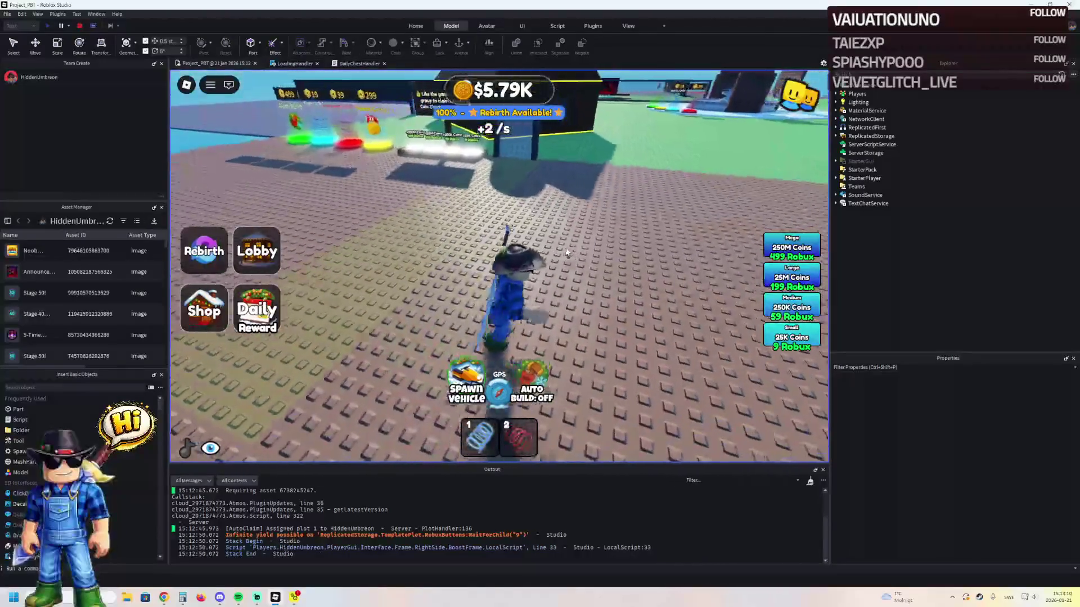
key(a)
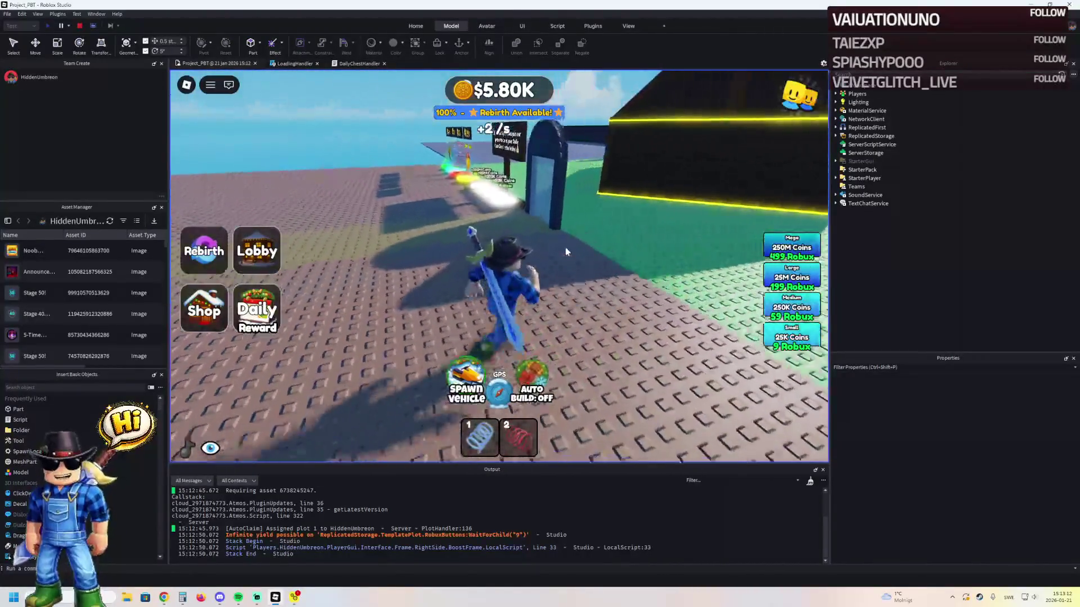
key(d)
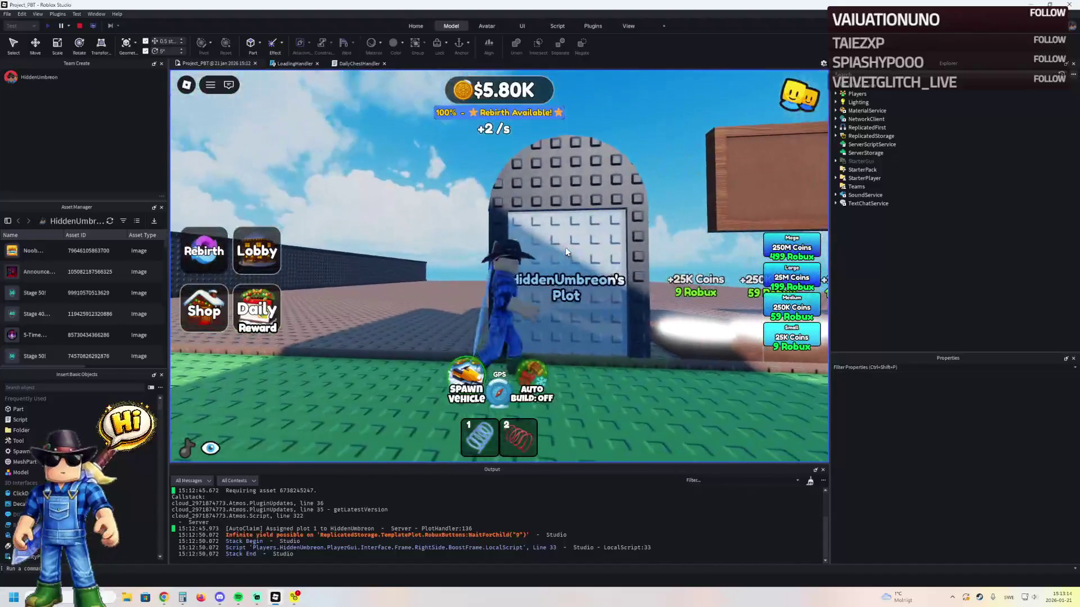
key(w)
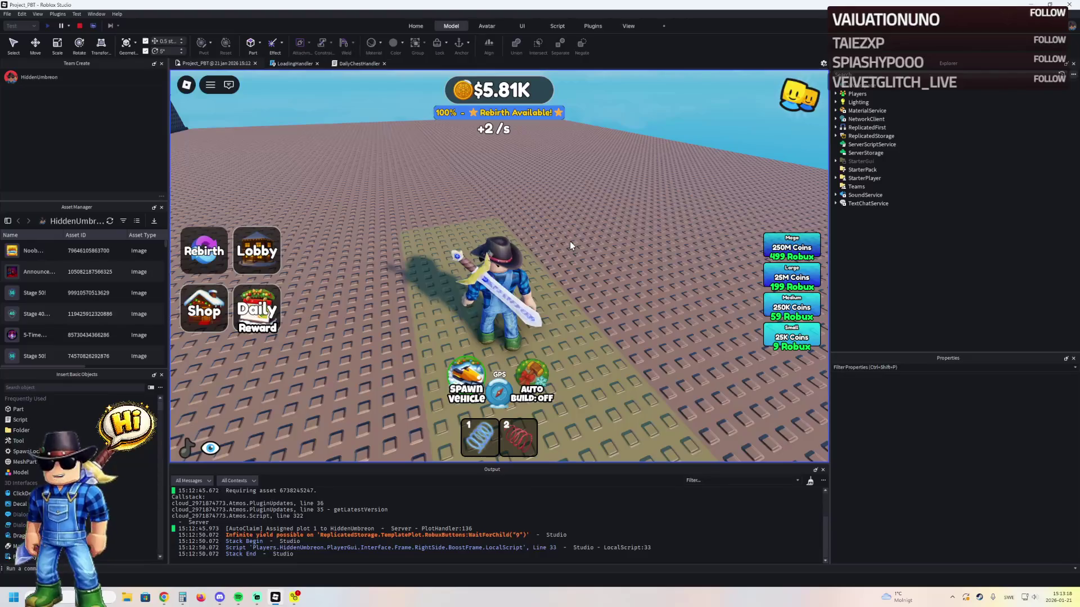
key(s)
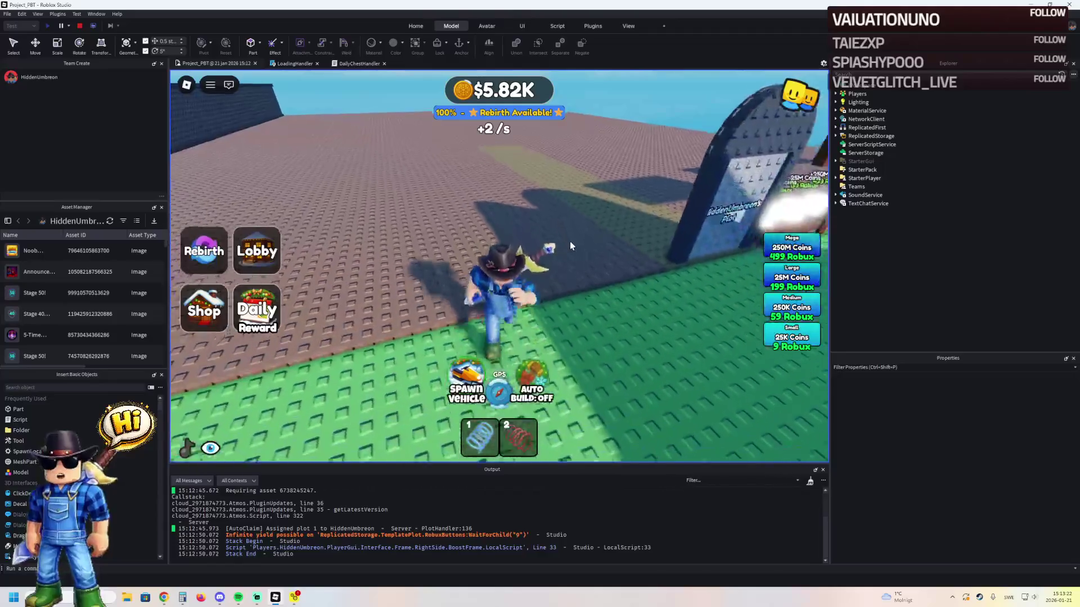
key(2)
key(w)
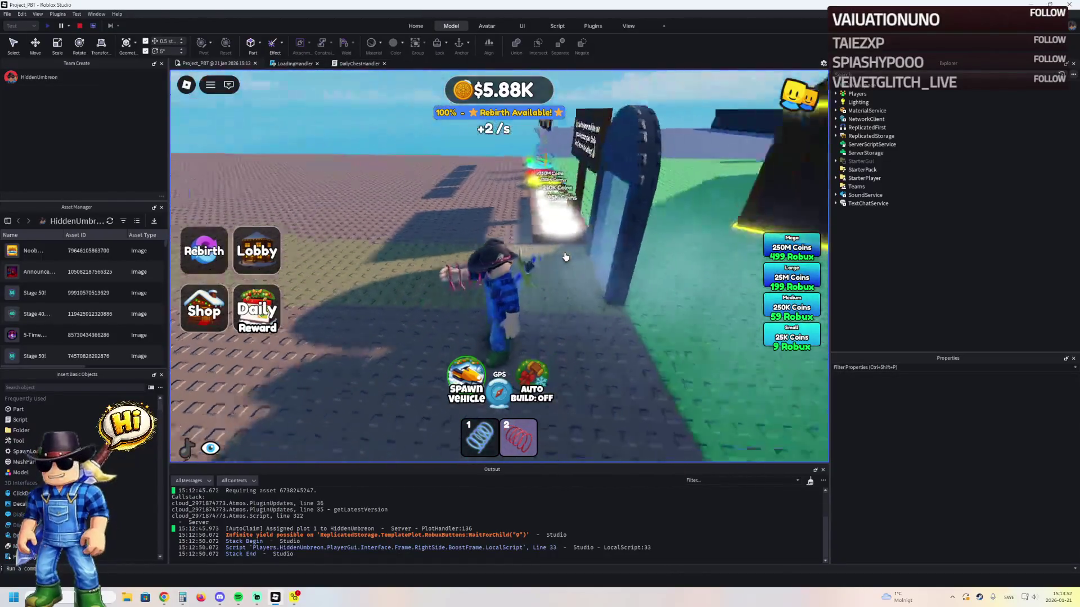
click(82, 25)
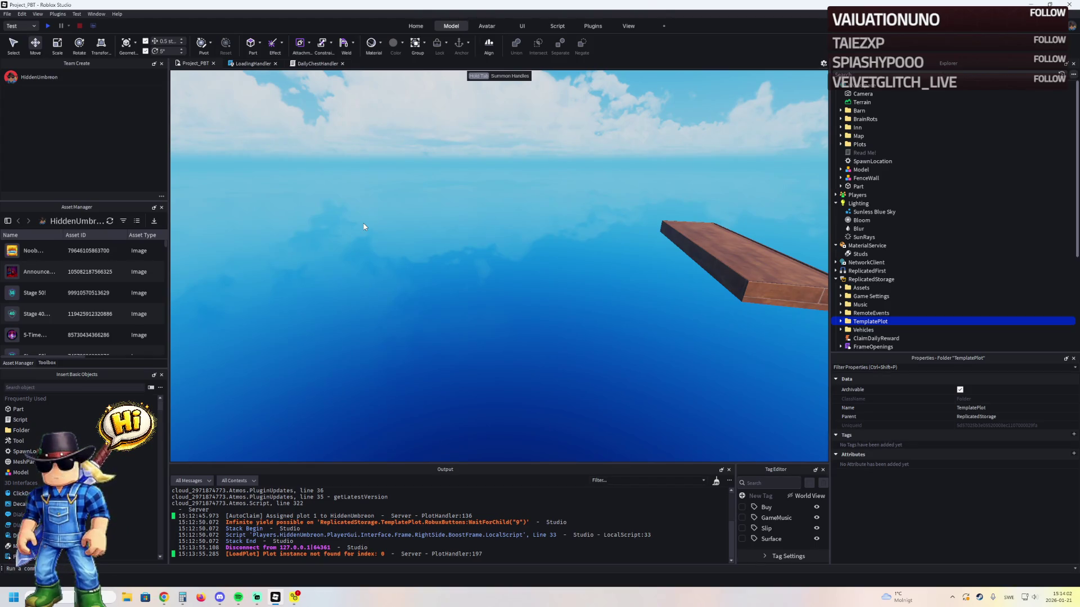
- Move TemplatePlot from ReplicatedStorage into Workspace and delete the white block under Upgrades/3
key(ctrl+x)
key(ctrl+v)
key(f)
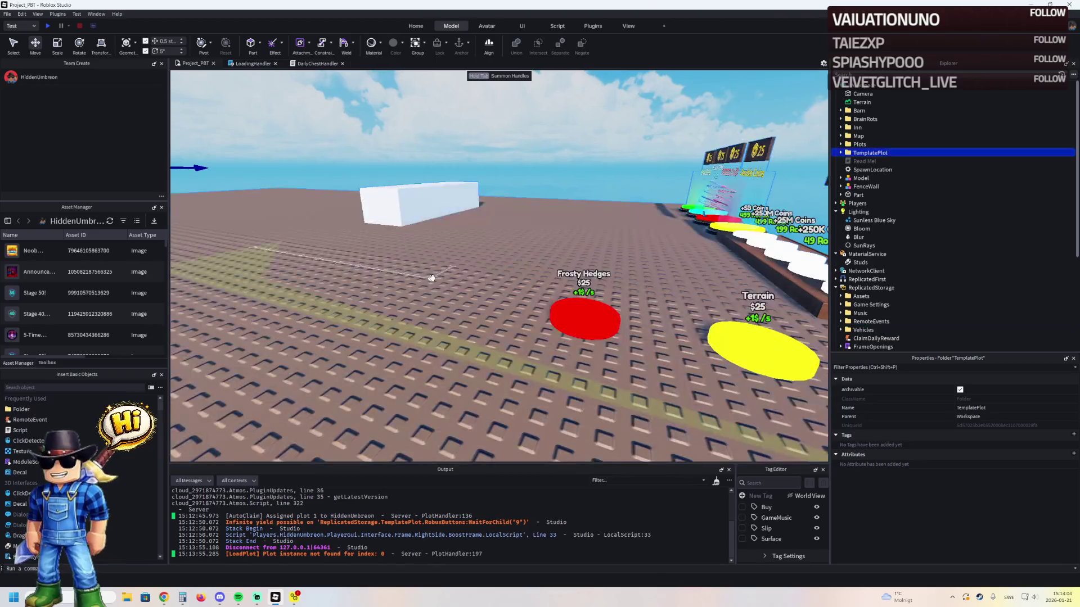
click(520, 226)
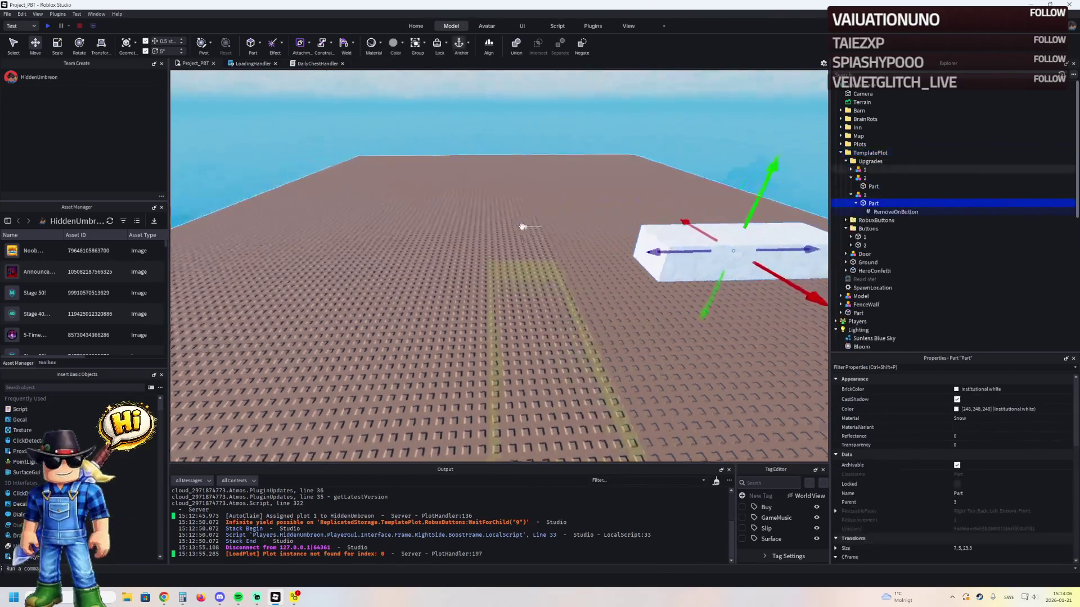
key(Delete)
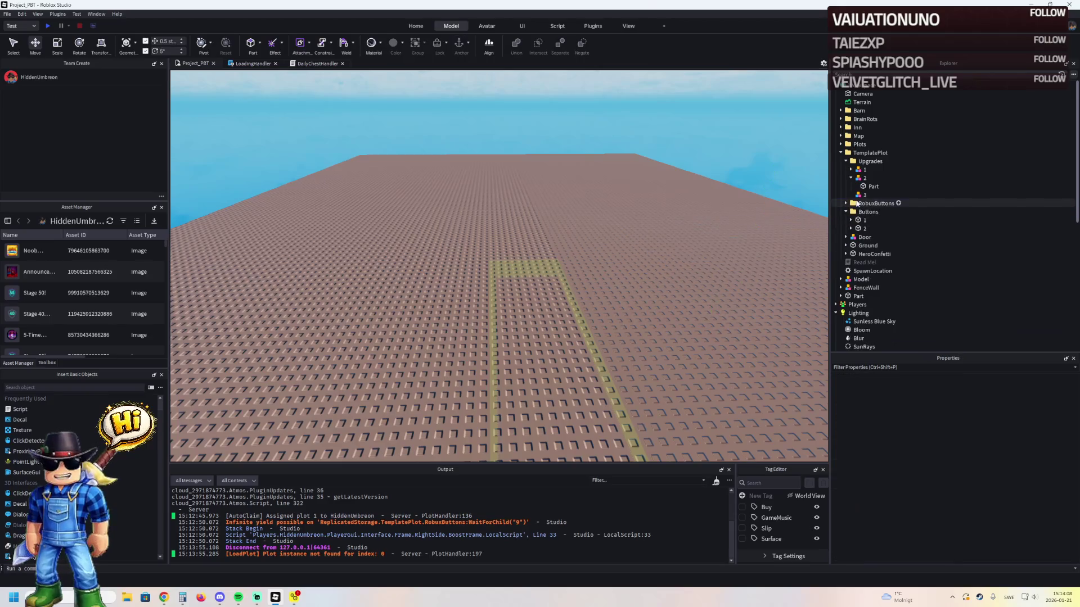
- Select the whole TemplatePlot and slide it along the Z axis out over the water
key(d)
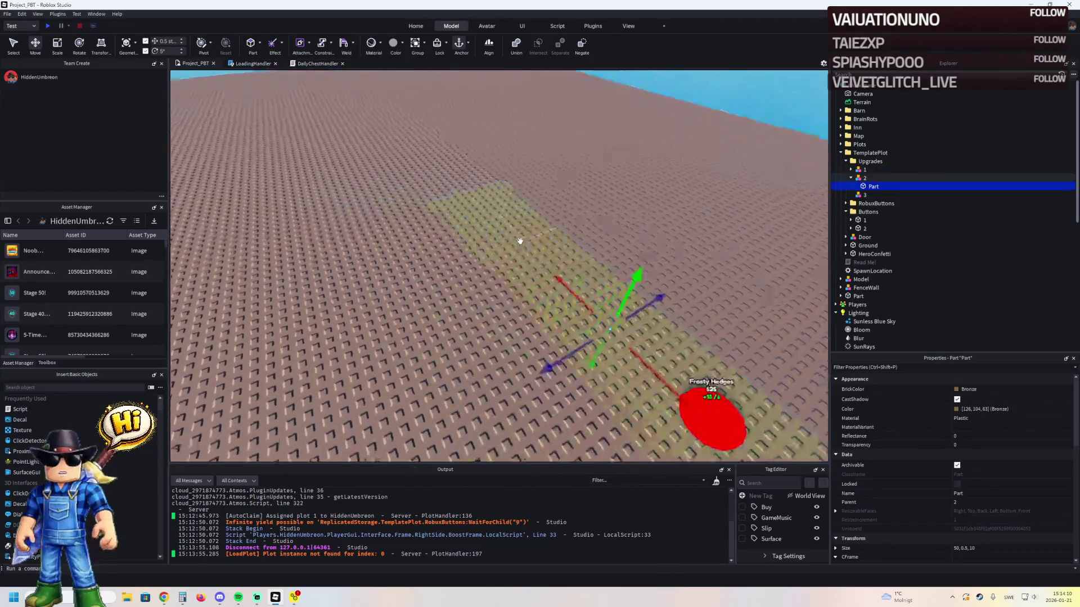
key(a)
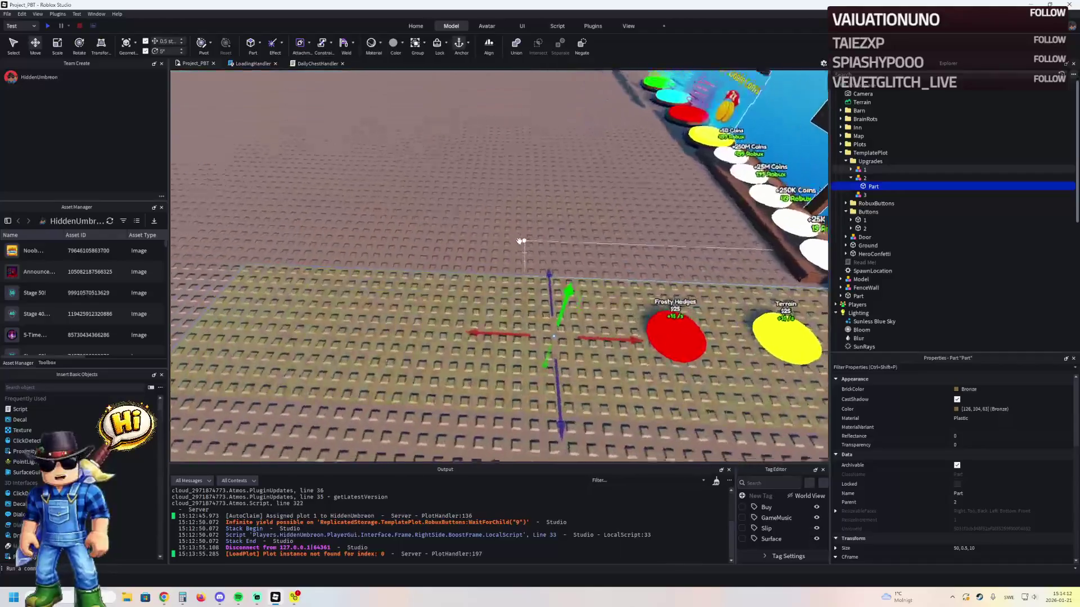
key(d)
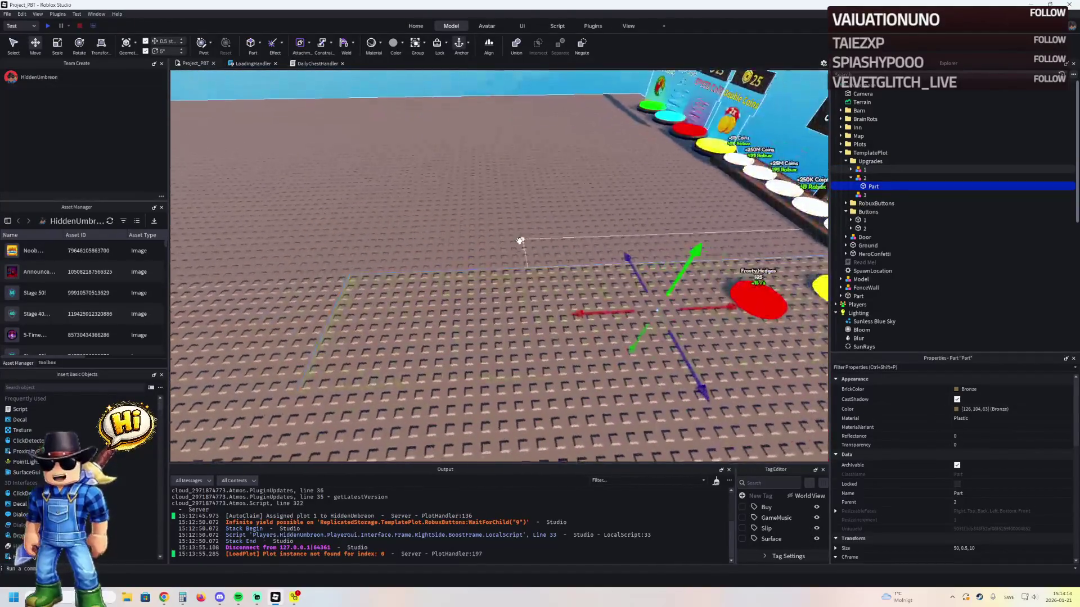
key(s)
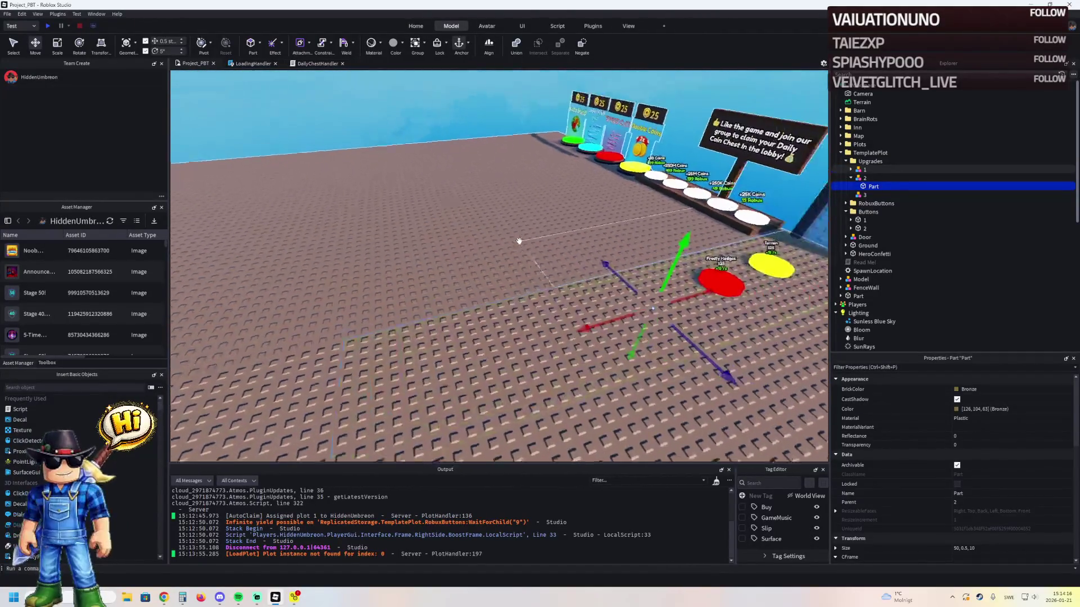
key(w)
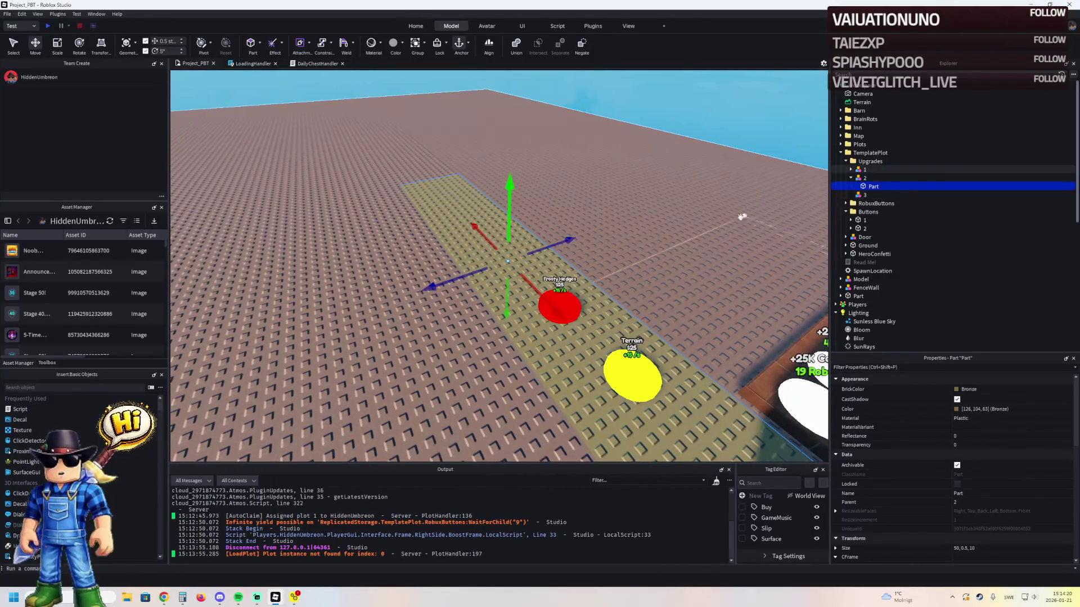
click(698, 222)
key(a)
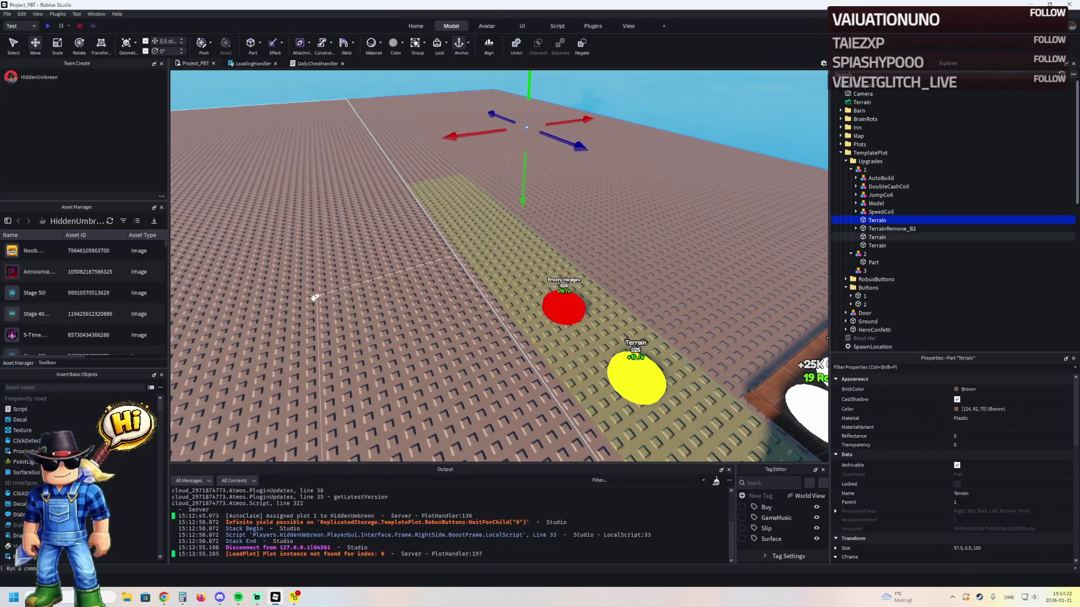
key(s)
key(d)
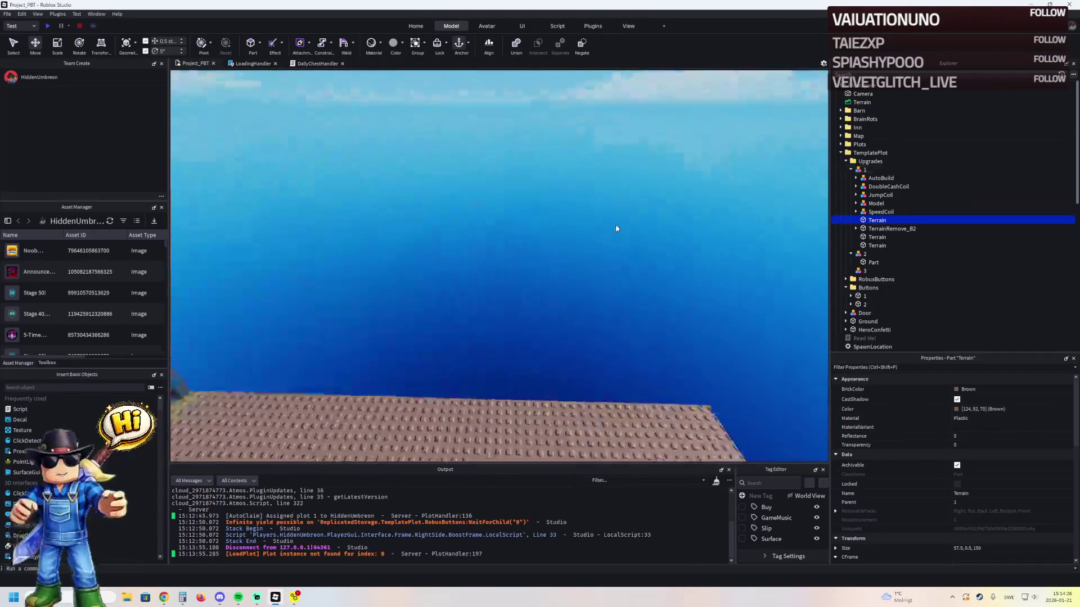
scroll(615, 225, down, 10)
key(f)
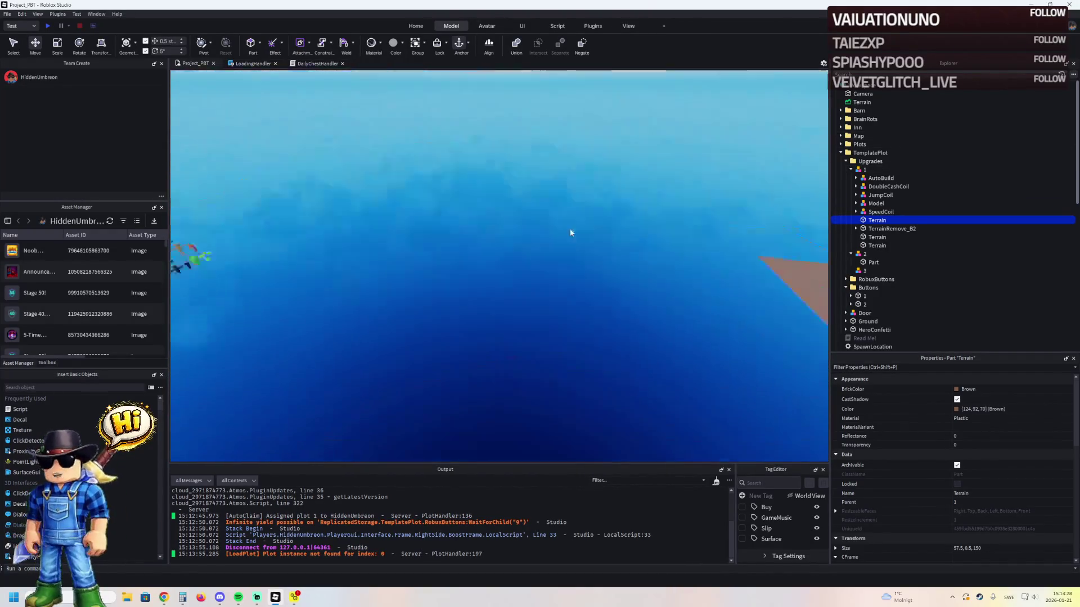
click(863, 153)
mouse_move(597, 231)
mouse_down()
mouse_move(563, 225)
mouse_move(524, 265)
mouse_move(433, 285)
mouse_up()
- Slide the plot further along its Z and Y axes
key(a)
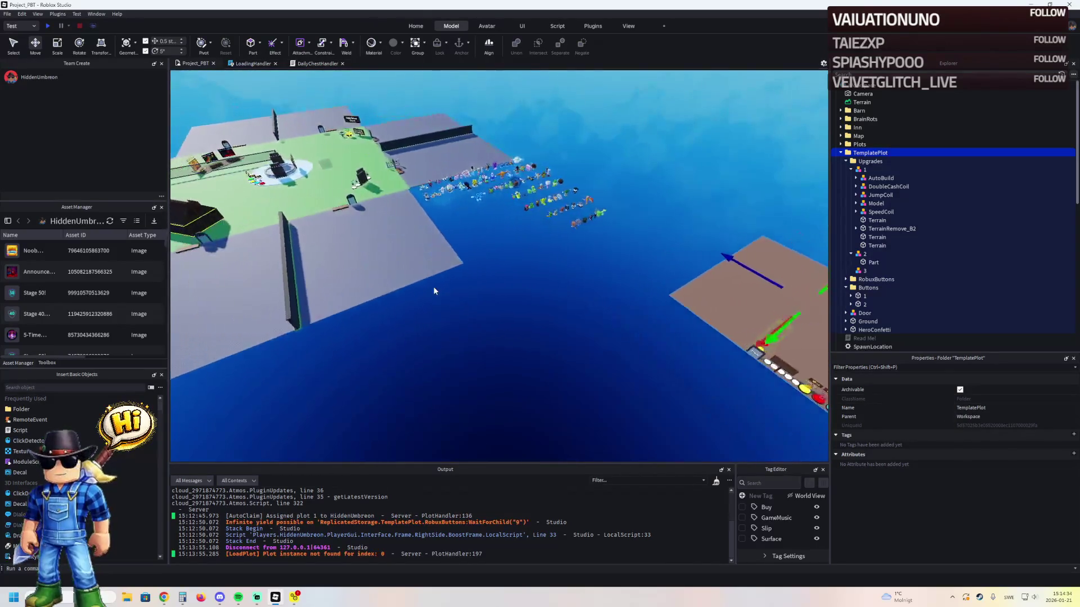
drag(641, 200, 579, 206)
mouse_move(645, 229)
mouse_down()
mouse_move(636, 264)
mouse_move(602, 289)
mouse_move(562, 242)
mouse_up()
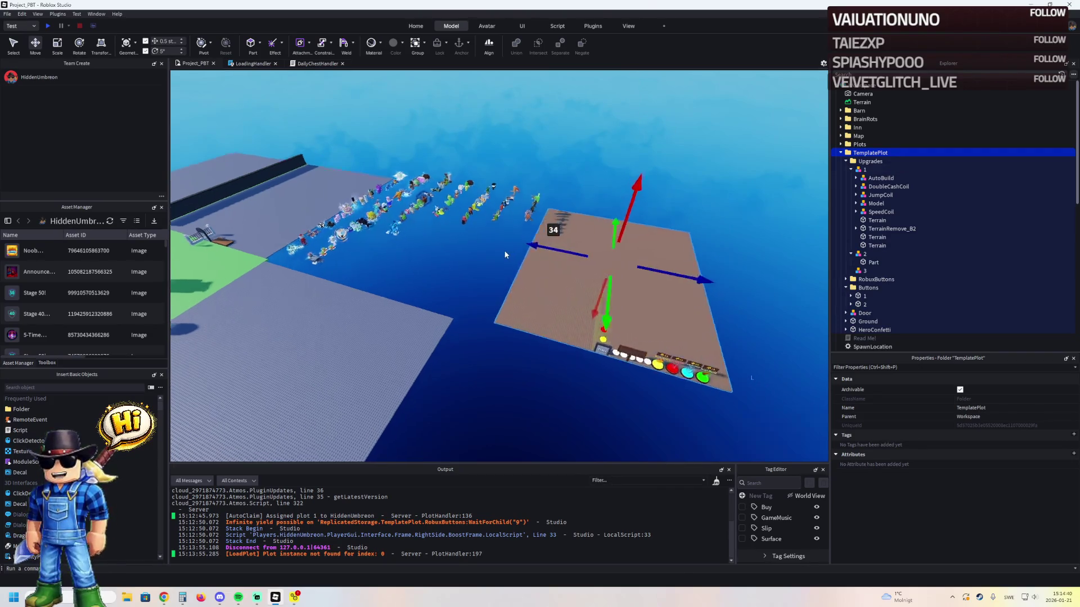
scroll(569, 245, up, 5)
mouse_move(557, 315)
mouse_down()
mouse_move(549, 328)
mouse_move(619, 315)
mouse_up()
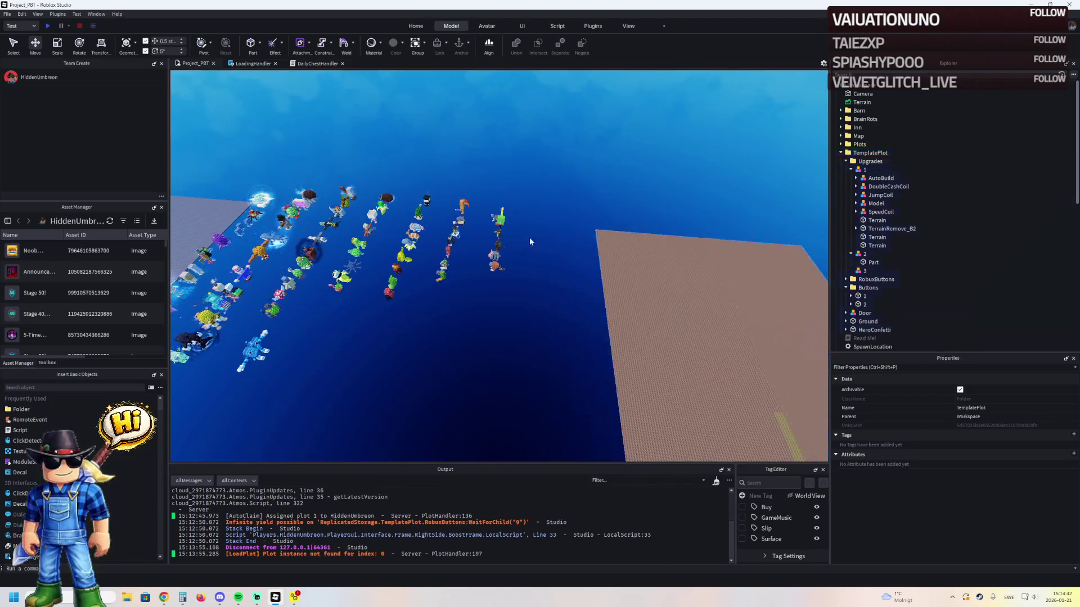
scroll(529, 281, up, 2)
- Shift progressively larger groups of brainrot models (7, 24, 33, then 45) to the left
drag(510, 327, 498, 354)
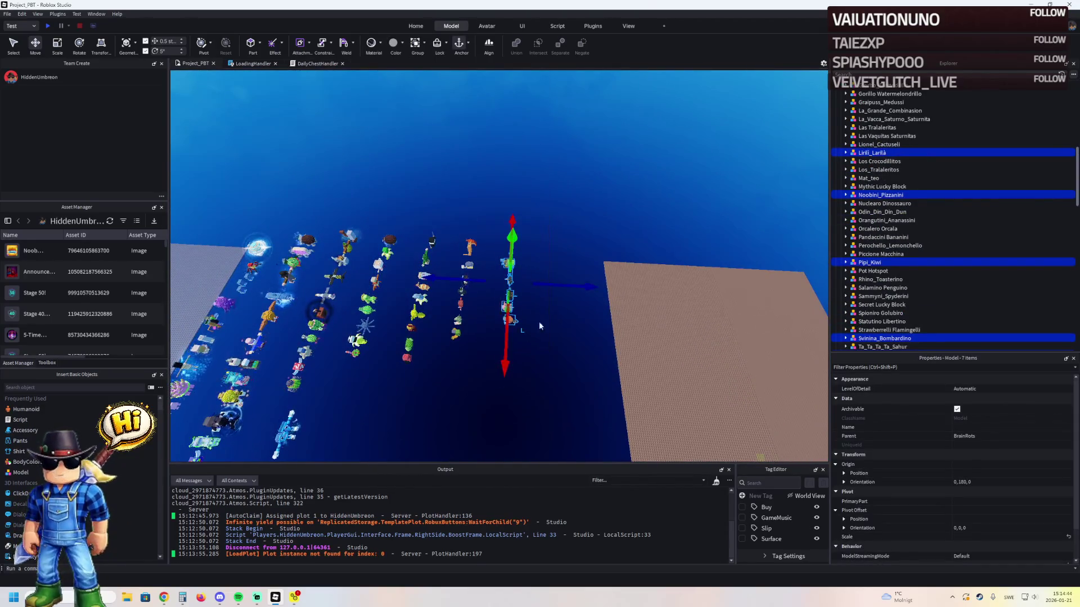
drag(566, 285, 552, 289)
scroll(544, 292, up, 5)
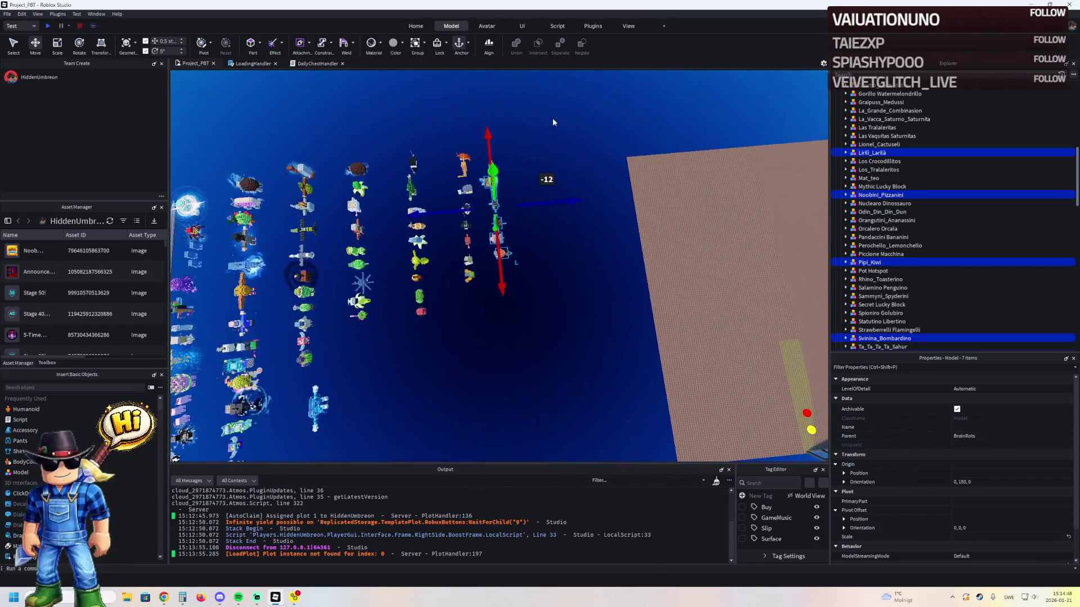
drag(553, 115, 456, 342)
drag(545, 205, 524, 219)
mouse_move(617, 117)
mouse_down()
mouse_move(578, 145)
mouse_move(481, 371)
mouse_up()
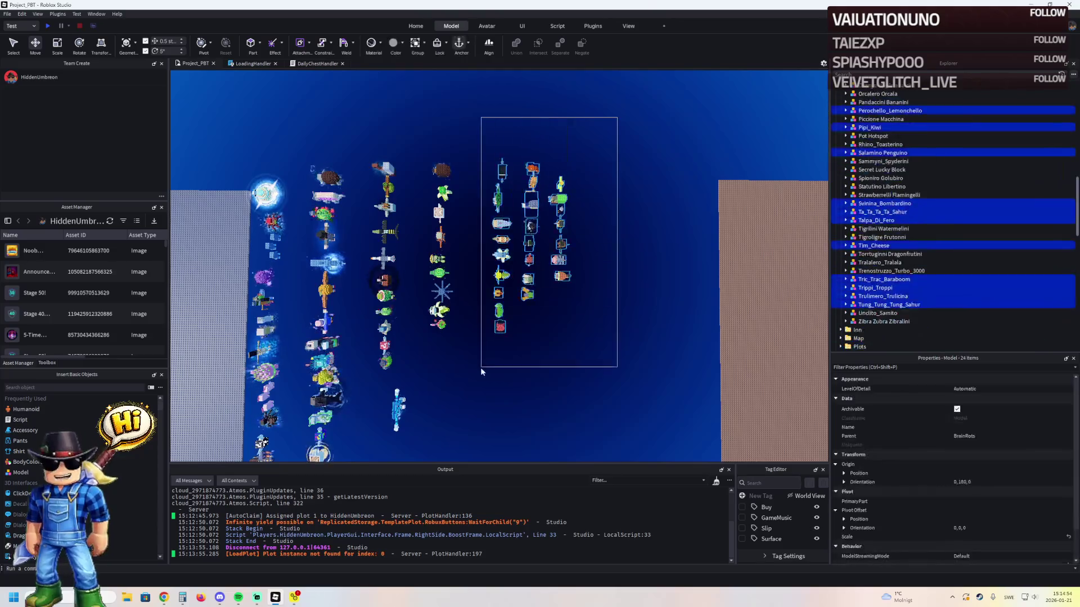
mouse_move(572, 249)
mouse_down()
mouse_move(550, 260)
mouse_move(653, 217)
mouse_move(646, 194)
mouse_move(665, 146)
mouse_move(511, 294)
mouse_move(496, 380)
mouse_up()
drag(612, 251, 594, 253)
key(a)
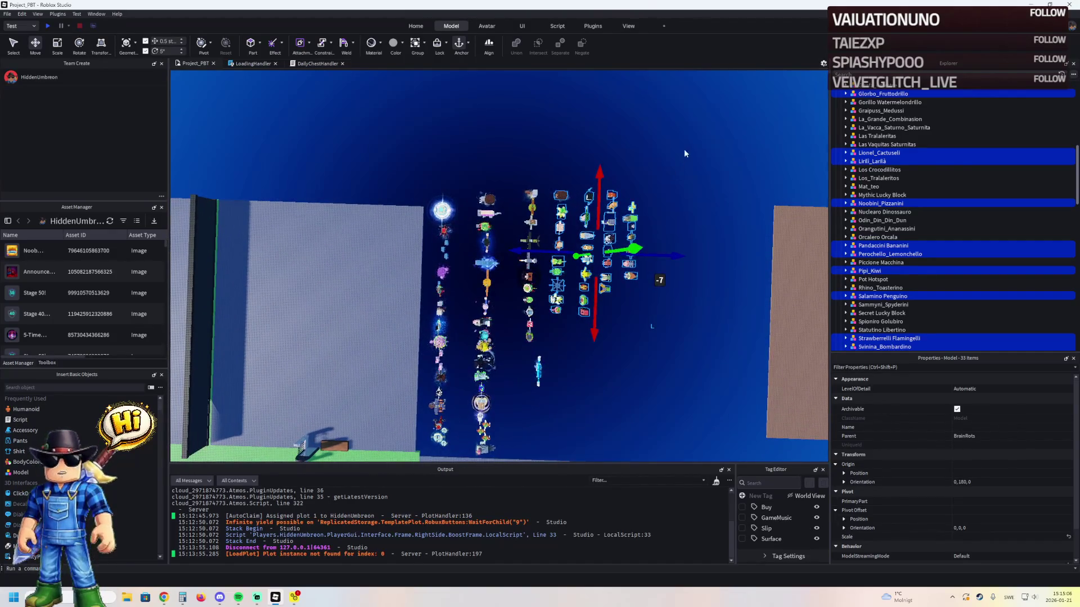
mouse_move(685, 148)
mouse_down()
mouse_move(602, 362)
mouse_move(524, 418)
mouse_up()
drag(544, 288, 525, 300)
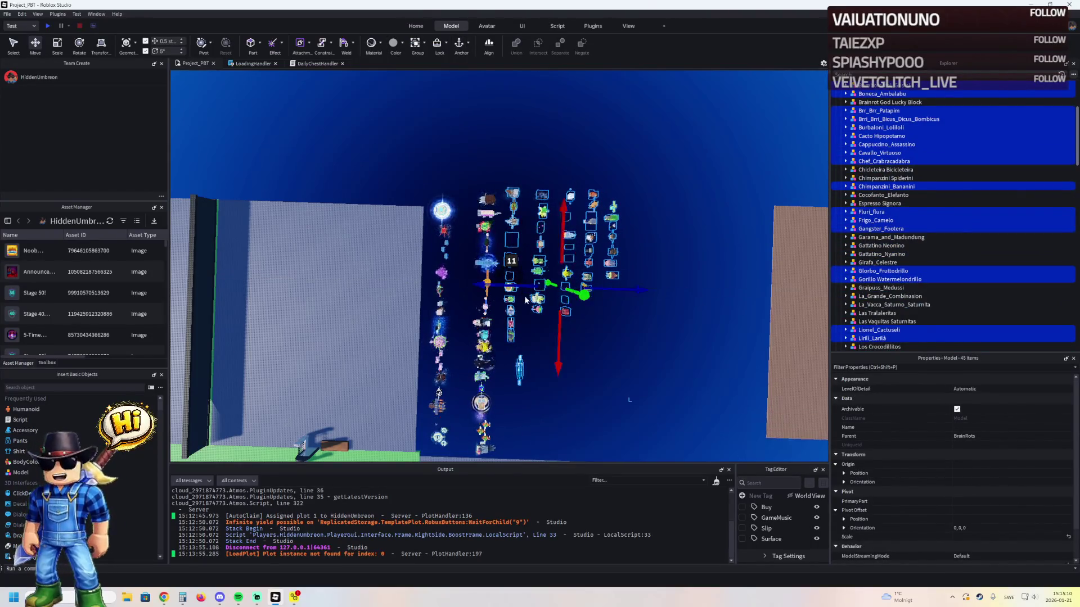
- Move the single model 67 left along Z, then clear the selection
click(518, 368)
drag(563, 370, 548, 374)
drag(506, 427, 507, 413)
click(692, 229)
right_click(691, 228)
click(635, 197)
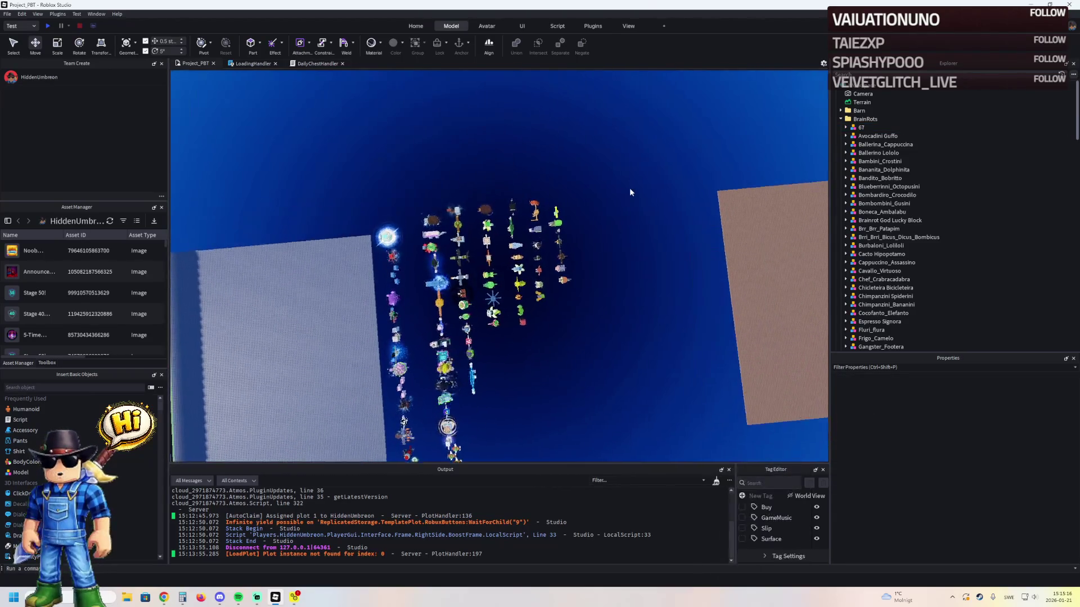
- Lower the column of seven models and the next column, then shift both left
mouse_move(633, 172)
mouse_down()
mouse_move(549, 303)
mouse_move(563, 304)
mouse_up()
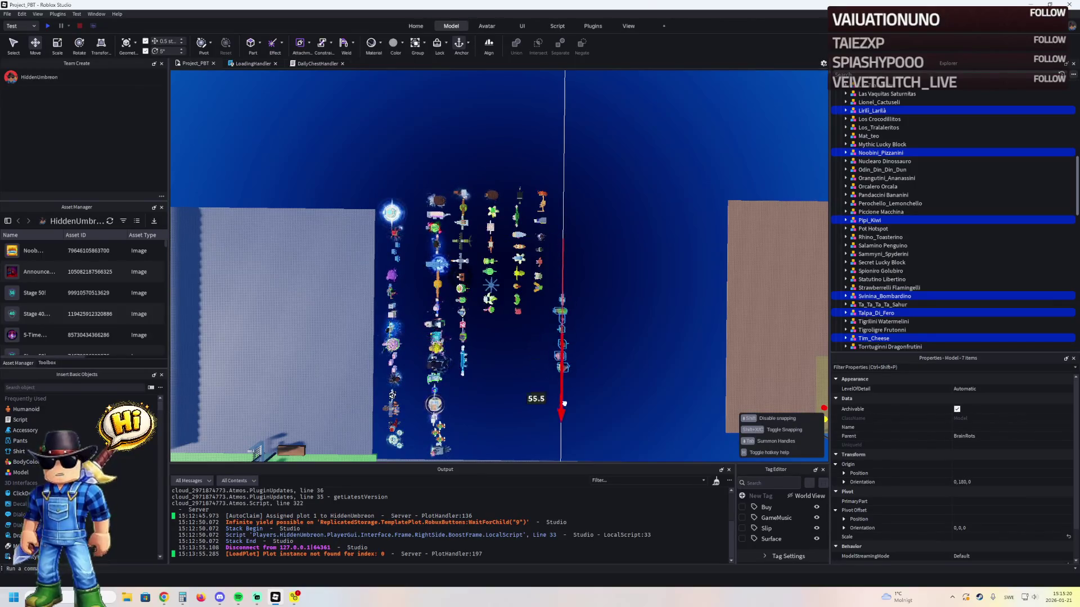
drag(563, 413, 563, 409)
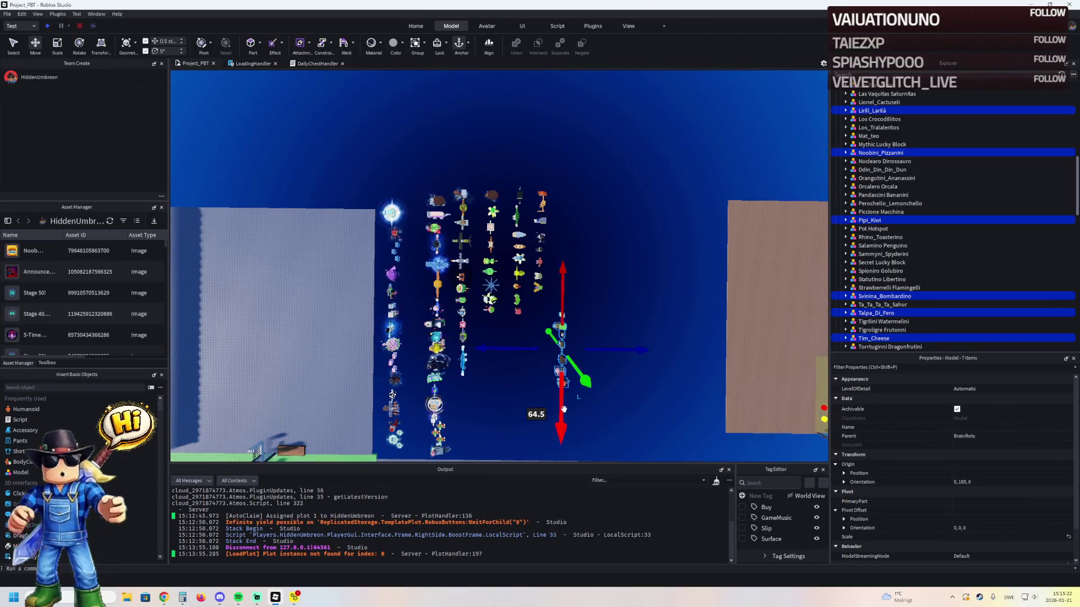
drag(530, 349, 478, 358)
drag(428, 324, 428, 325)
drag(489, 360, 496, 403)
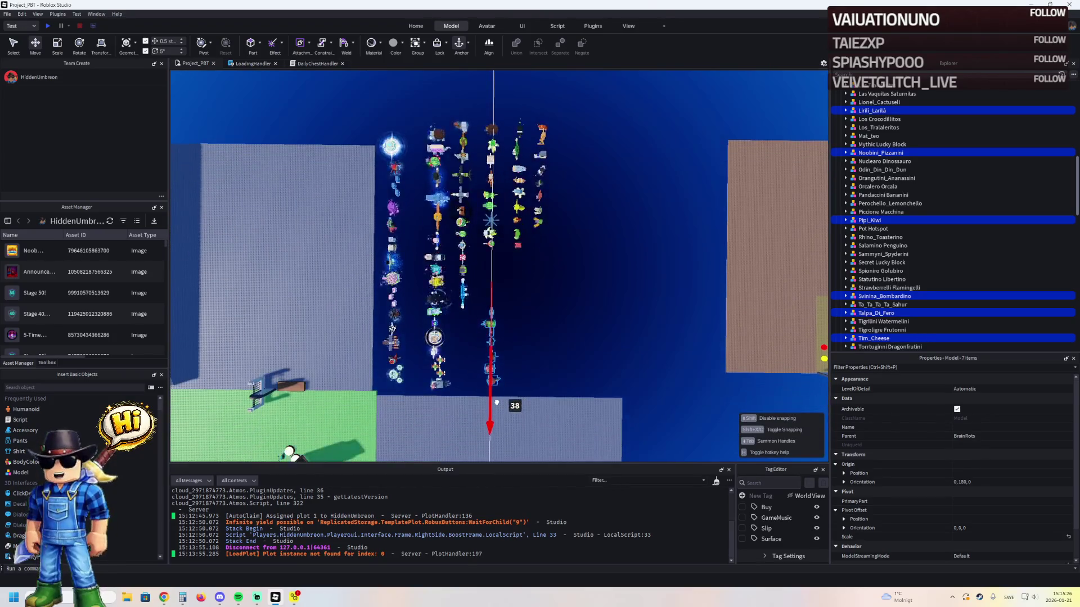
drag(464, 346, 392, 328)
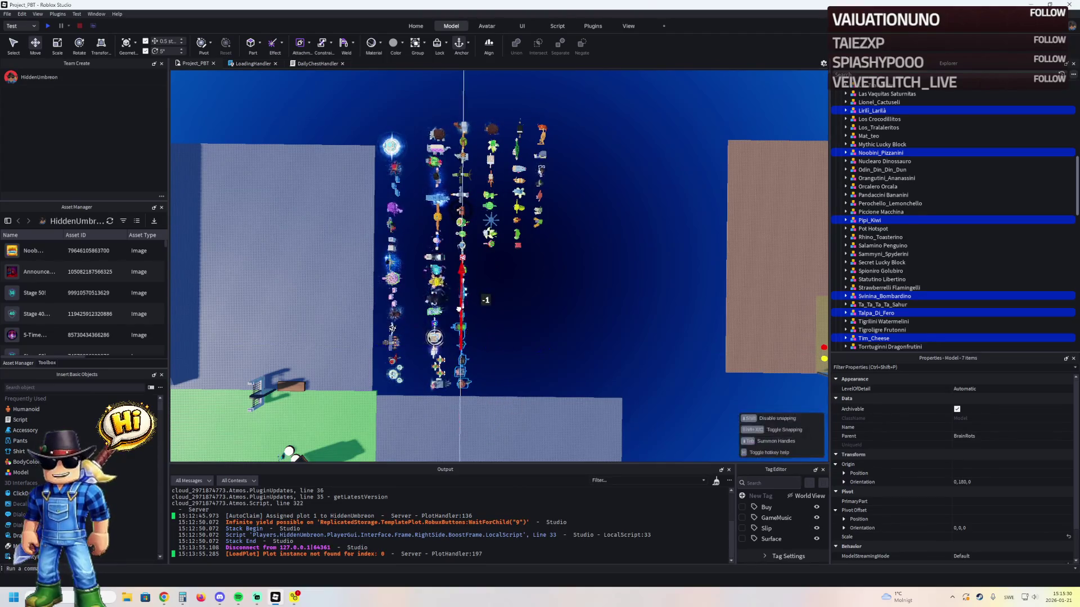
mouse_move(585, 118)
mouse_down()
mouse_move(531, 249)
mouse_move(523, 316)
mouse_up()
drag(513, 358, 514, 359)
drag(505, 304, 453, 308)
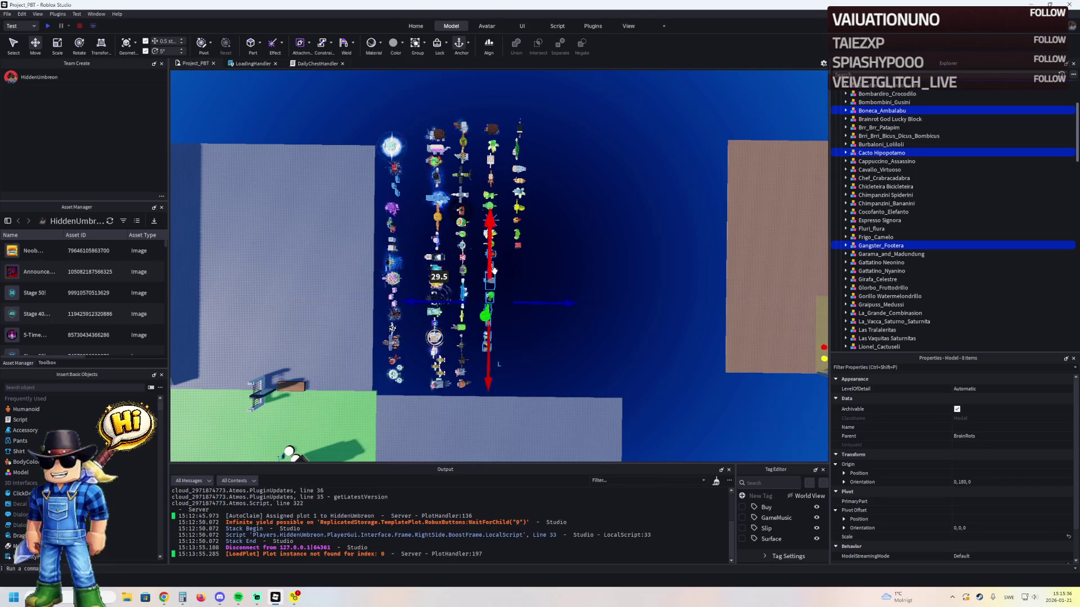
- Drag the FenceWall model from the main map onto the brown plot beside the red and yellow buttons
key(f)
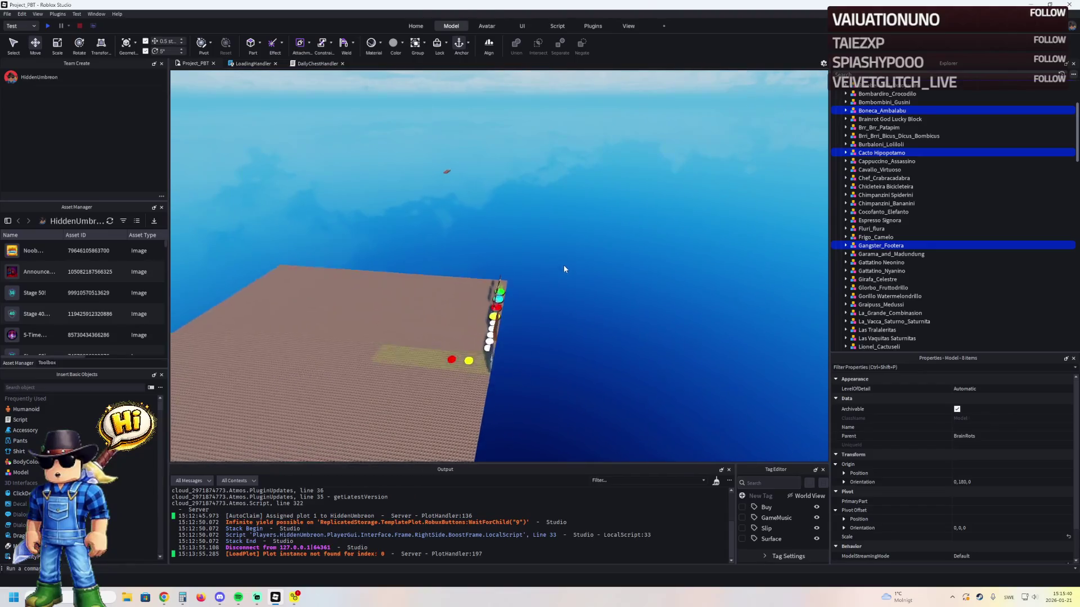
click(444, 166)
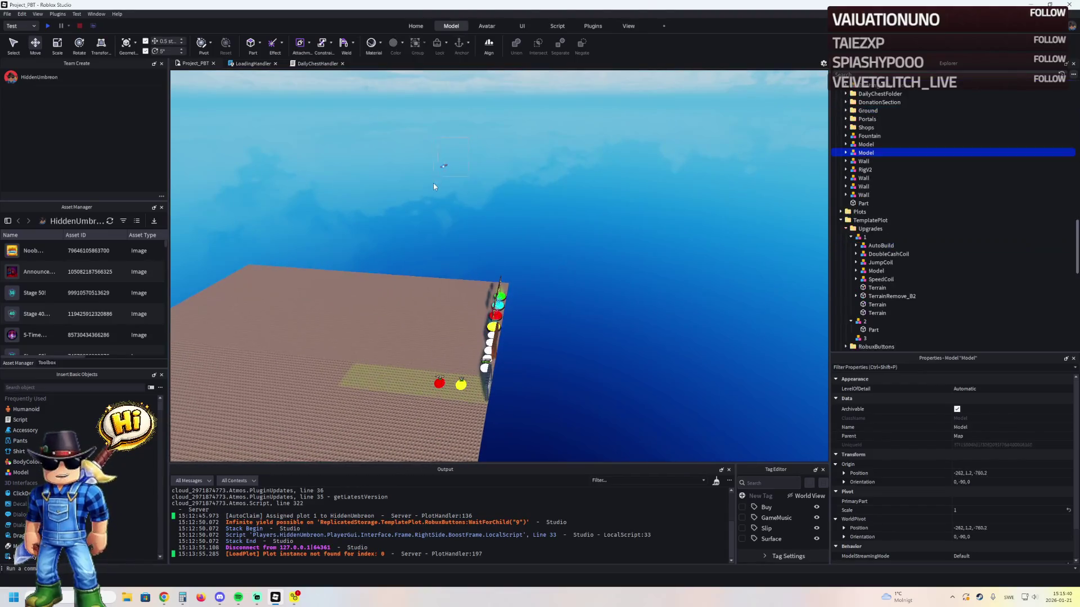
click(566, 213)
scroll(564, 202, down, 5)
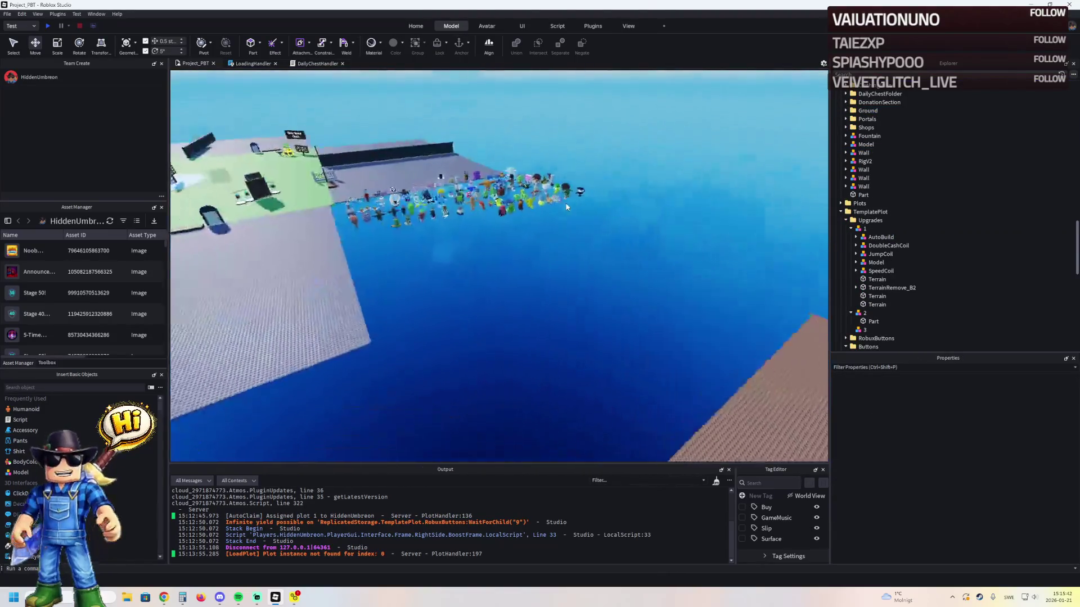
scroll(565, 203, up, 10)
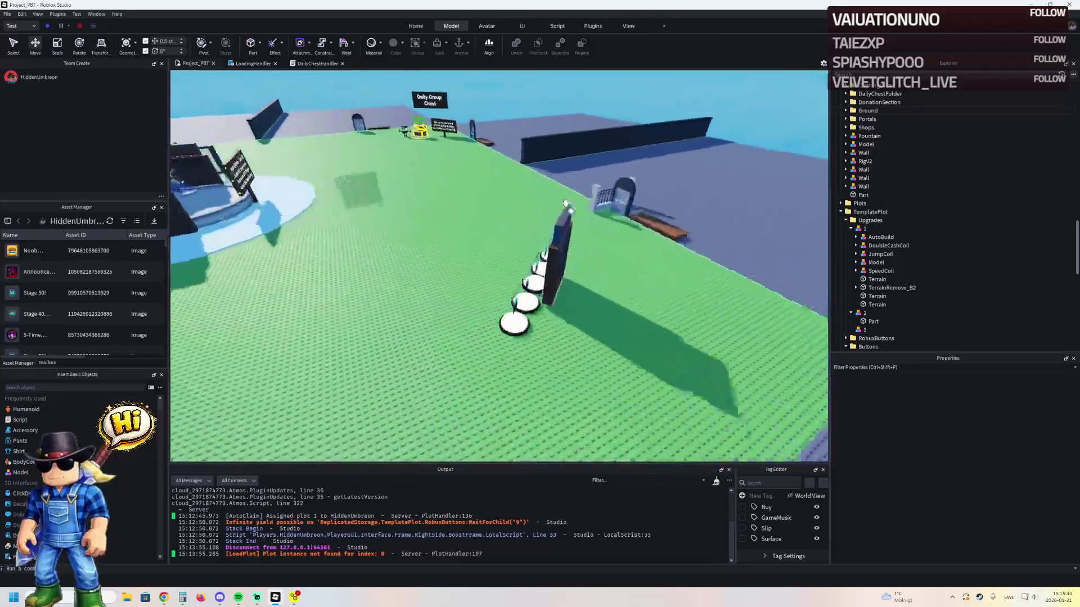
scroll(565, 203, up, 5)
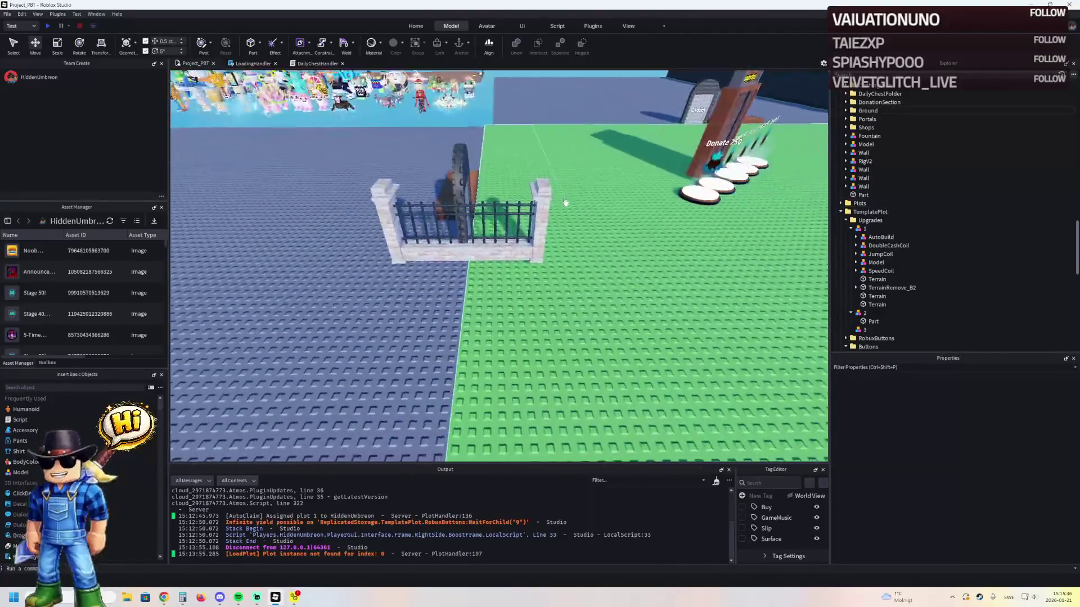
scroll(565, 201, down, 5)
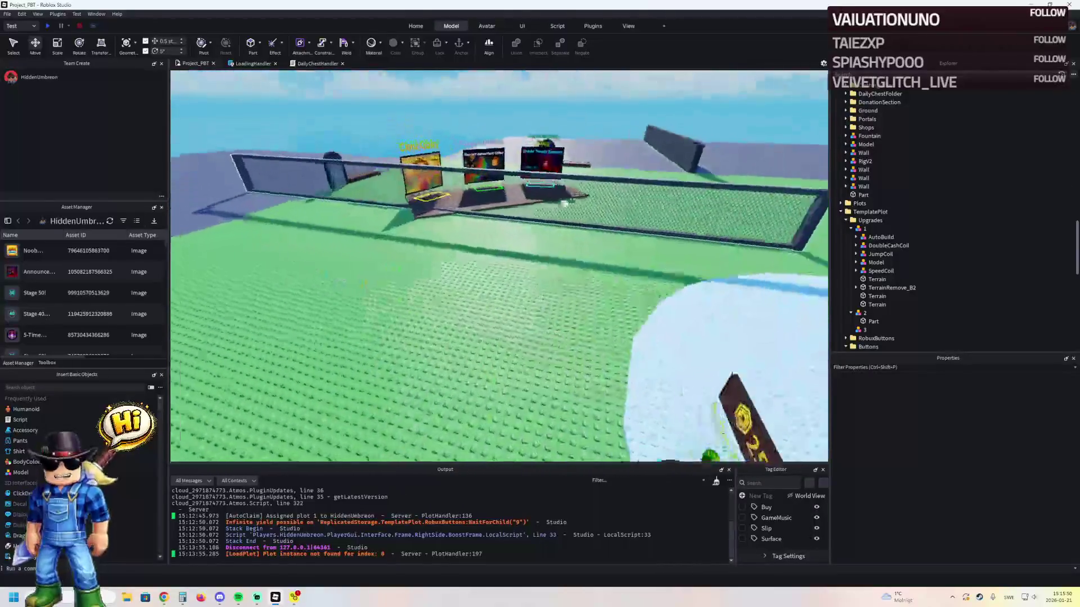
mouse_move(564, 202)
mouse_down()
mouse_move(629, 218)
mouse_move(618, 250)
mouse_move(585, 253)
mouse_move(598, 248)
mouse_move(549, 192)
mouse_move(489, 284)
mouse_move(552, 253)
mouse_up()
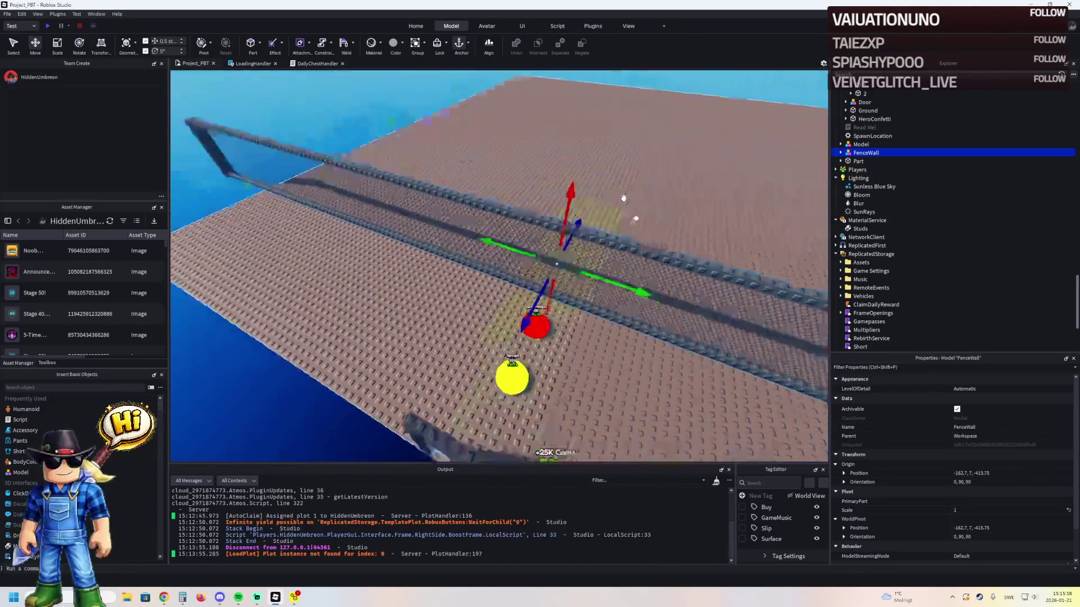
- Slide the diagonal fence part along the rail and resize it to about 144
key(d)
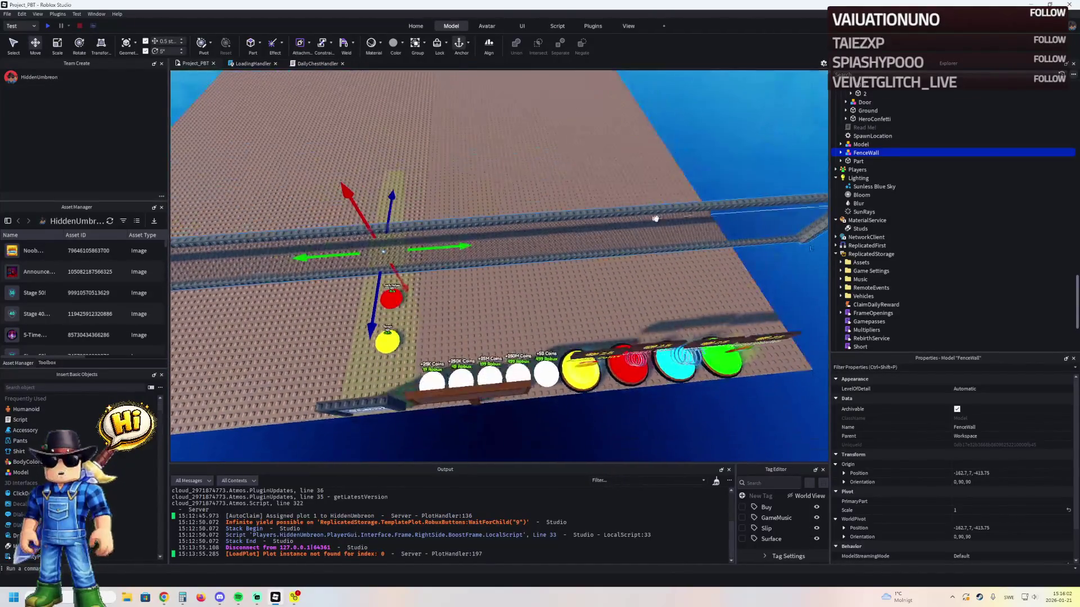
alt+click(663, 222)
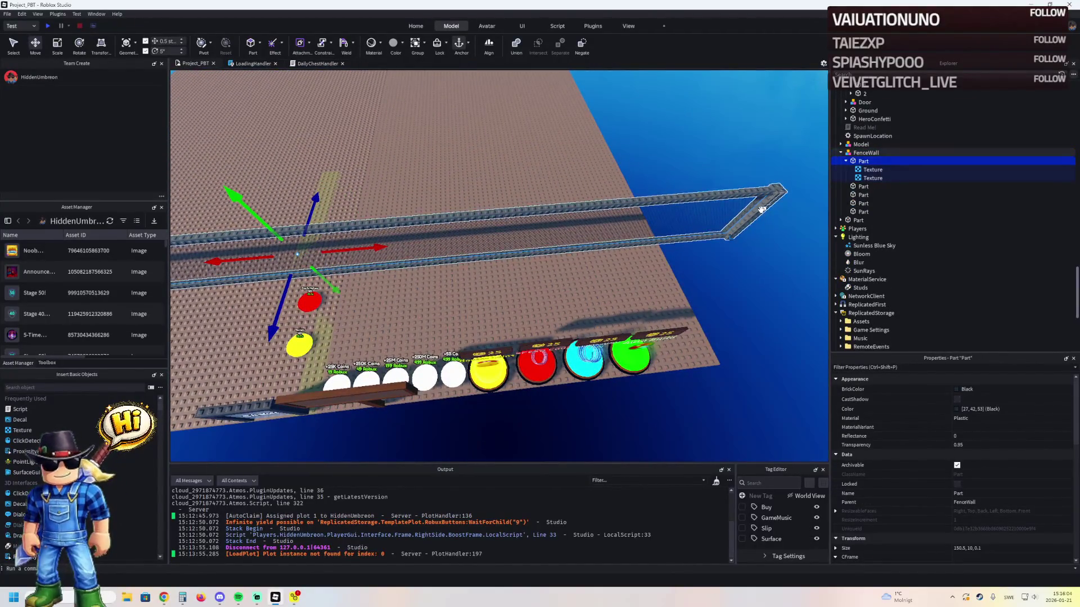
alt+click(762, 209)
drag(778, 212, 692, 225)
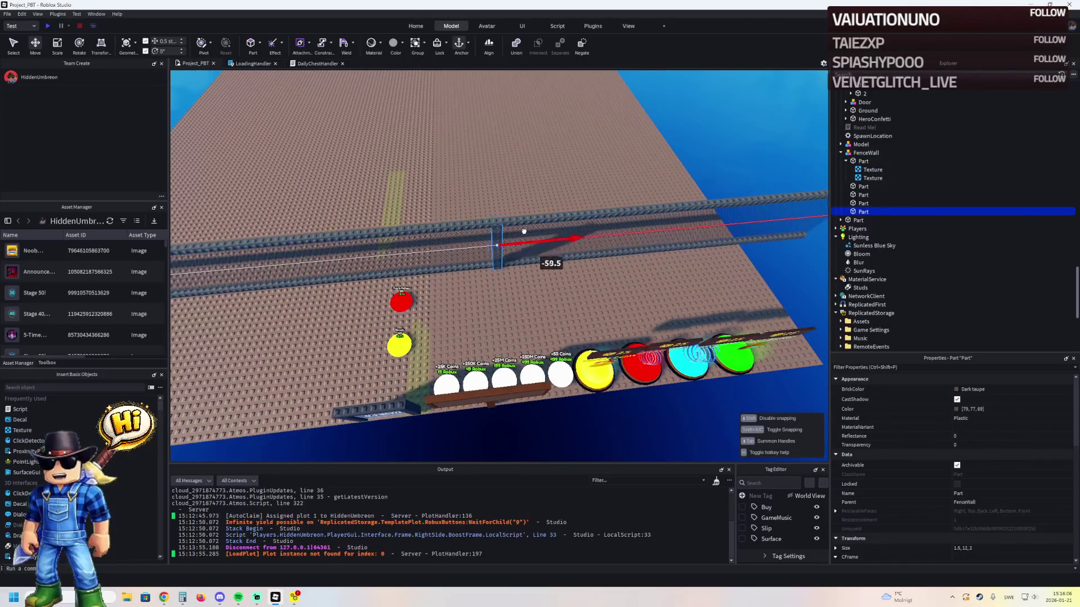
drag(558, 231, 559, 231)
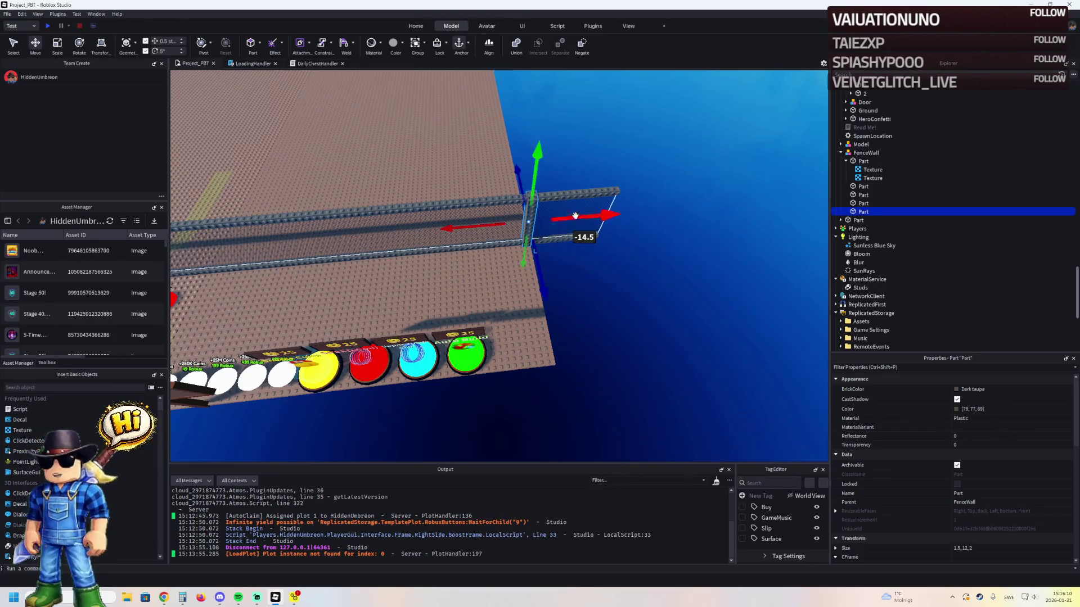
scroll(576, 209, up, 5)
key(ctrl+3)
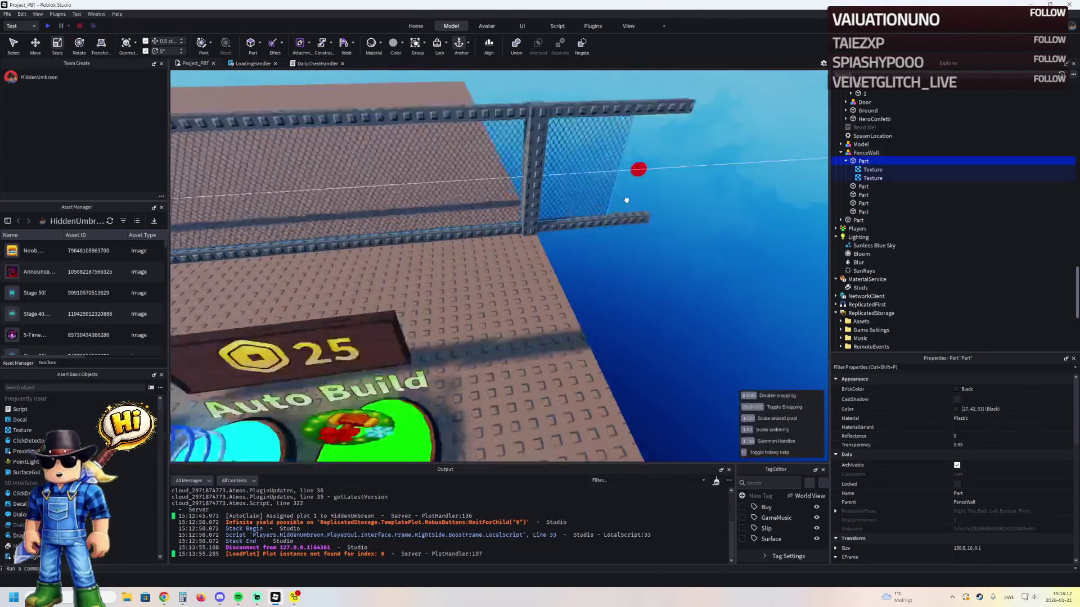
drag(544, 206, 550, 210)
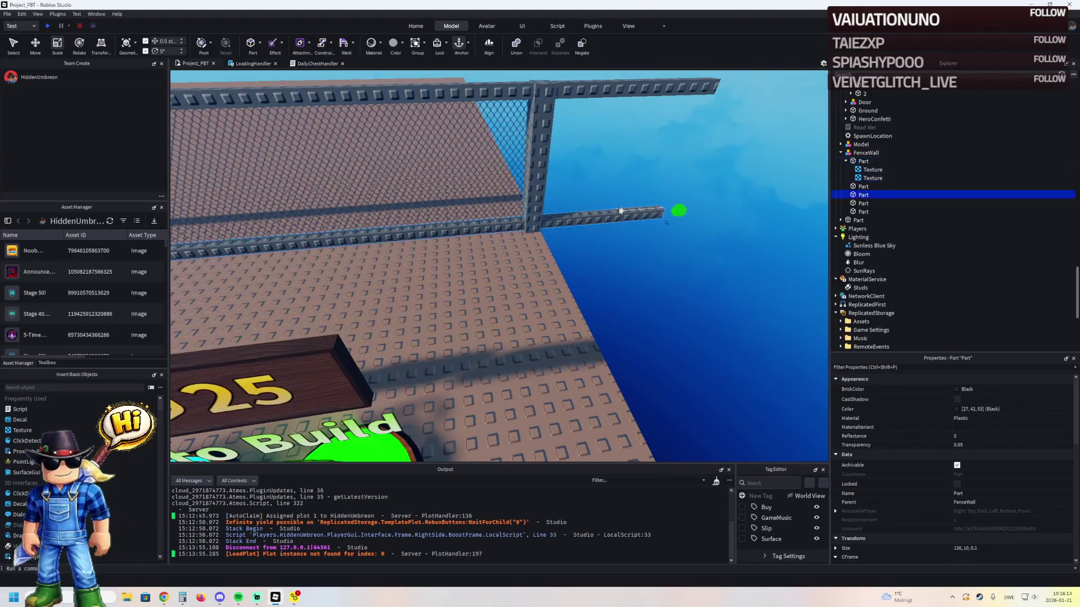
drag(666, 210, 589, 219)
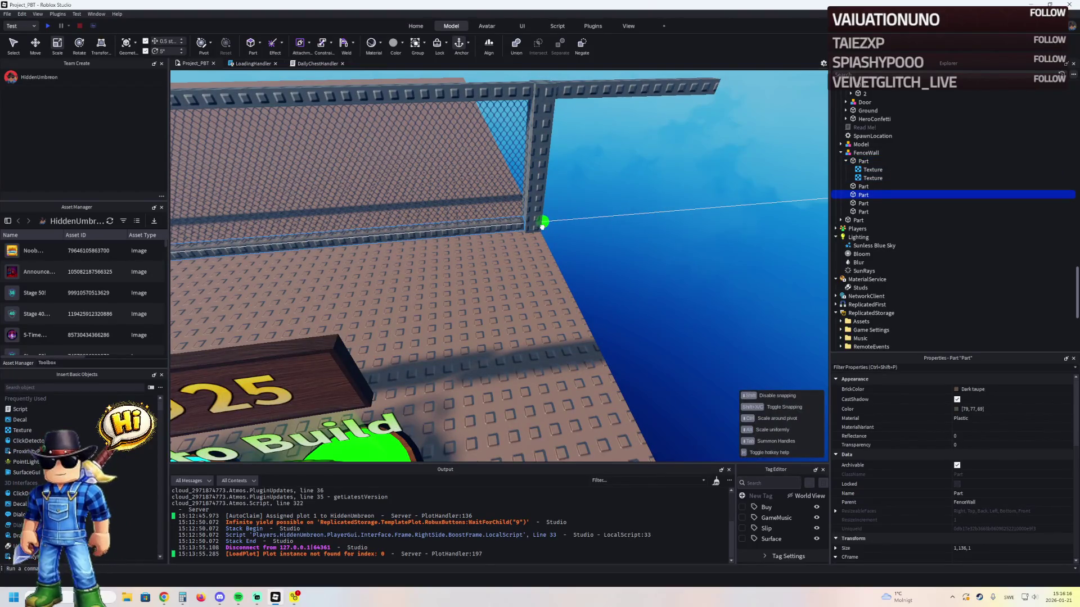
- Shorten the fence's top rail to a length of 136
click(563, 197)
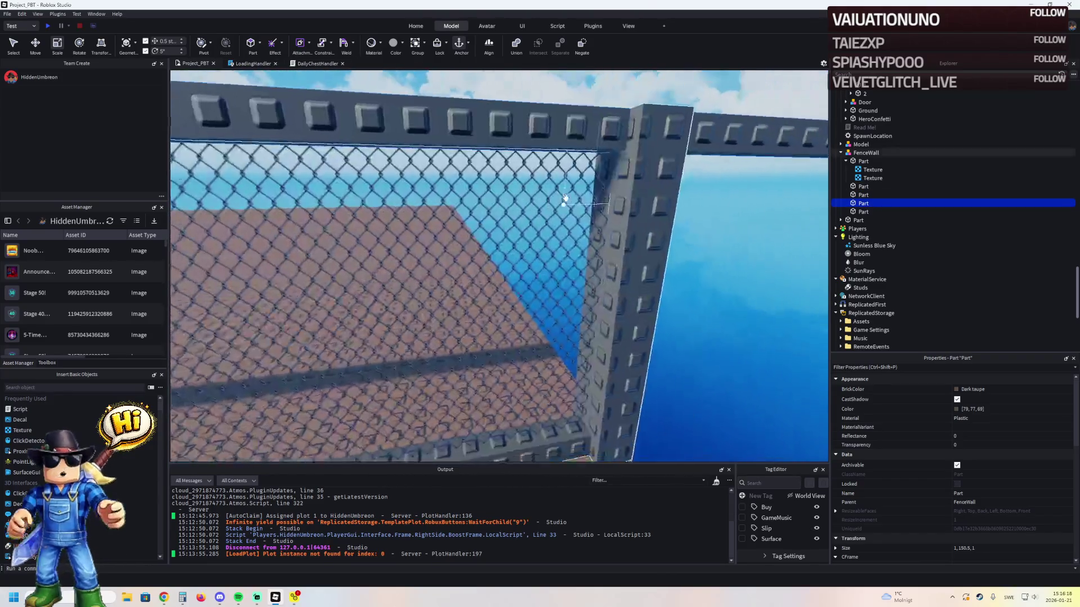
scroll(565, 198, down, 5)
drag(715, 210, 566, 217)
scroll(563, 222, up, 5)
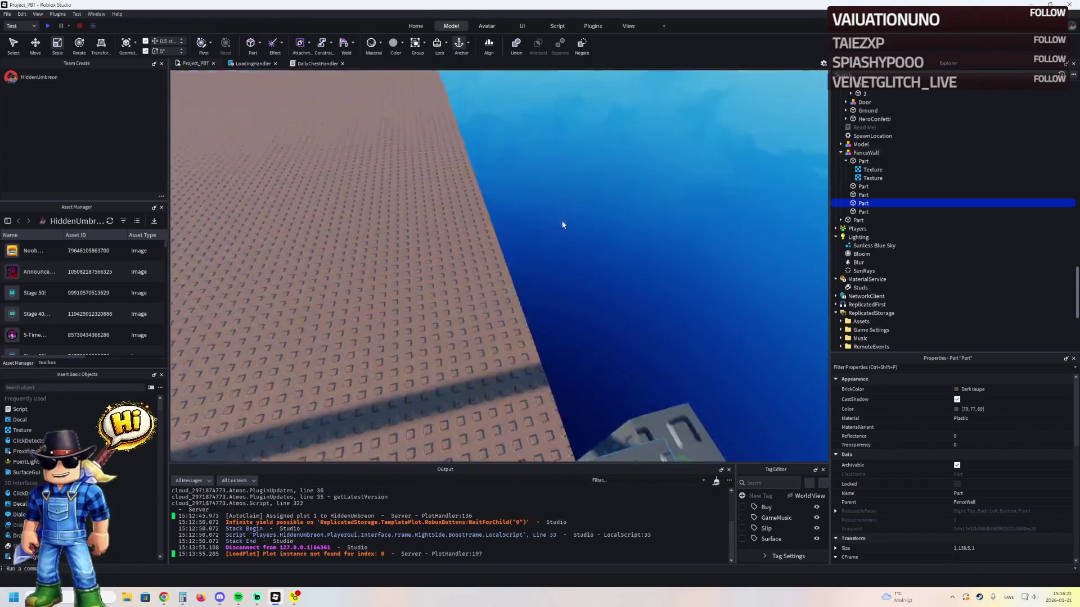
scroll(561, 220, down, 5)
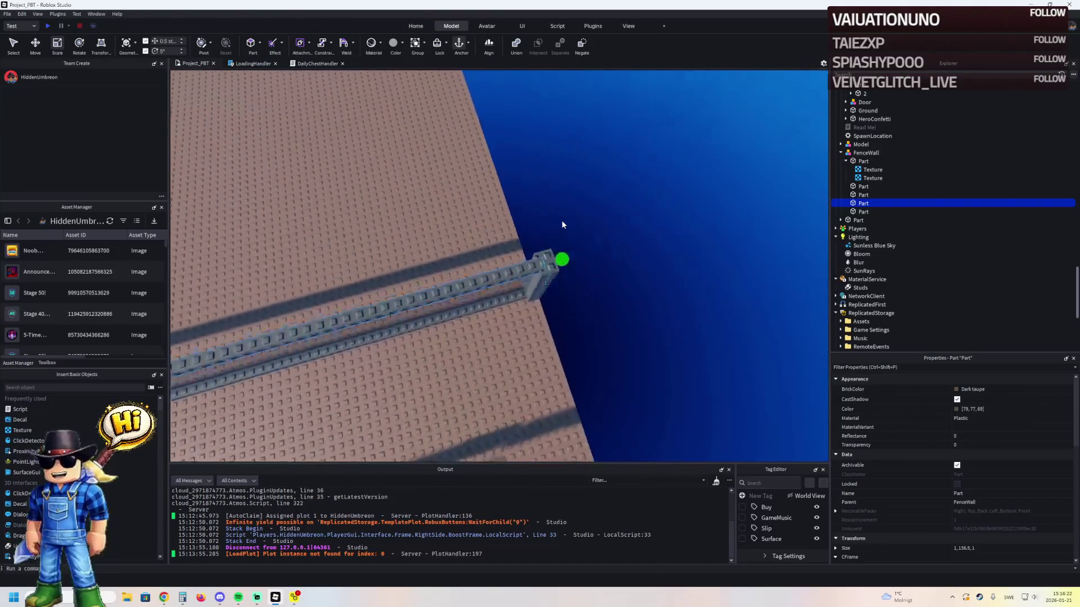
scroll(561, 221, up, 4)
scroll(568, 211, down, 4)
scroll(577, 202, up, 6)
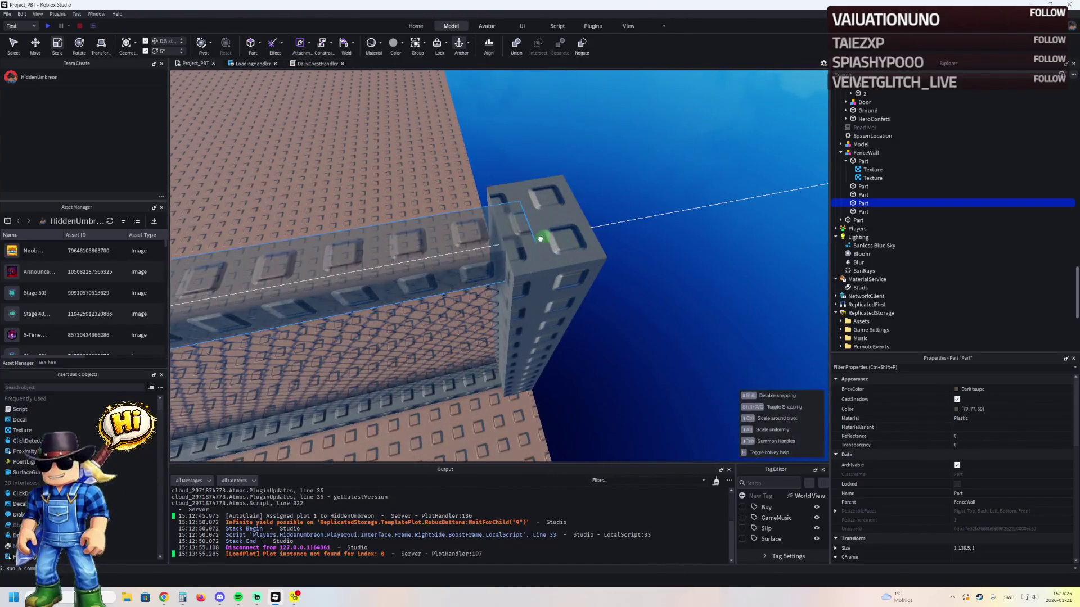
drag(540, 239, 537, 243)
key(f)
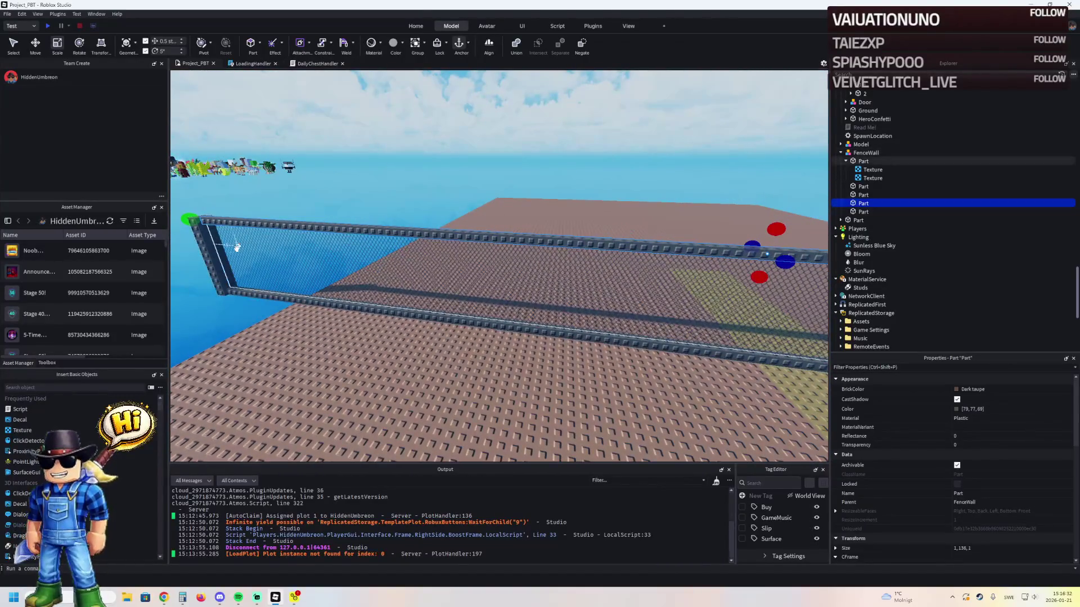
- Move the end post, shorten two rails to about 79 and 55, and shrink the mesh panel to 50.5
drag(260, 261, 396, 252)
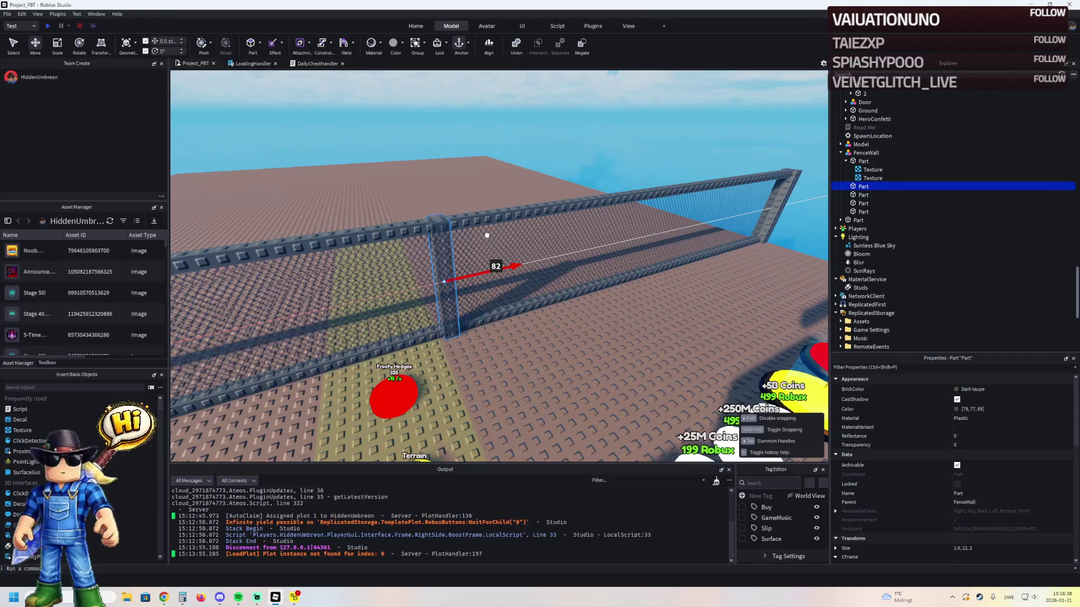
click(524, 235)
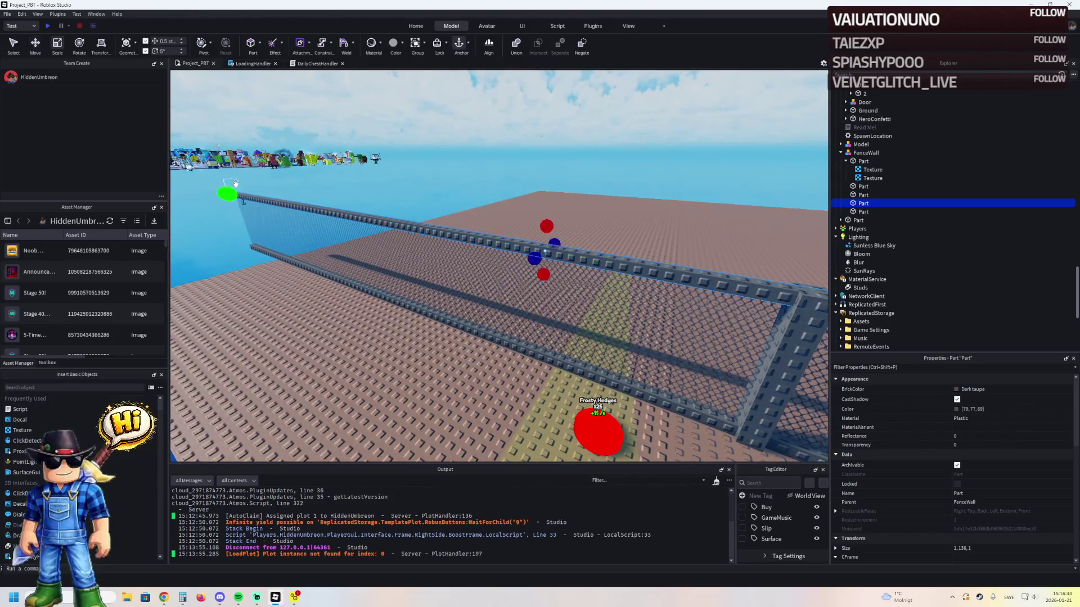
drag(248, 198, 341, 216)
drag(418, 237, 454, 308)
click(495, 331)
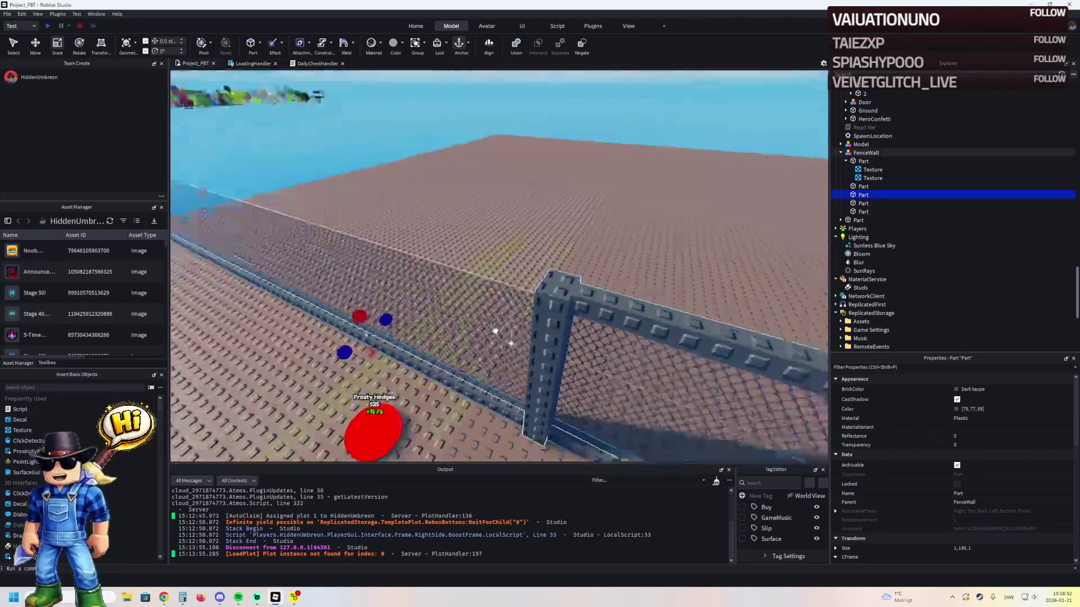
drag(347, 239, 354, 241)
click(360, 235)
drag(336, 204, 379, 219)
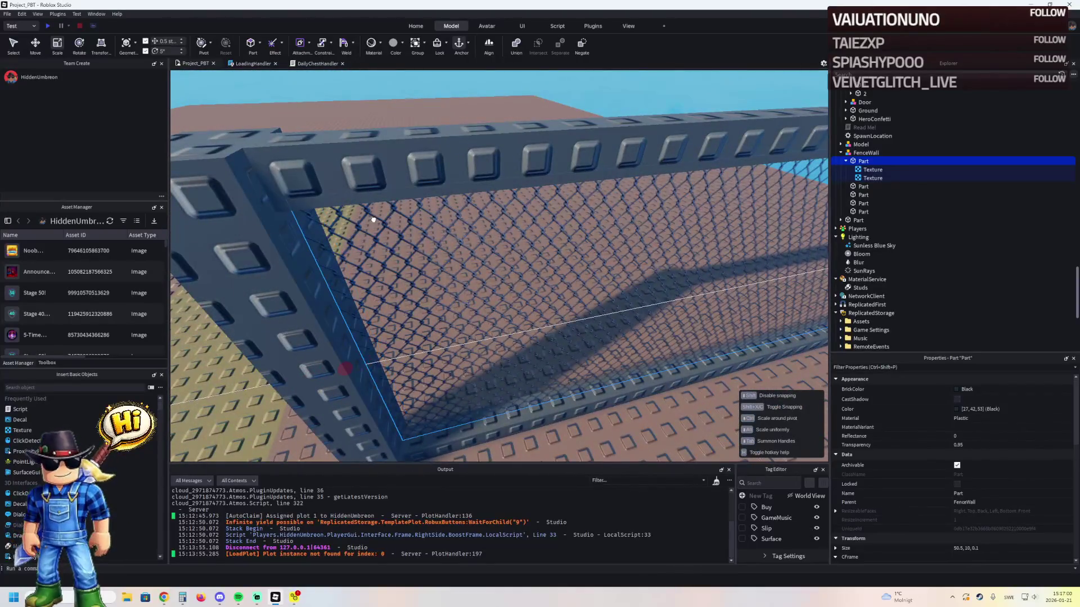
scroll(373, 220, down, 10)
scroll(385, 213, up, 5)
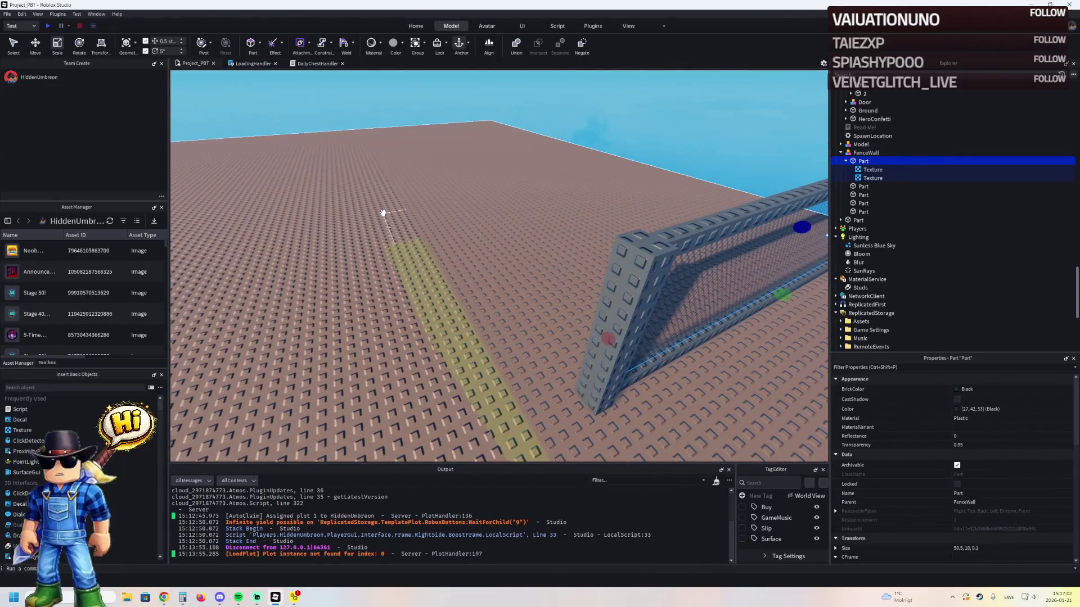
scroll(383, 212, down, 6)
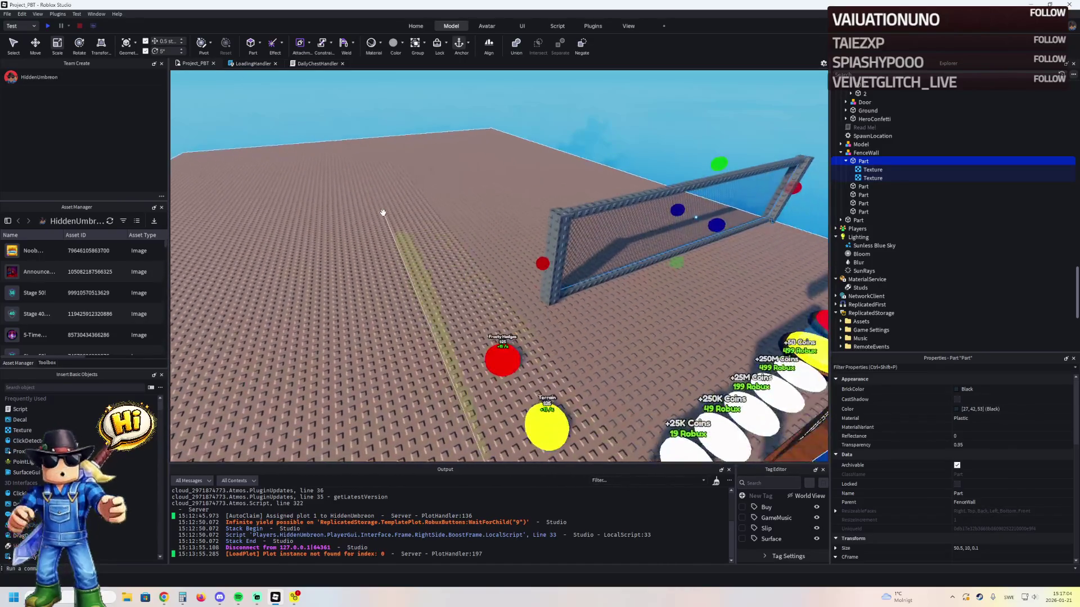
scroll(383, 213, down, 6)
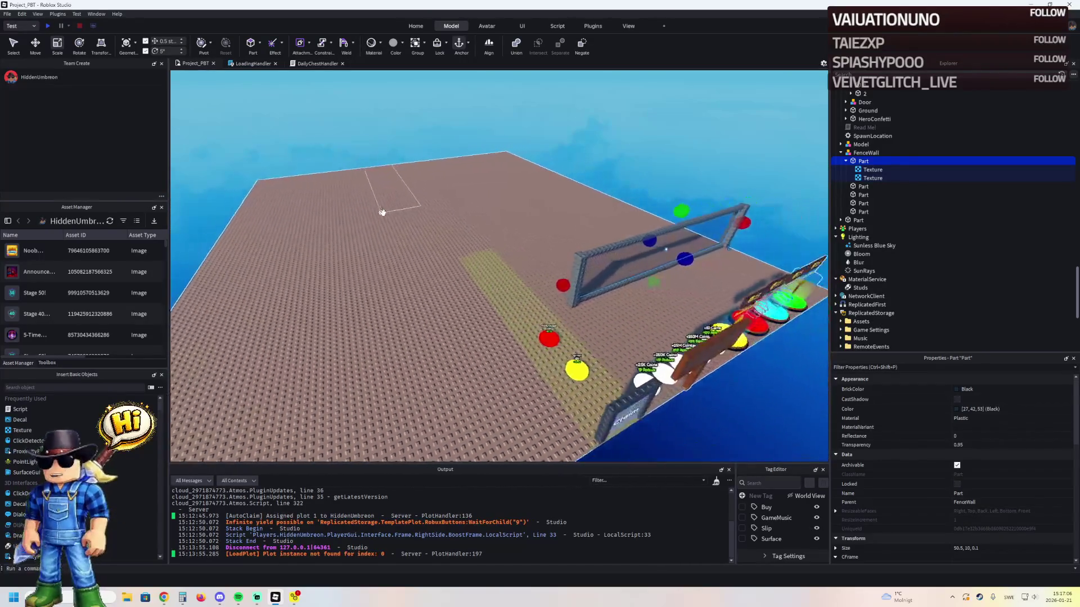
scroll(383, 212, up, 5)
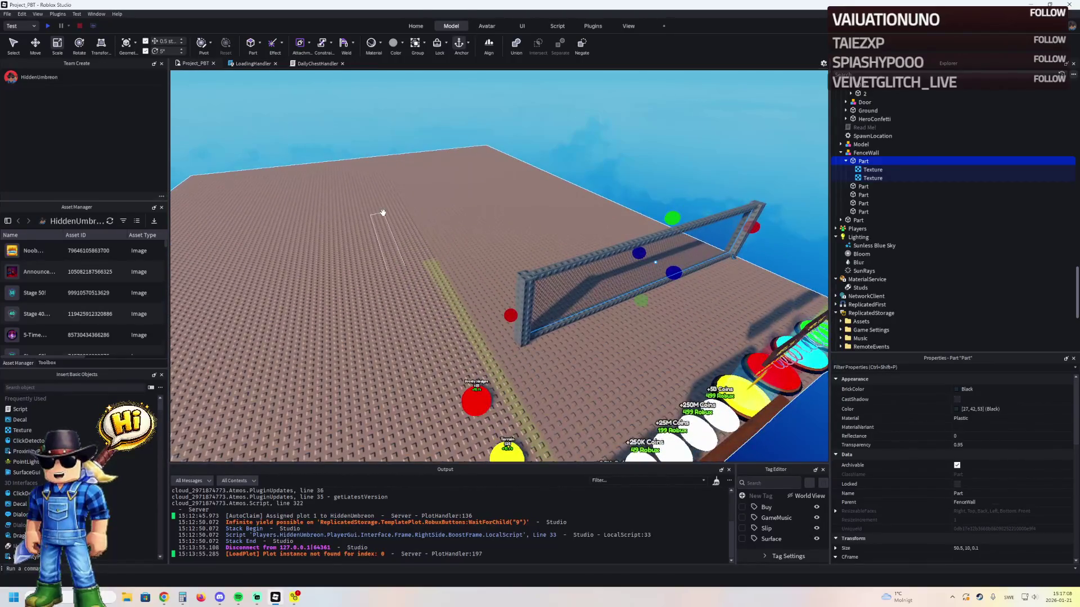
scroll(383, 213, down, 4)
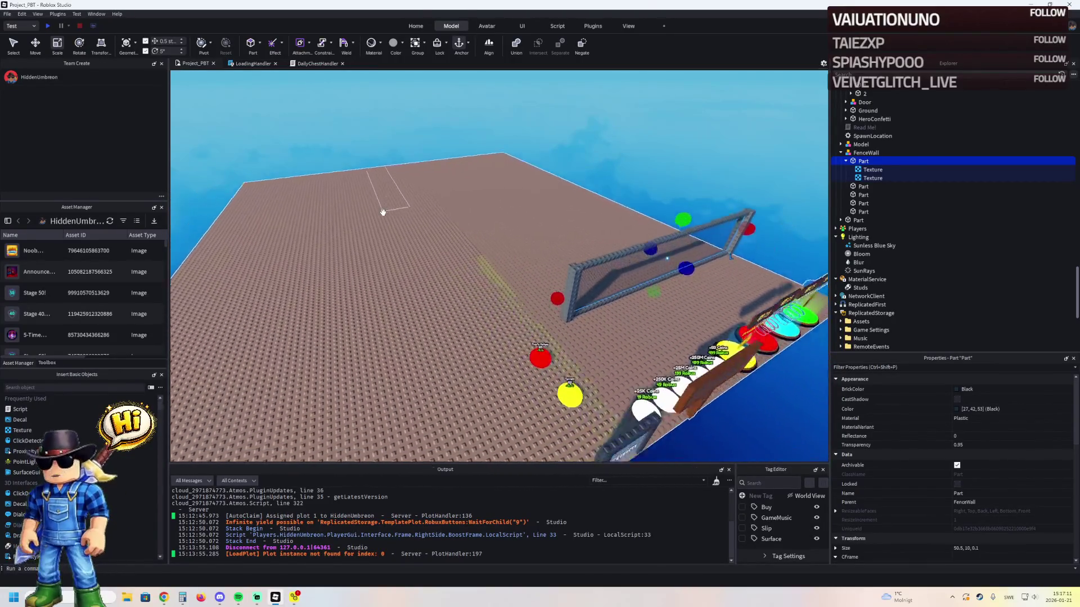
scroll(383, 212, down, 2)
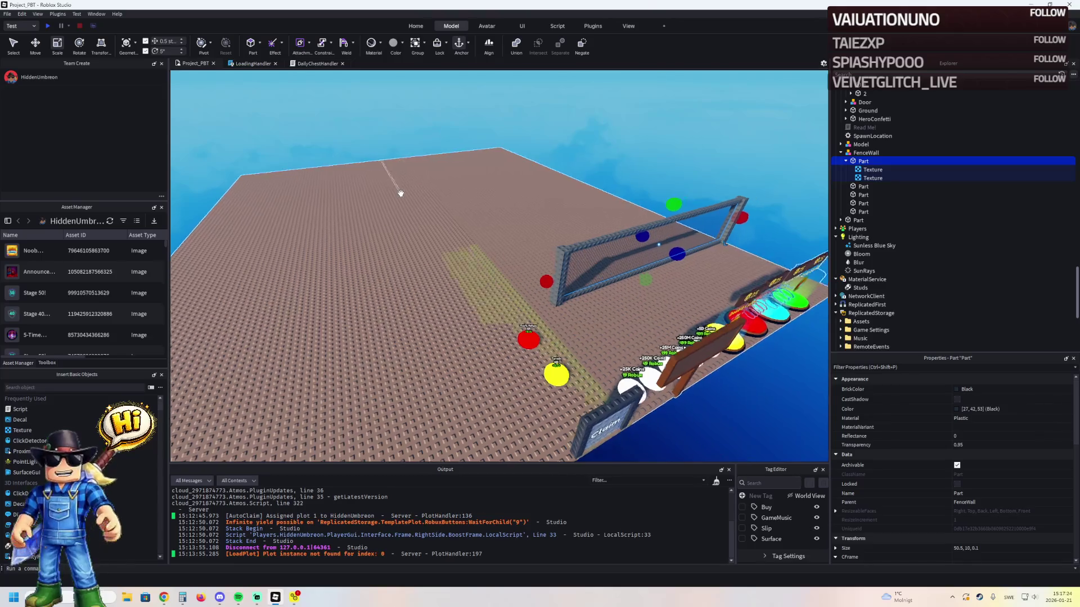
key(w)
click(401, 193)
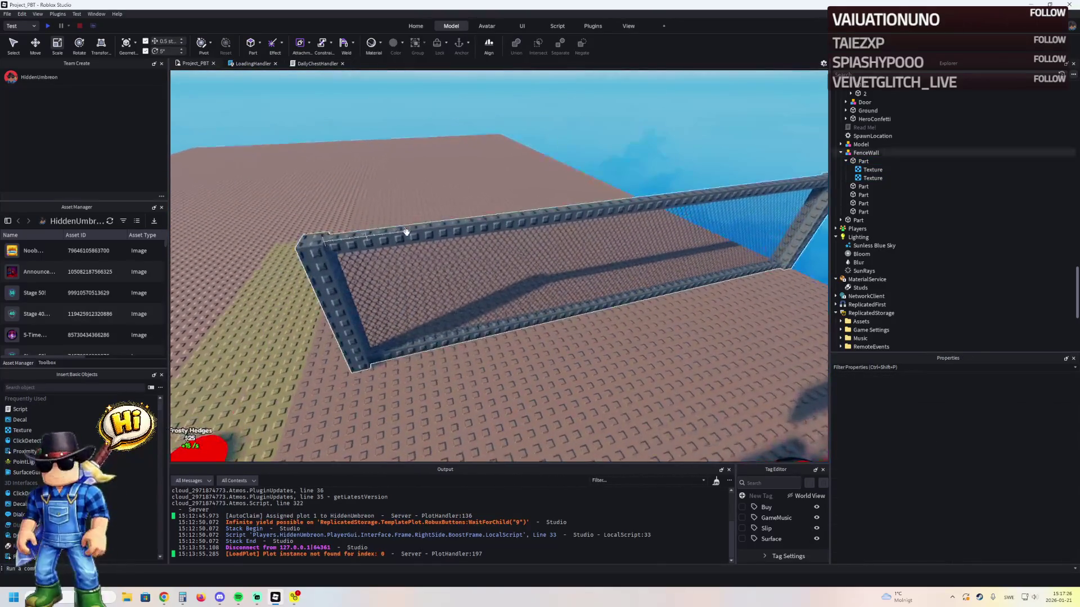
click(407, 232)
key(a)
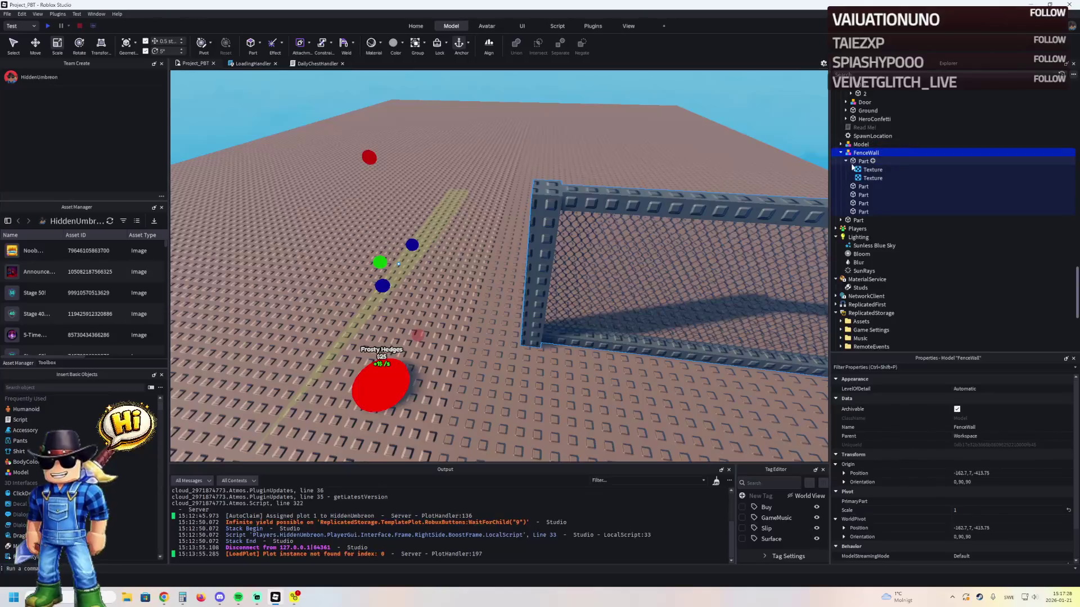
click(845, 162)
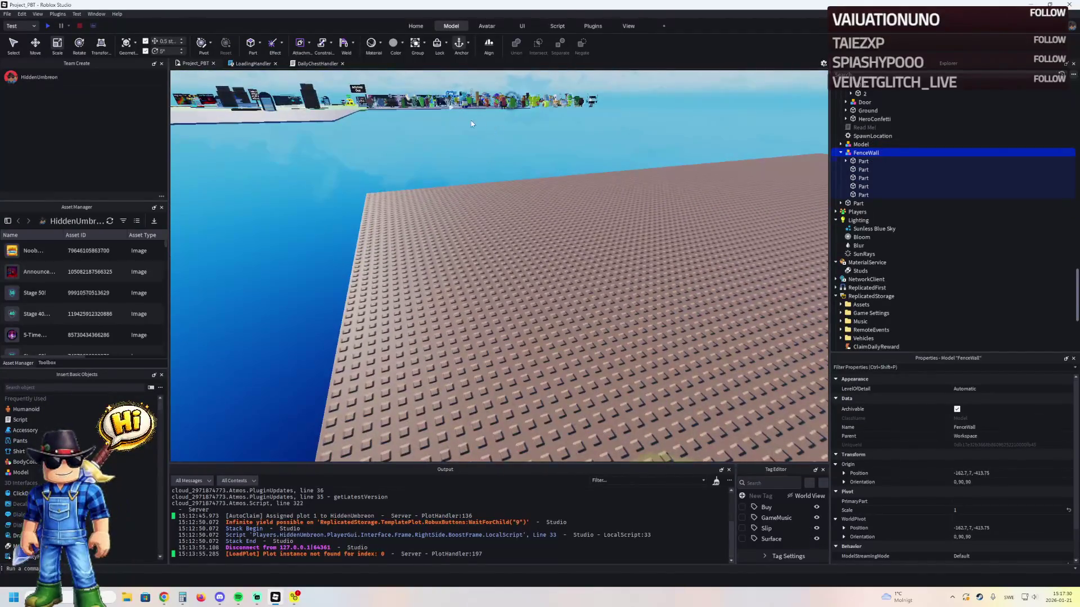
key(s)
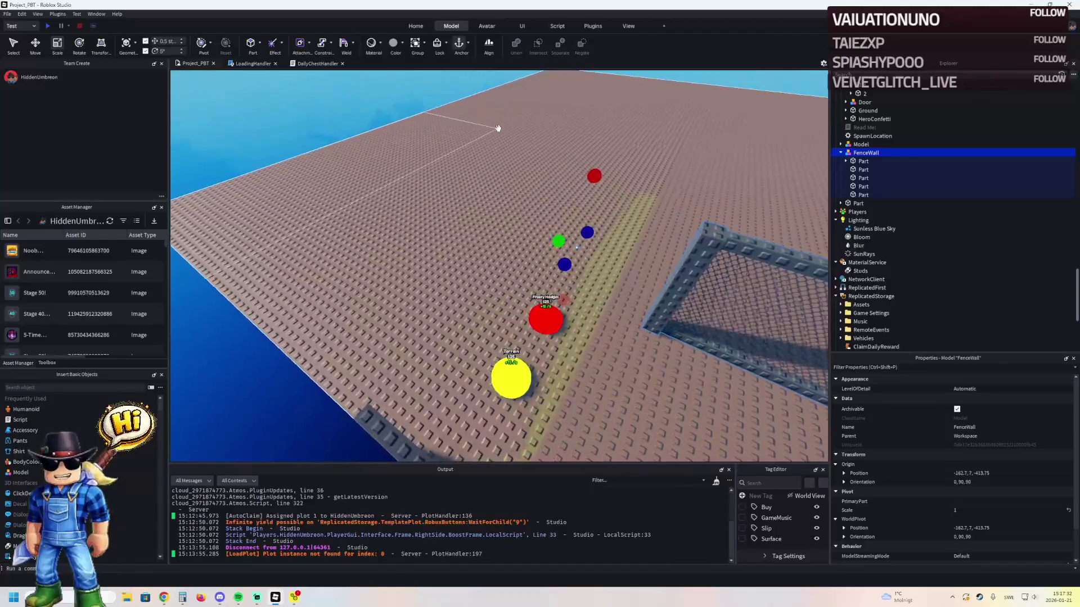
key(s)
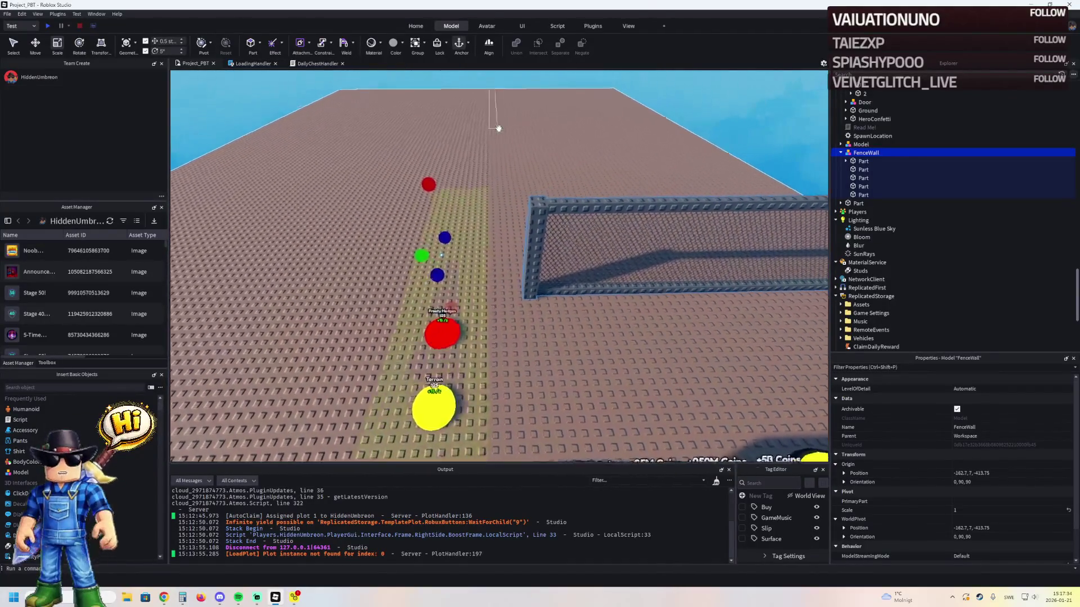
key(a)
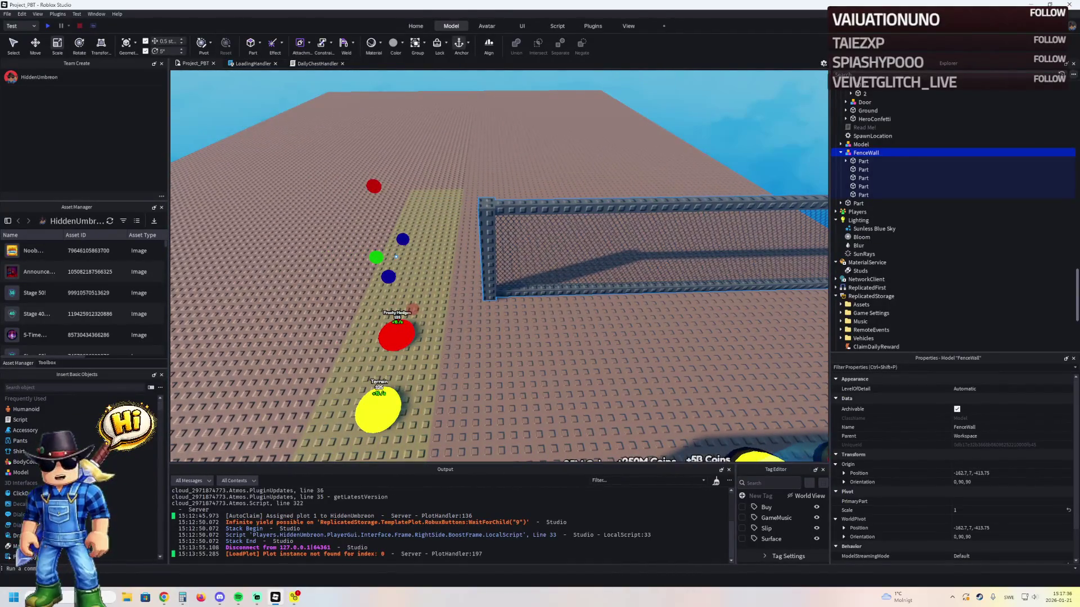
key(a)
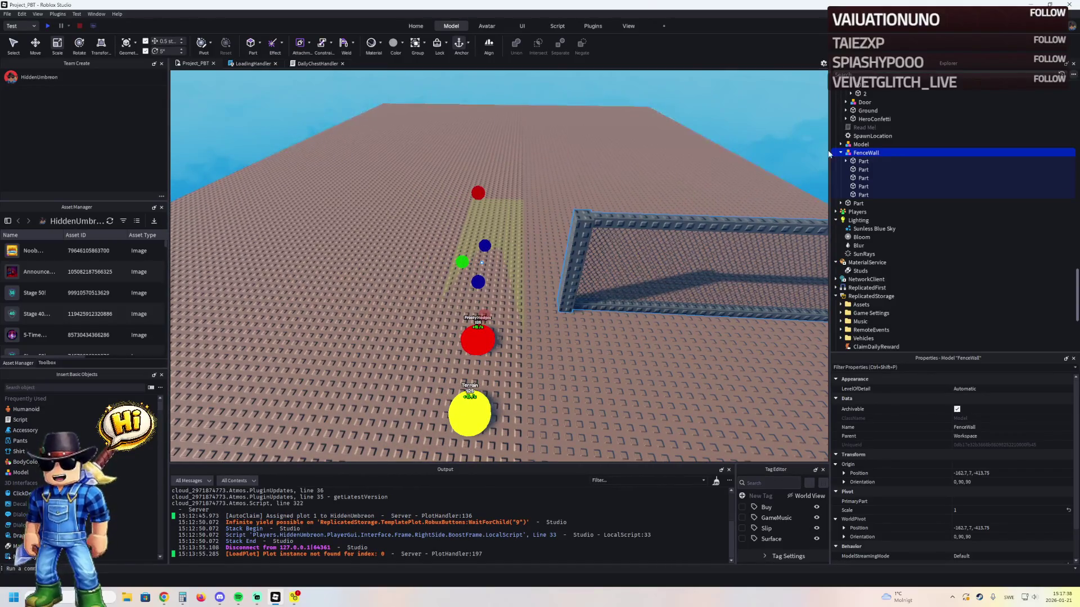
click(838, 152)
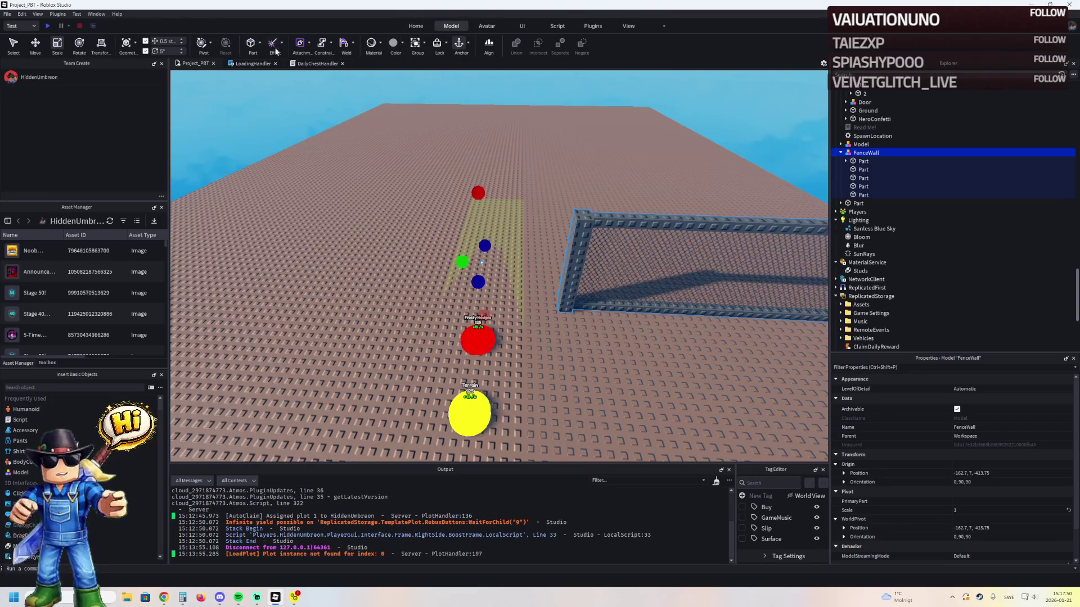
- Reset the FenceWall pivot so it sits centred on the fence
click(225, 47)
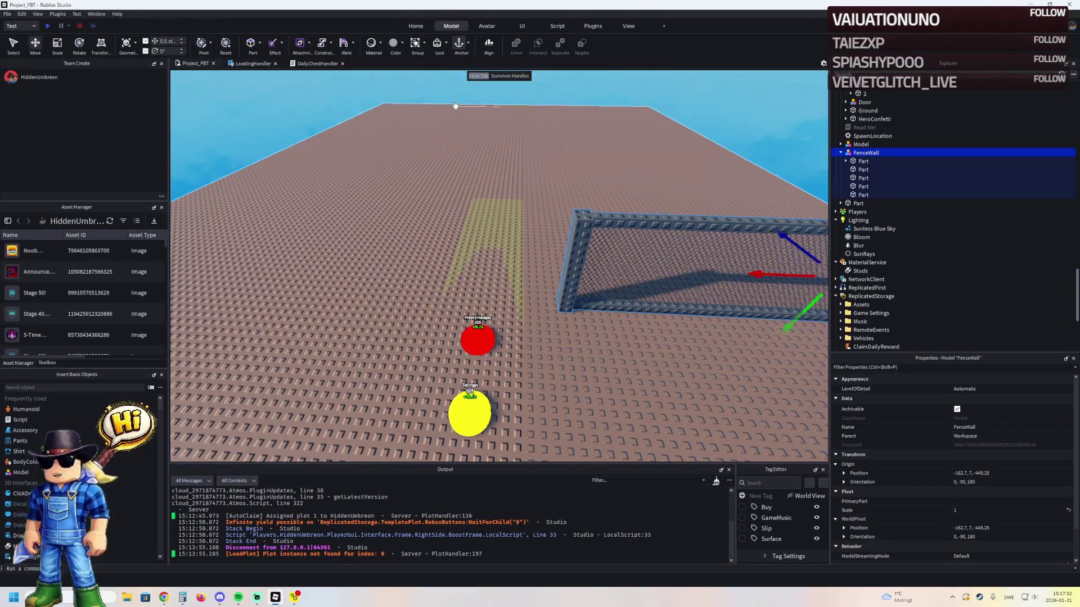
key(w)
key(d)
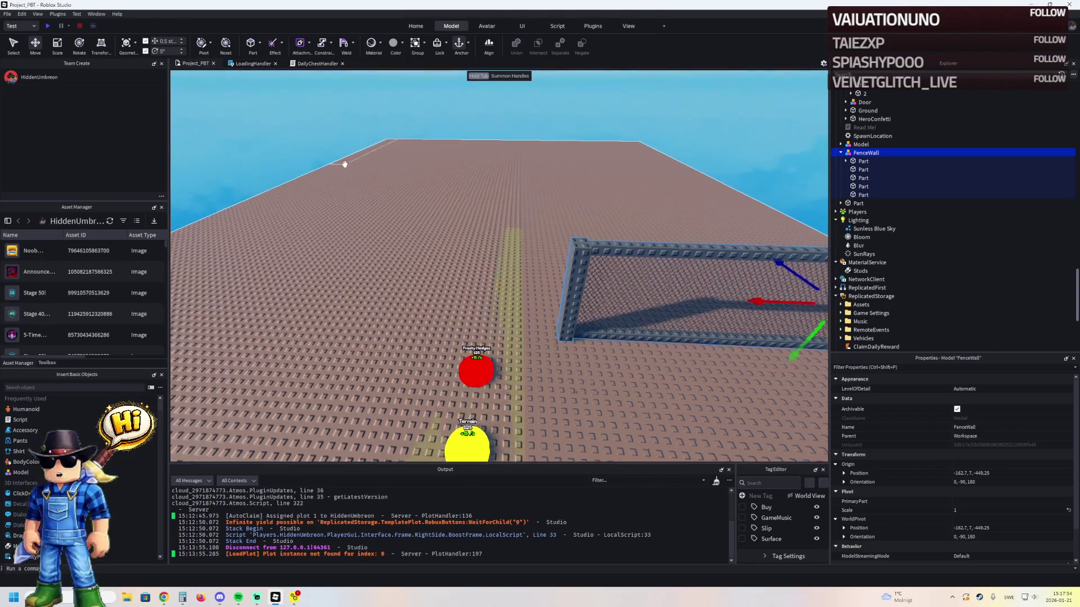
key(a)
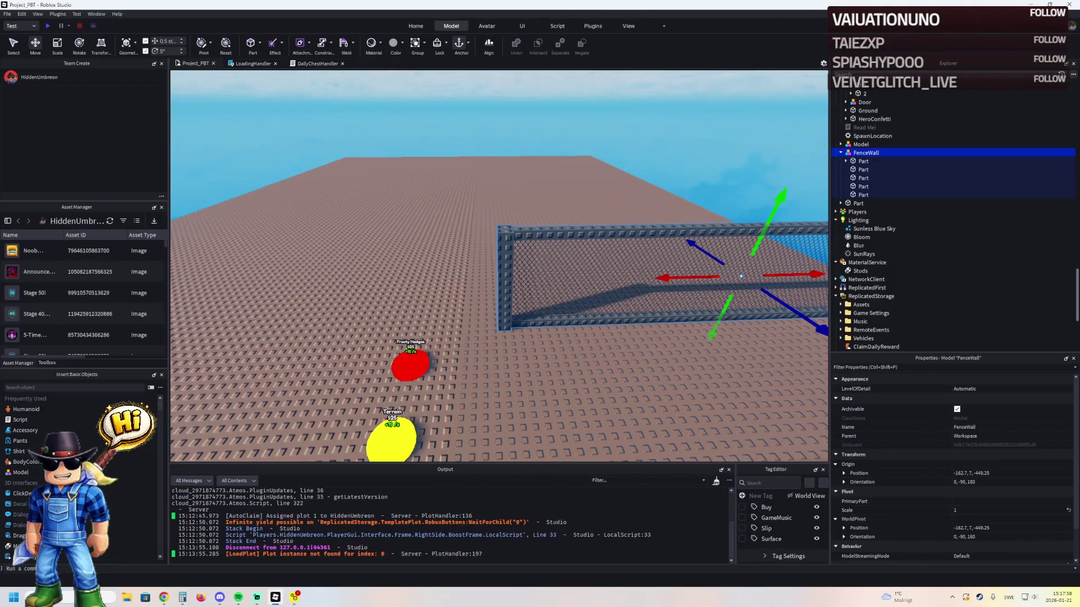
key(w)
key(d)
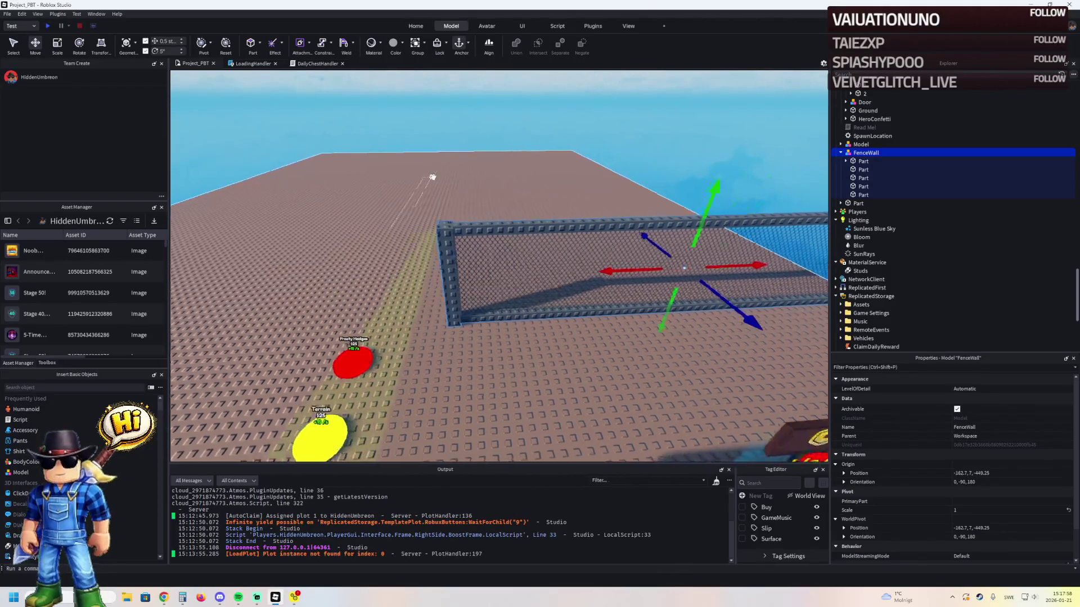
key(d)
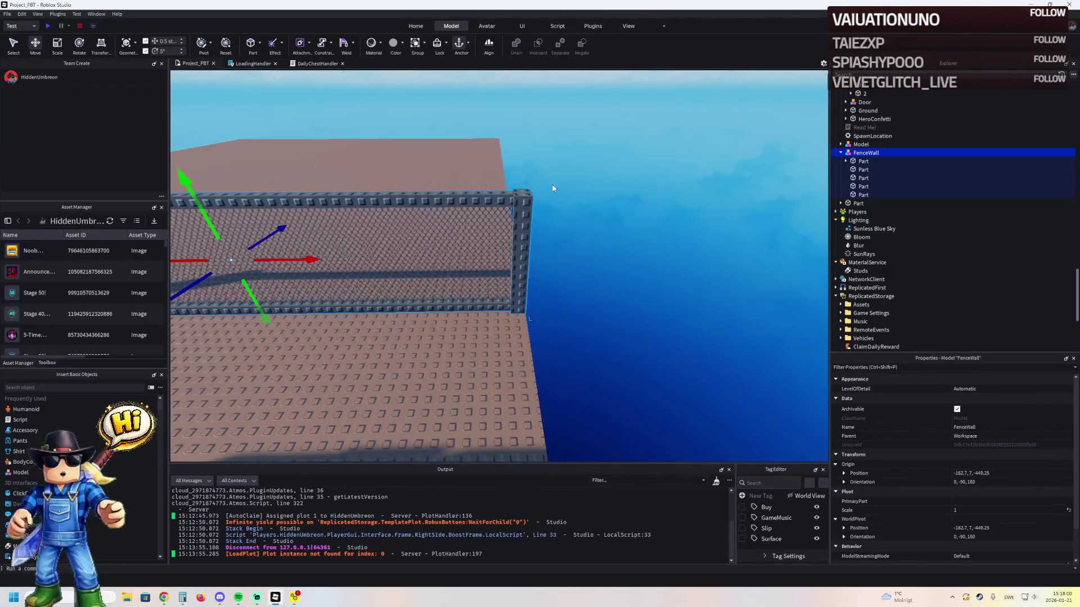
- Nudge the fence wall slightly along the plot edge and duplicate it
click(552, 188)
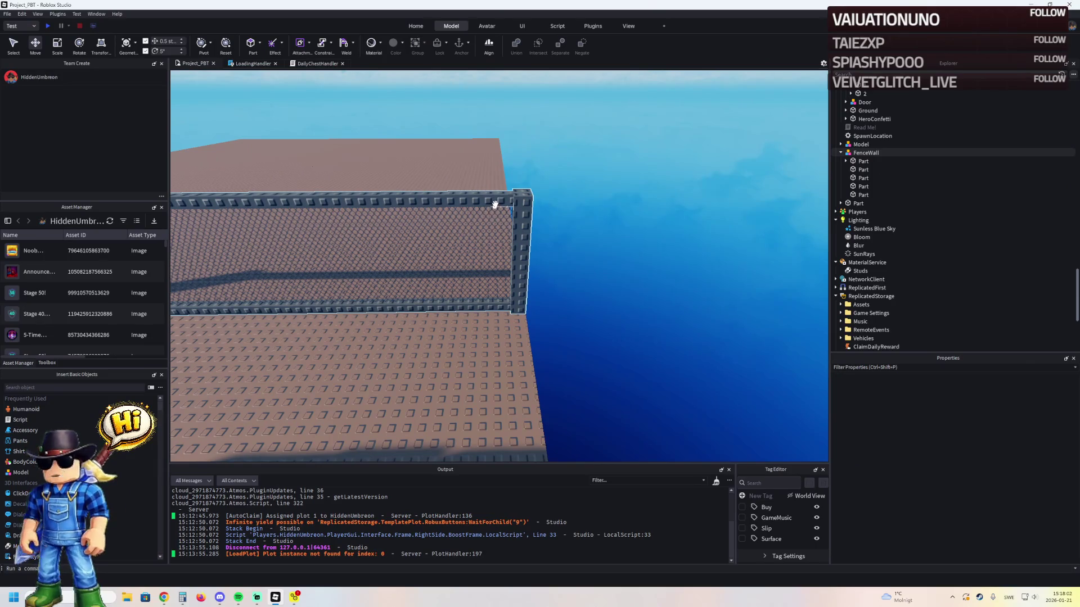
key(s)
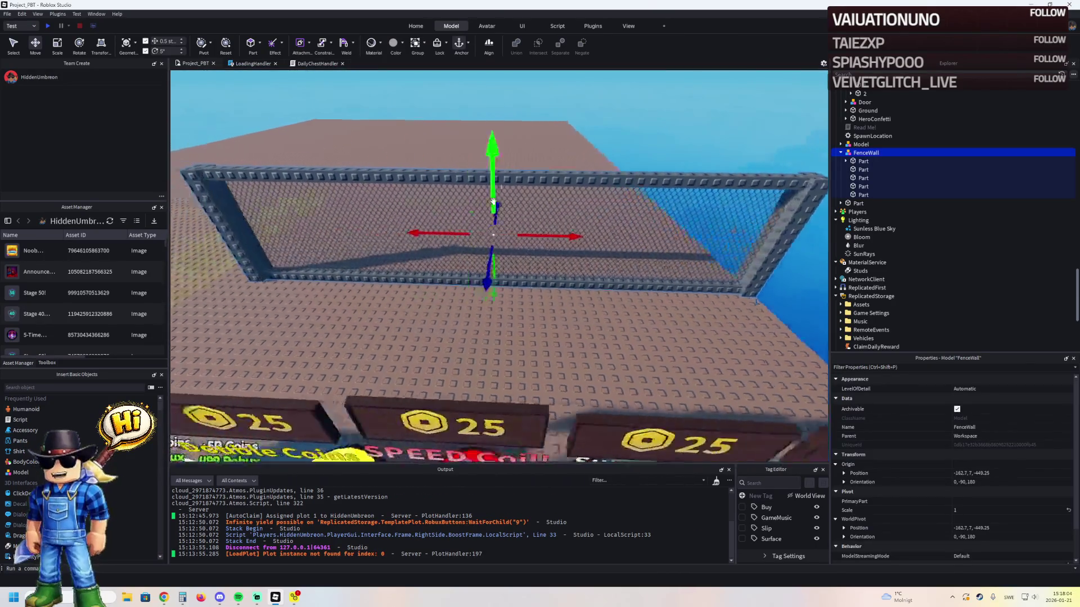
key(d)
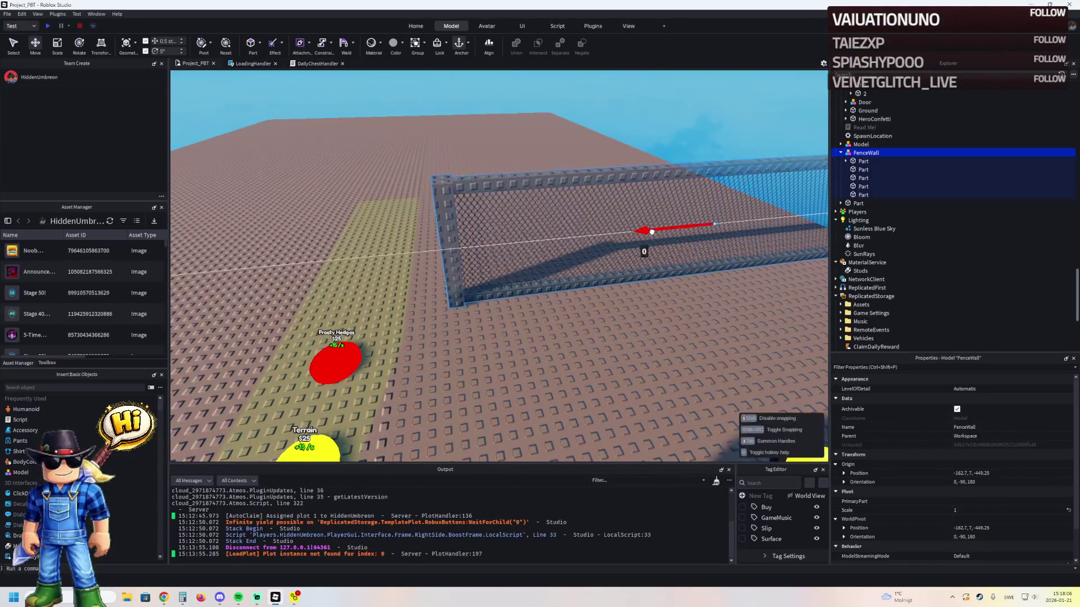
mouse_move(570, 241)
mouse_down()
mouse_move(590, 253)
mouse_move(416, 254)
mouse_move(460, 252)
mouse_up()
key(ctrl+d)
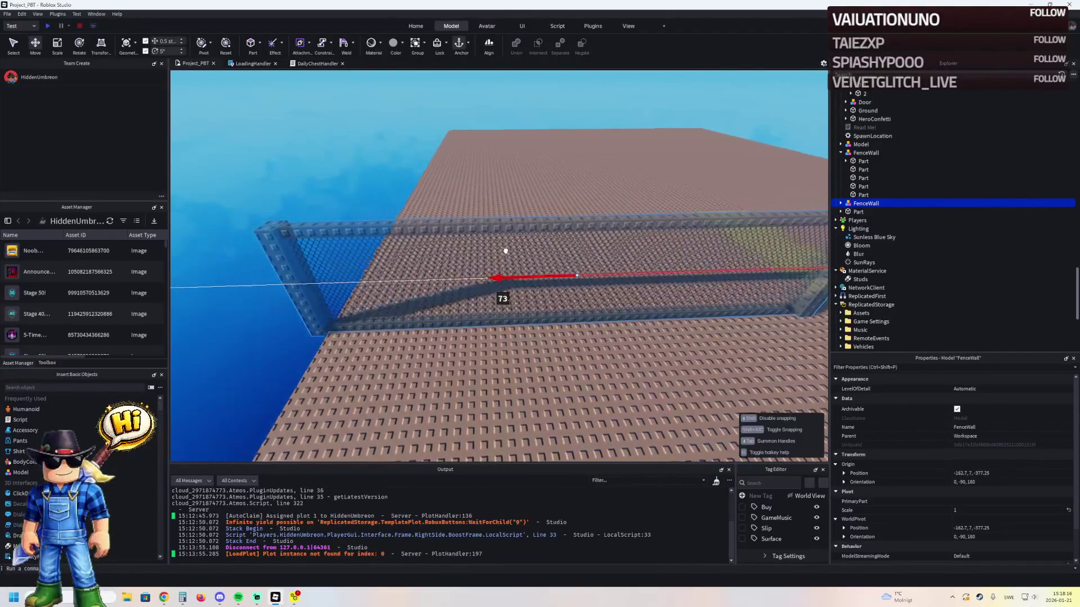
- Slide the FenceWall copy to the far side of the yellow path, ending at Z -445.25
drag(568, 248, 569, 248)
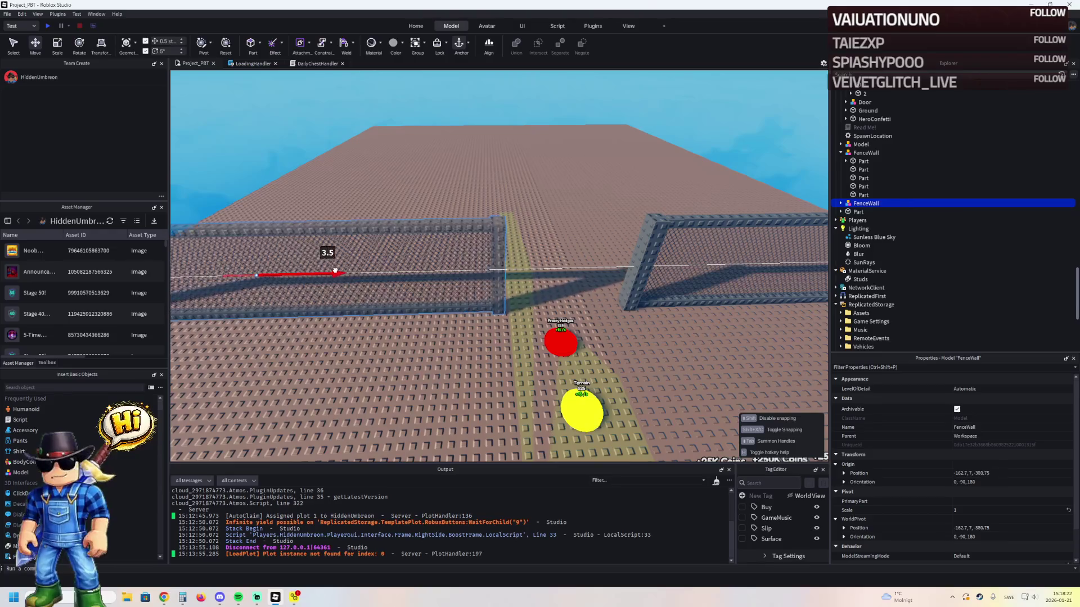
drag(340, 270, 495, 236)
click(535, 230)
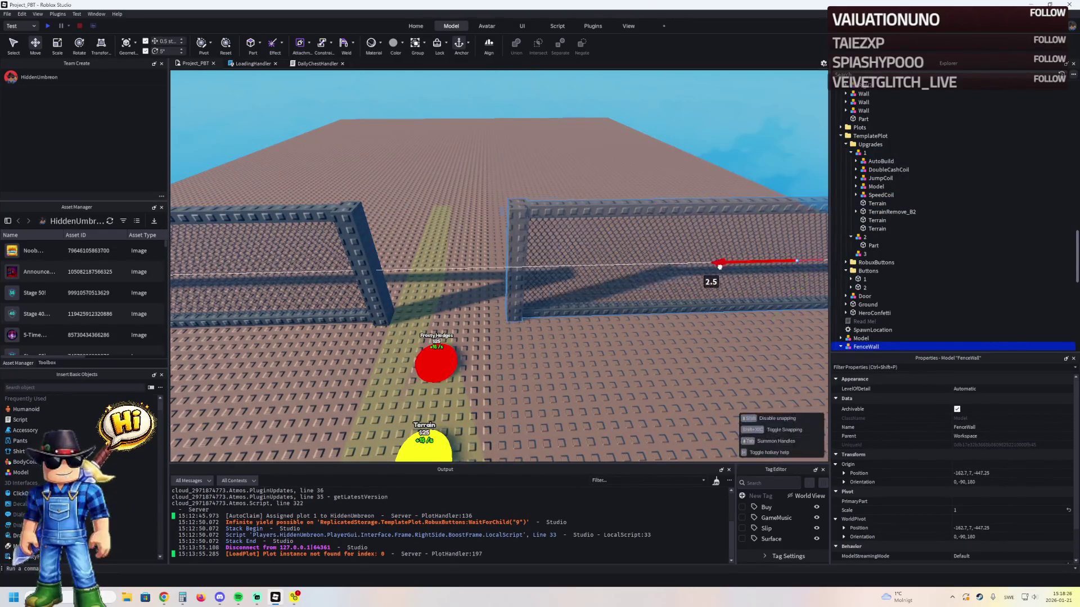
drag(709, 269, 707, 270)
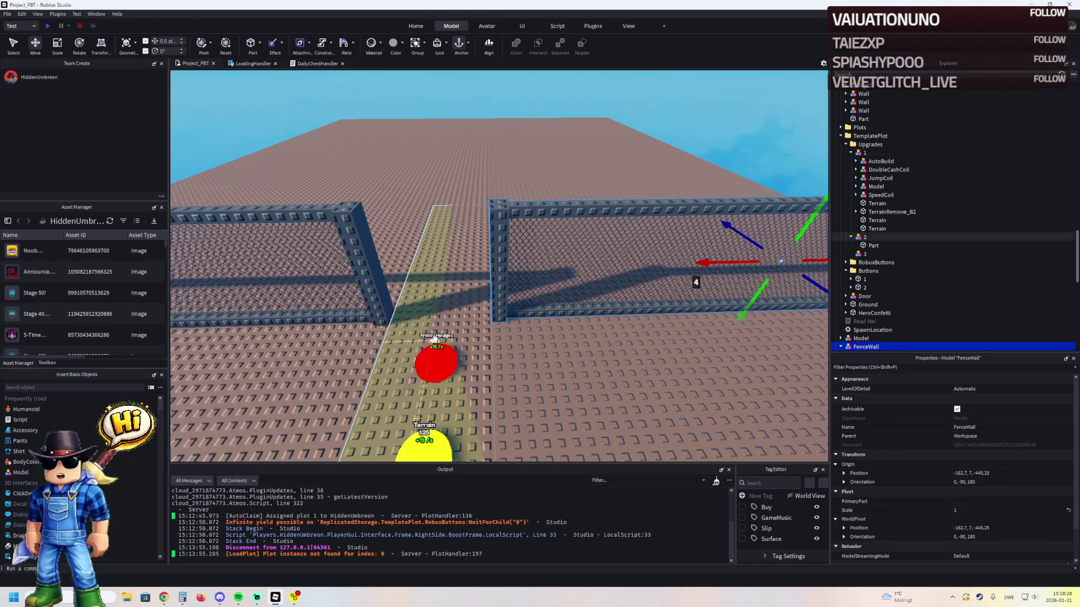
- Select both FenceWall sections and move them about 18 studs toward the red and yellow buttons
key(f)
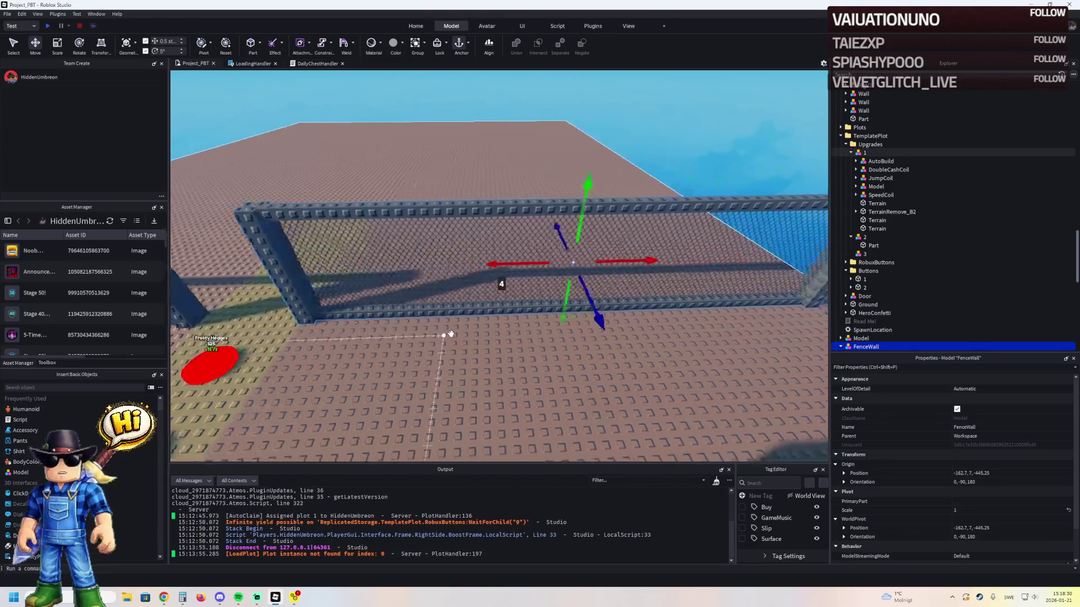
key(a)
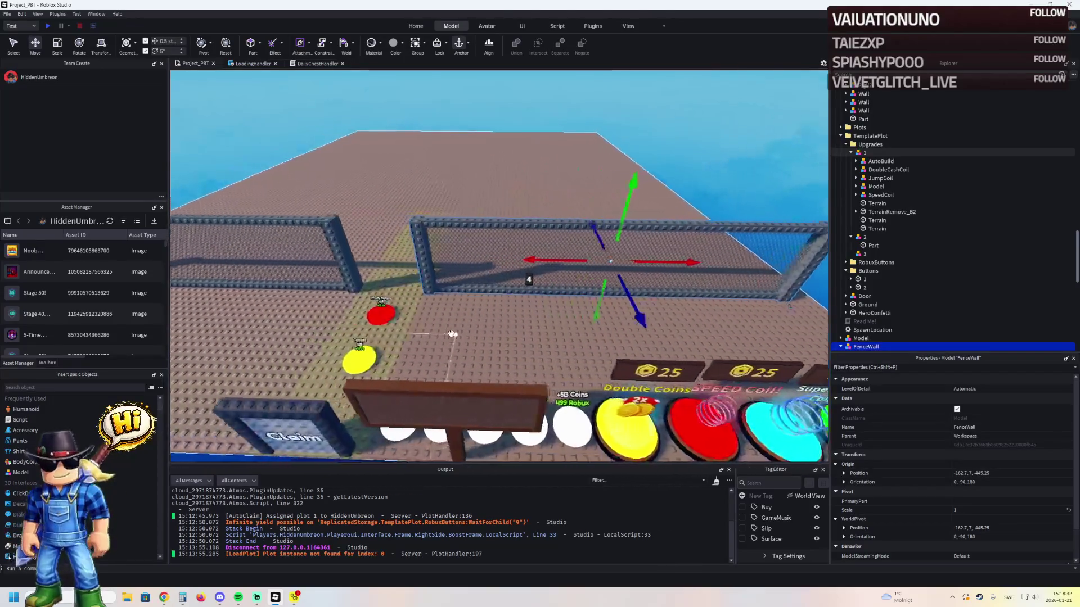
ctrl+click(397, 280)
key(f)
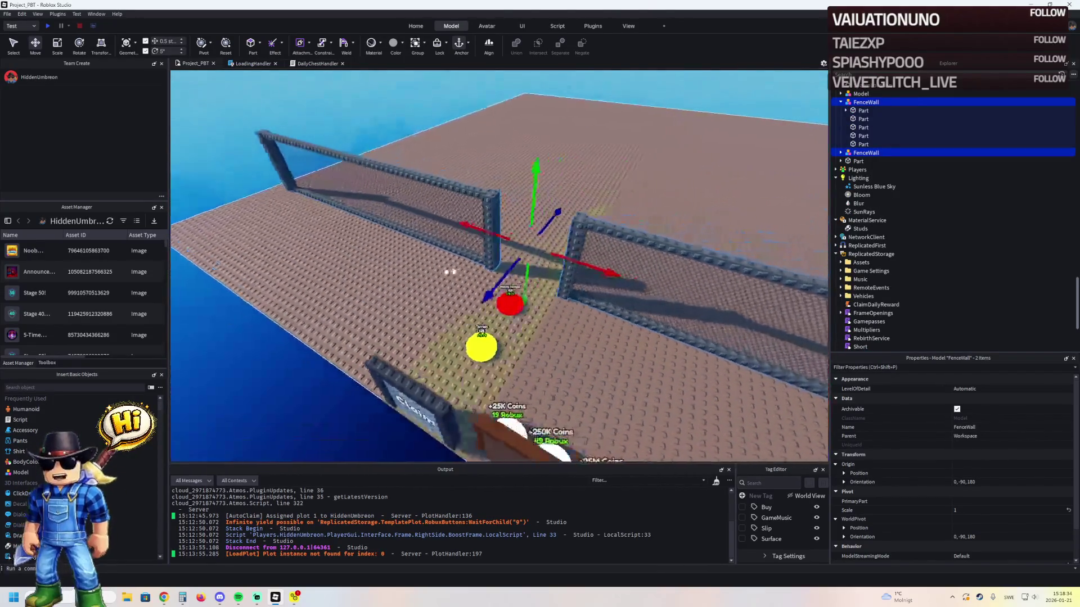
mouse_move(476, 272)
mouse_down()
mouse_move(310, 348)
mouse_move(303, 371)
mouse_move(433, 335)
mouse_move(467, 296)
mouse_move(510, 282)
mouse_move(500, 289)
mouse_up()
key(d)
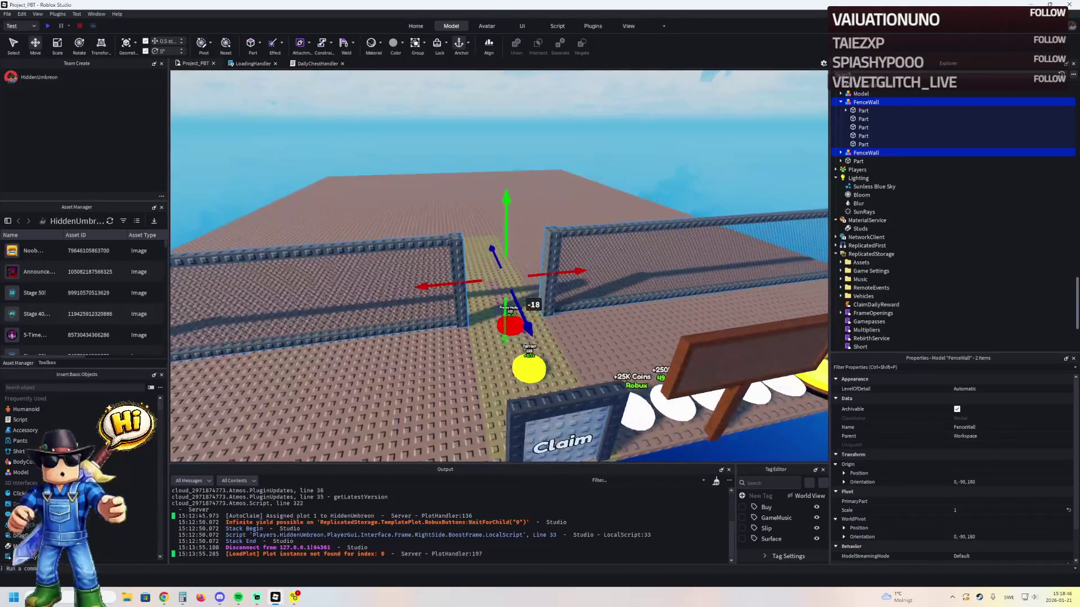
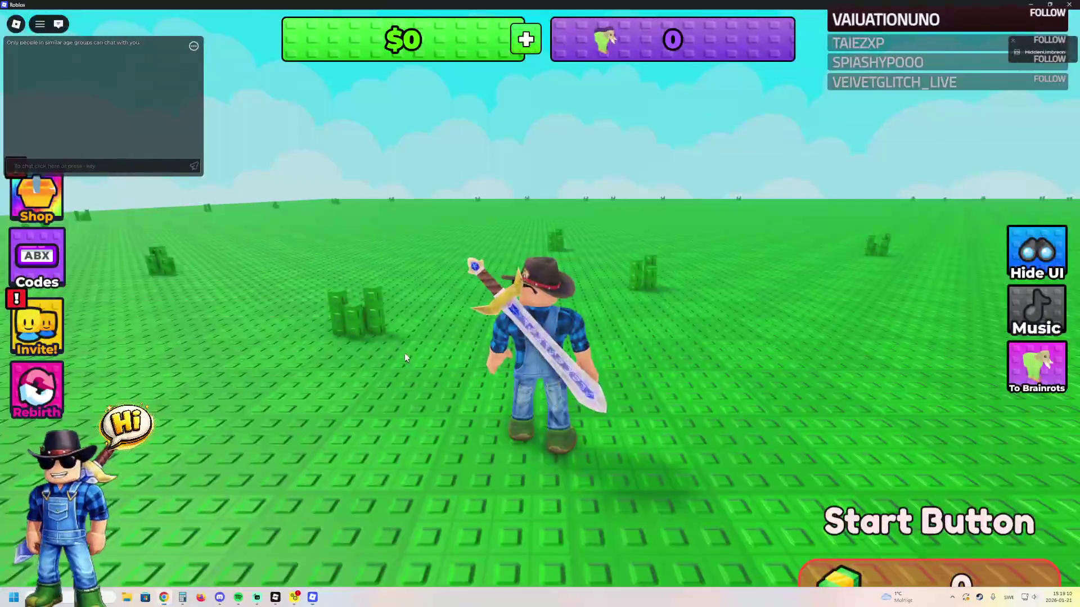
- Step on the Start Button, then buy the grey stone Brainrot Base and its Stand
key(s)
key(d)
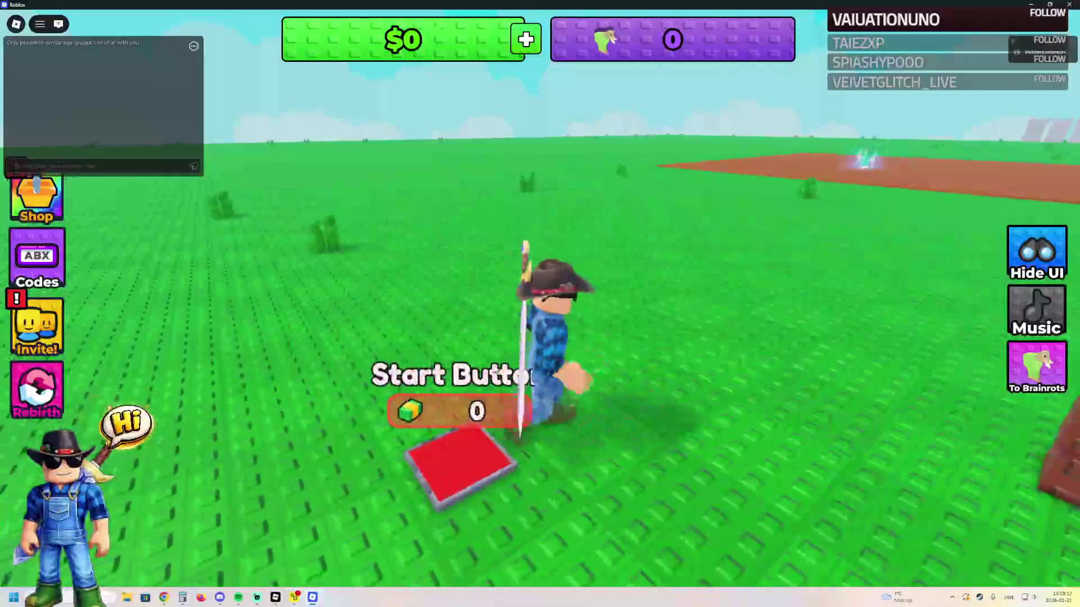
key(w)
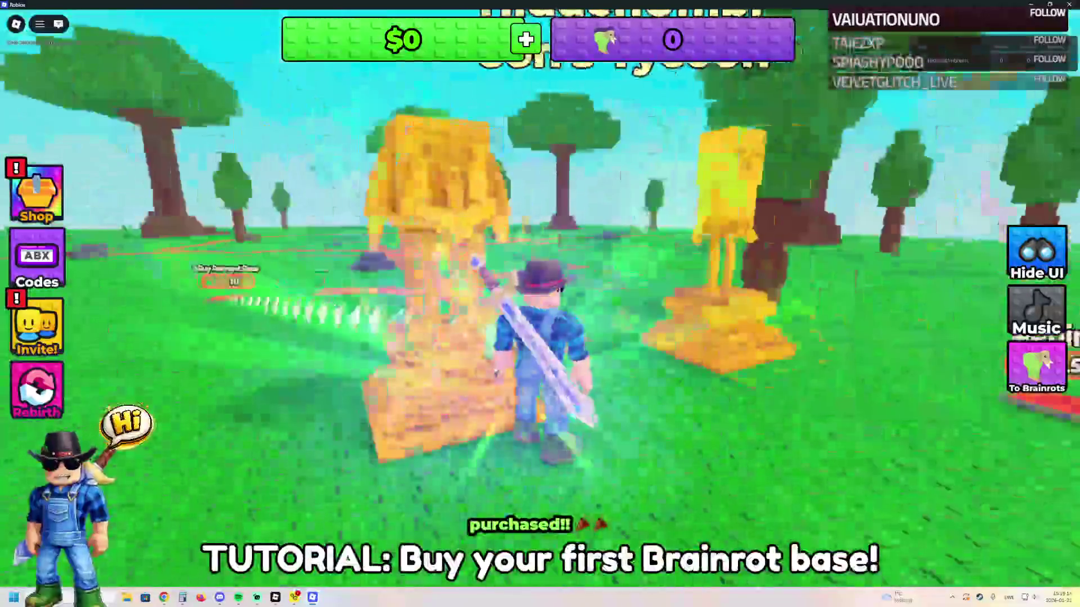
key(w)
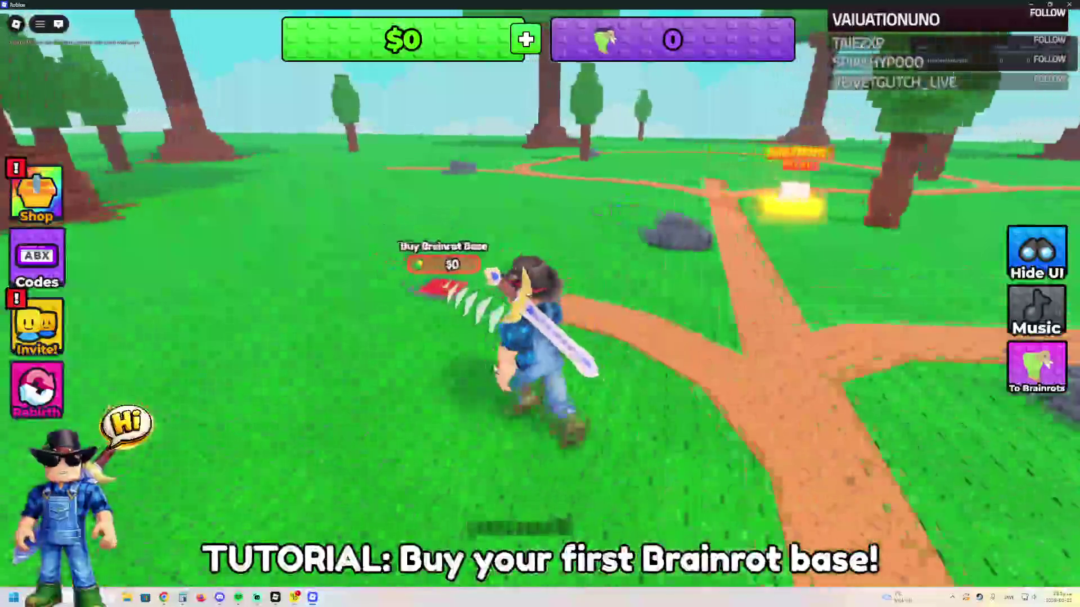
key(w)
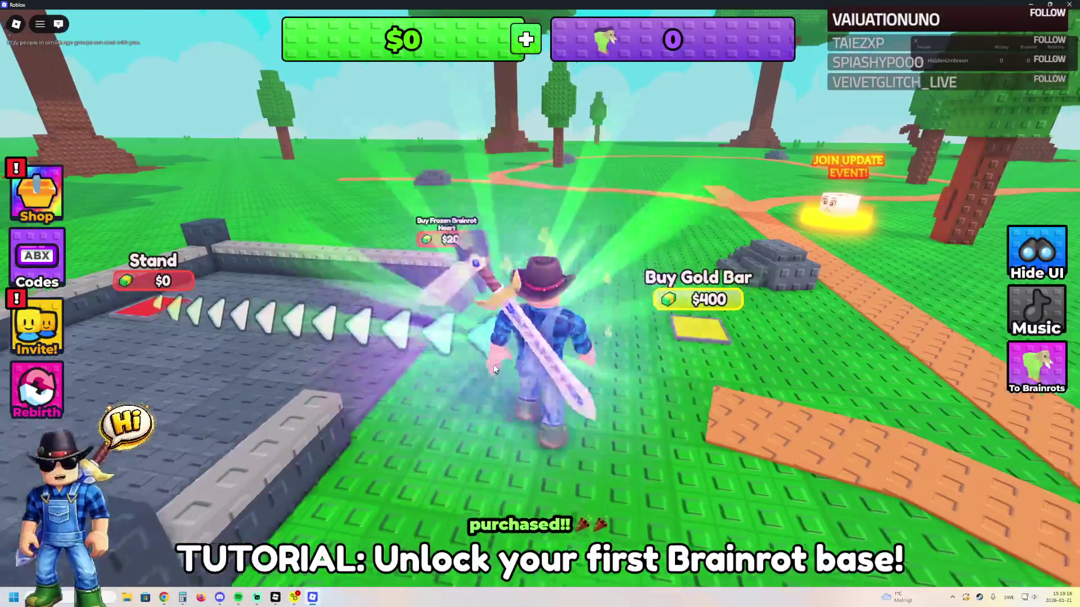
key(w)
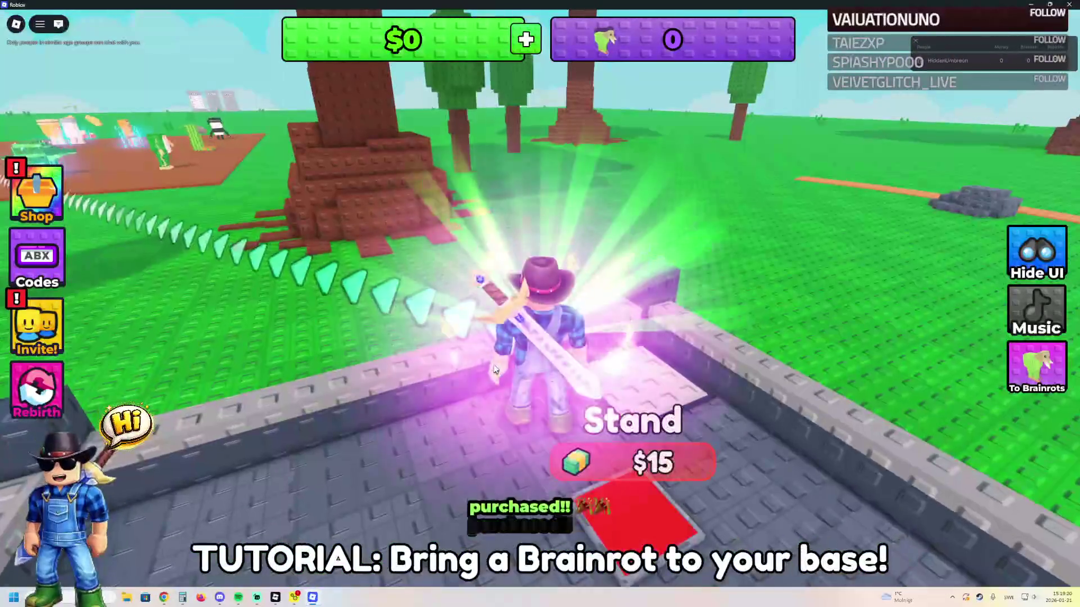
- Run out to the brainrot field and pick up Frulli Frulla
key(w)
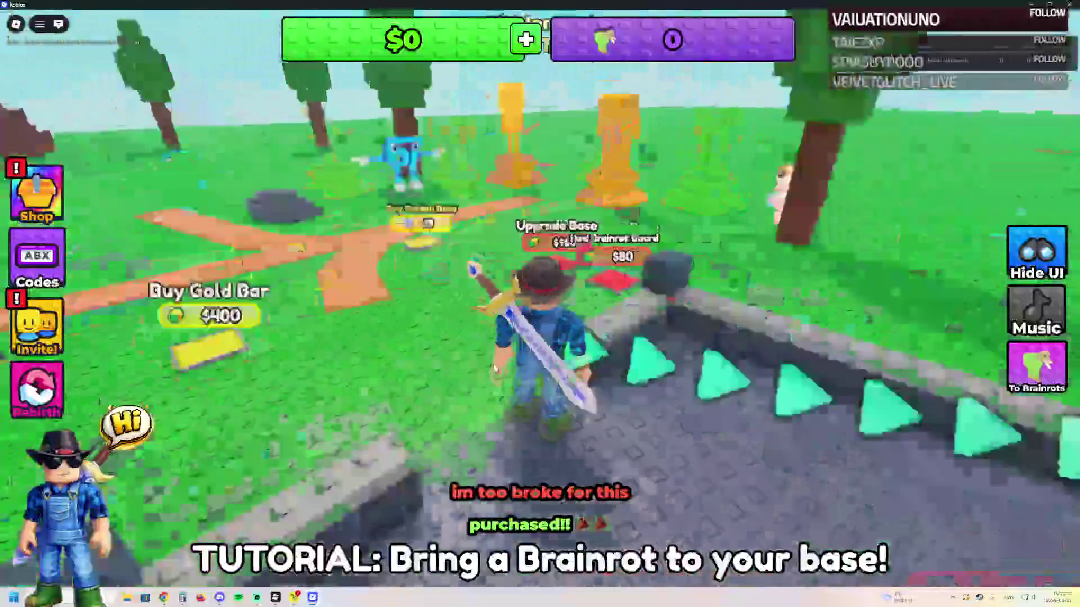
key(w)
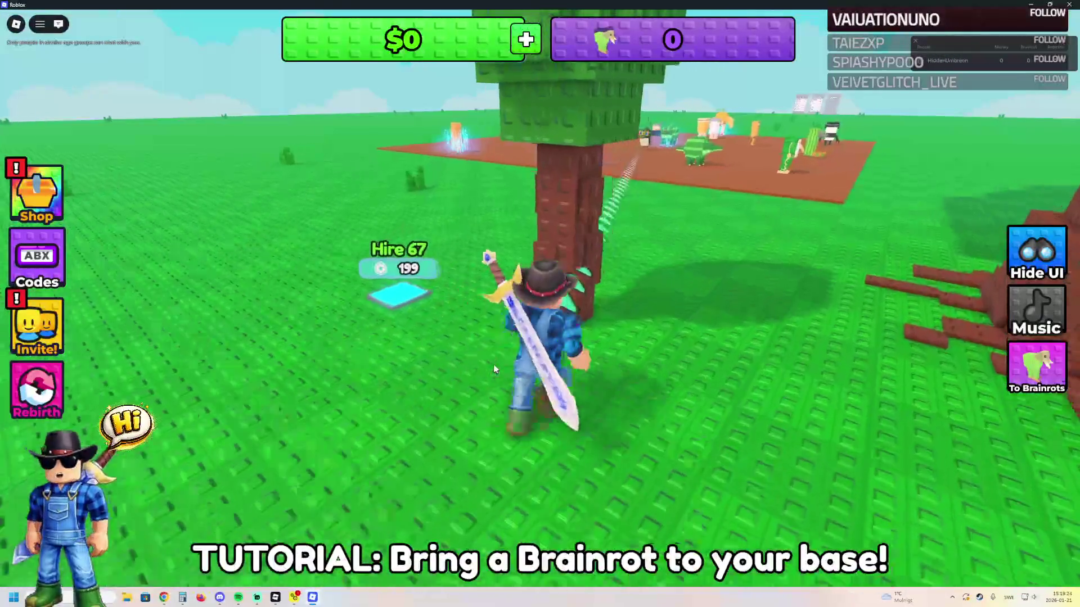
key(w)
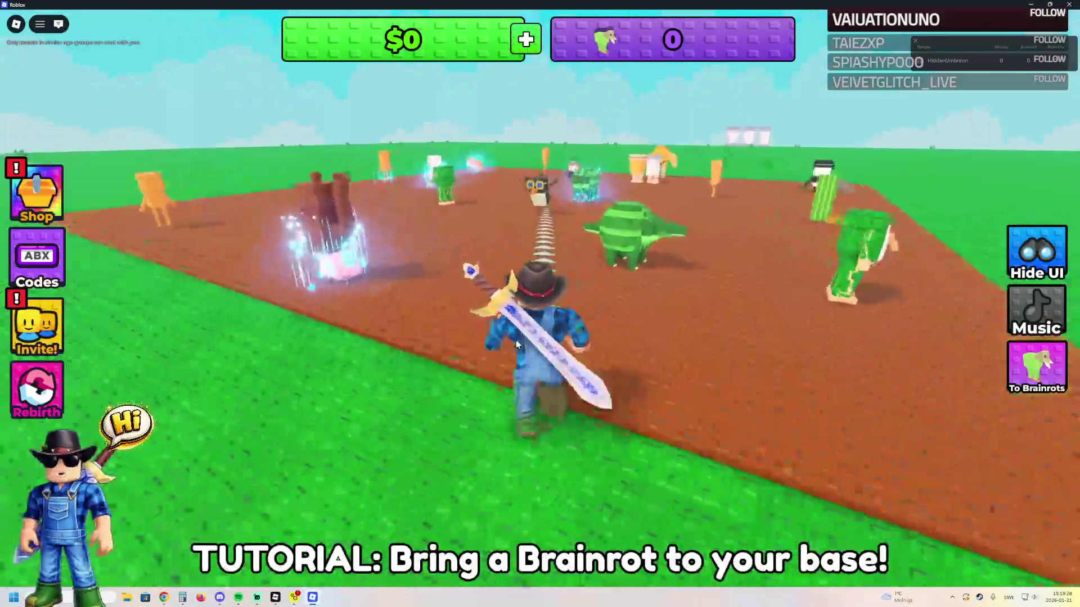
key(w)
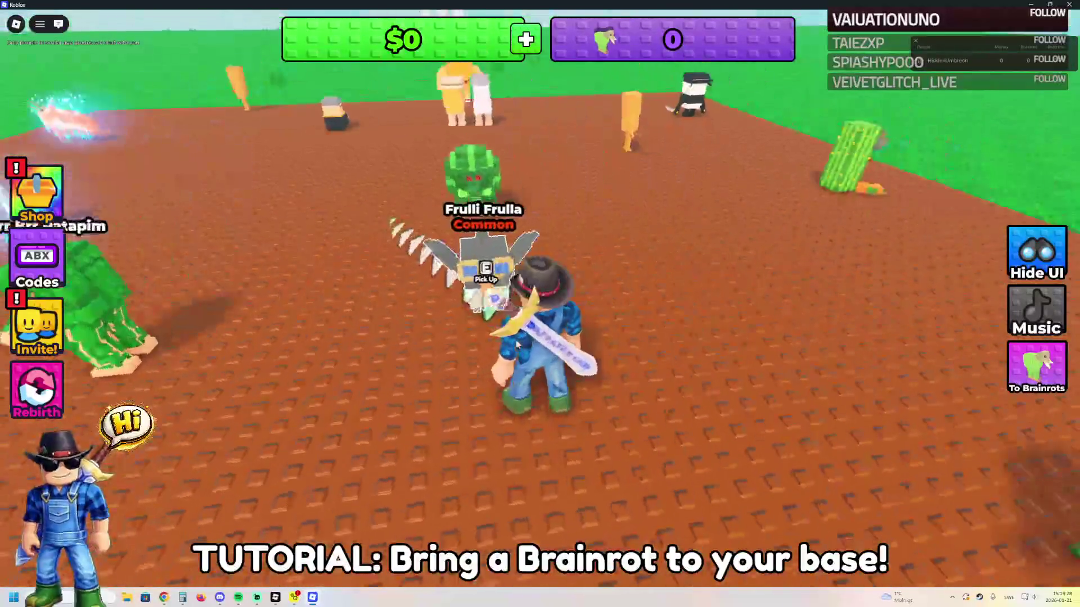
key(w)
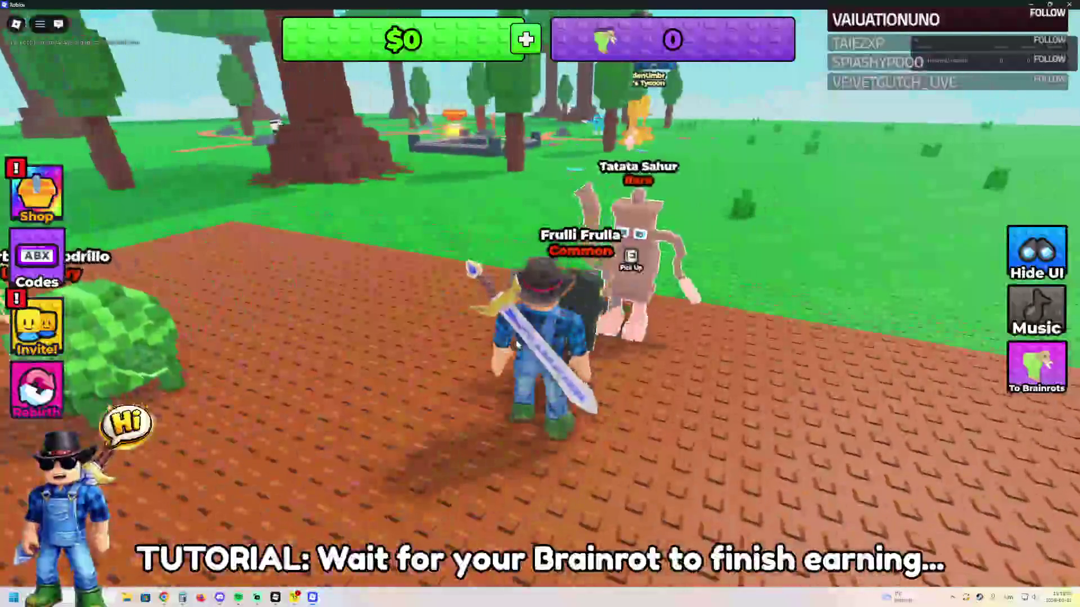
key(w)
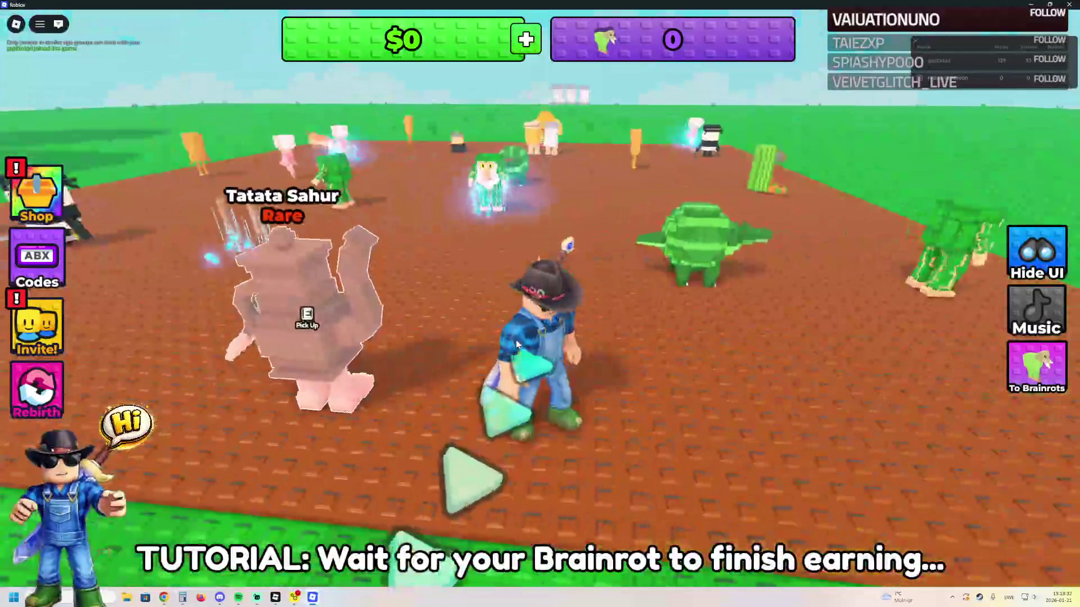
key(e)
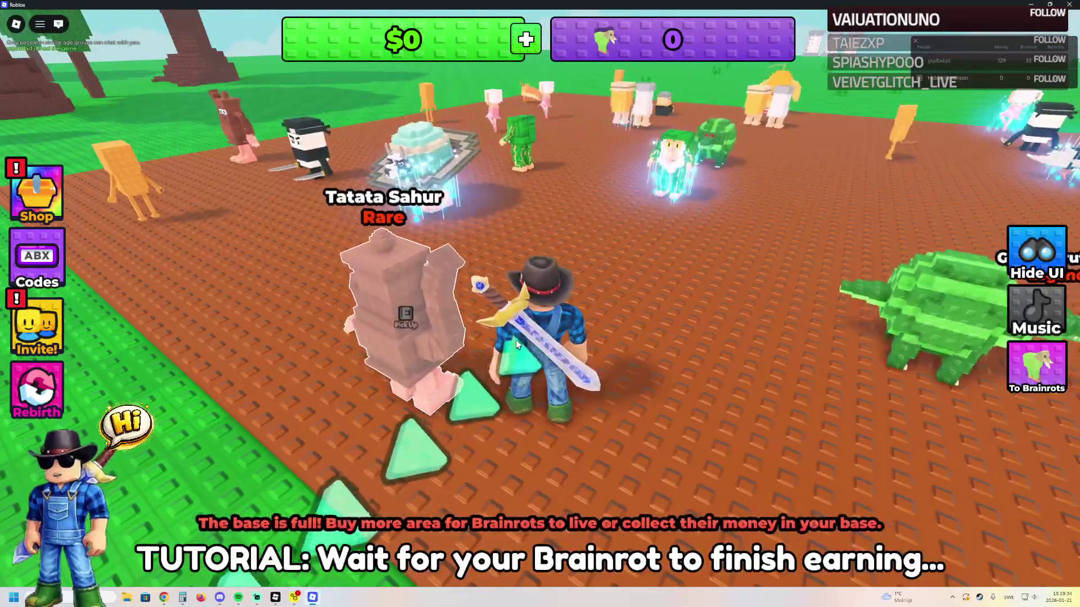
- Carry Frulli Frulla back across the grass into the stone base
key(w)
key(w)
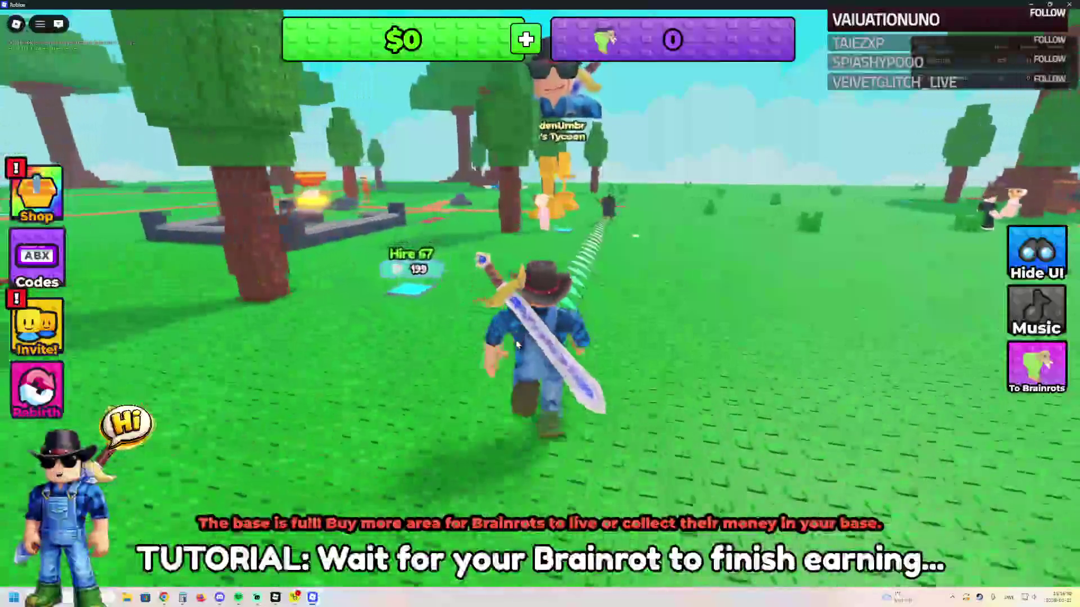
key(w)
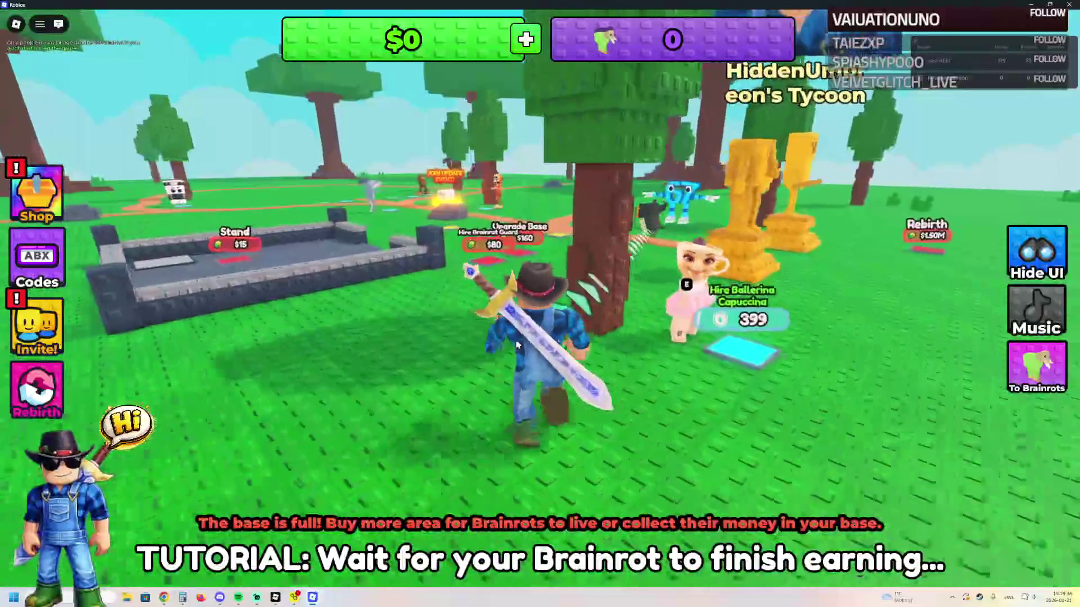
key(Left)
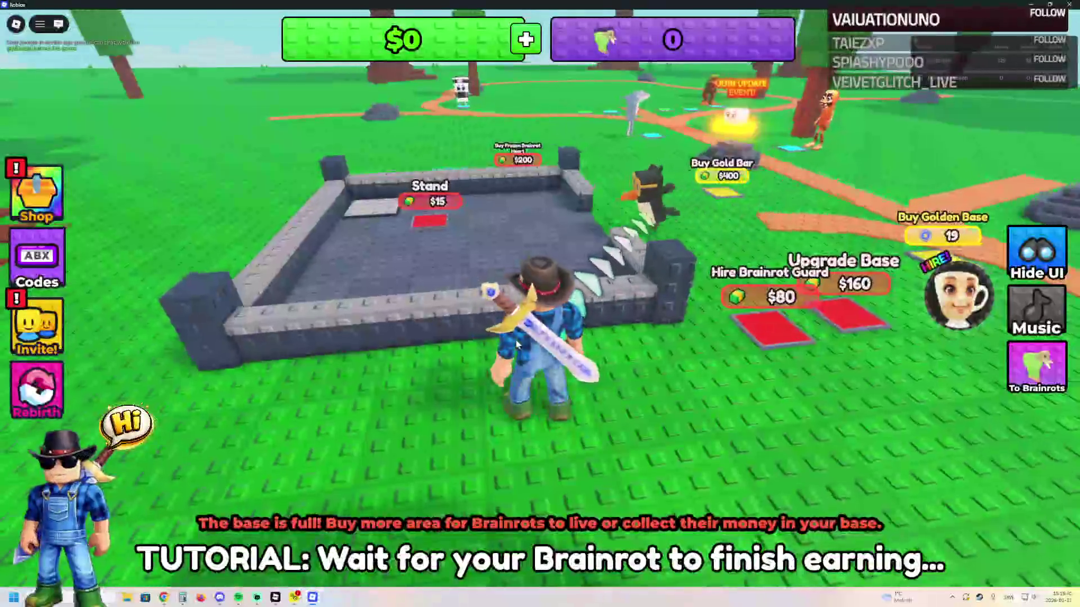
key(w)
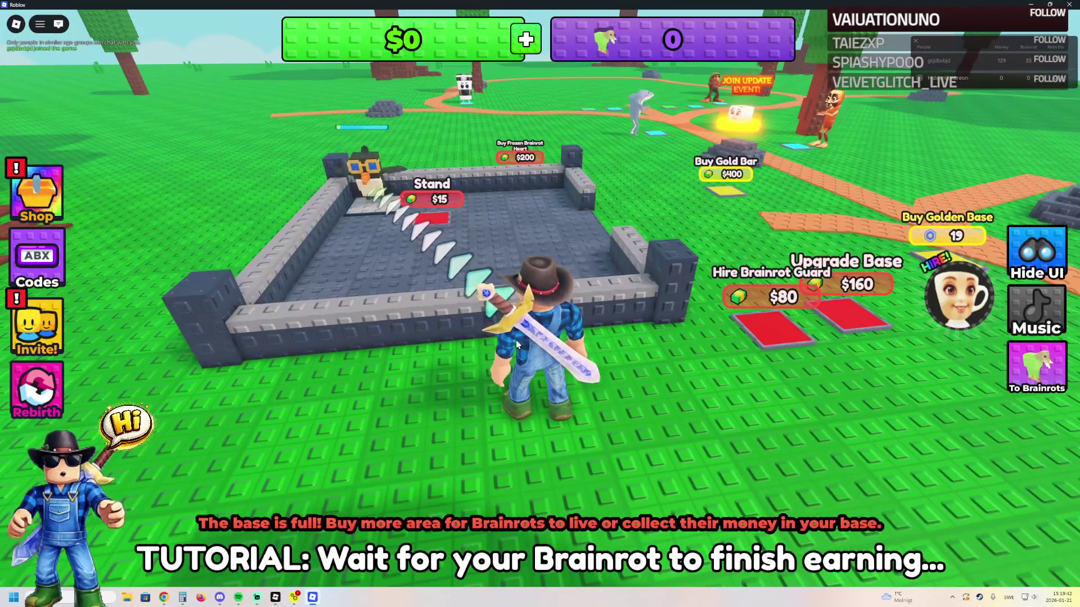
key(space)
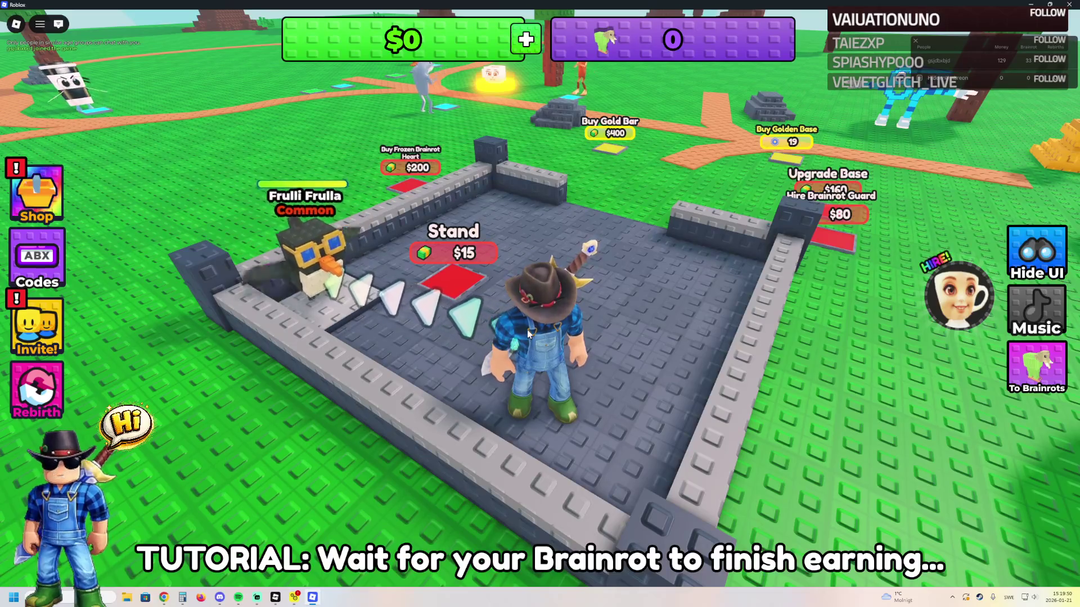
- Collect the $30 Frulli Frulla earned and buy the Stand upgrade for $15
key(a)
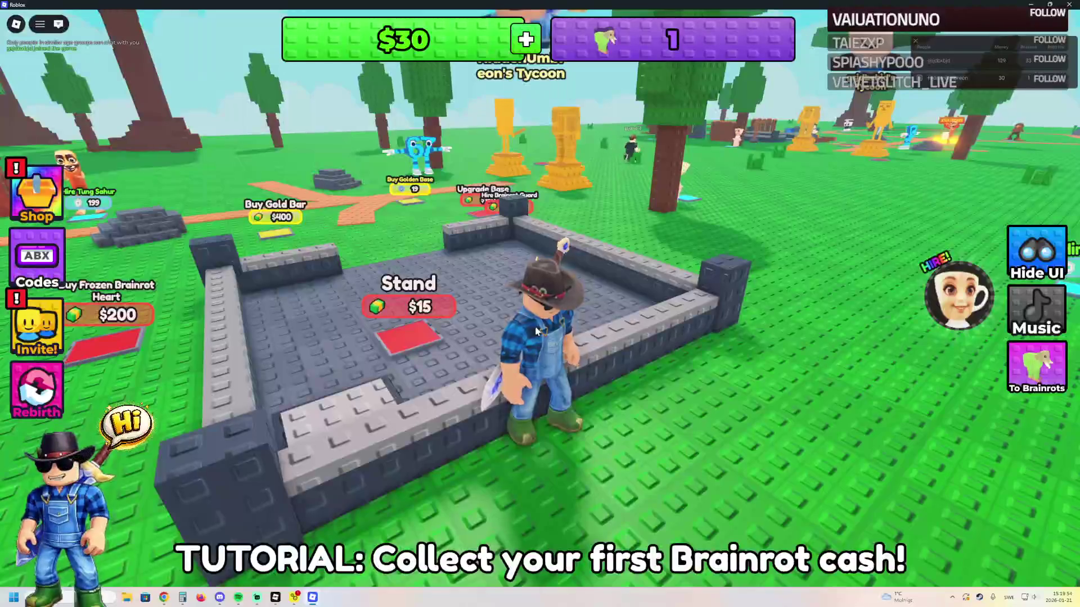
key(w)
key(w)
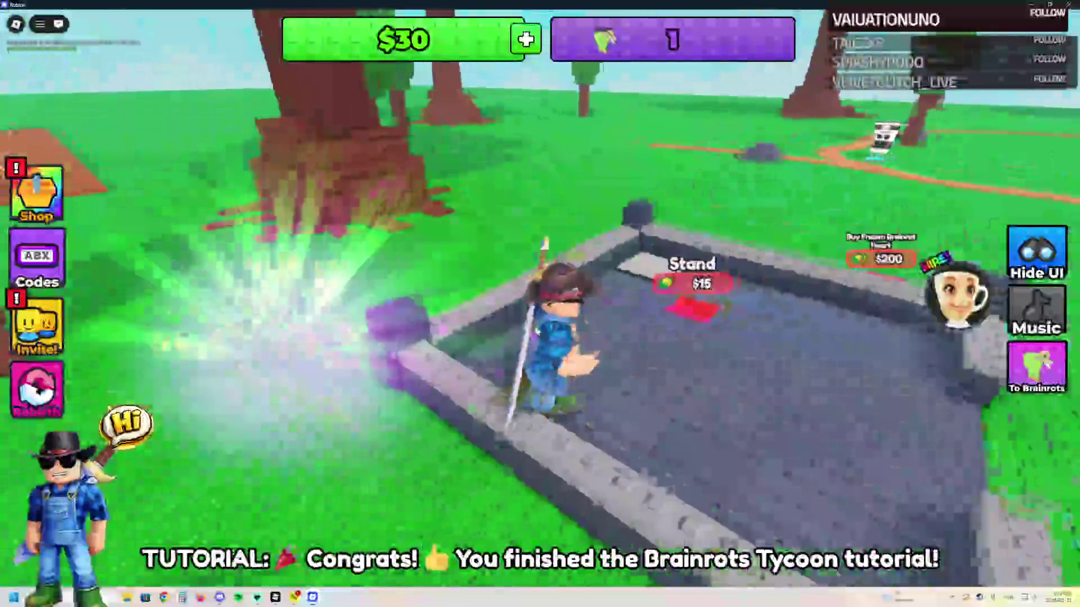
key(w)
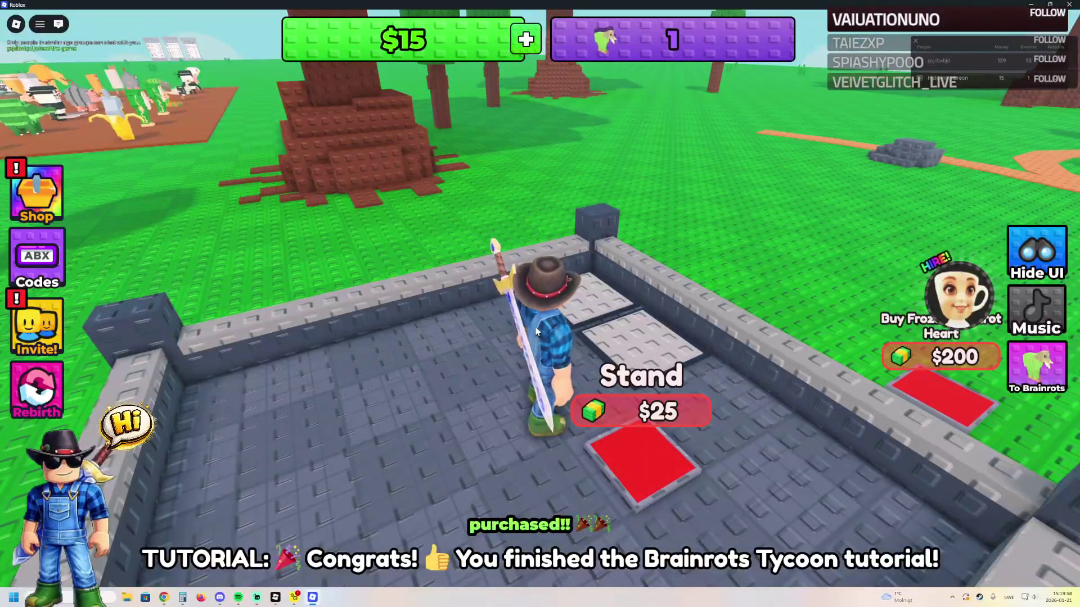
key(w)
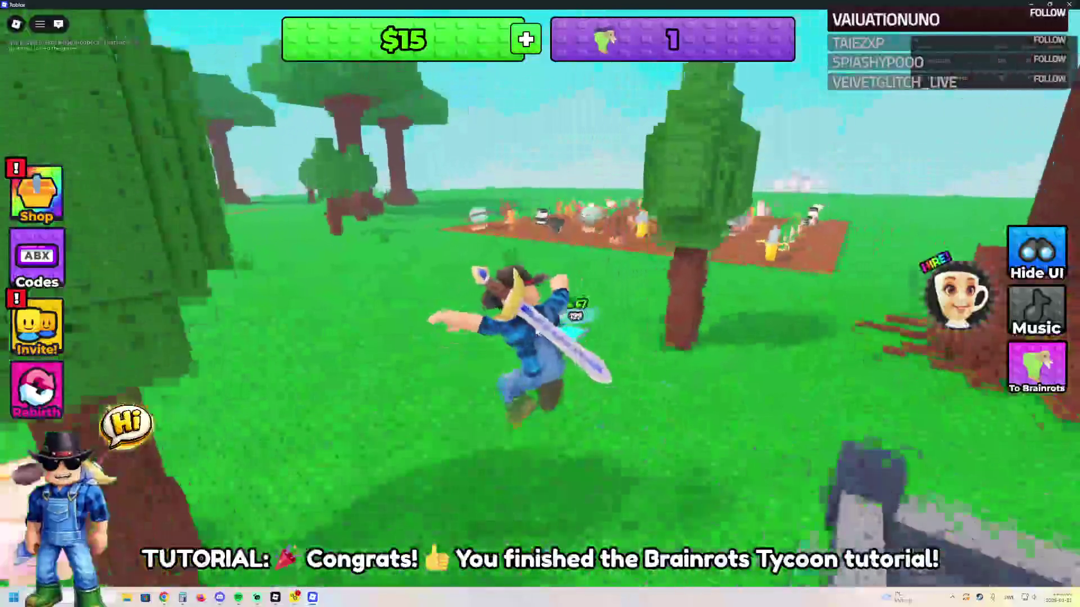
- Fetch a second brainrot from the field and drop it off in the base
key(w)
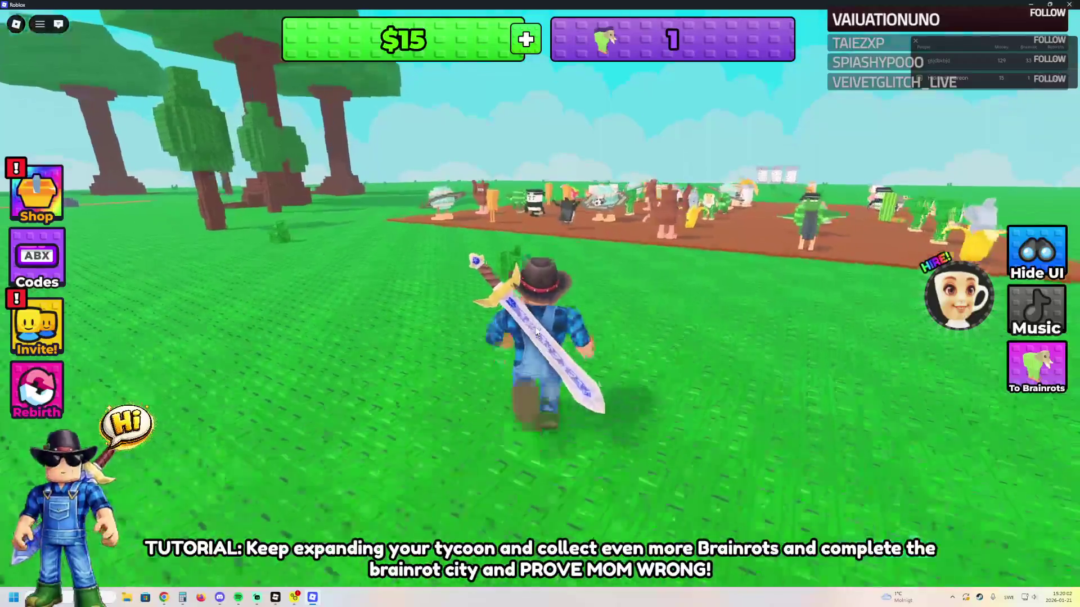
key(w)
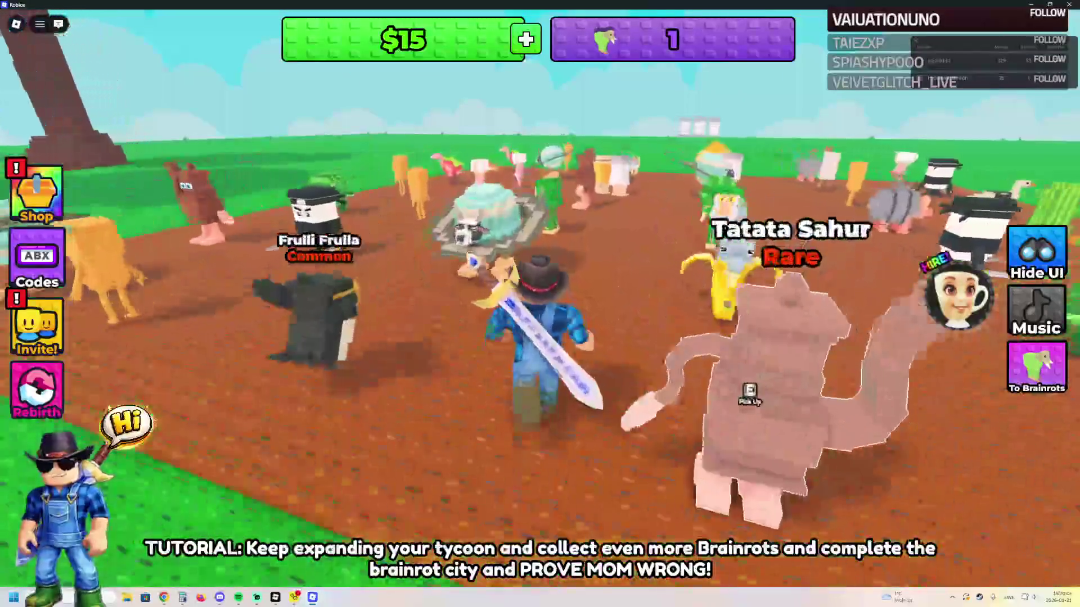
key(w)
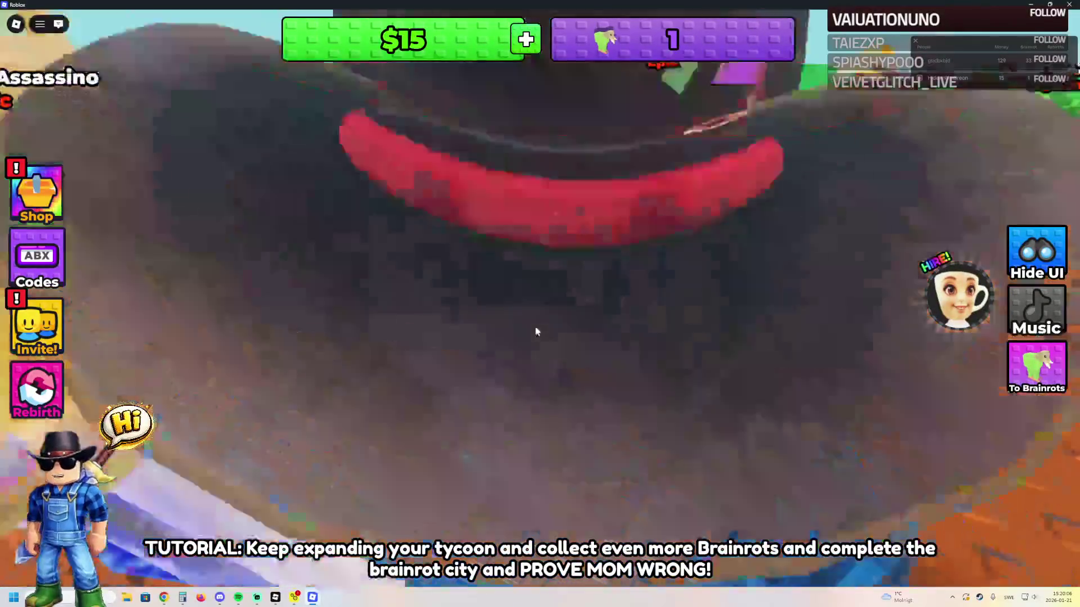
key(w)
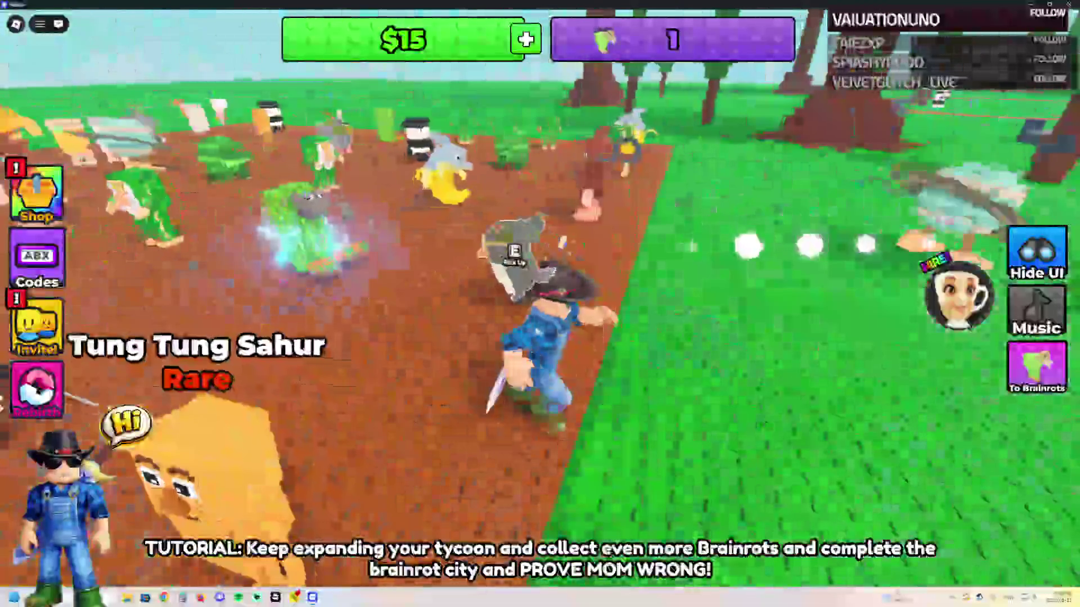
key(w)
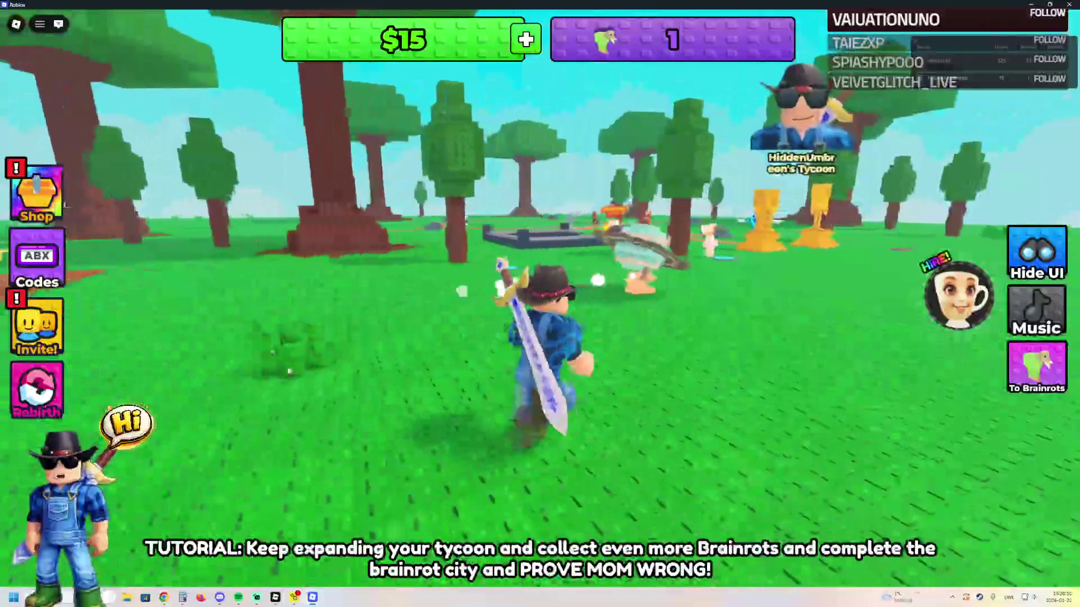
key(w)
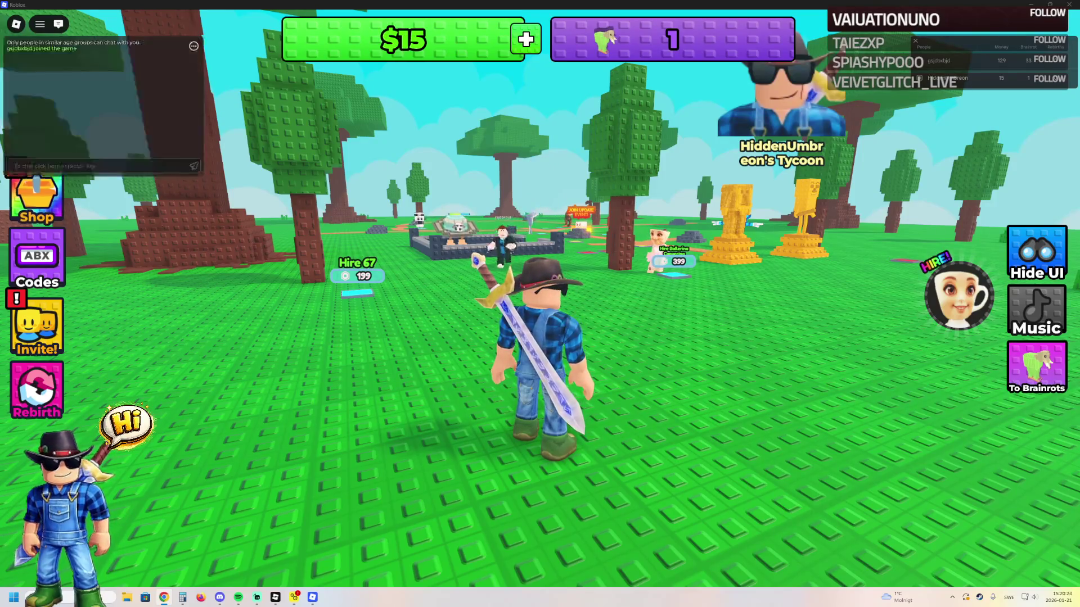
key(w)
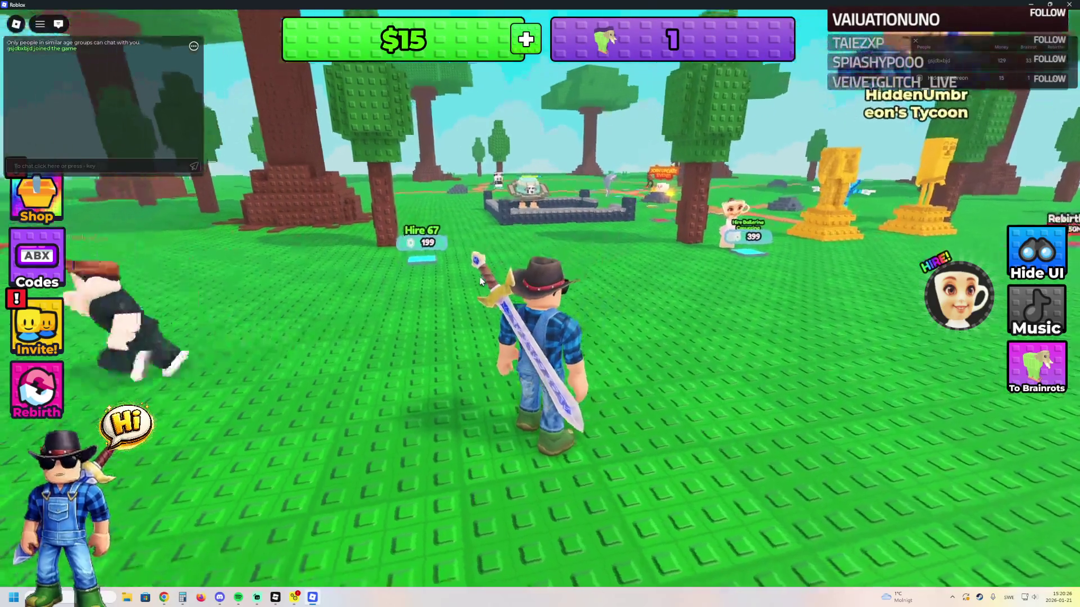
key(w)
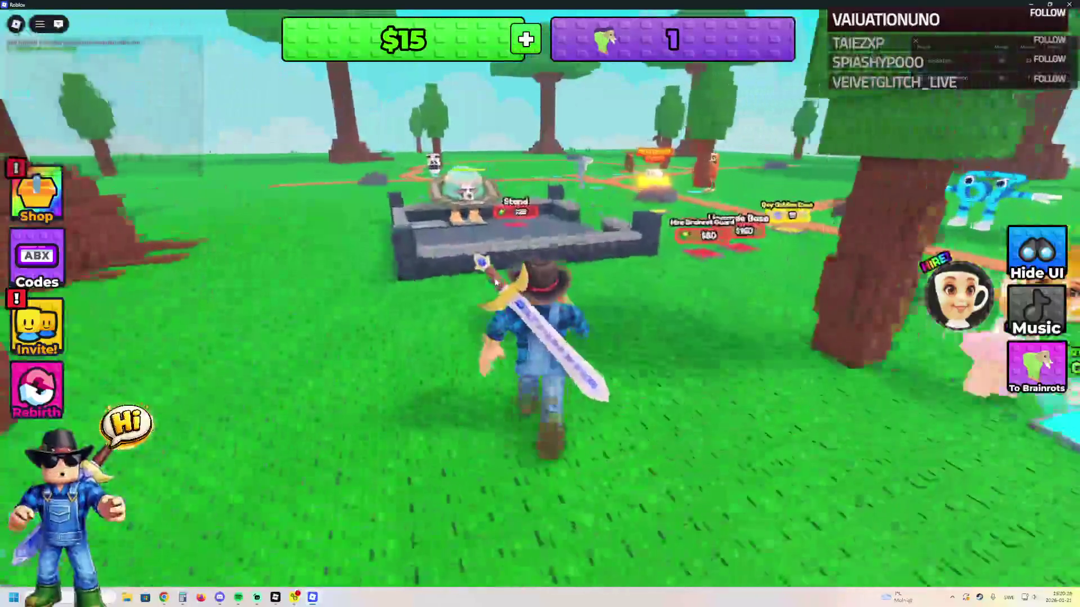
key(w)
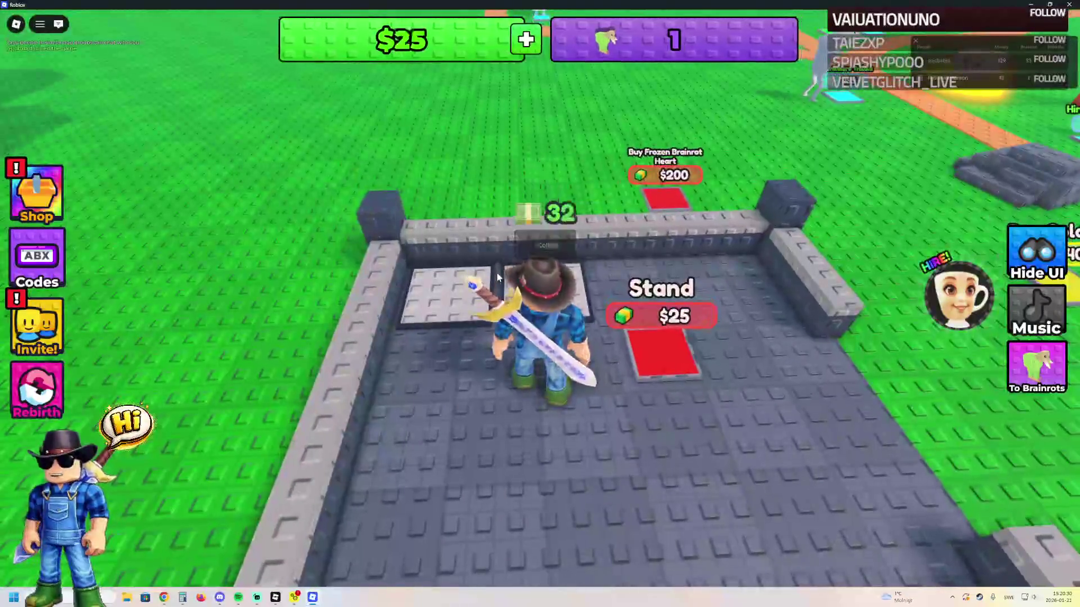
- Walk onto the Stand pad, then close the Roblox game to return to Studio
key(w)
key(alt+F4)
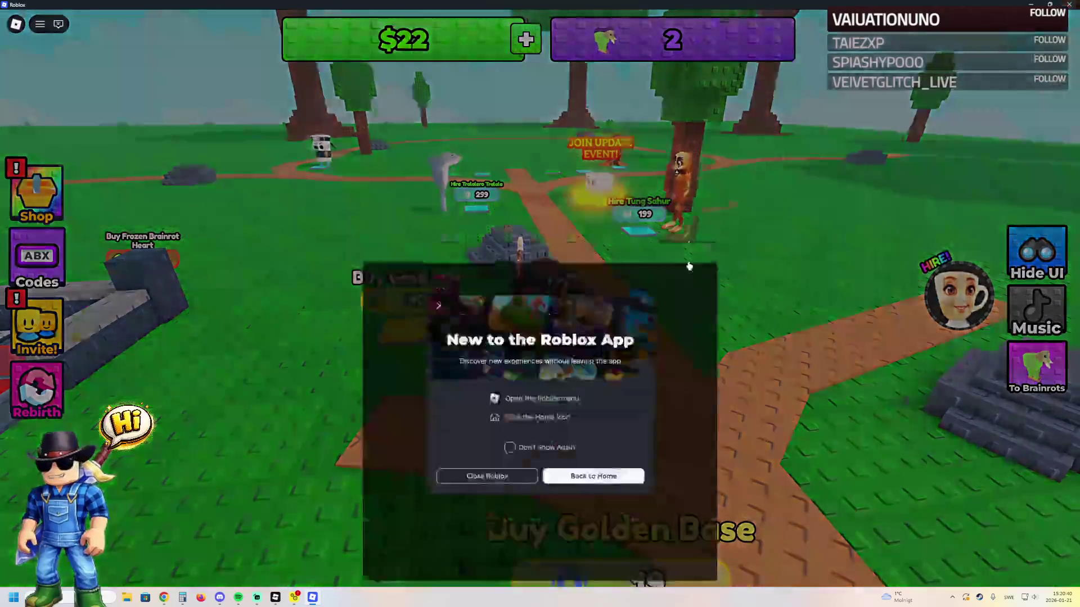
click(474, 356)
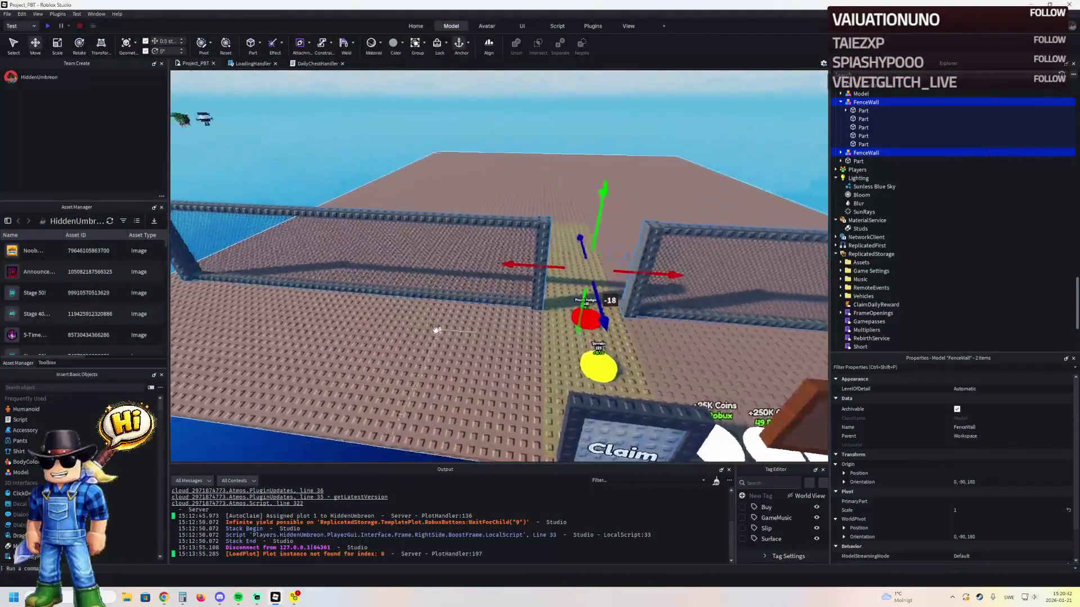
- Select the mesh fence wall and frame the whole fence in view
scroll(437, 330, up, 5)
click(383, 234)
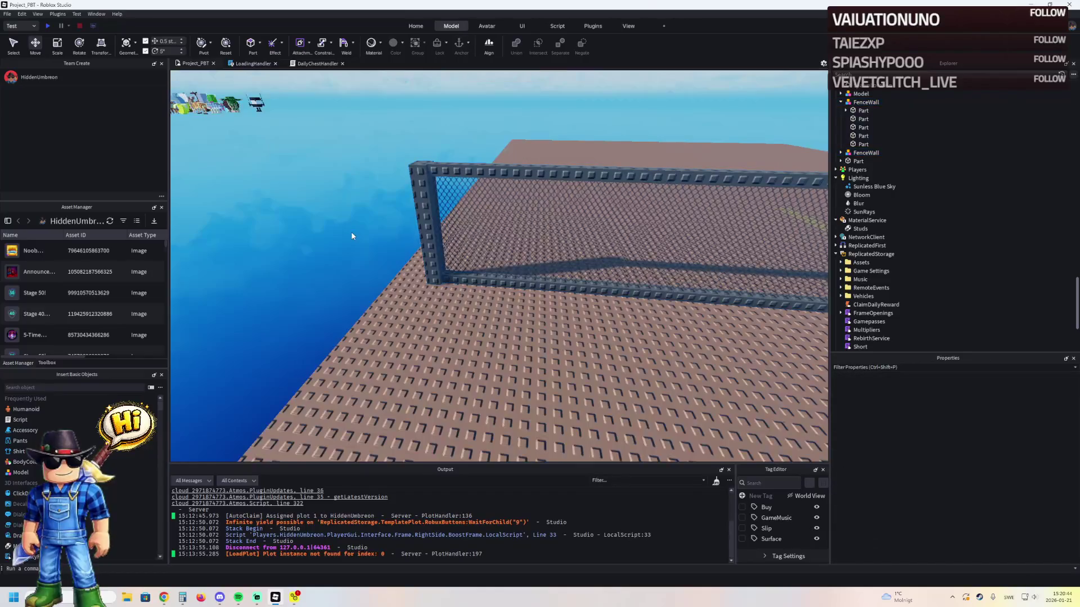
click(402, 239)
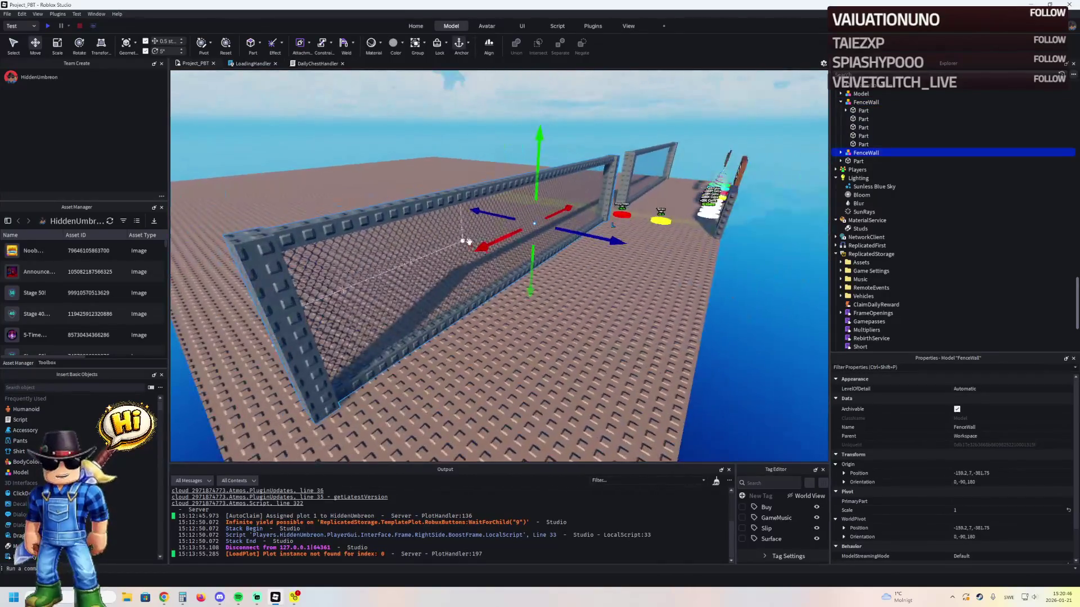
key(a)
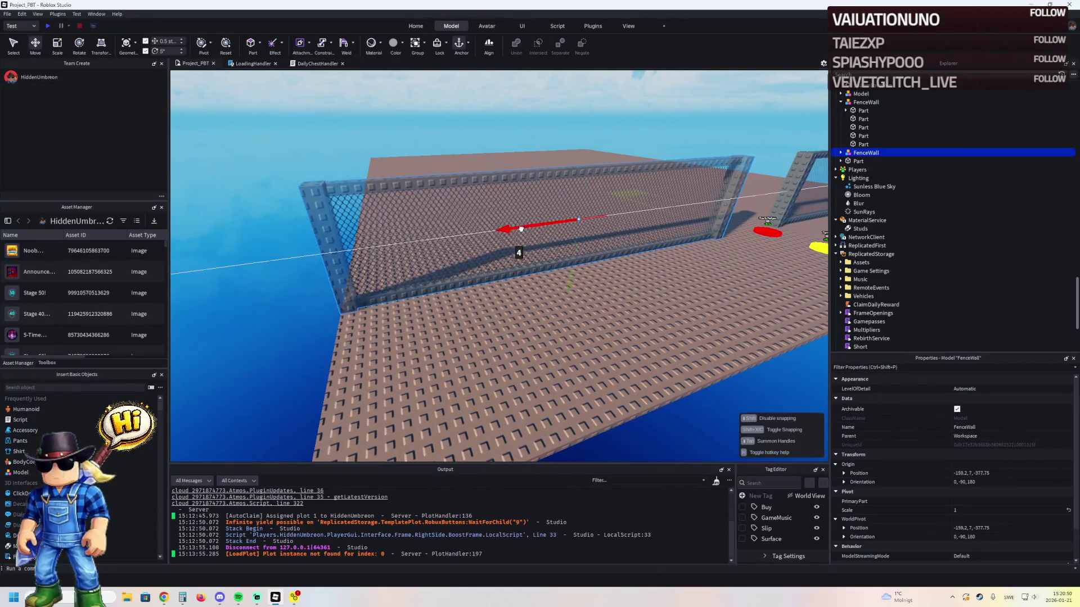
scroll(521, 228, down, 5)
scroll(521, 228, up, 3)
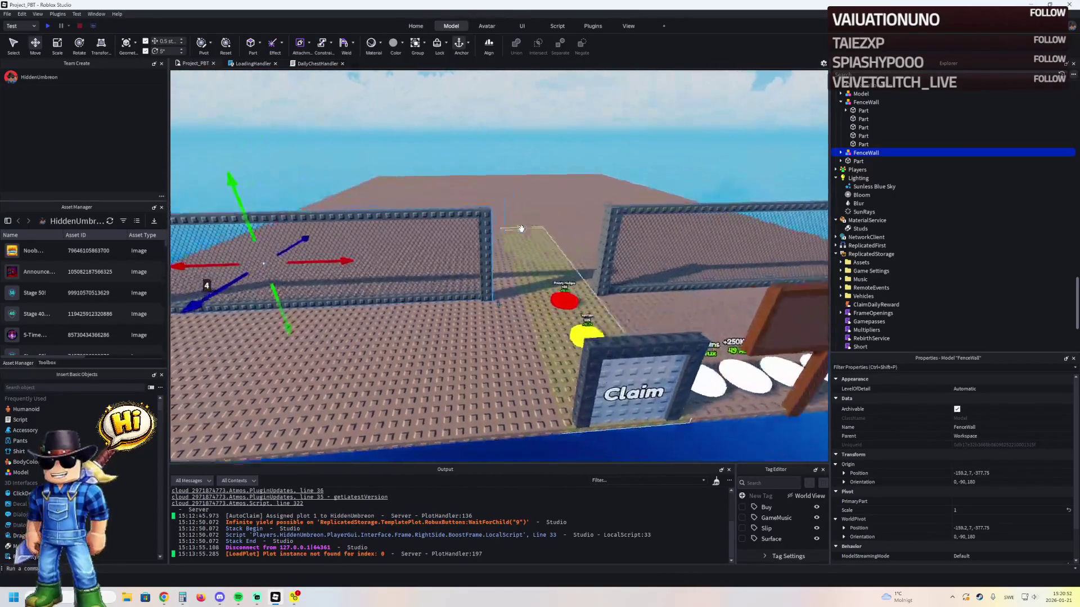
- Slide the other FenceWall 4 studs left to -159.2, 7, -449.25, leaving a gap
click(546, 234)
mouse_move(524, 239)
mouse_down()
mouse_move(495, 252)
mouse_move(494, 264)
mouse_move(420, 263)
mouse_up()
key(s)
key(s)
key(d)
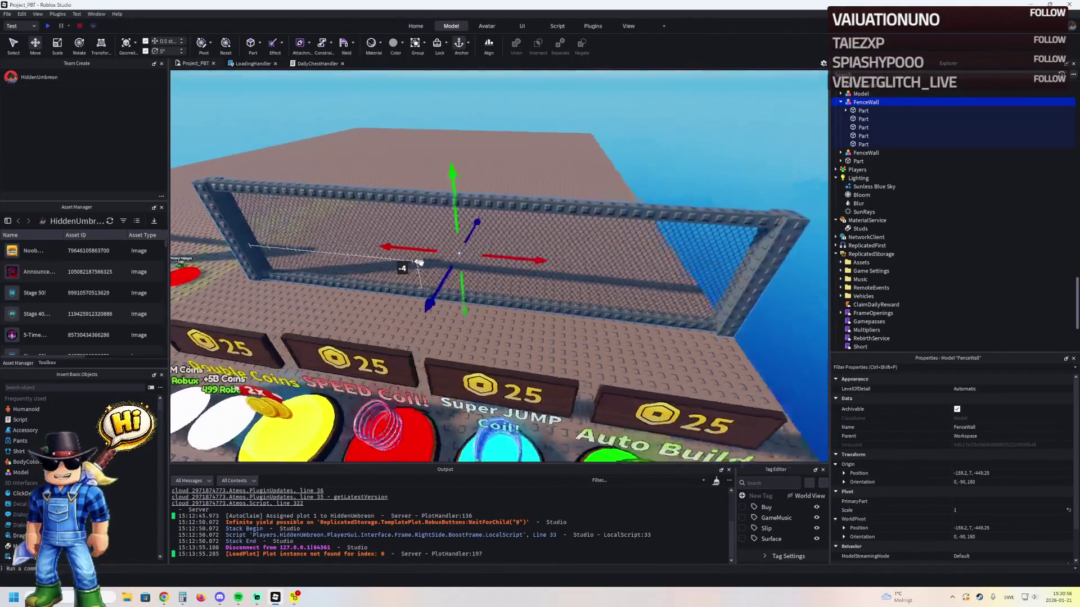
key(w)
key(a)
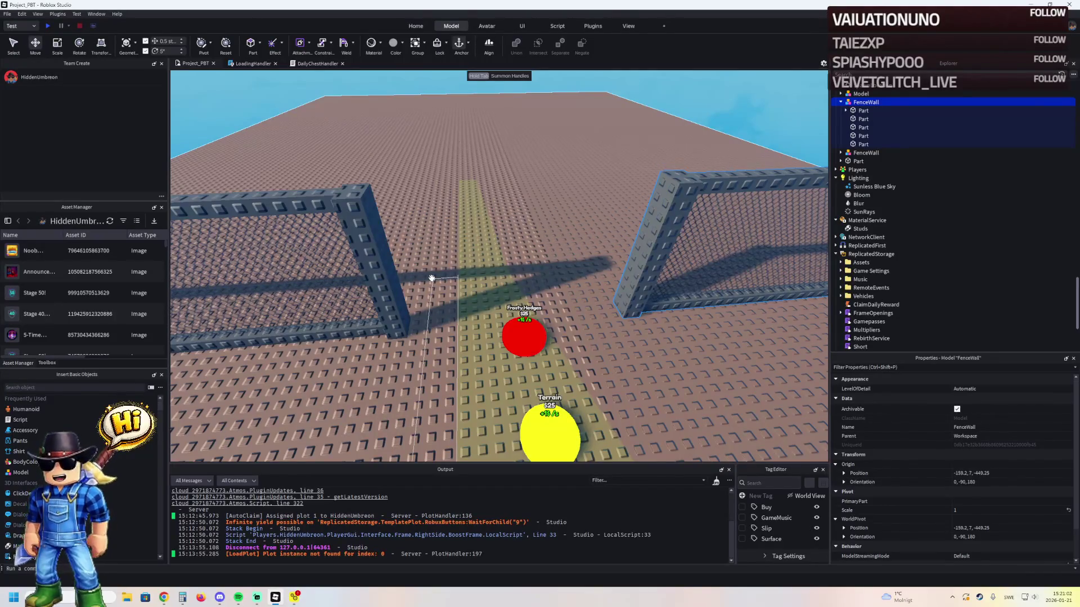
drag(431, 278, 458, 255)
- Set red button 2's BillboardGui Item Text to 'Dirt Road'
click(531, 345)
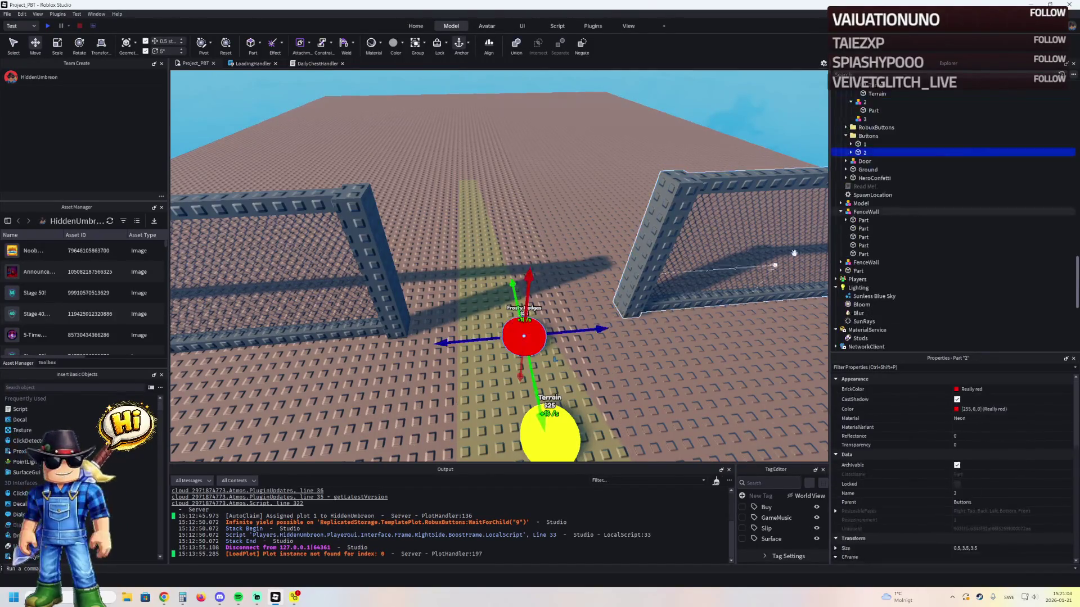
click(855, 203)
click(870, 213)
click(879, 221)
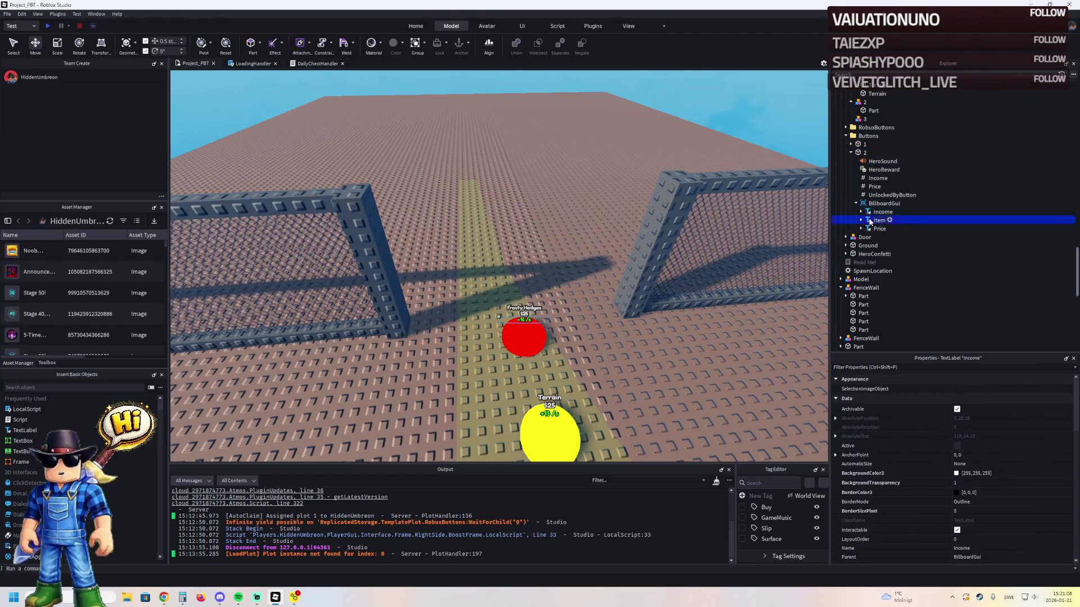
scroll(983, 489, down, 10)
click(992, 524)
text(Dirt Road)
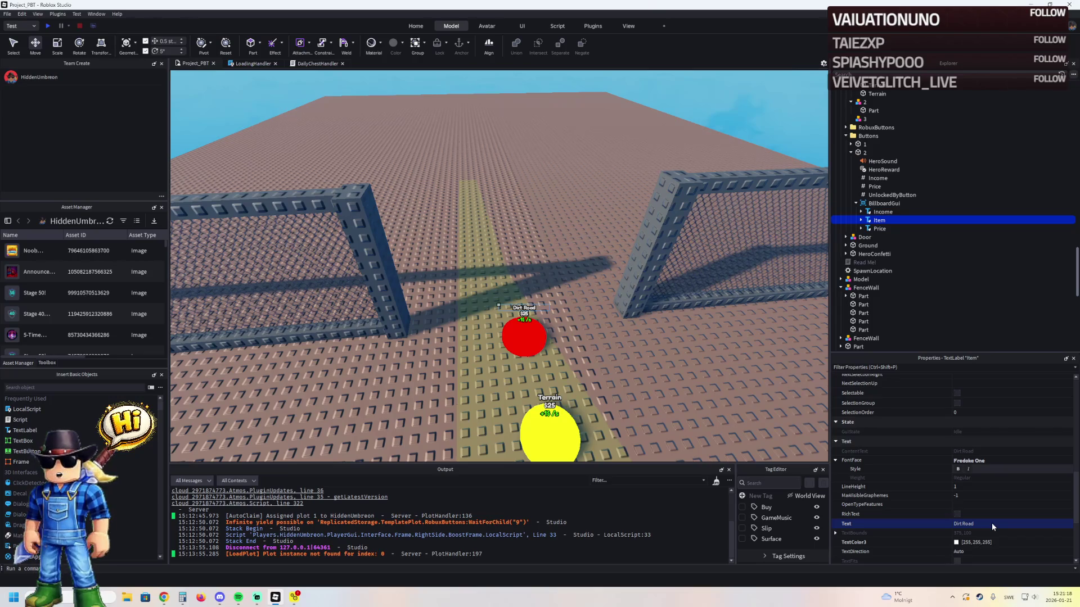
- Move the red Dirt Road button closer to the yellow Terrain button
mouse_move(635, 355)
mouse_down()
mouse_move(640, 343)
mouse_move(478, 315)
mouse_move(481, 353)
mouse_move(525, 384)
mouse_up()
click(461, 287)
scroll(482, 354, down, 3)
click(451, 351)
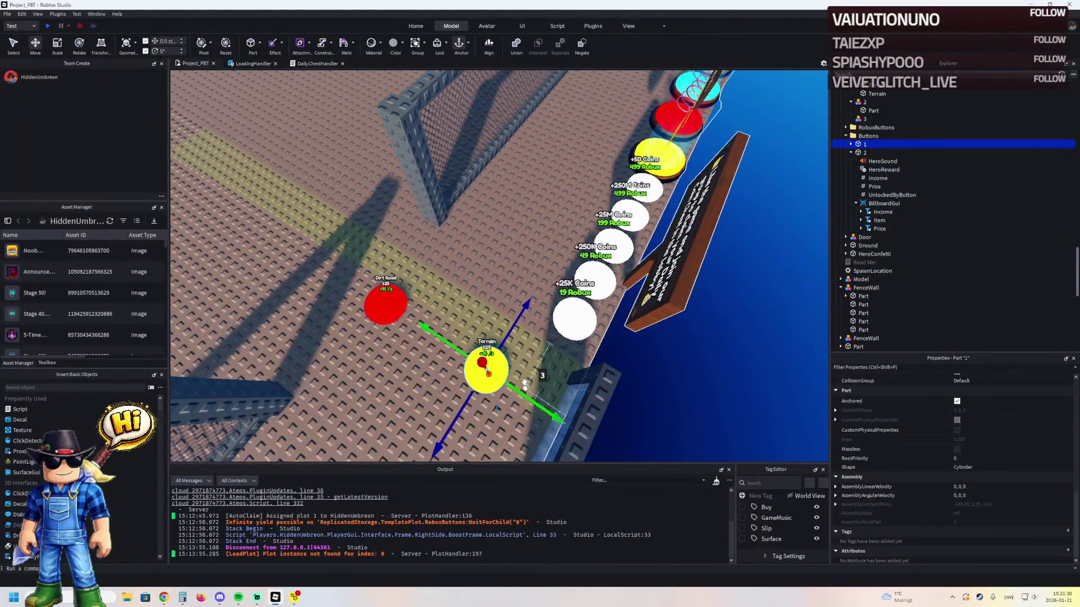
click(388, 304)
mouse_move(400, 300)
mouse_down()
mouse_move(441, 328)
mouse_move(539, 247)
mouse_up()
- Duplicate the Dirt Road button as part 3 with Item Text 'Right Fence'
key(ctrl+d)
key(Return)
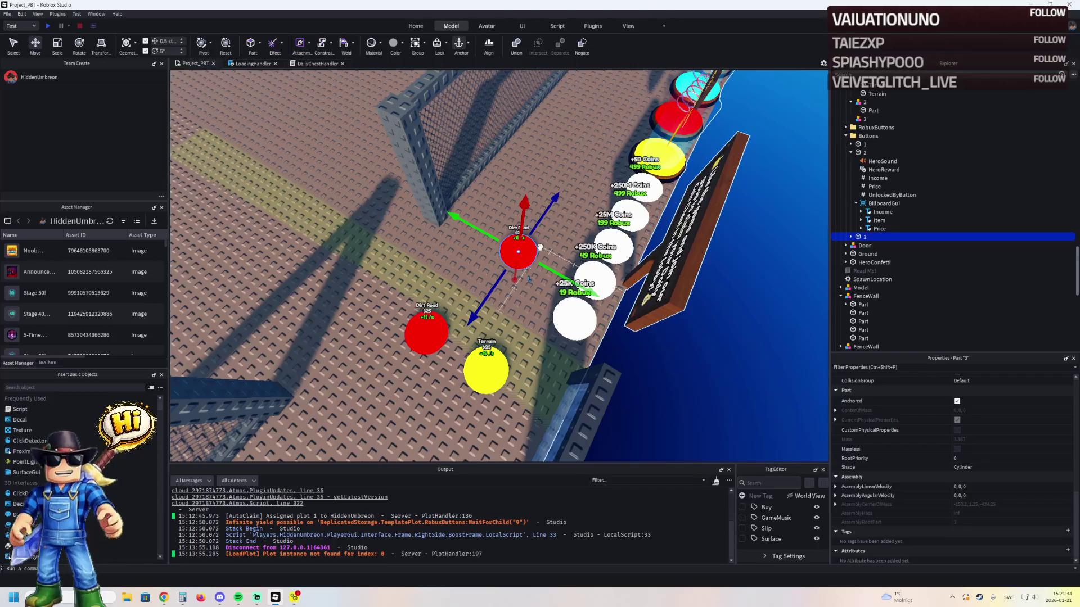
click(850, 237)
click(882, 288)
click(879, 304)
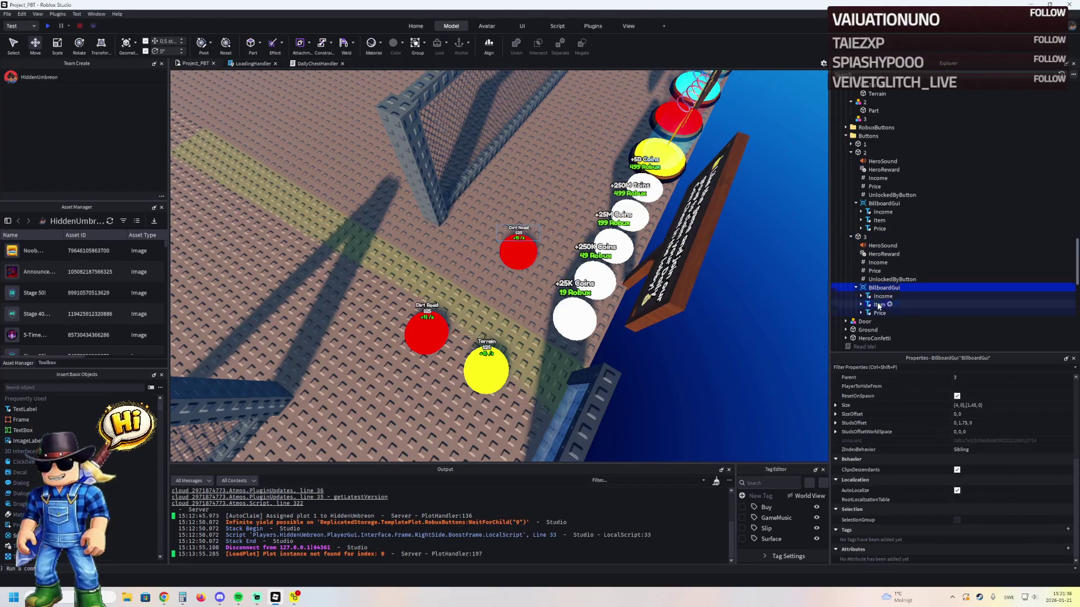
scroll(963, 467, down, 10)
scroll(974, 481, down, 3)
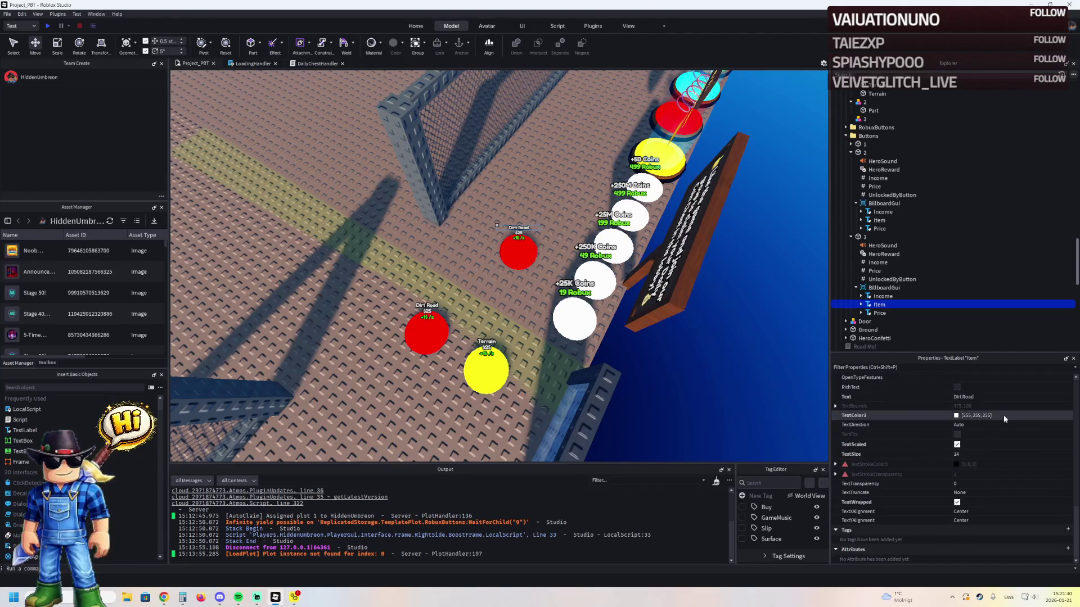
click(984, 398)
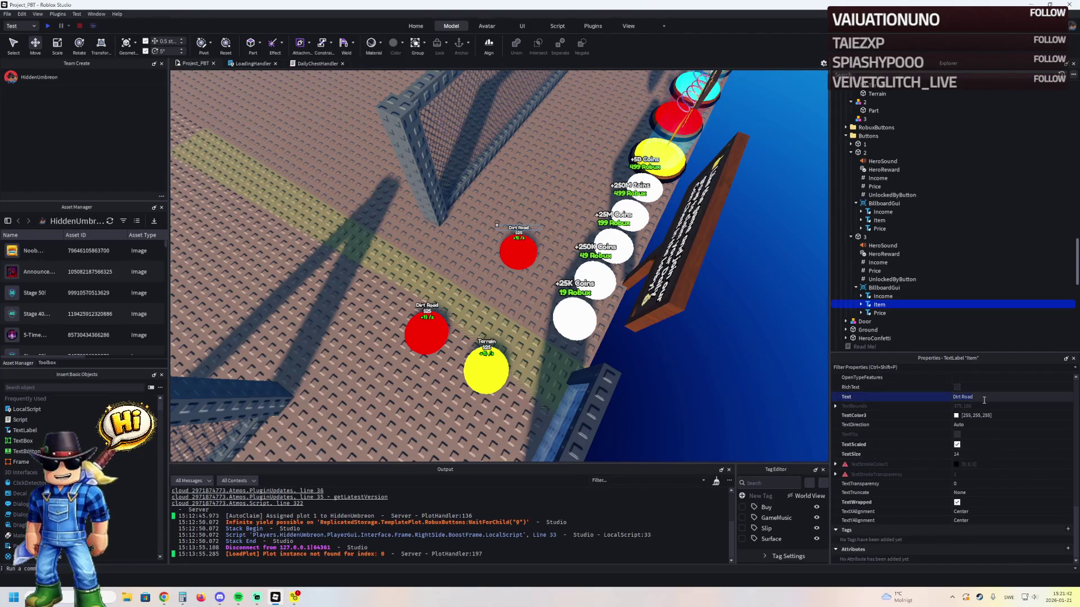
text(Right Fenc)
key(Return)
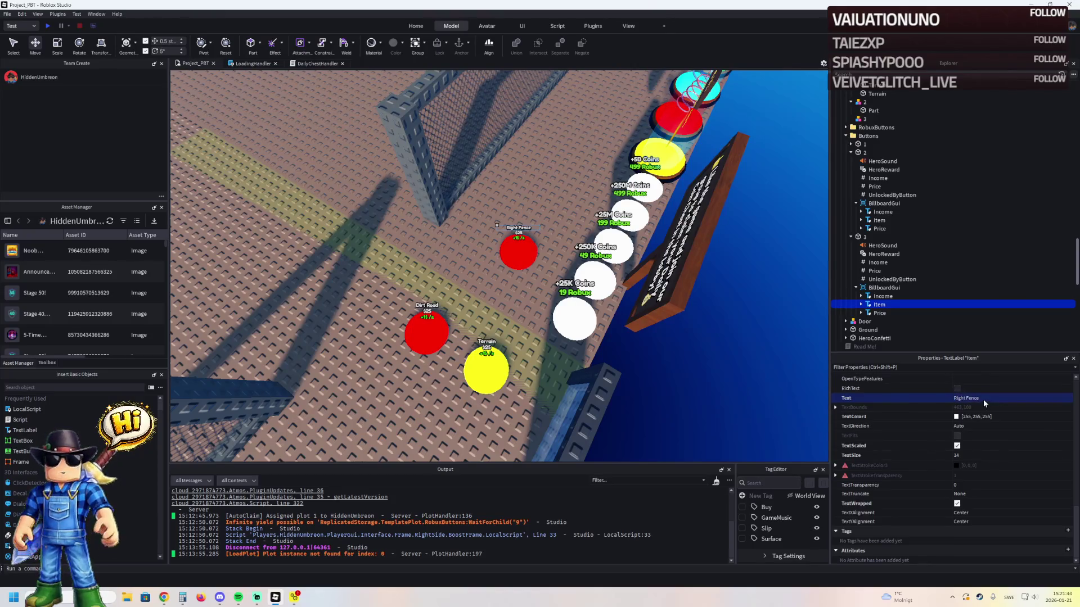
- Duplicate button 3 and rename the copy '4'
click(864, 237)
key(ctrl+d)
key(F2)
text(4)
key(Return)
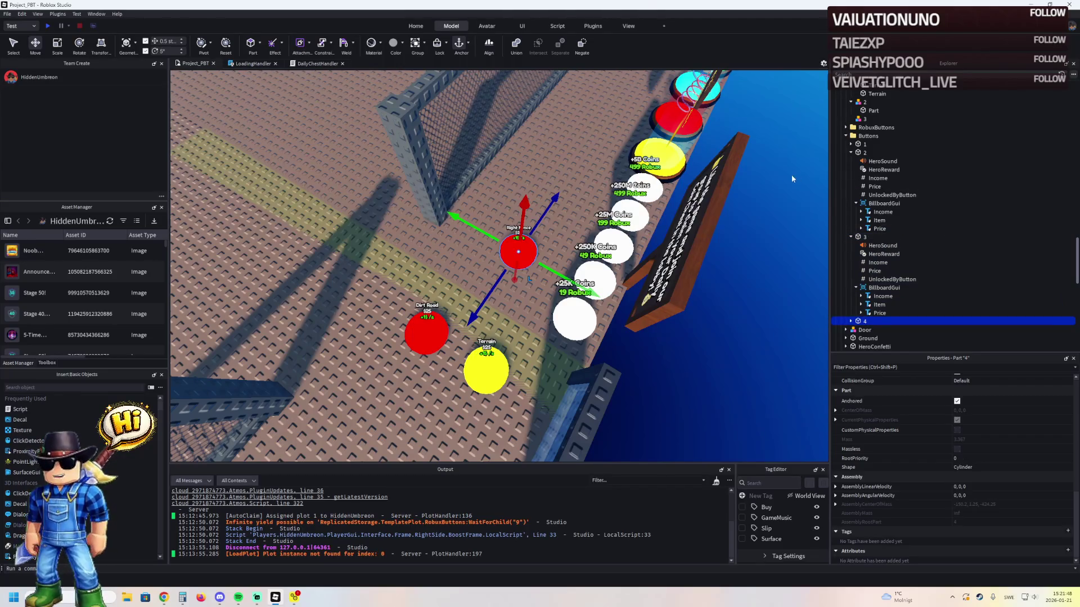
- Drag button 4 down-left onto the left side of the plot
scroll(792, 179, down, 3)
mouse_move(630, 176)
mouse_down()
mouse_move(595, 208)
mouse_move(605, 213)
mouse_move(543, 255)
mouse_up()
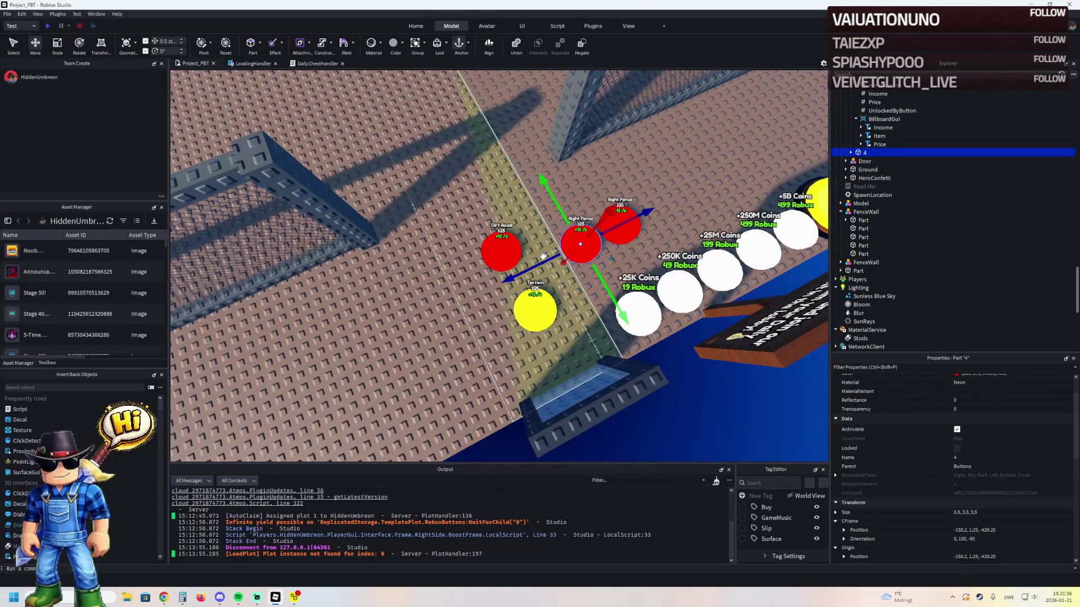
mouse_move(541, 258)
mouse_down()
mouse_move(499, 322)
mouse_move(463, 308)
mouse_move(476, 295)
mouse_move(436, 323)
mouse_up()
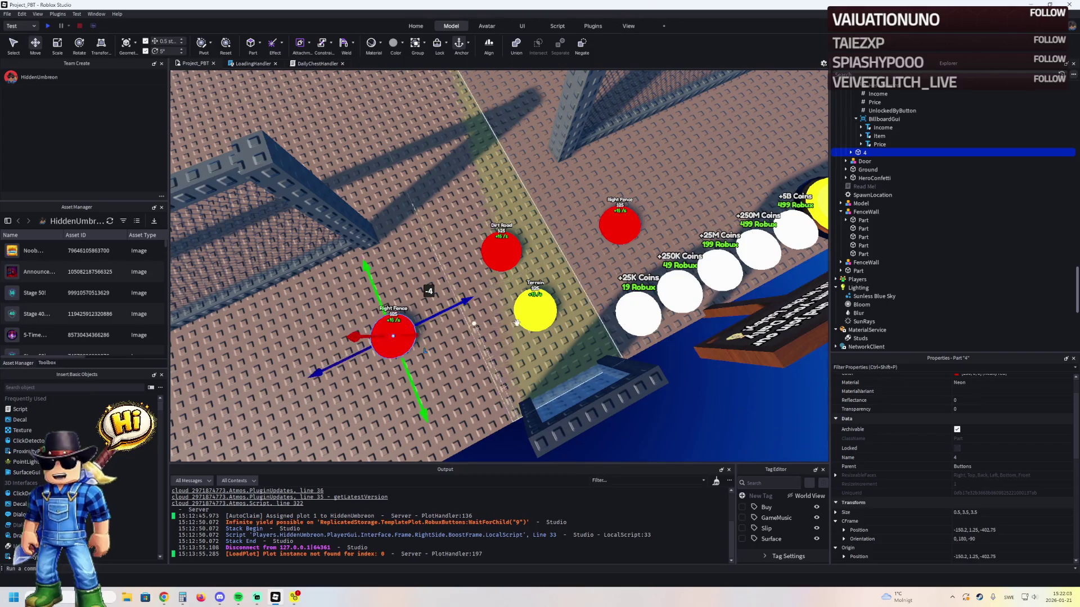
- Set button 3's UnlockedByButton value to 2
click(850, 152)
click(892, 194)
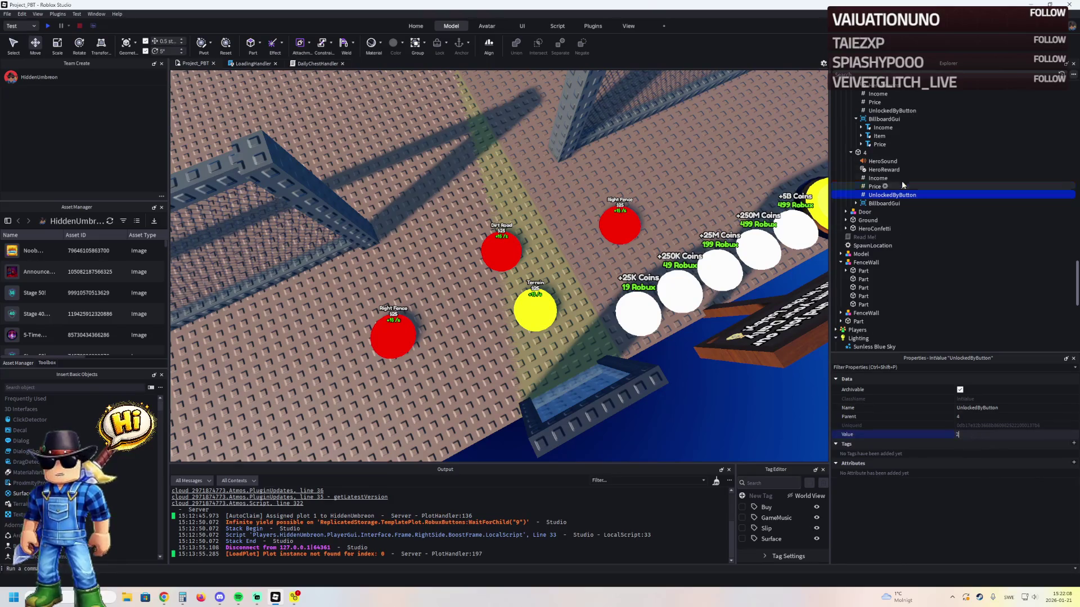
click(876, 104)
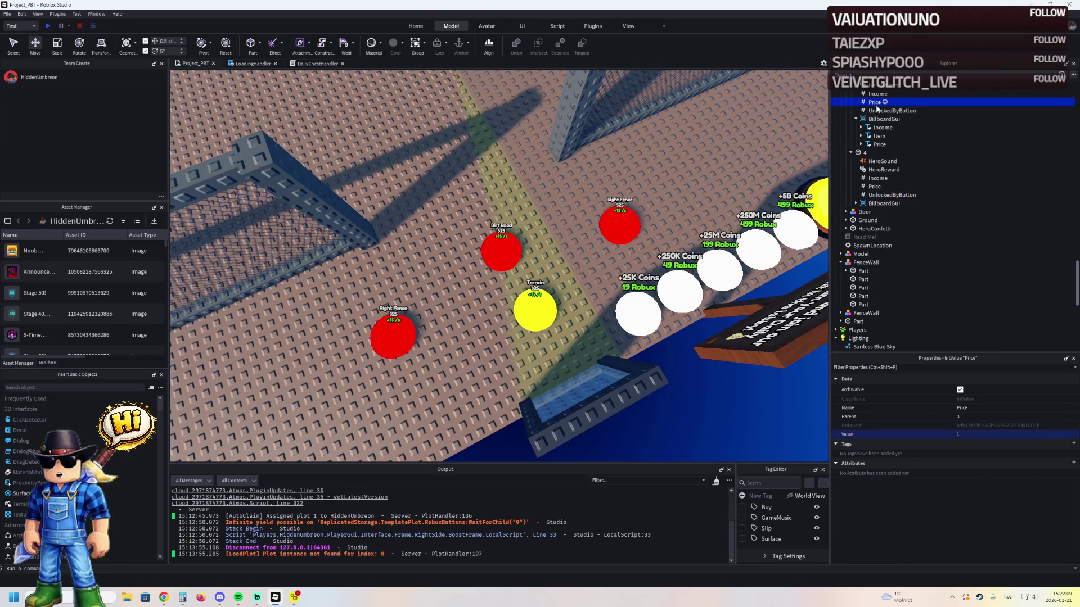
scroll(898, 141, up, 2)
click(893, 158)
click(967, 434)
text(2)
key(Return)
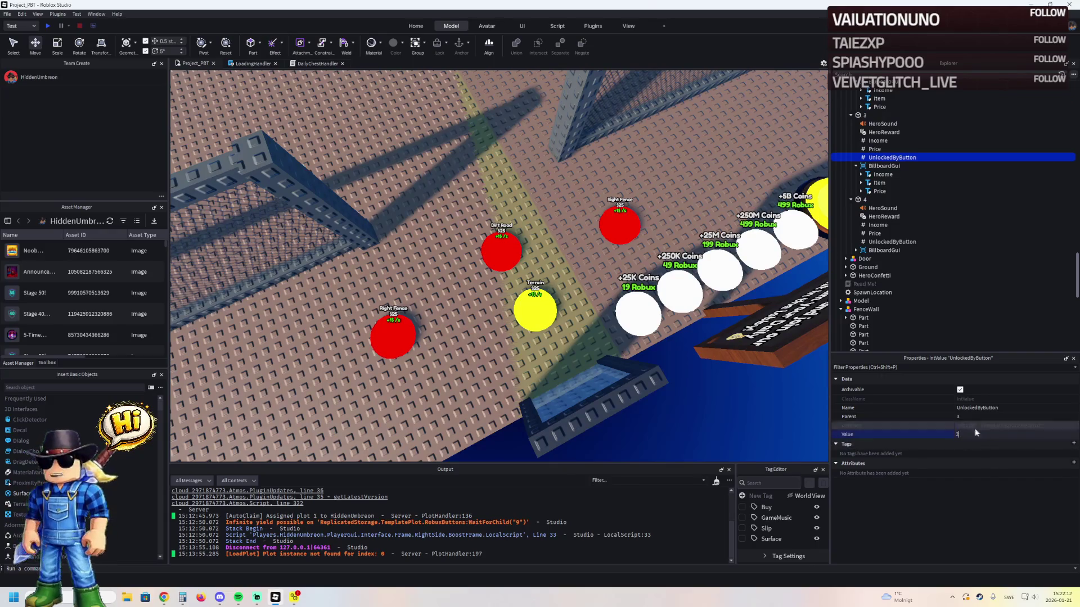
- Change button 4's BillboardGui Item Text to 'Left Prison Fence'
double_click(873, 250)
click(879, 268)
scroll(989, 460, down, 10)
click(999, 442)
text(Left Prison Fence)
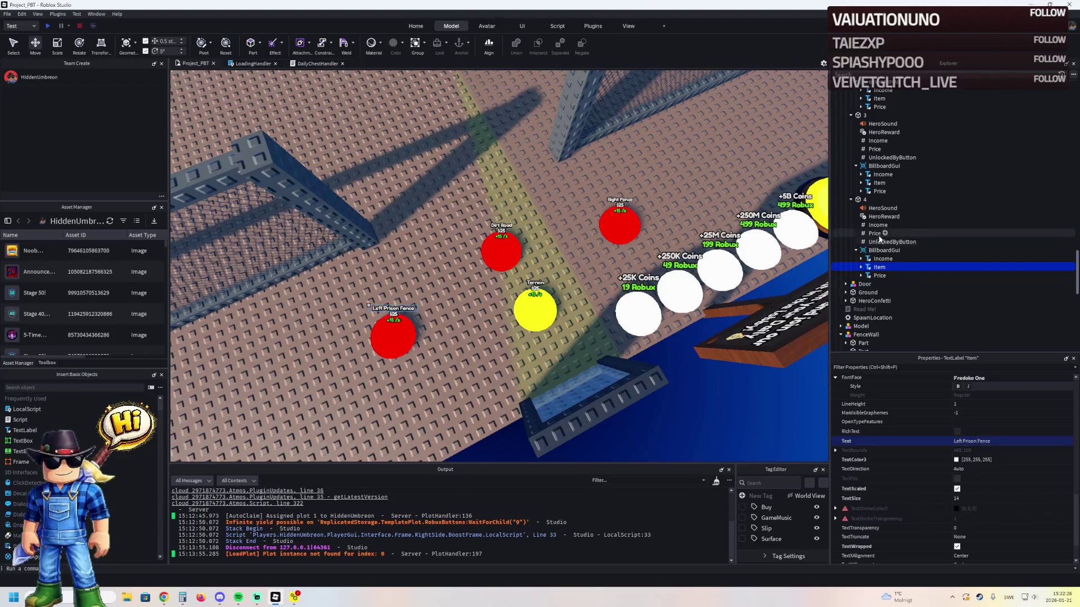
- Relabel button 3's Item Text as 'Right Prison Fence'
click(900, 182)
click(964, 441)
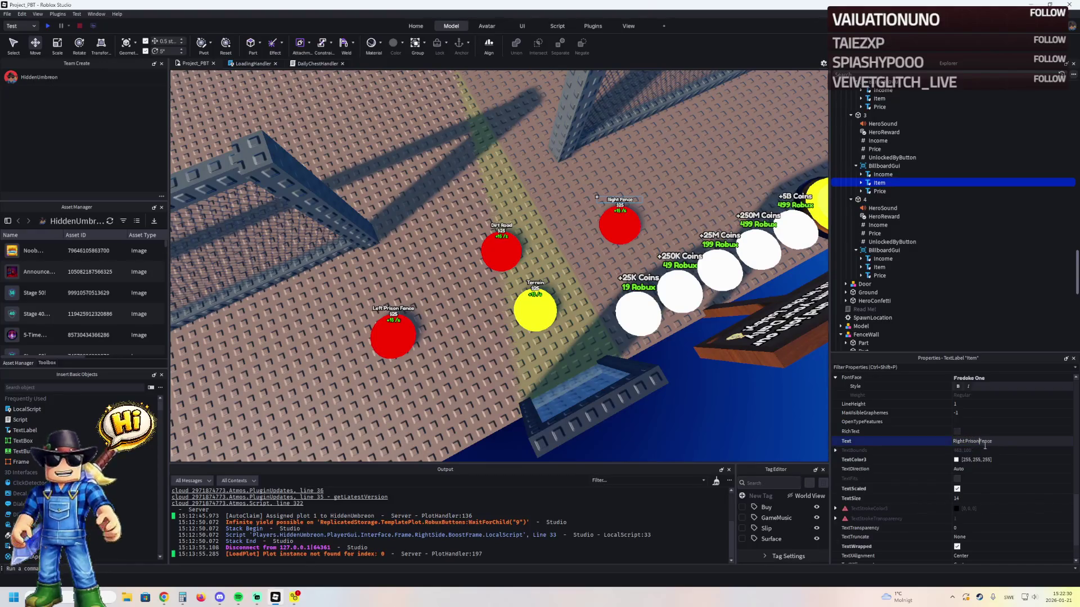
key(Return)
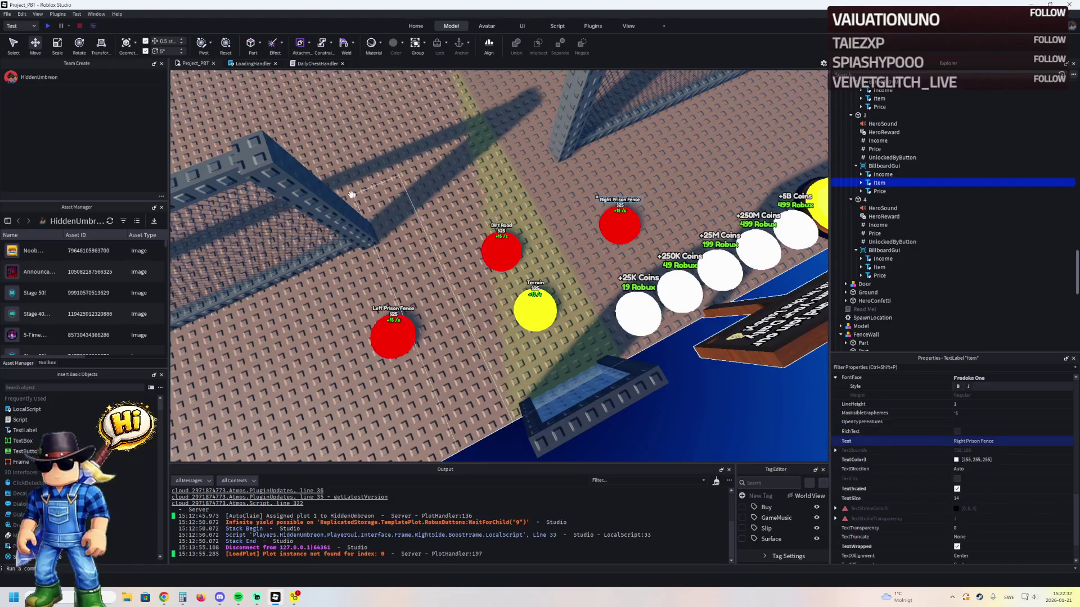
key(q)
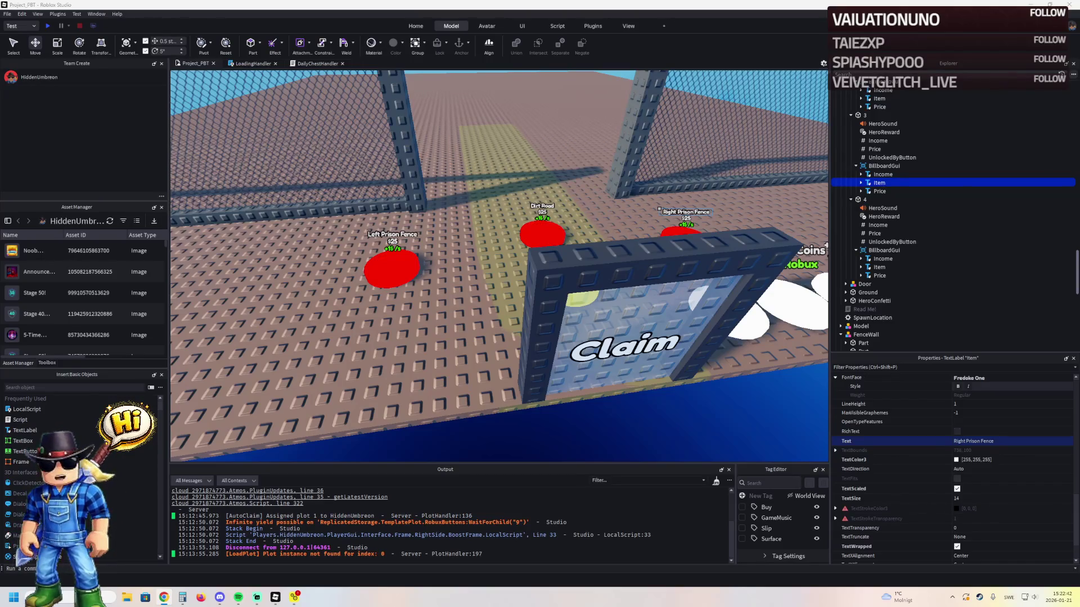
- Review buttons 1–3 in Explorer, then set button 4's Price value to 3
scroll(865, 163, up, 5)
click(869, 140)
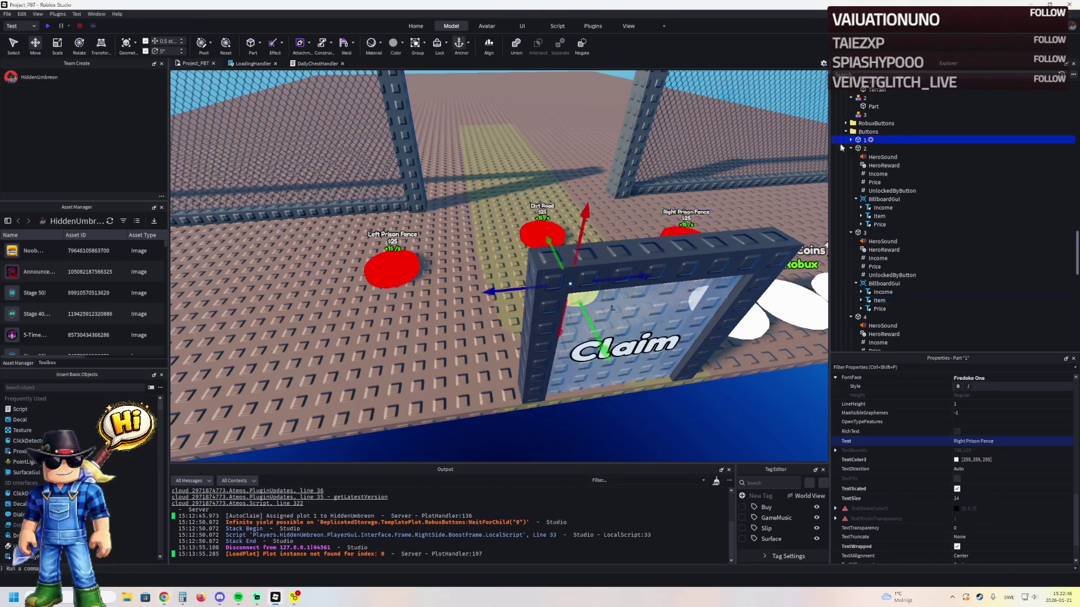
key(f)
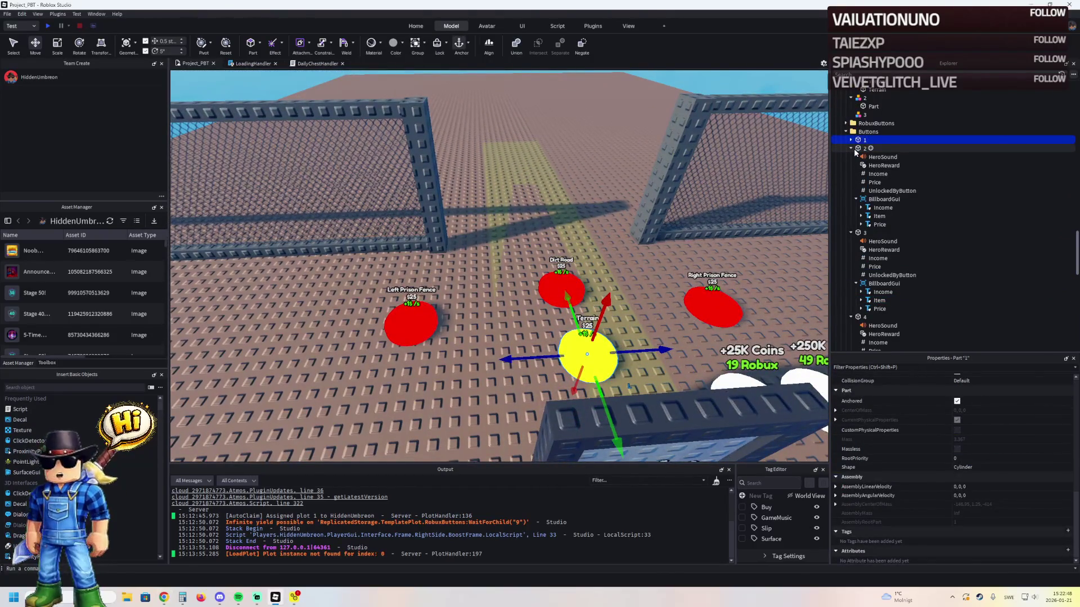
click(851, 147)
click(859, 148)
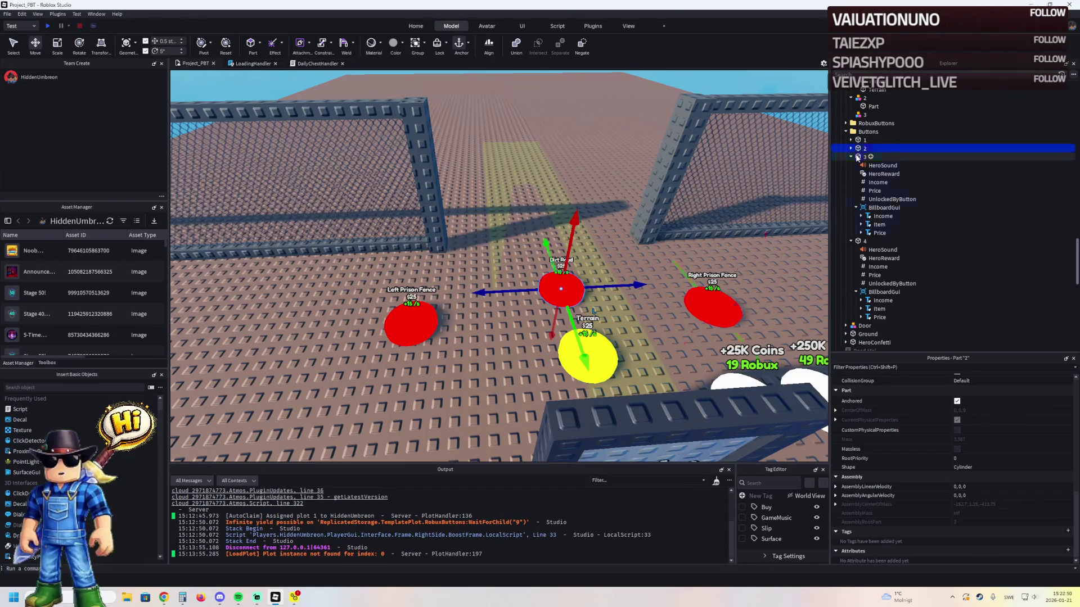
click(858, 157)
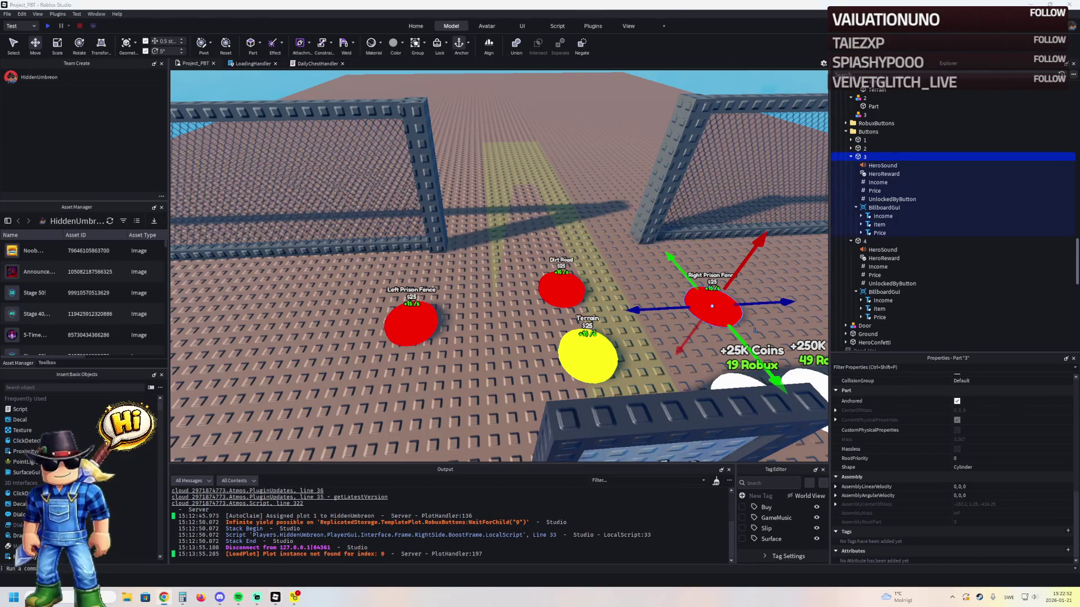
click(875, 192)
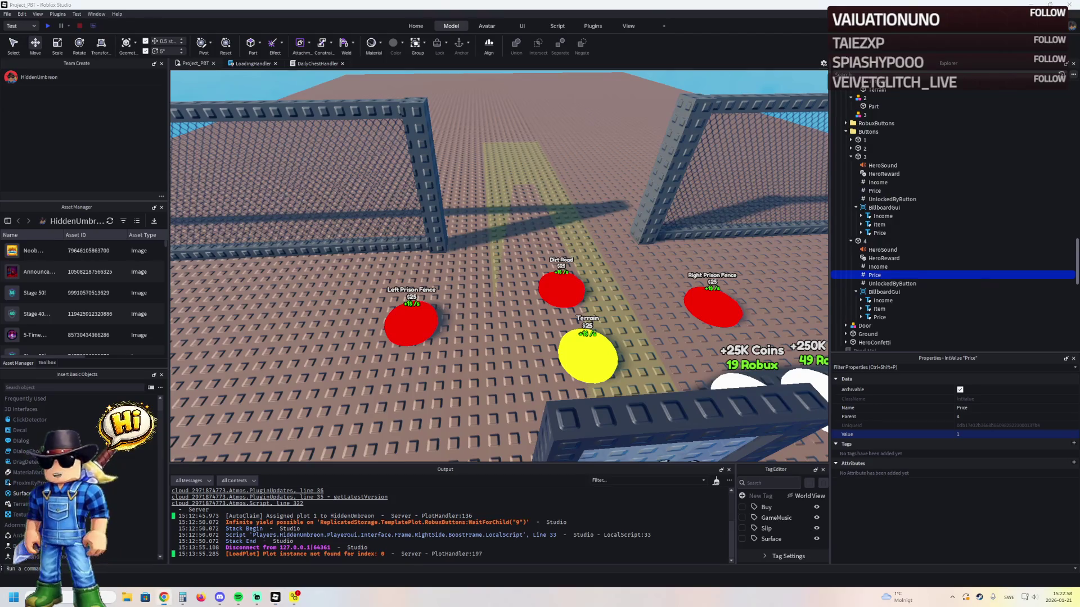
click(968, 435)
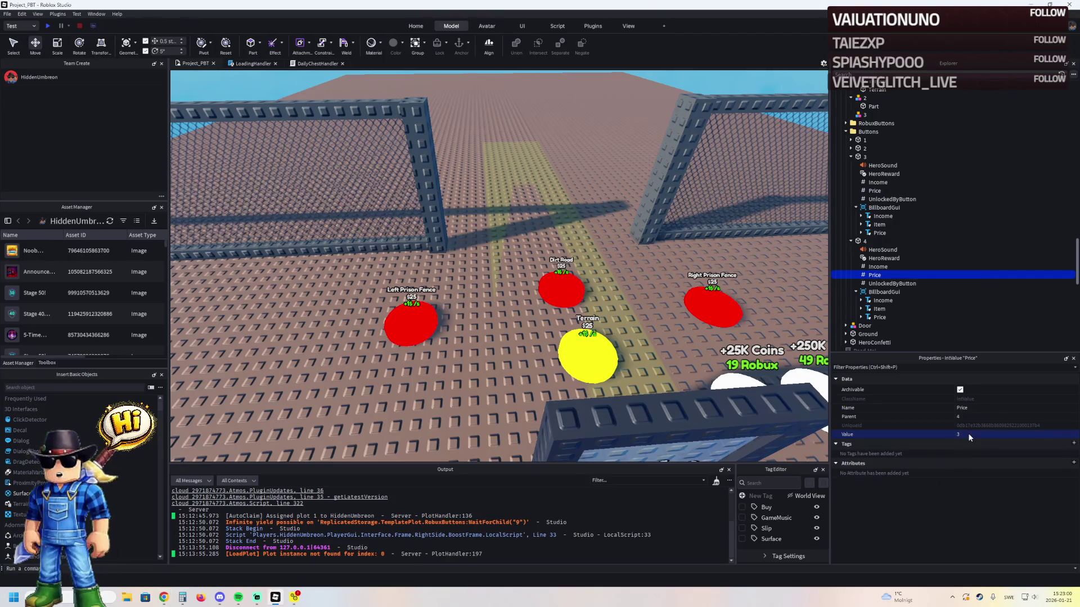
click(661, 219)
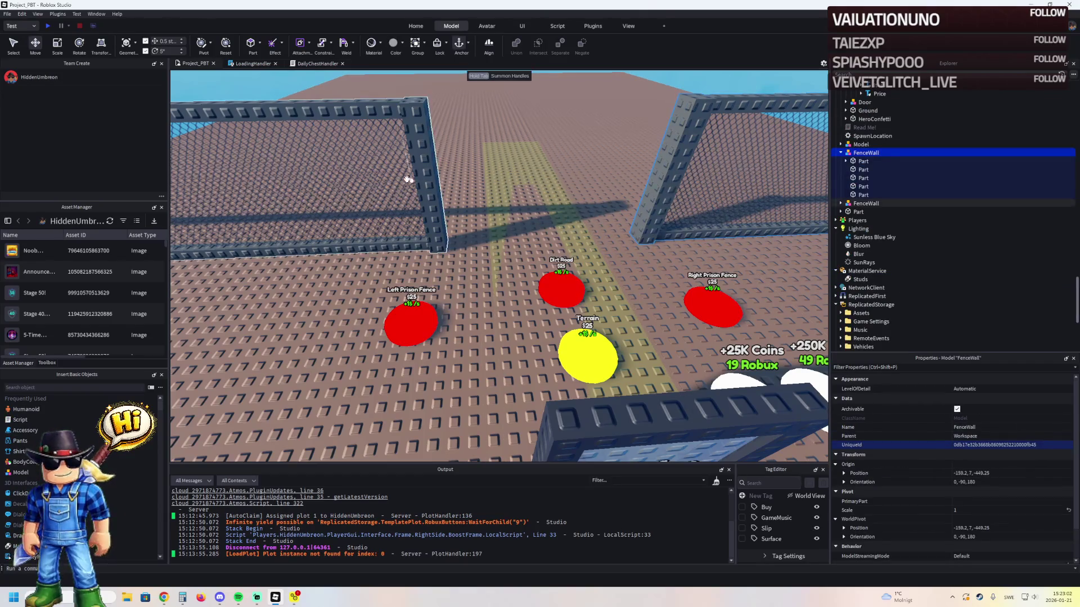
- Move both FenceWalls and the Terrain part into upgrade model 1
key(Left)
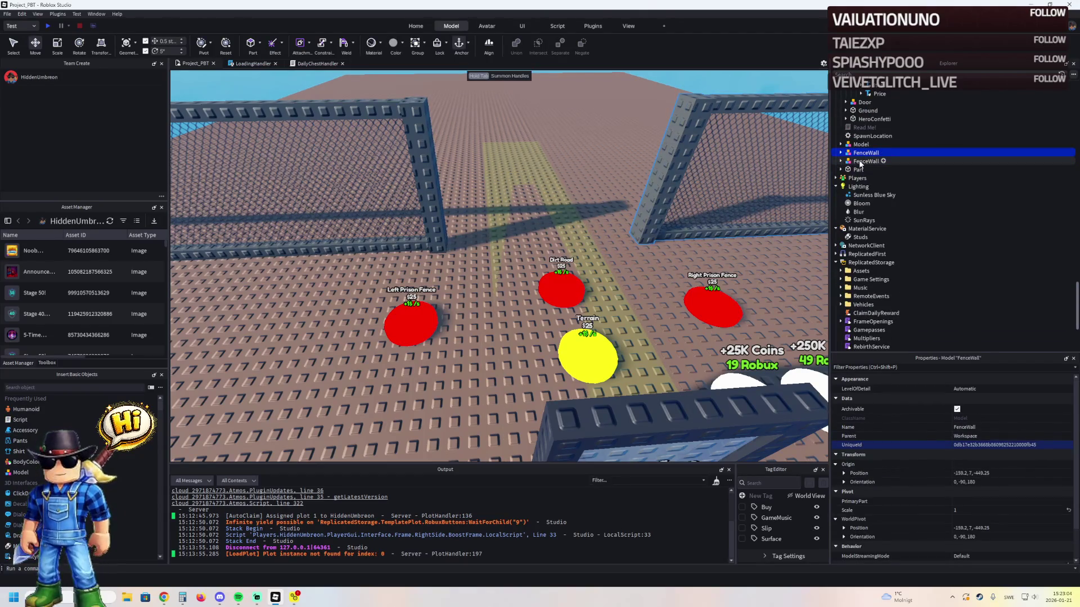
ctrl+click(859, 162)
ctrl+click(669, 256)
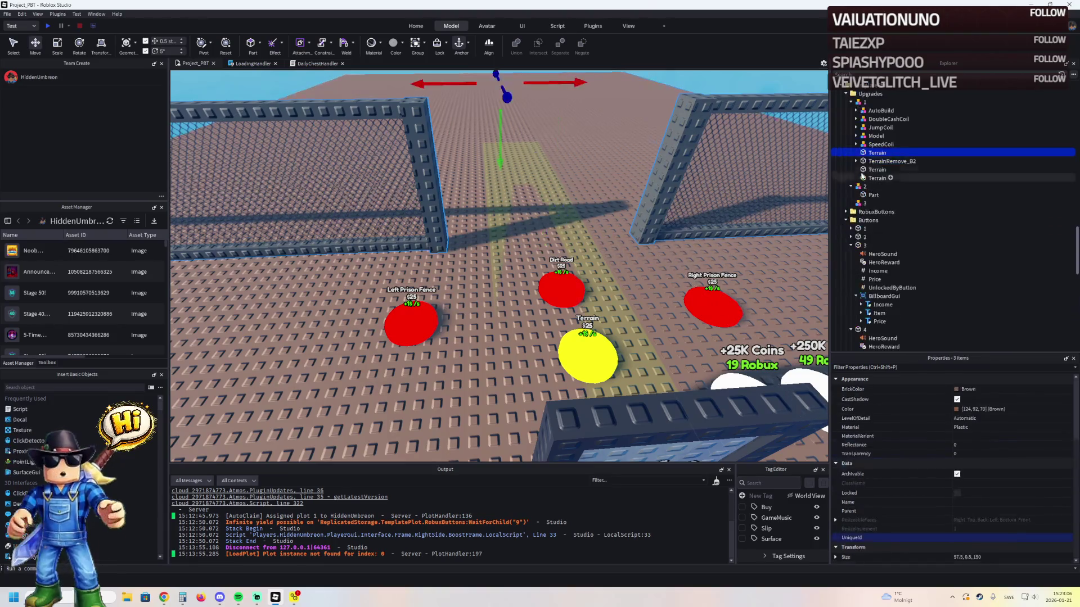
drag(869, 106, 868, 103)
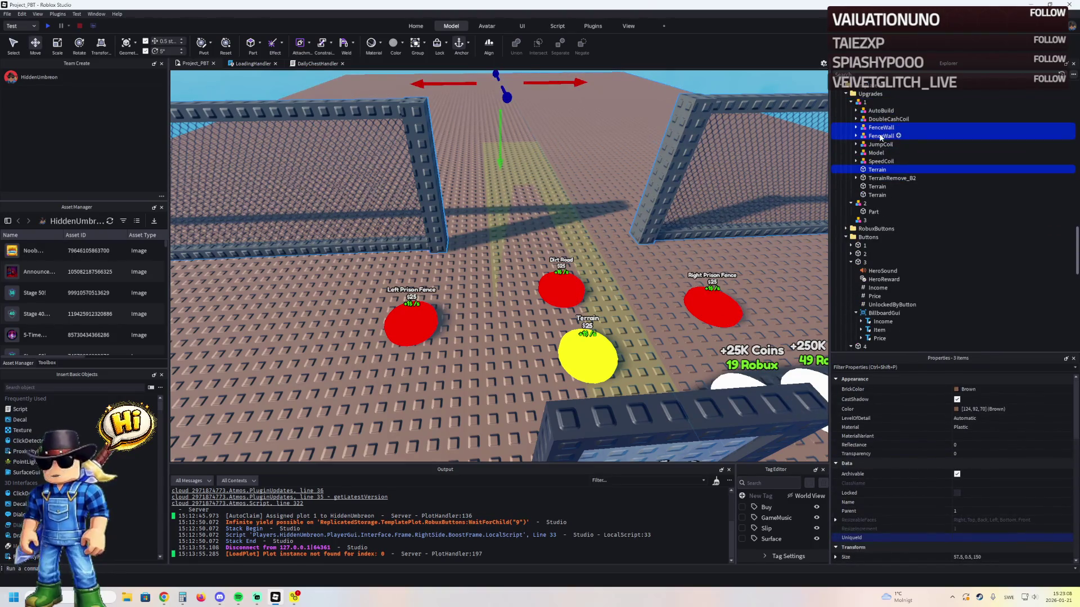
- Put one FenceWall in upgrade 3, duplicate it as upgrade 4, and move the other FenceWall there
click(881, 129)
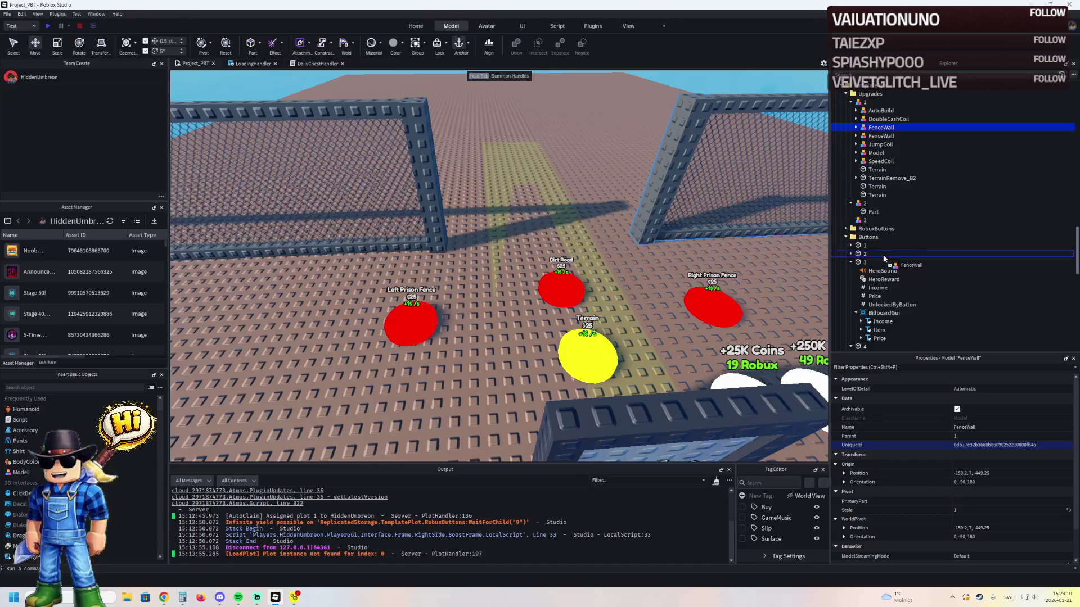
drag(875, 223, 876, 223)
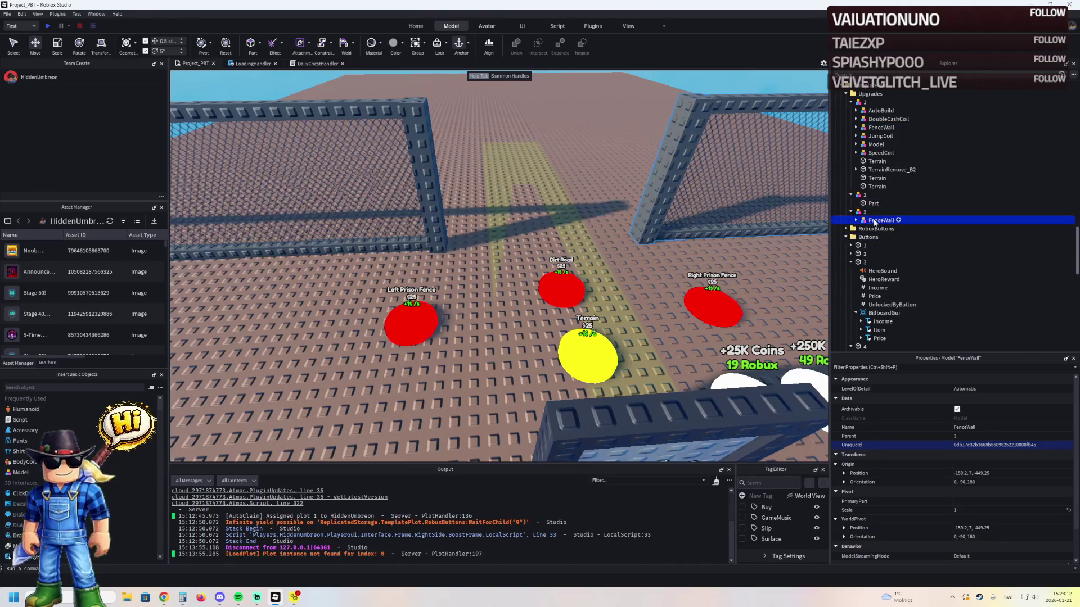
click(977, 211)
key(ctrl+d)
text(4)
key(Return)
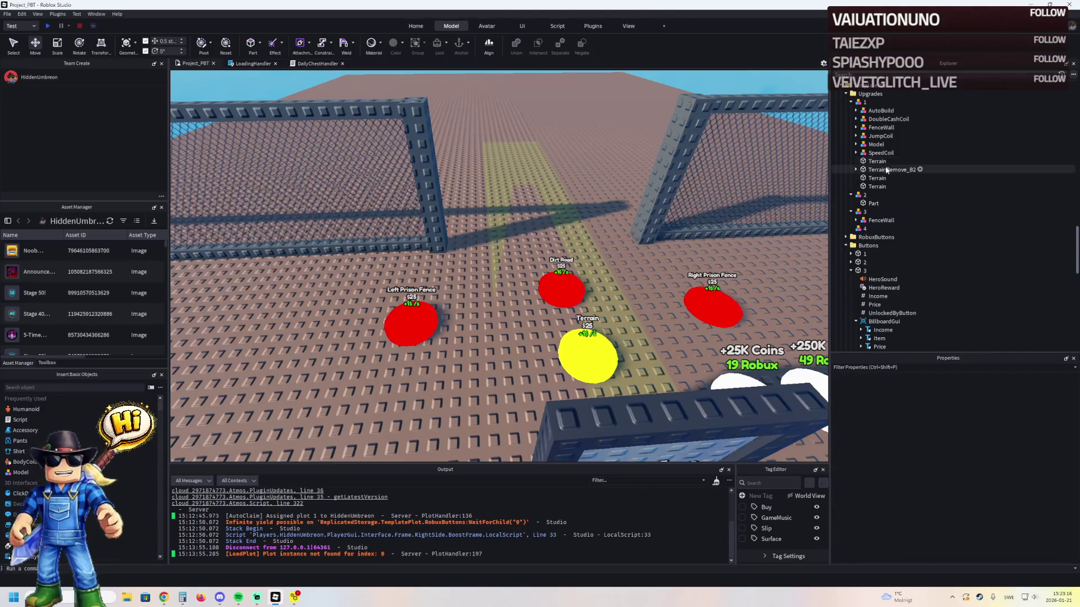
drag(881, 128, 869, 228)
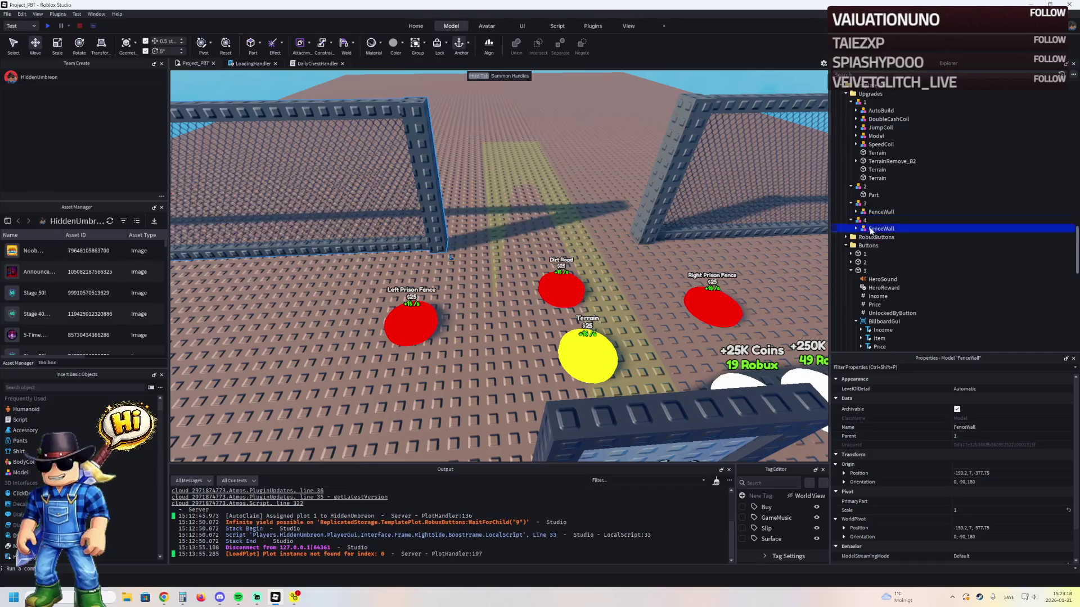
- Move TemplatePlot into ReplicatedStorage and start a play-test
key(a)
key(s)
key(d)
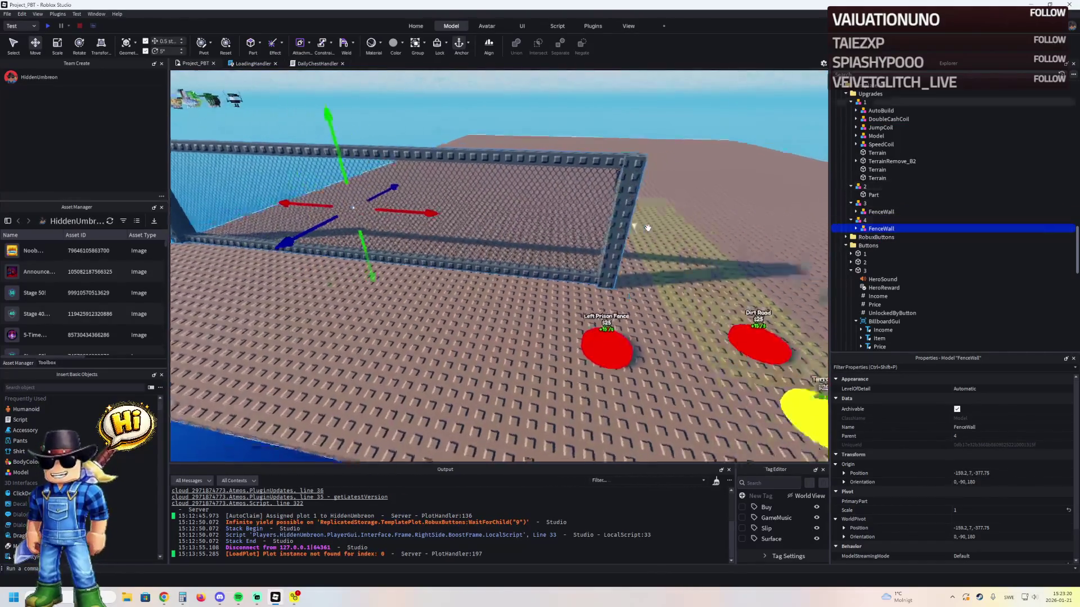
double_click(862, 87)
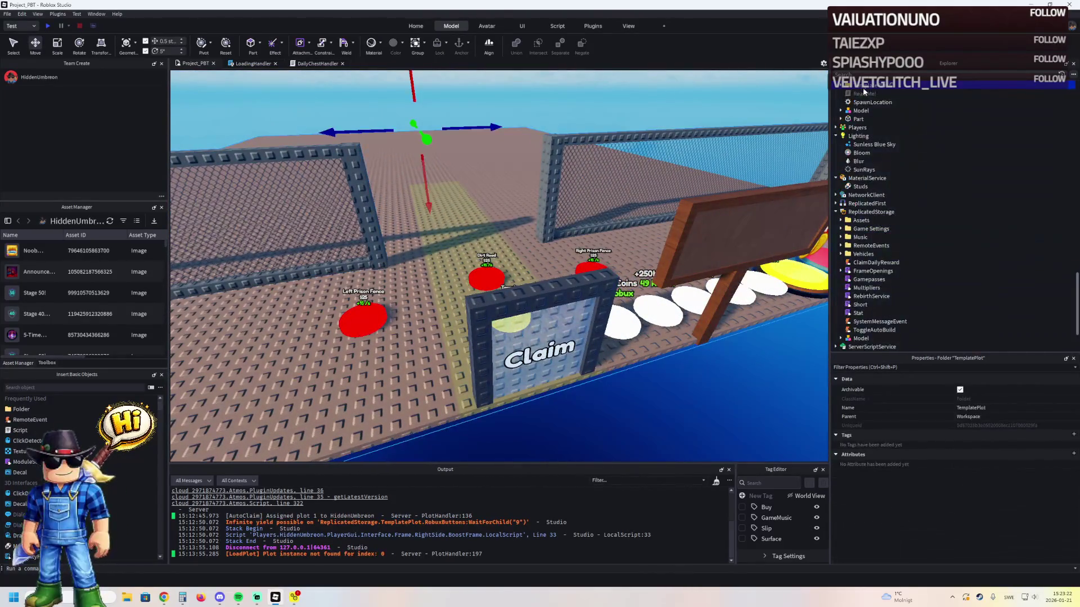
drag(866, 214, 867, 213)
key(F5)
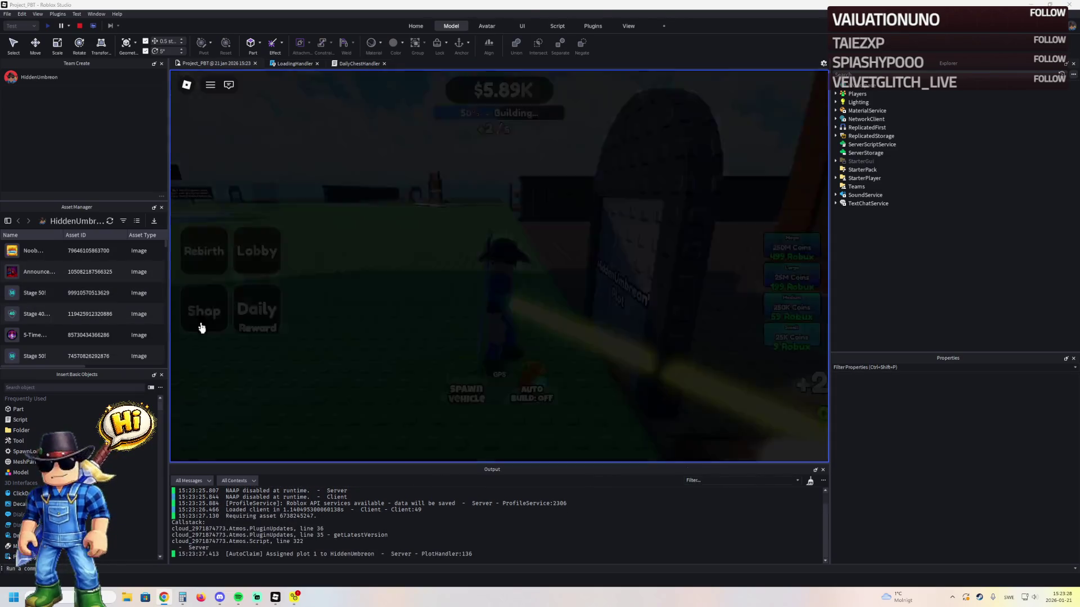
- Walk the character around the plot toward the fence pads, then stop the test
key(w)
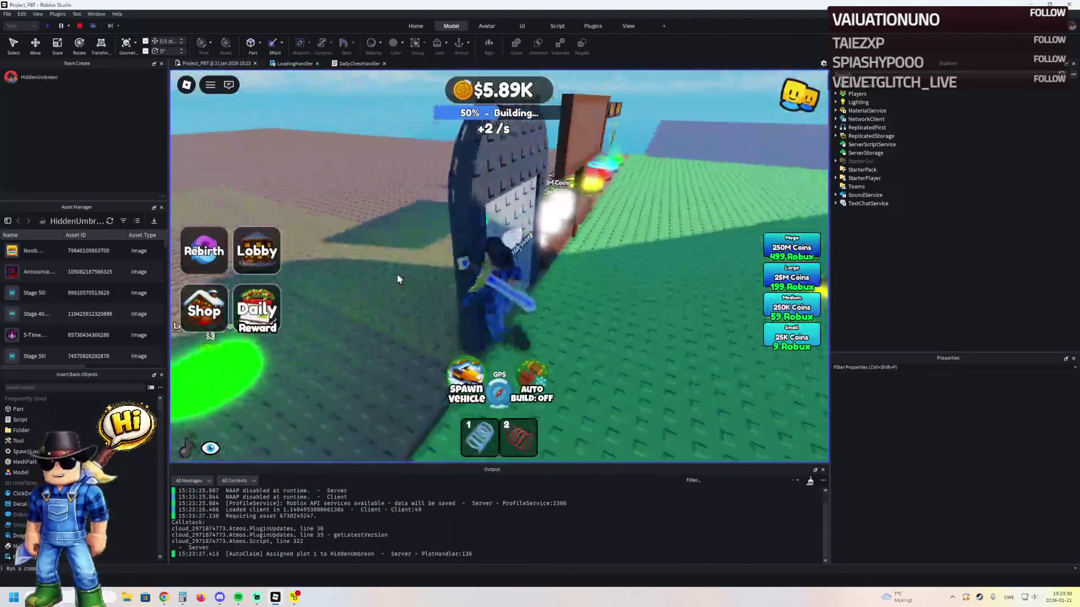
key(d)
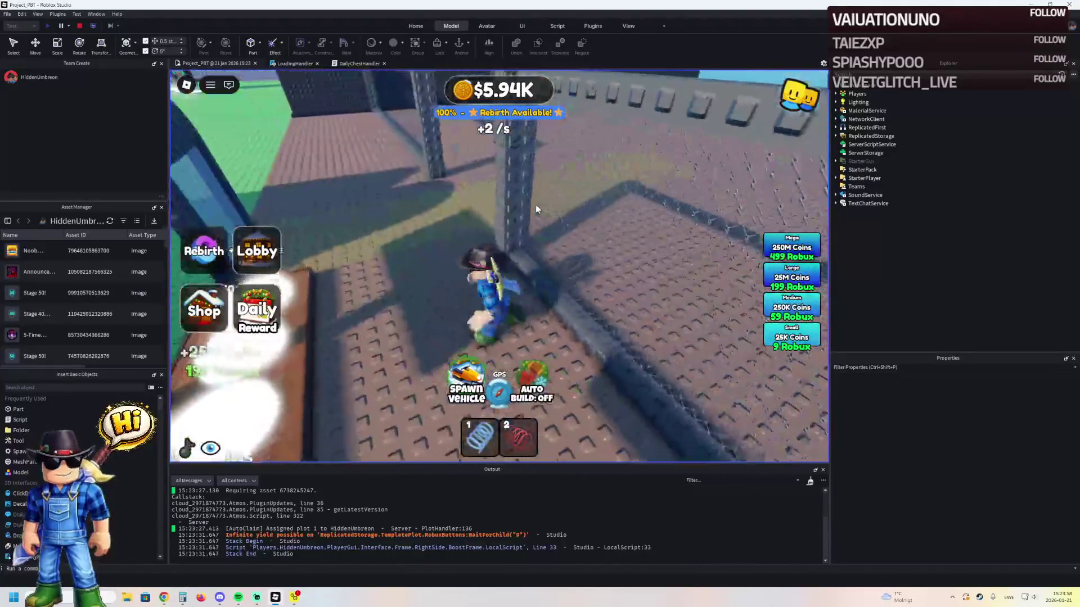
click(80, 25)
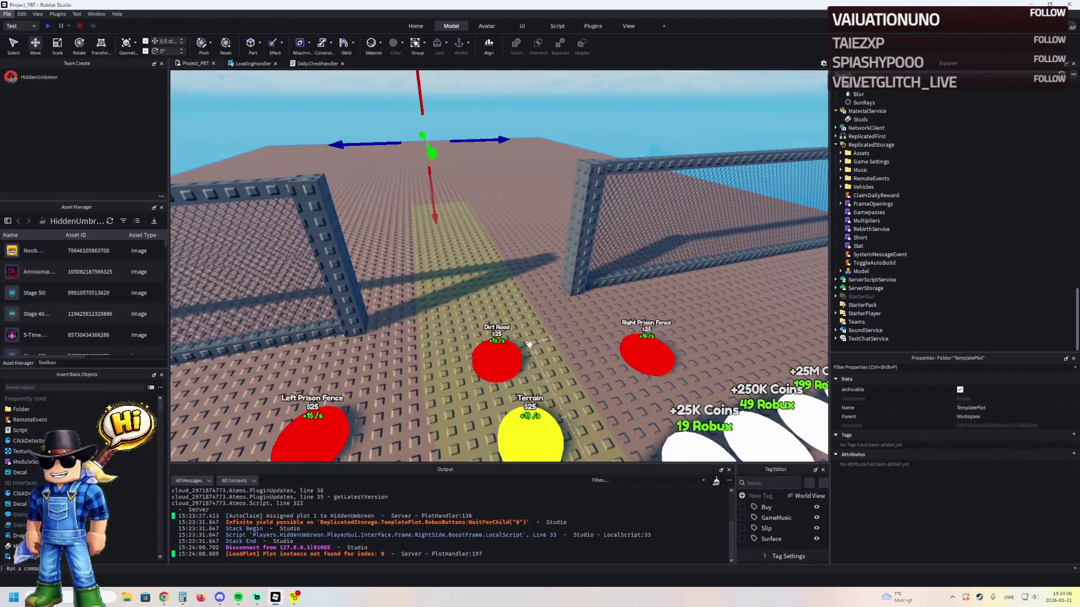
- Delete HeroSound and HeroReward from purchase buttons 3 and 4
click(647, 353)
click(881, 213)
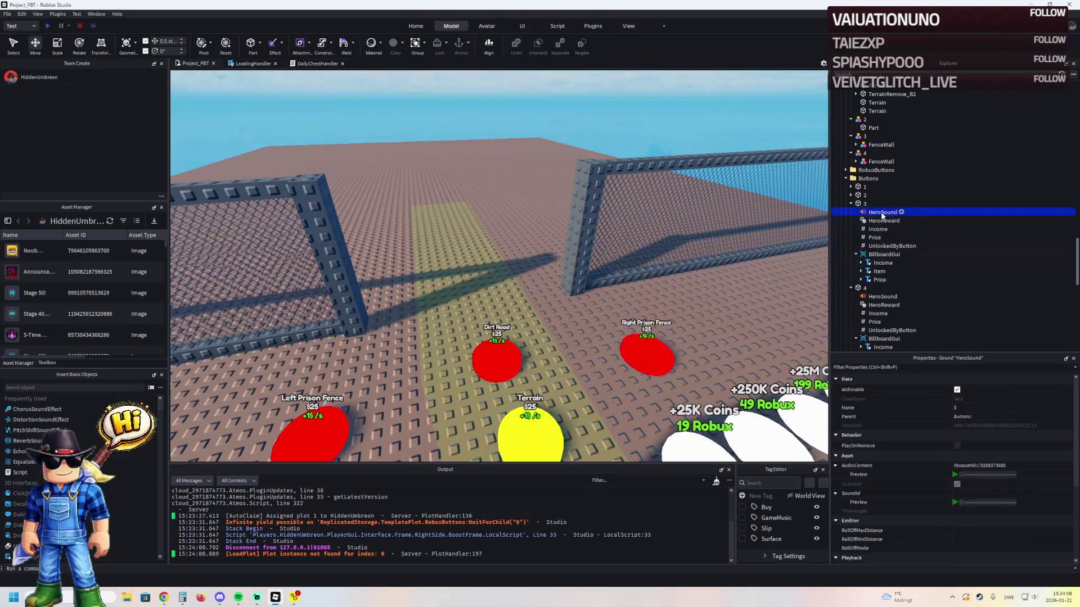
ctrl+click(883, 220)
key(Delete)
click(864, 271)
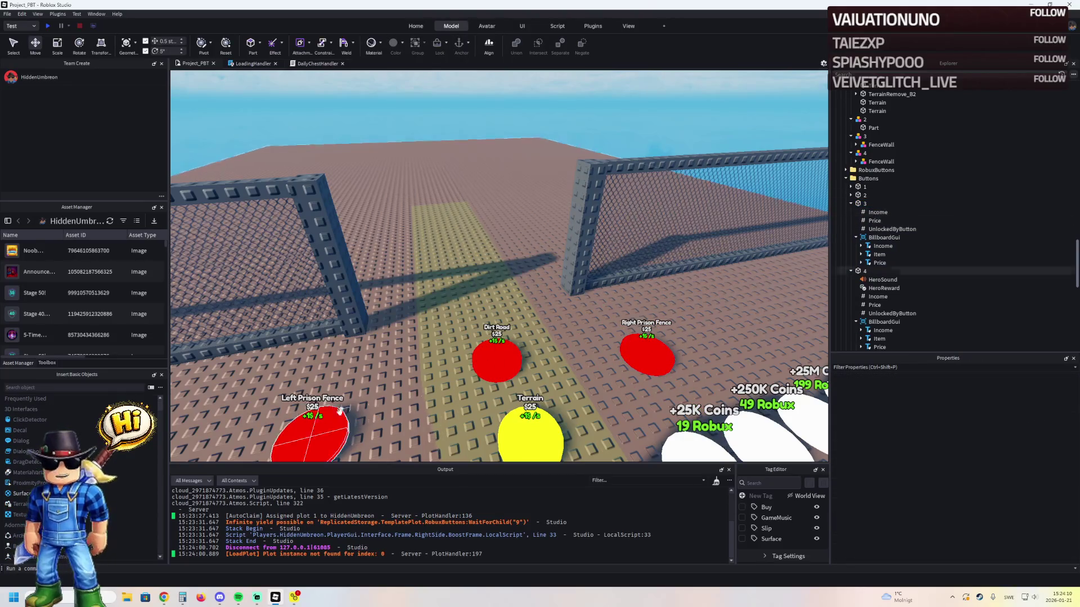
shift+click(880, 288)
key(Delete)
- Move button 2's HeroSound and HeroReward into button 1
click(851, 186)
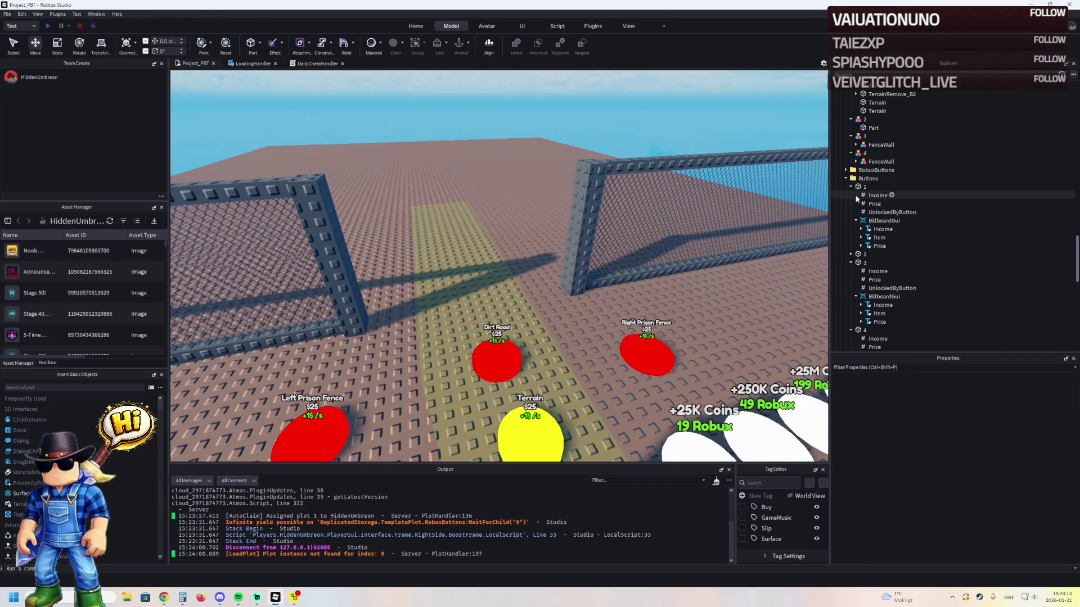
click(851, 255)
click(878, 262)
shift+click(879, 271)
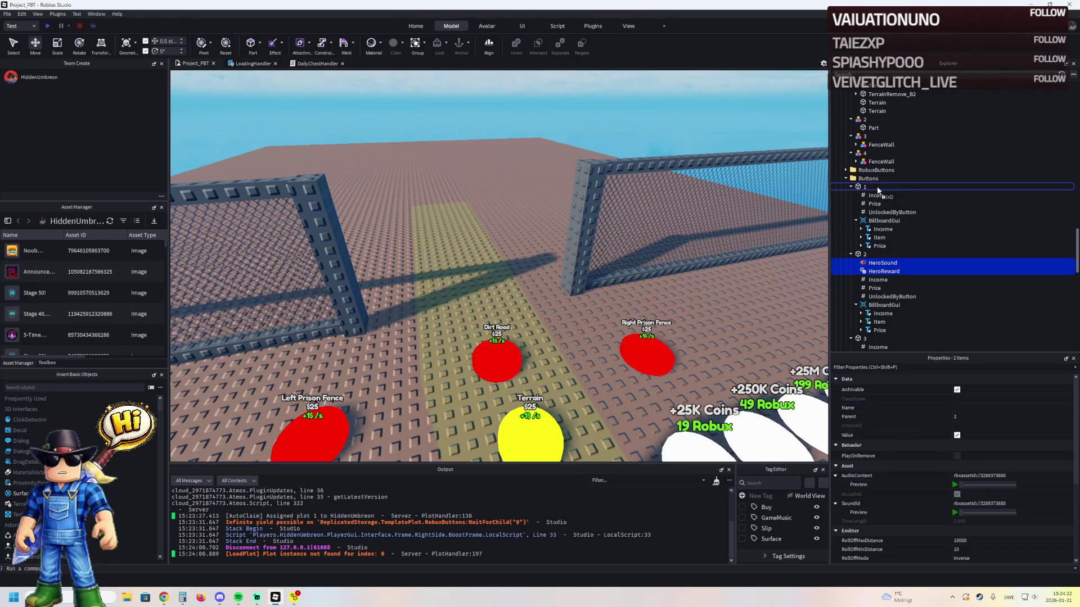
drag(877, 189, 878, 190)
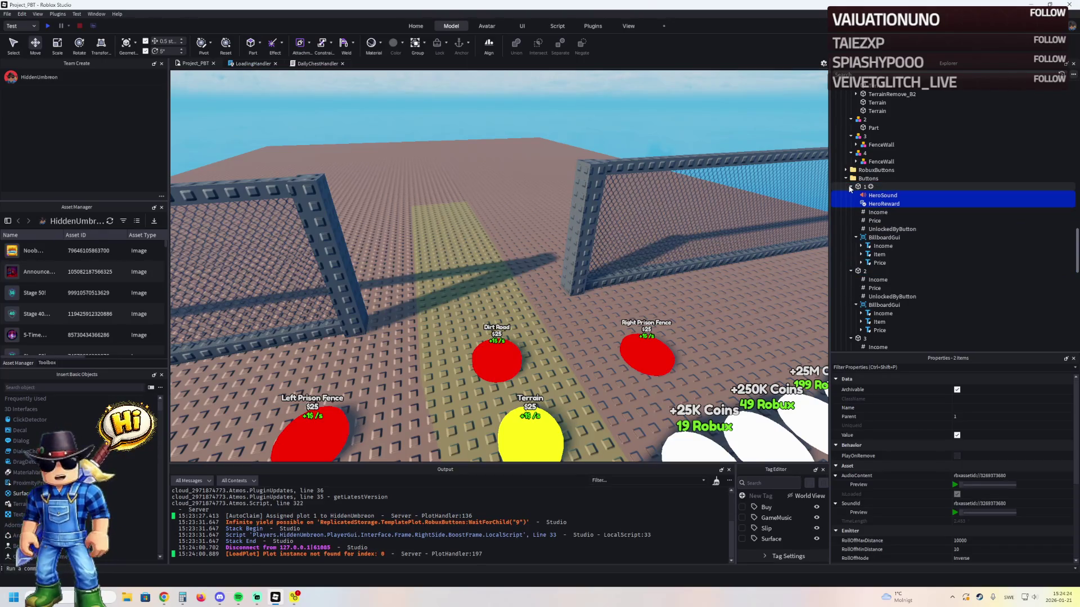
click(862, 203)
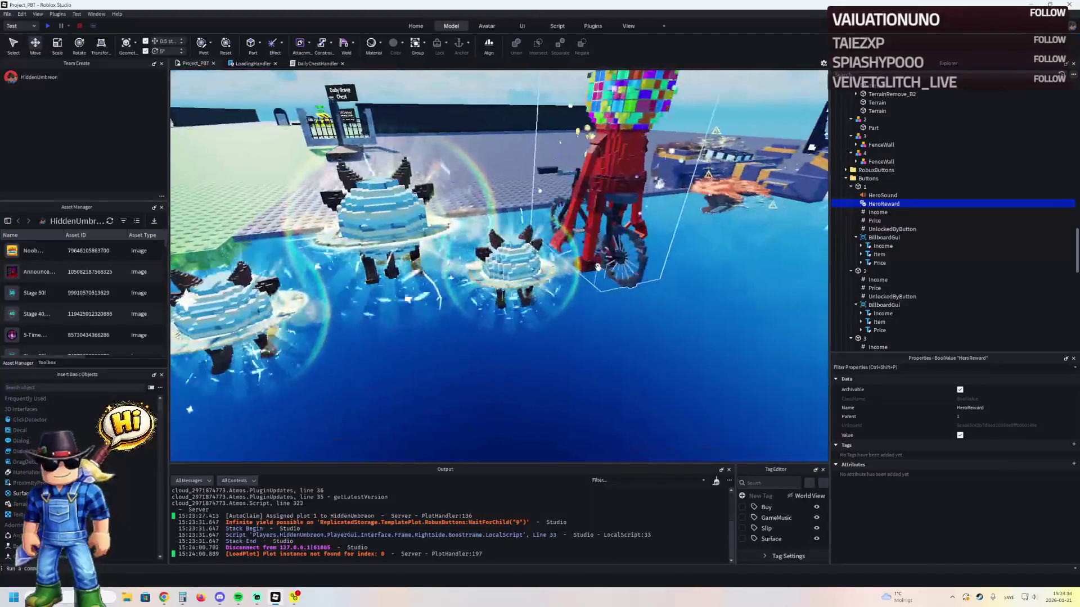
- Browse the Las Vaquitas Saturnitas model's parts in Explorer down to Circle.002's effects
click(519, 269)
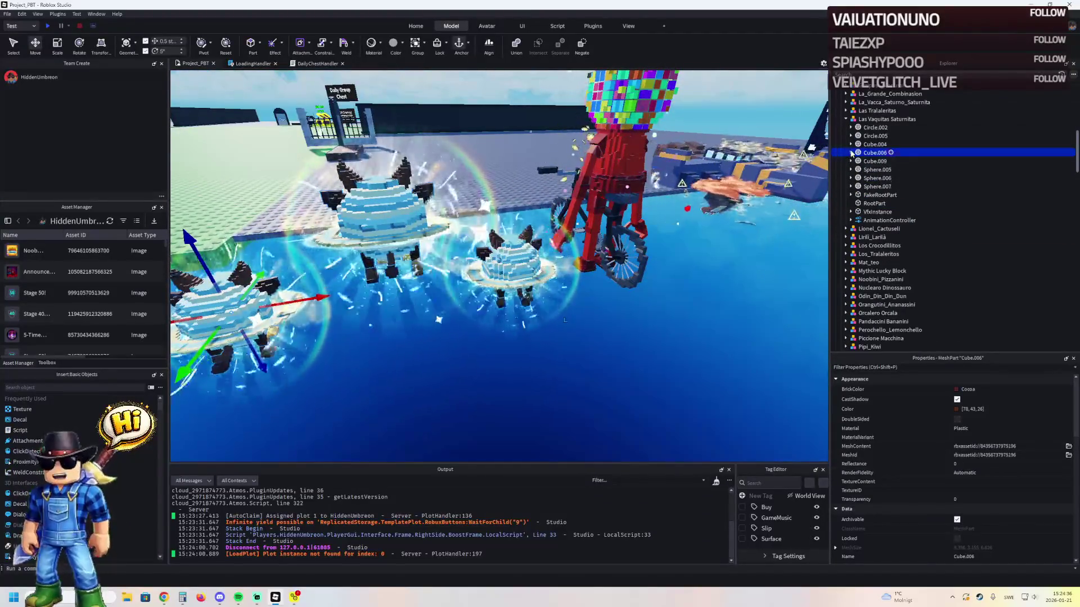
click(851, 153)
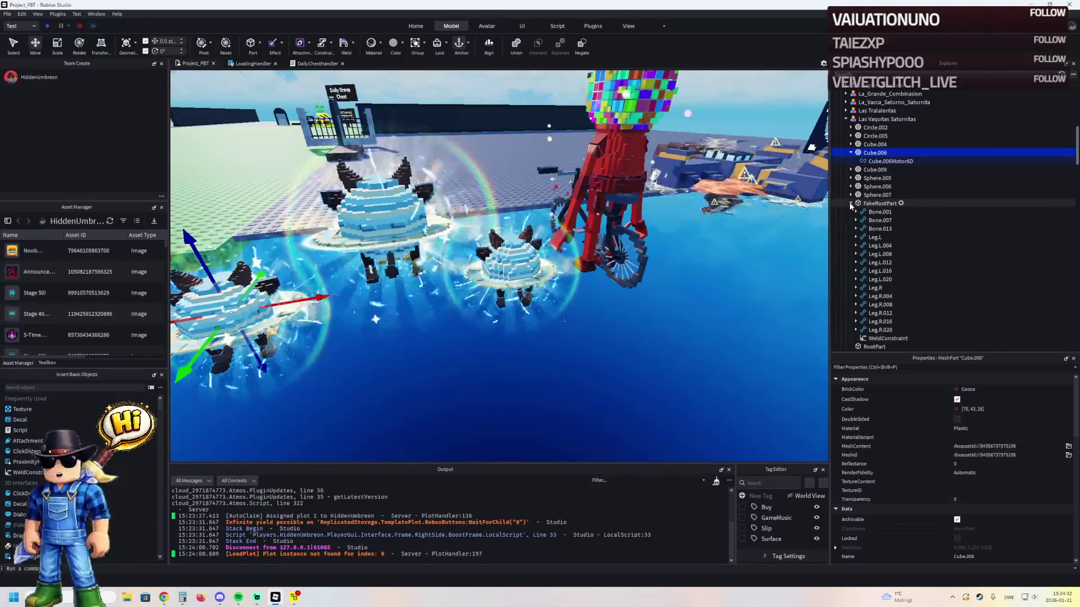
click(880, 237)
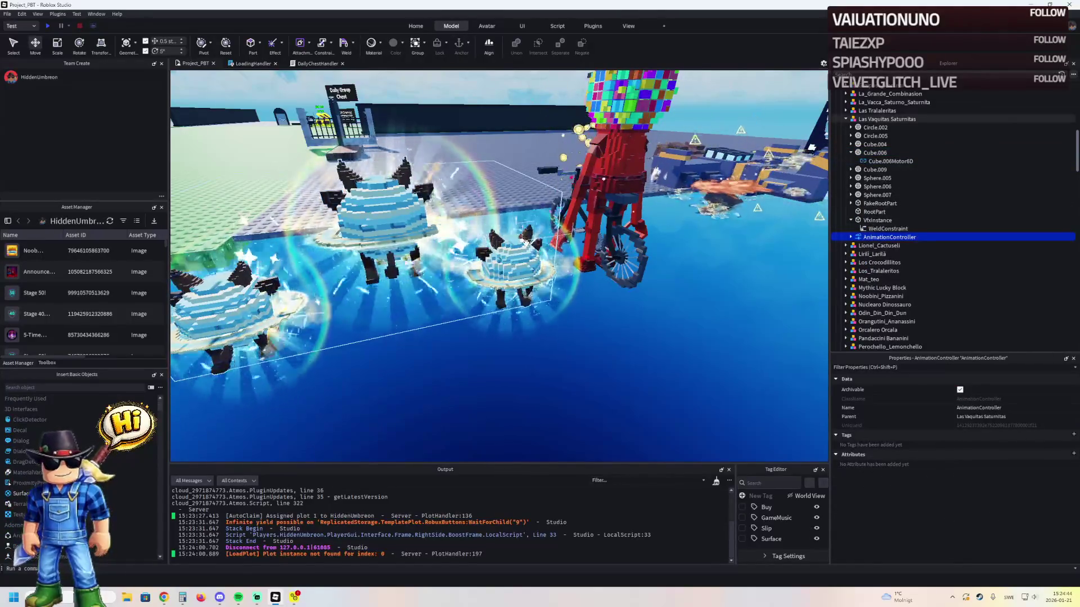
click(525, 242)
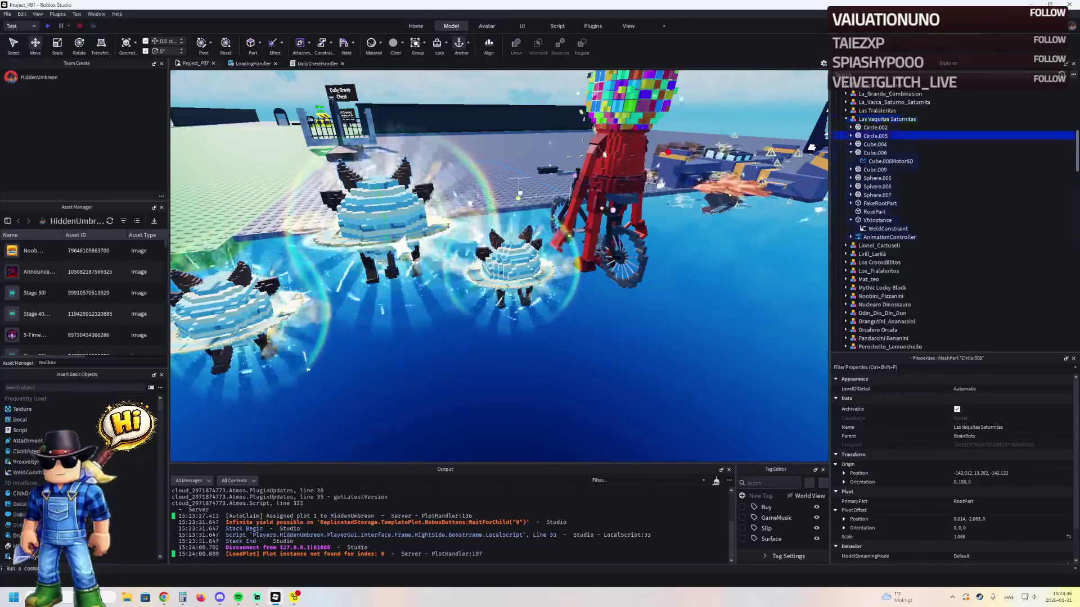
click(850, 145)
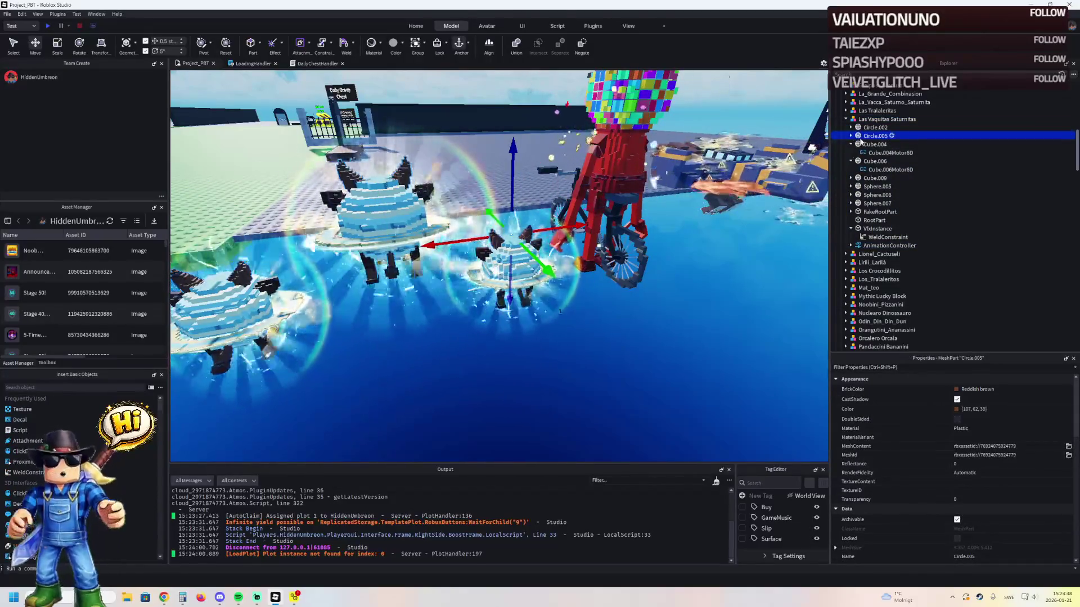
click(876, 128)
click(851, 128)
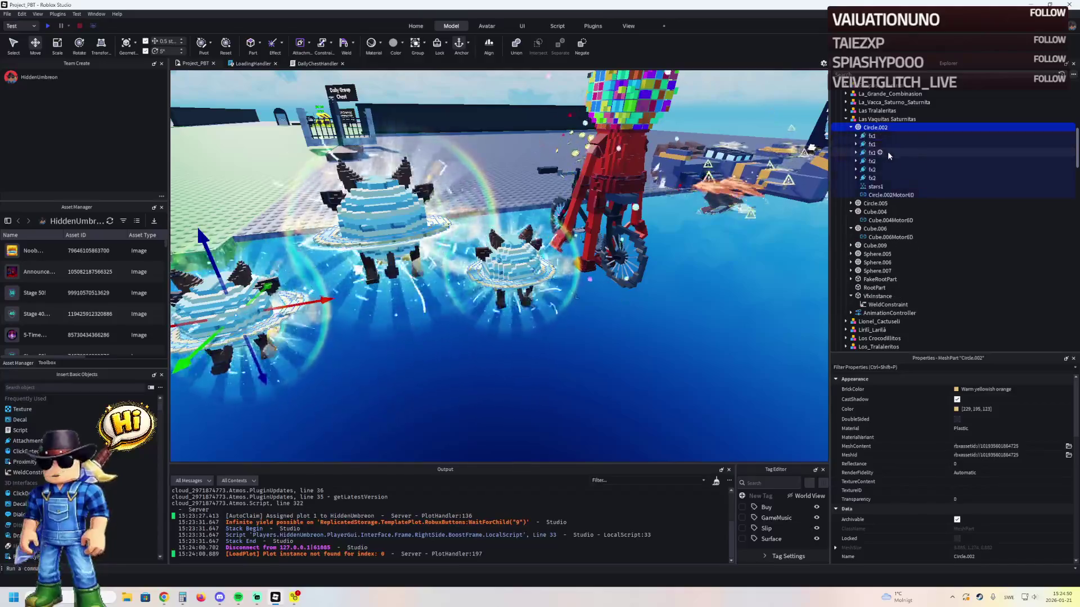
double_click(869, 178)
click(892, 186)
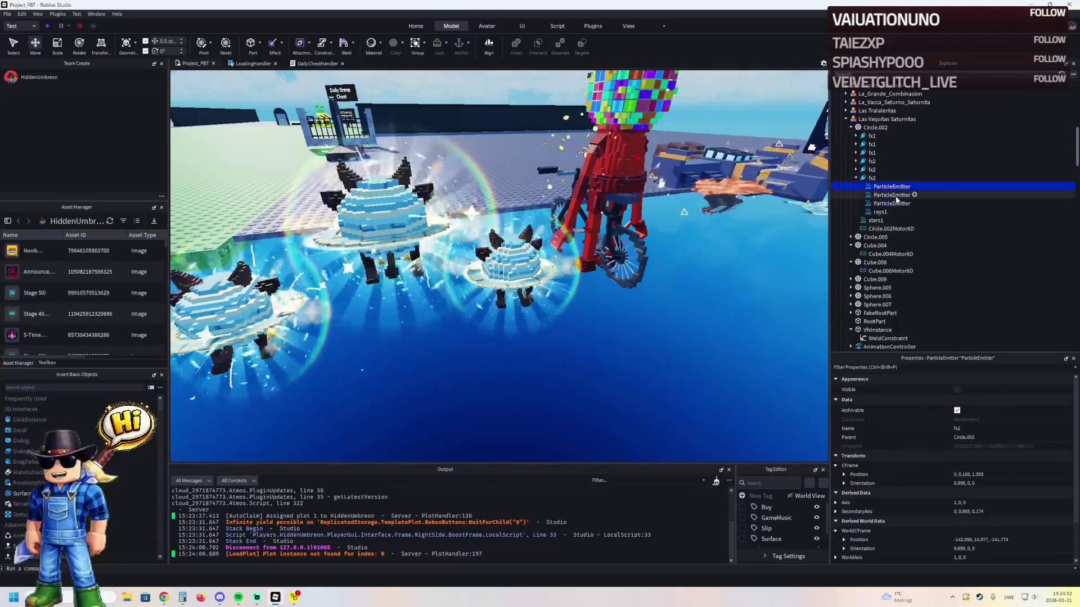
click(1030, 451)
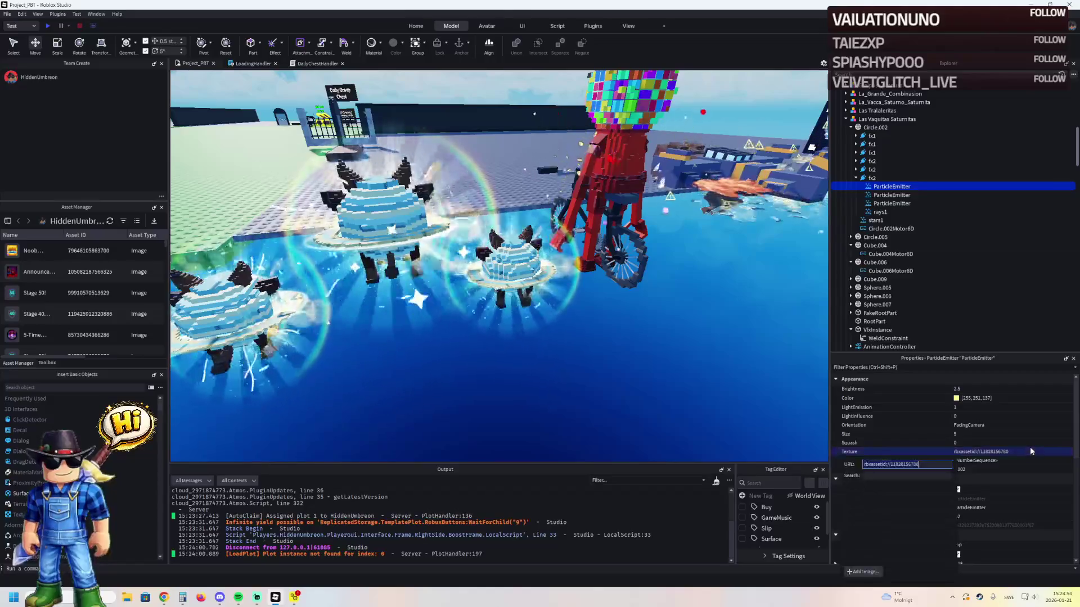
click(931, 271)
scroll(931, 272, down, 10)
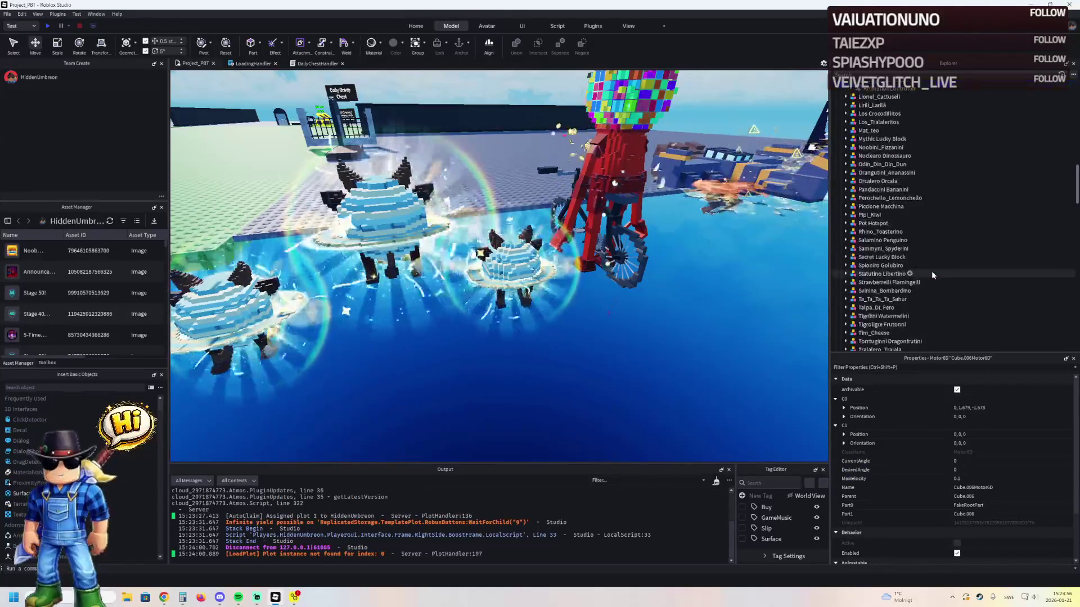
- Collapse the TemplatePlot folders and expand StarterPlayer > StarterPlayerScripts > Client in Explorer
scroll(937, 270, down, 8)
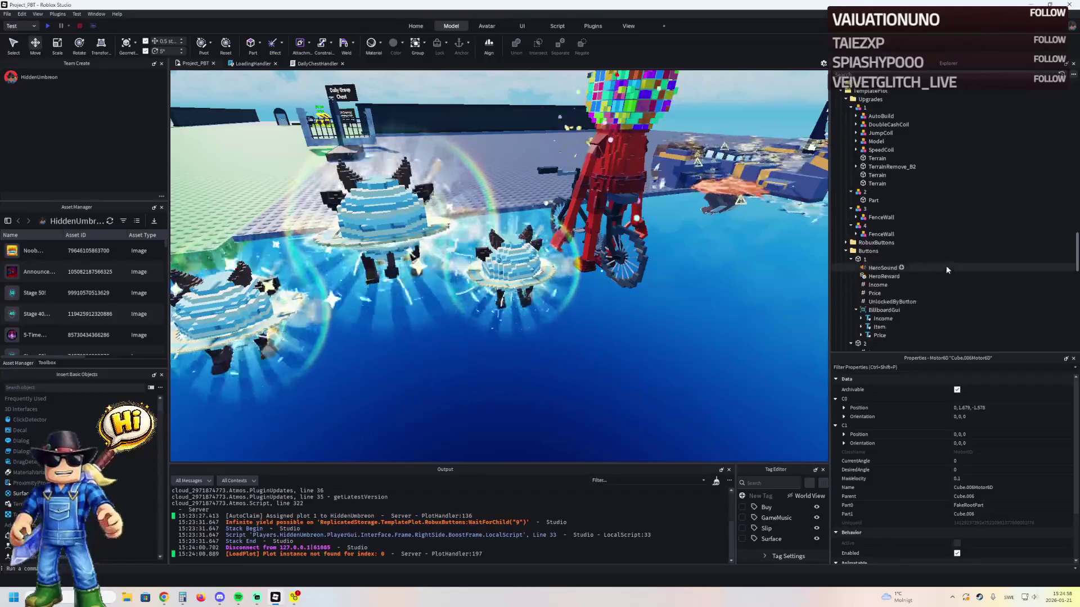
scroll(950, 266, up, 2)
click(933, 268)
key(Left)
key(Left)
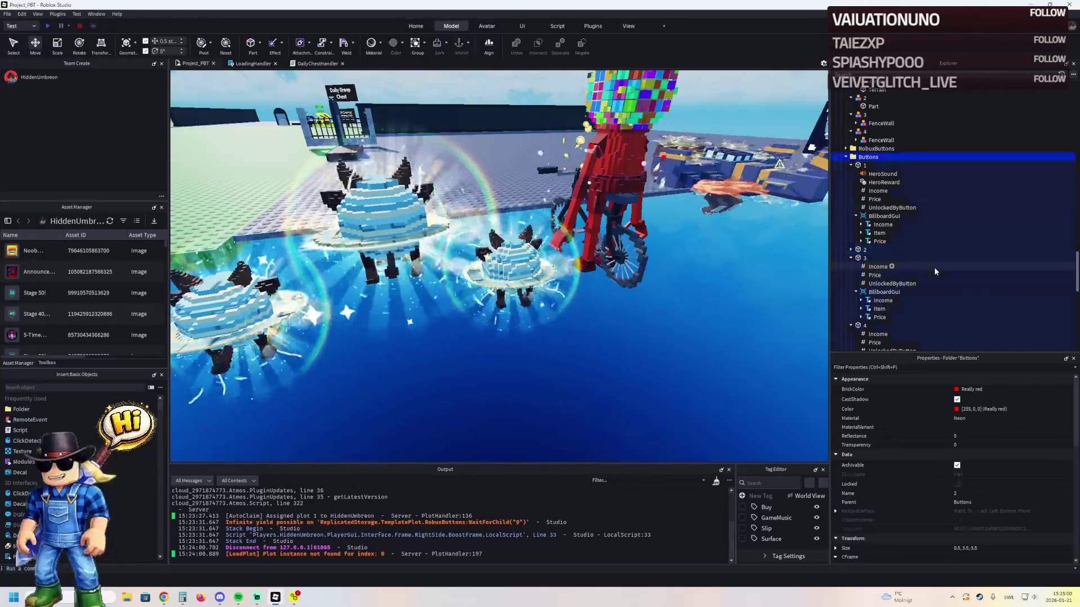
key(Left)
click(866, 295)
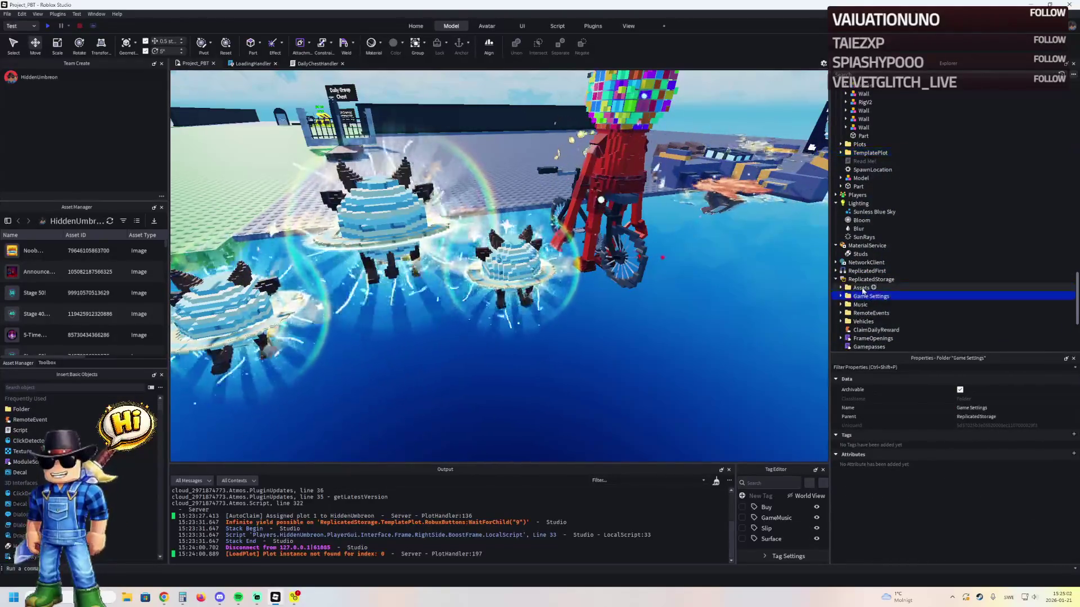
double_click(897, 297)
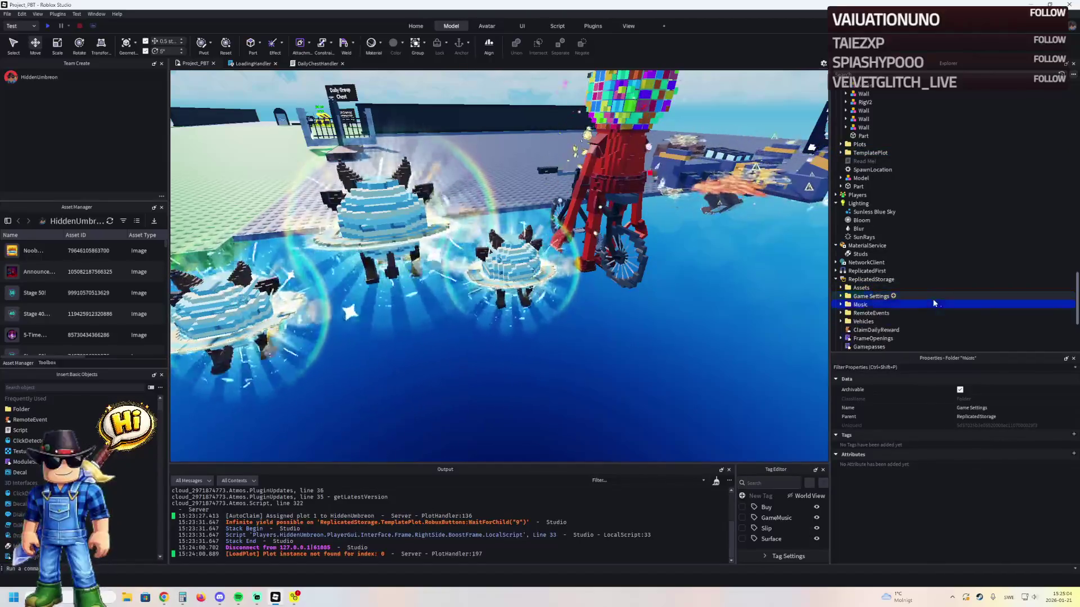
scroll(937, 303, down, 3)
scroll(900, 308, down, 3)
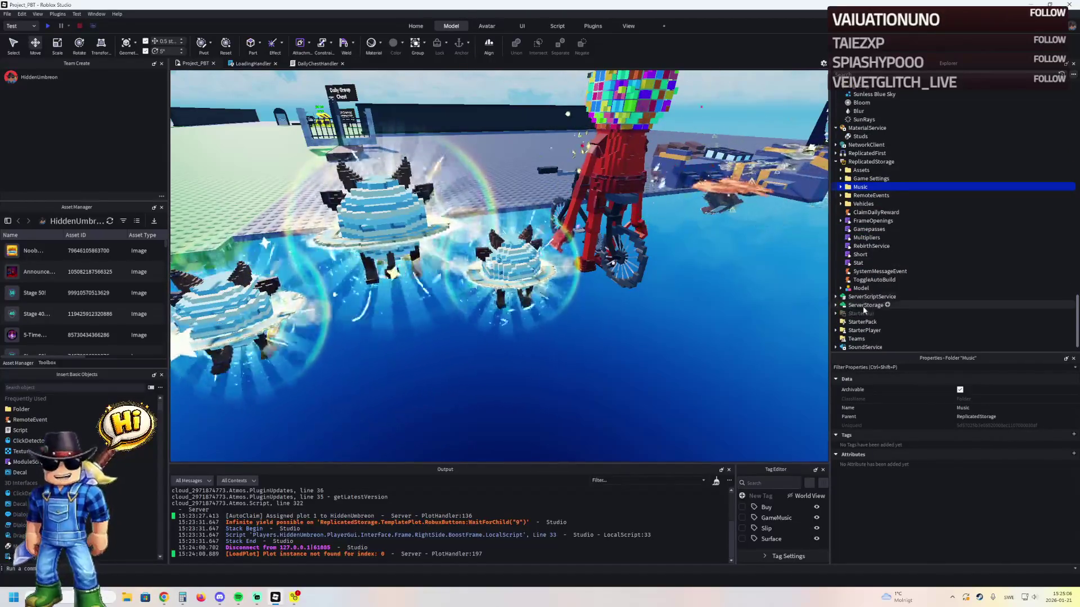
double_click(880, 314)
double_click(878, 330)
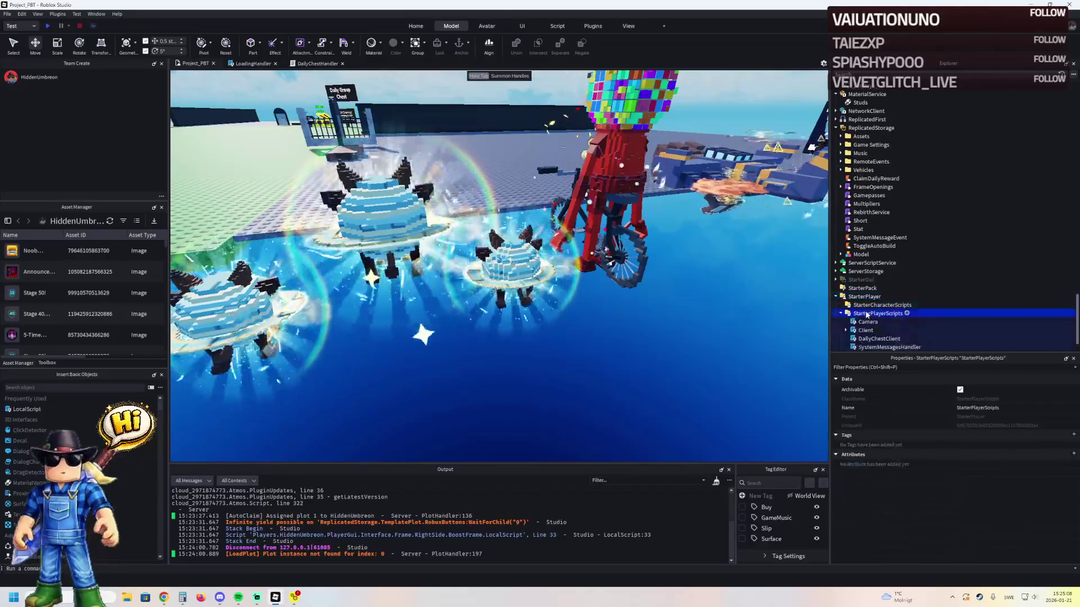
scroll(869, 307, down, 2)
double_click(865, 297)
scroll(864, 298, down, 2)
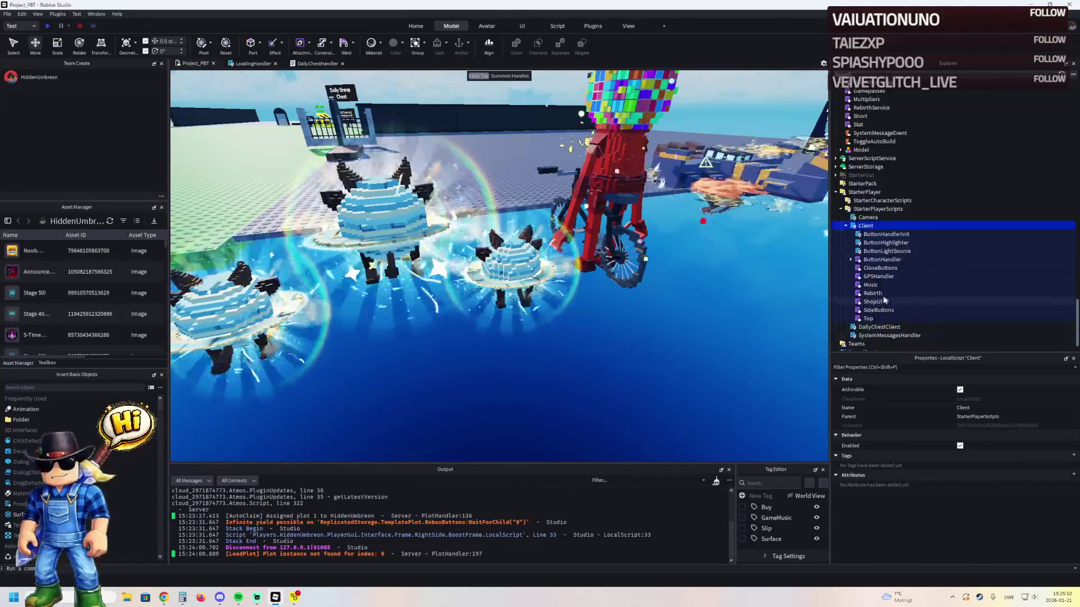
- Expand ButtonHandler > Confetti > Attachment and select its Particle emitter
click(865, 261)
key(Right)
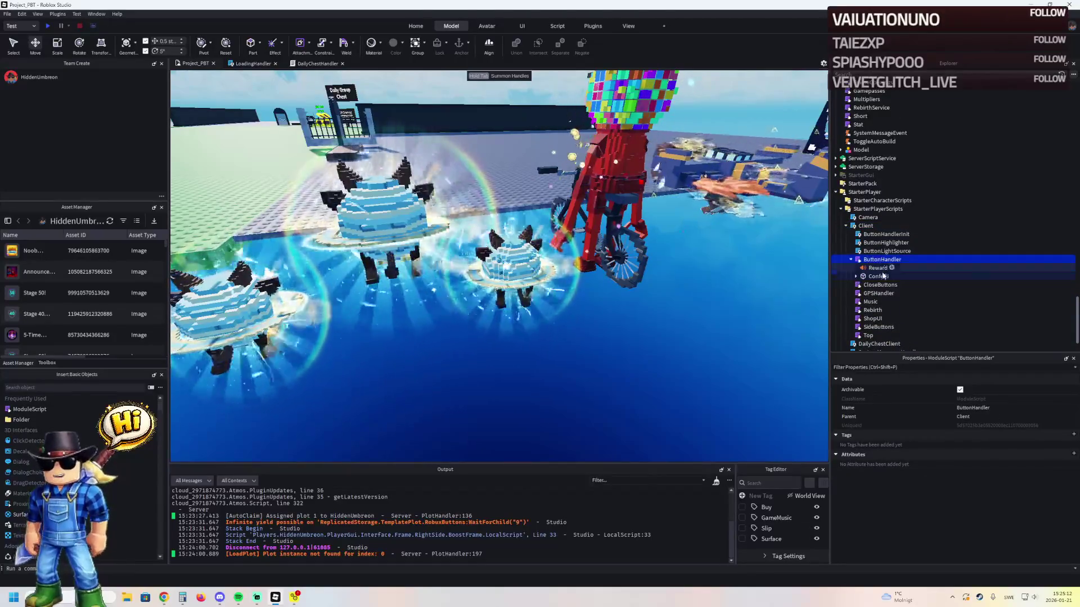
click(876, 268)
click(879, 276)
key(Right)
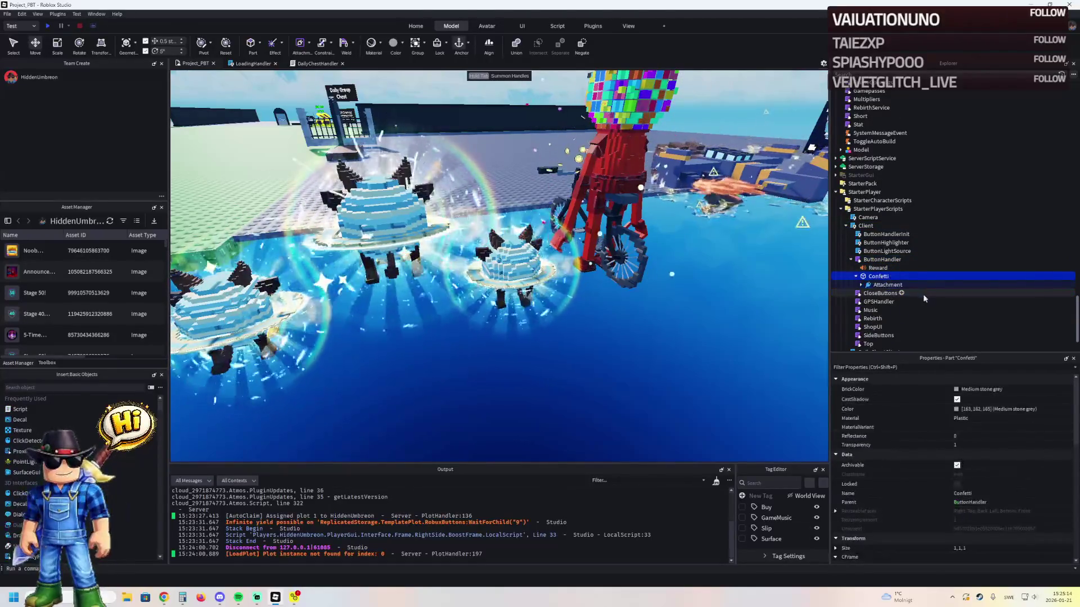
double_click(887, 285)
click(888, 293)
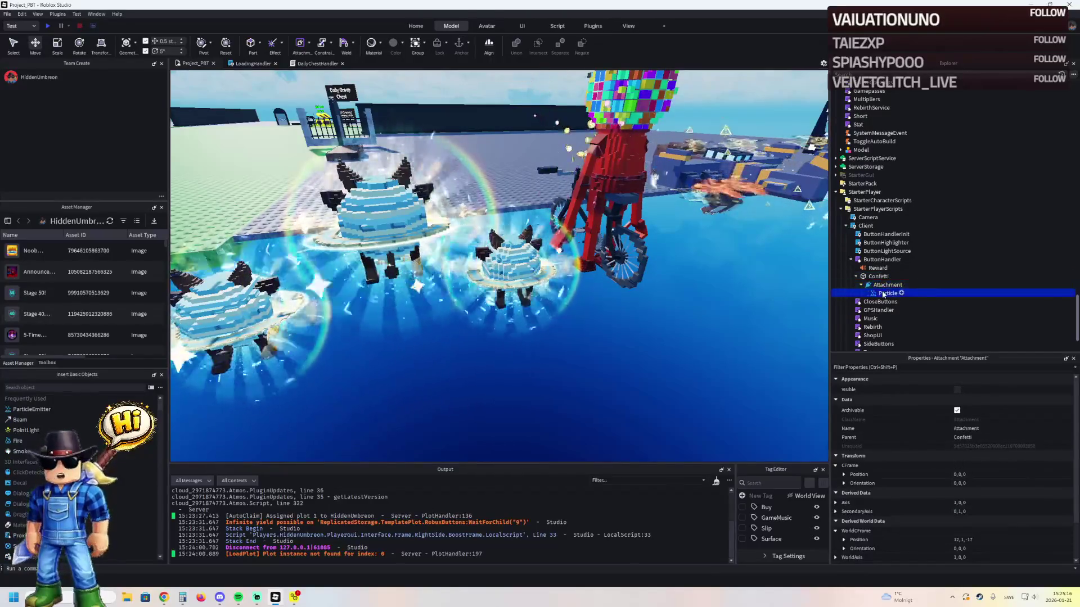
scroll(1015, 401, down, 10)
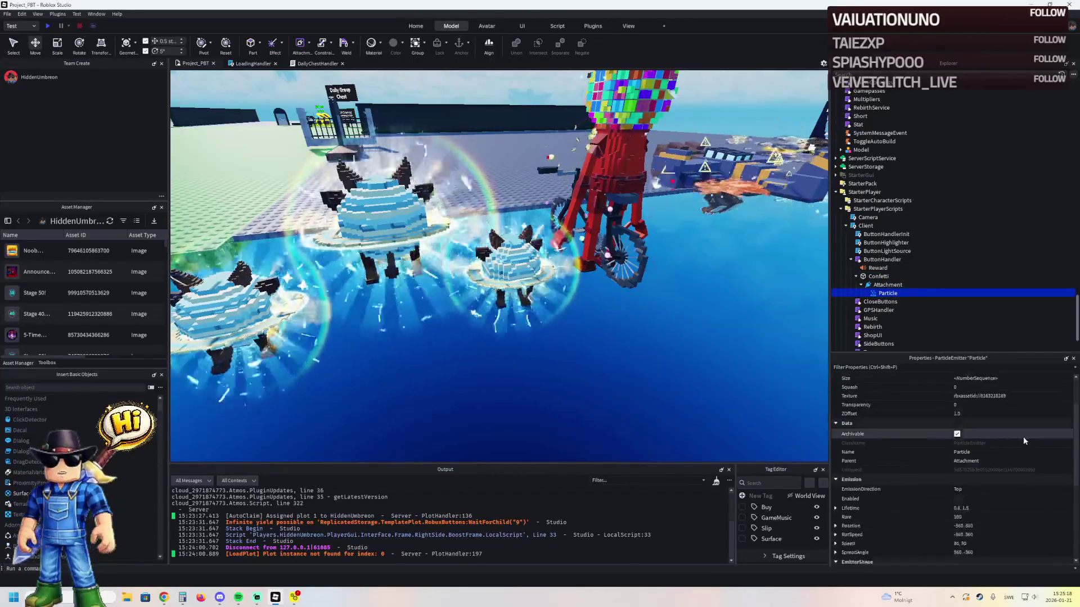
scroll(1031, 462, up, 6)
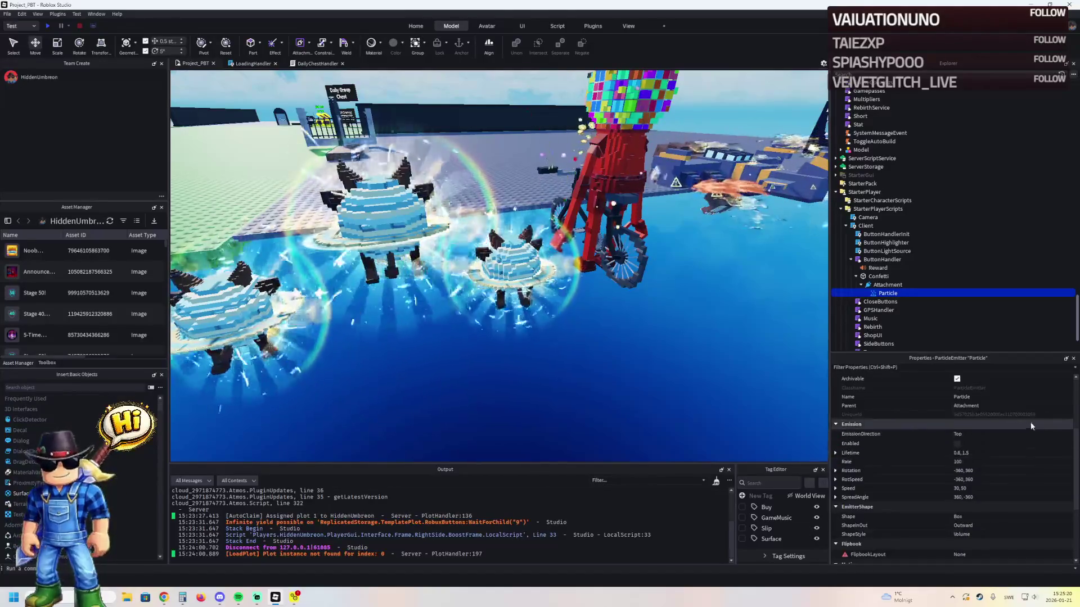
click(1035, 397)
key(ctrl+v)
key(Return)
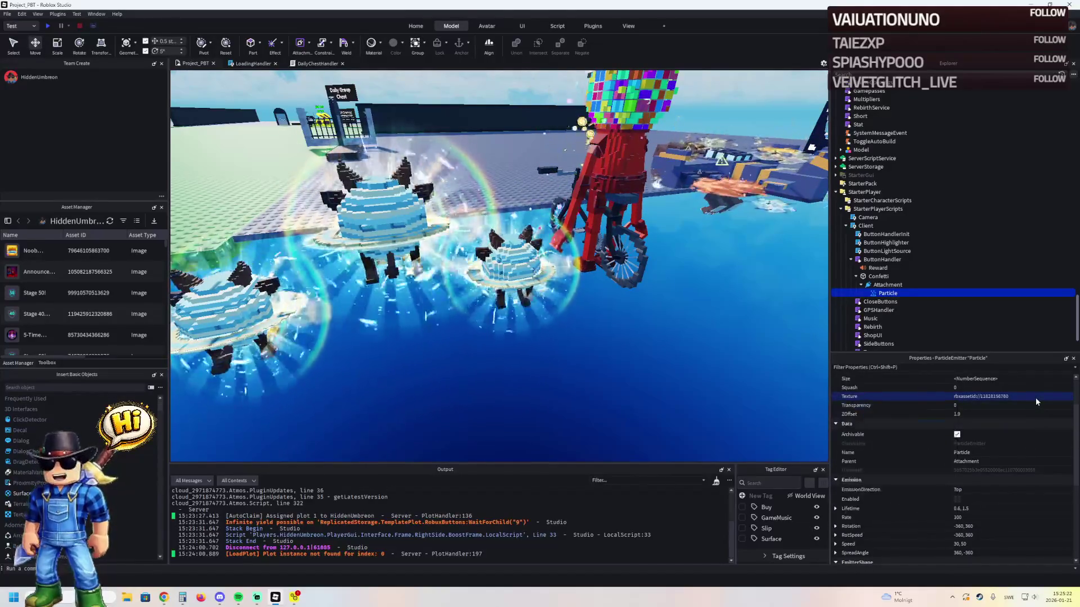
drag(605, 291, 606, 295)
key(w)
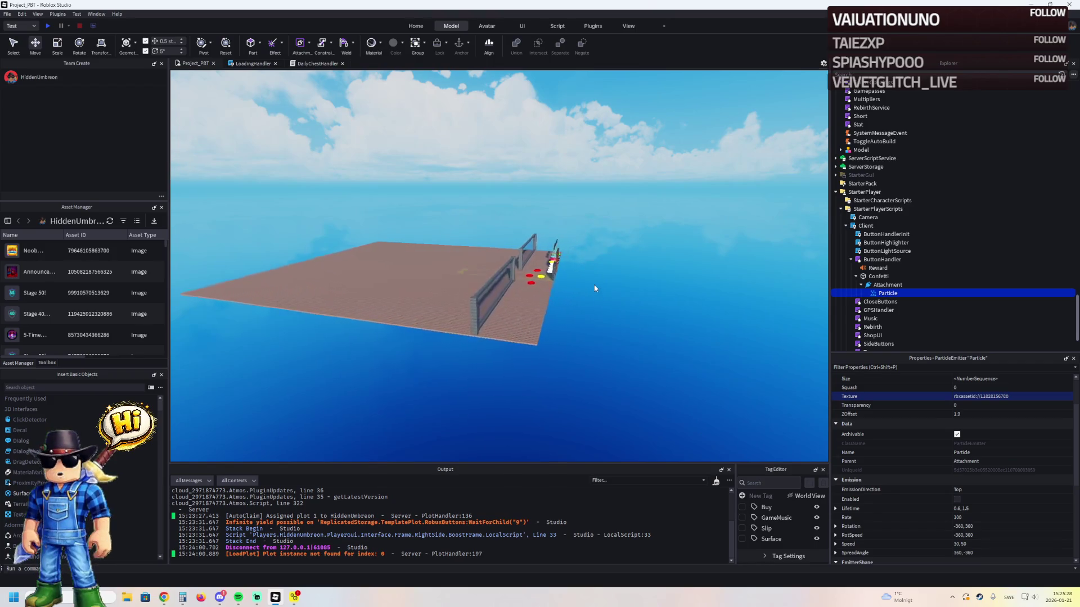
- Fly the view down the lane and focus on a fence post
key(w)
key(w)
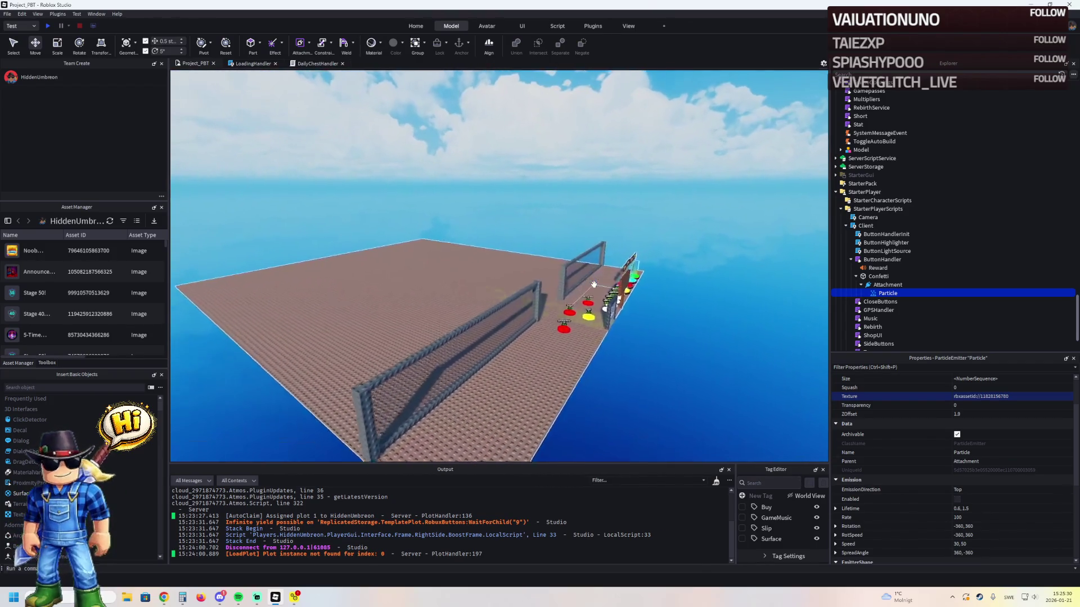
key(w)
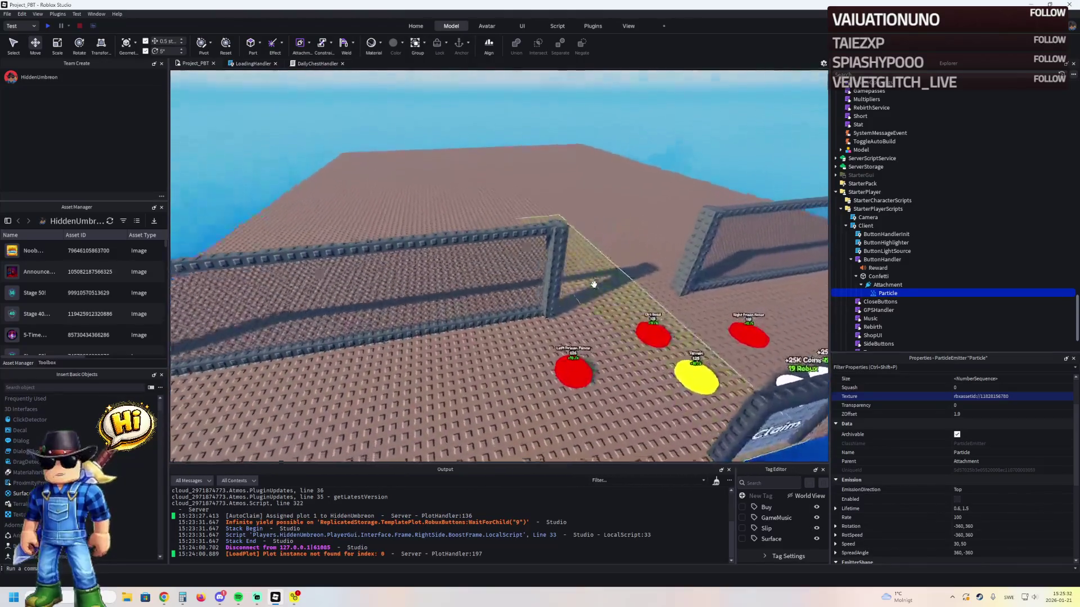
key(w)
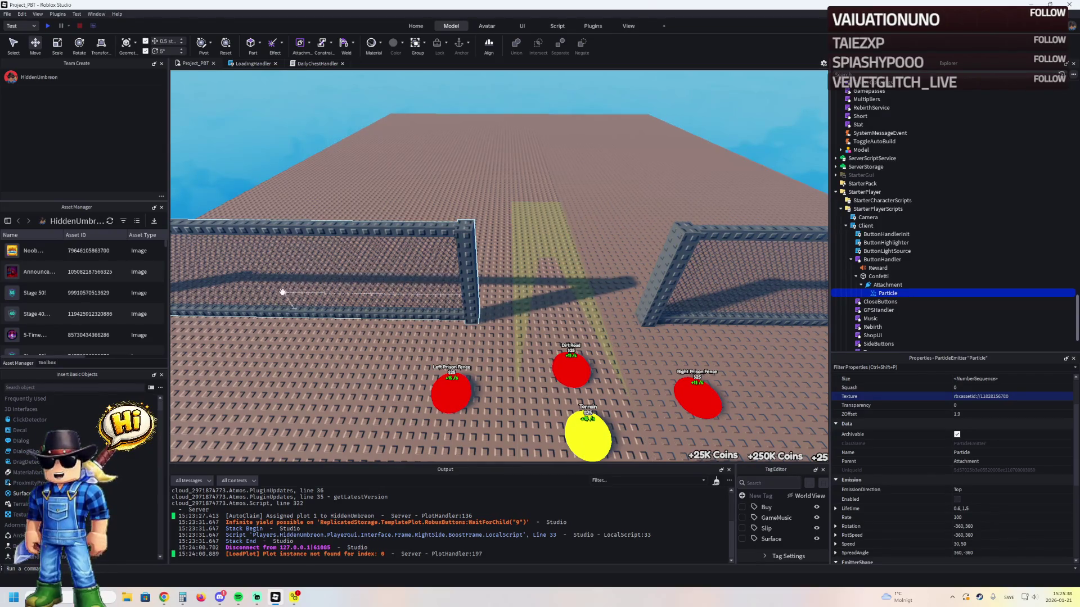
click(472, 290)
key(f)
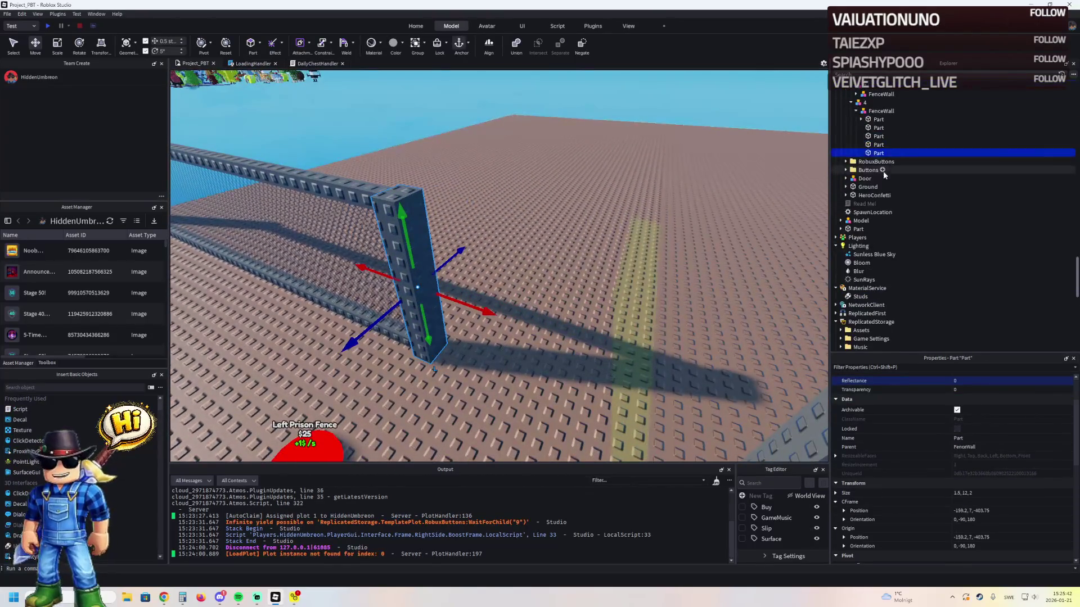
- Duplicate fence upgrade model 4 and name the copy 5
click(865, 102)
key(ctrl+d)
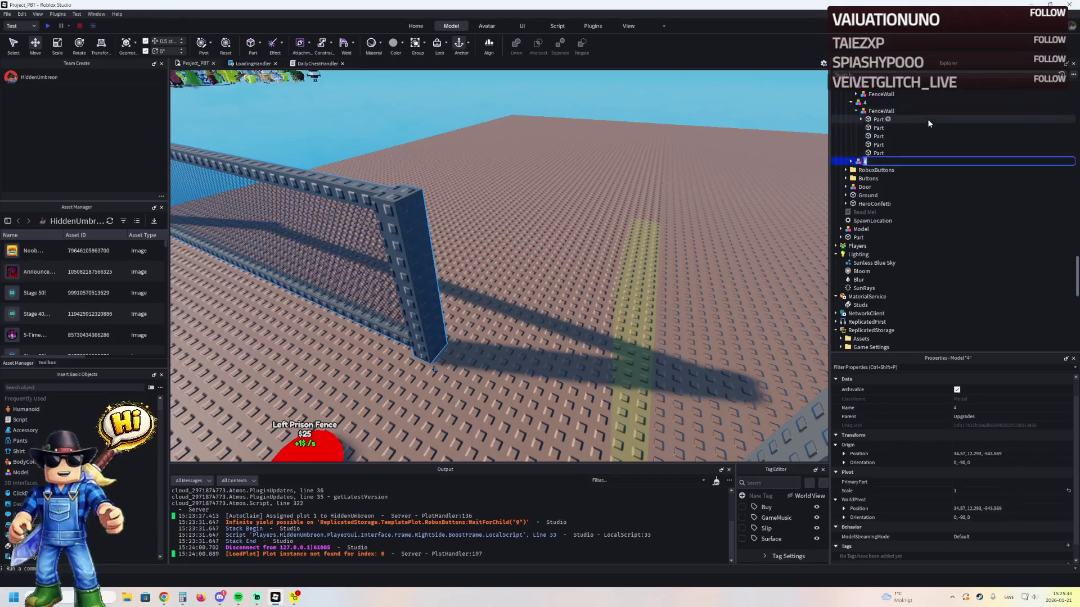
text(5)
key(Return)
key(Right)
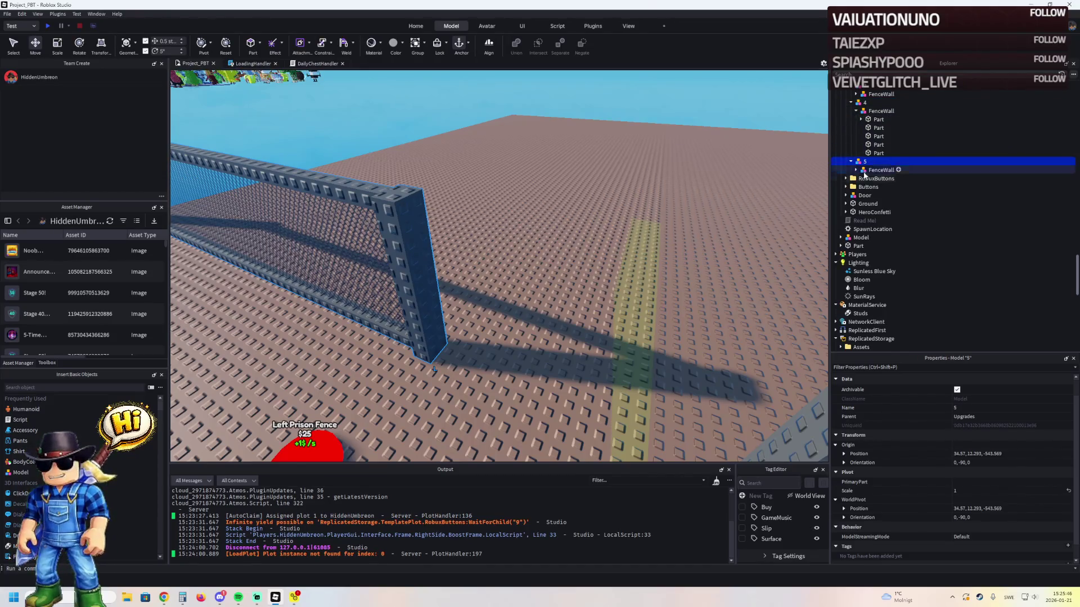
- Delete all but one Part from model 5's FenceWall
click(866, 170)
key(Right)
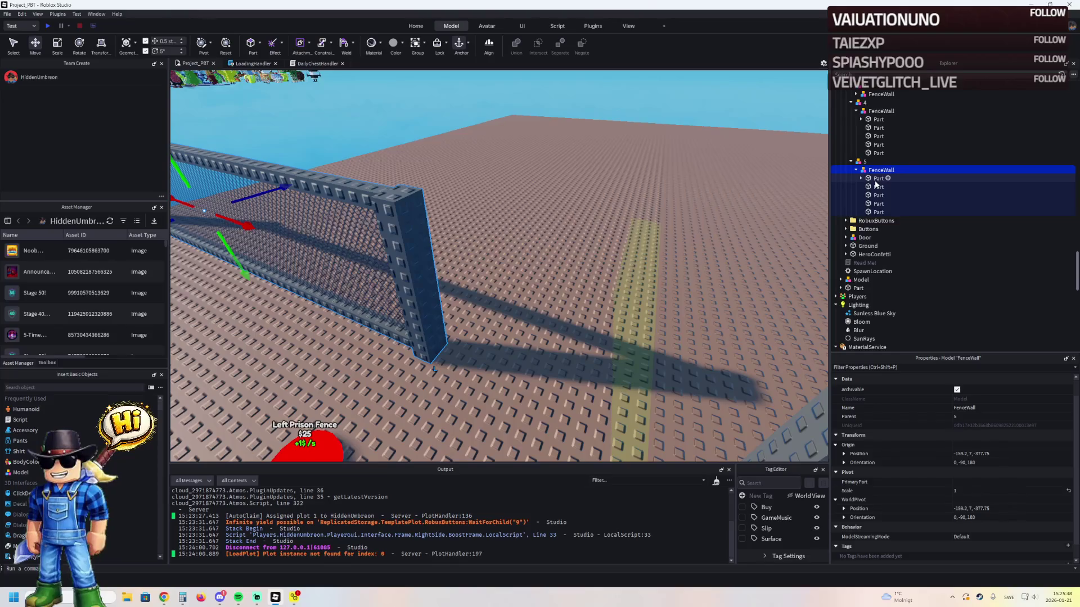
click(876, 179)
key(Delete)
click(876, 179)
shift+click(878, 195)
key(Delete)
click(878, 178)
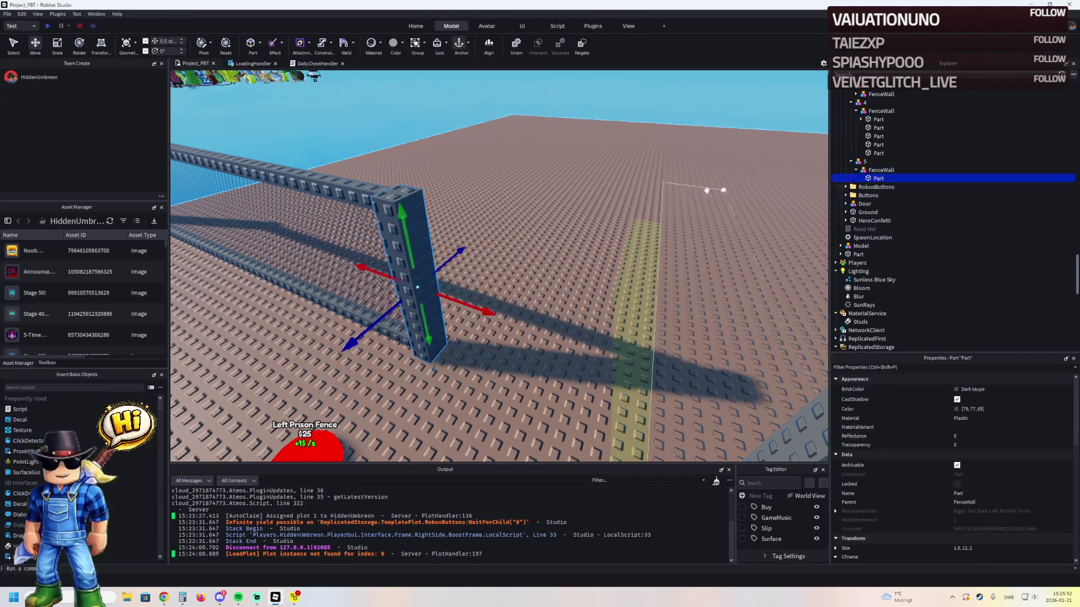
- Shift the remaining post 1.5 studs and resize it to 4 × 4 studs, 16 studs tall
drag(446, 298, 478, 290)
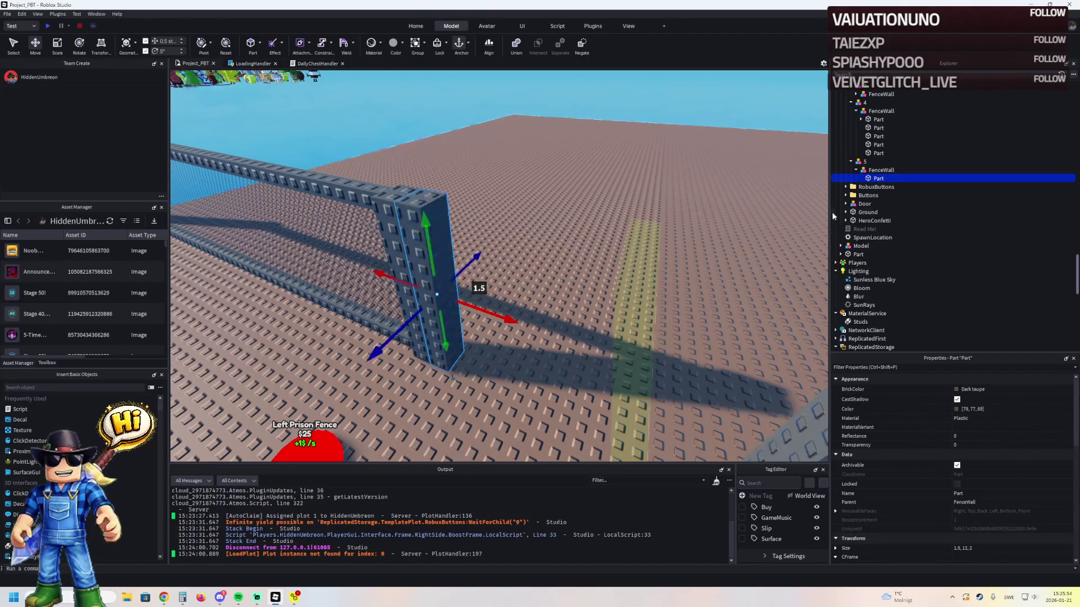
key(ctrl+3)
drag(495, 264, 476, 256)
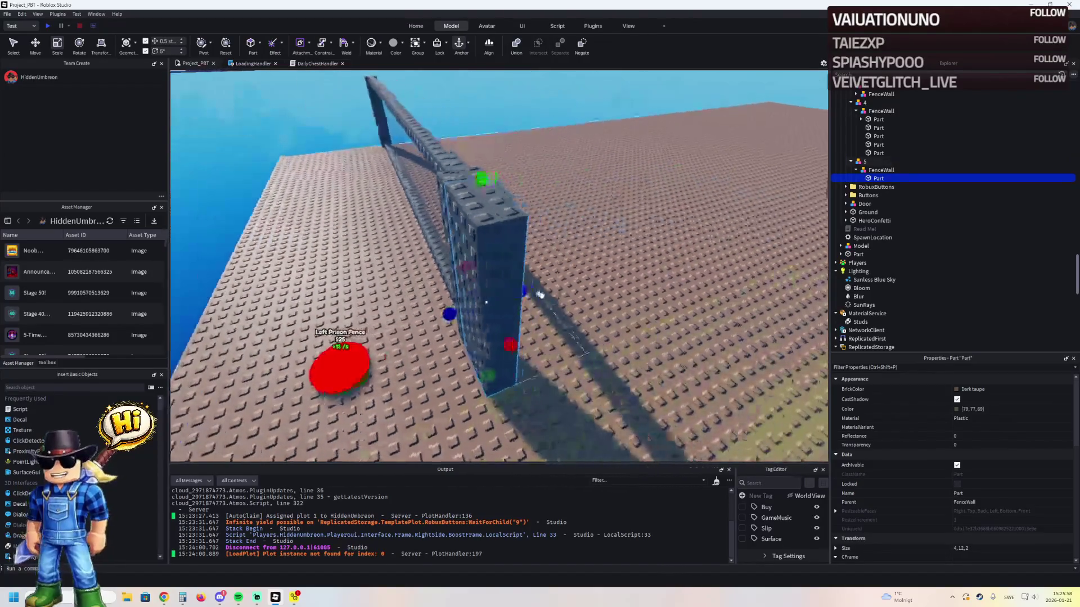
drag(523, 291, 541, 285)
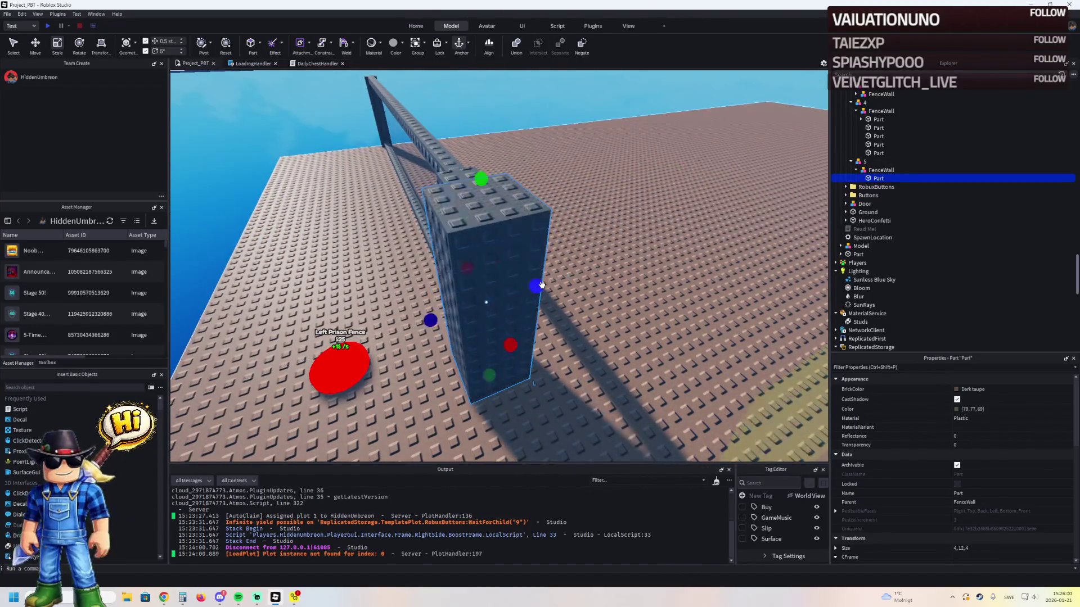
key(s)
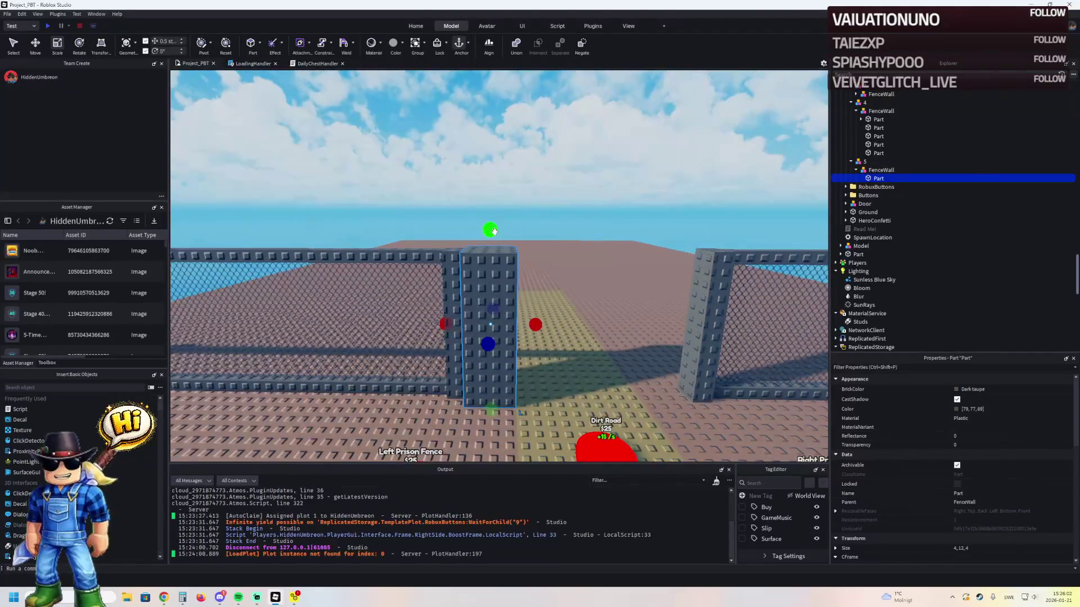
drag(494, 231, 492, 212)
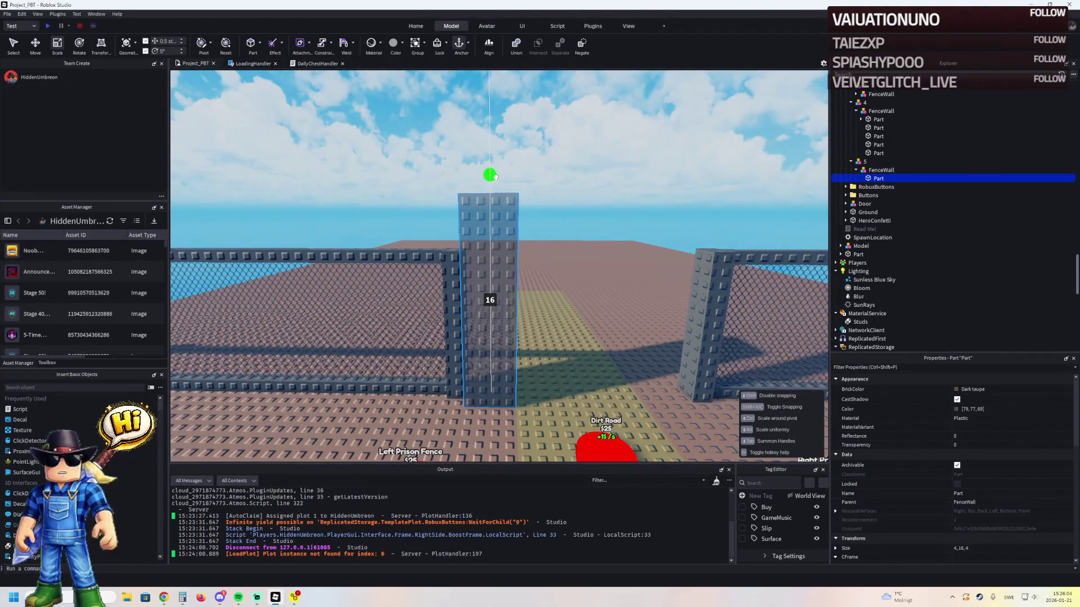
drag(497, 175, 497, 175)
- Copy the post 13 studs across the road, then raise another copy into a crossbar above the pillars
key(s)
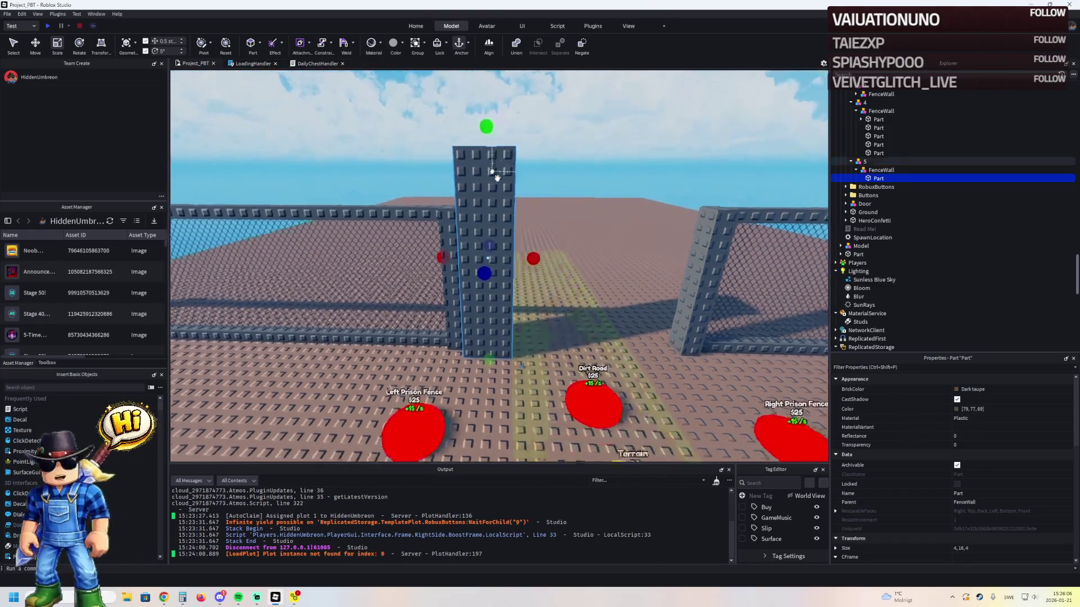
key(ctrl+d)
drag(513, 245, 613, 243)
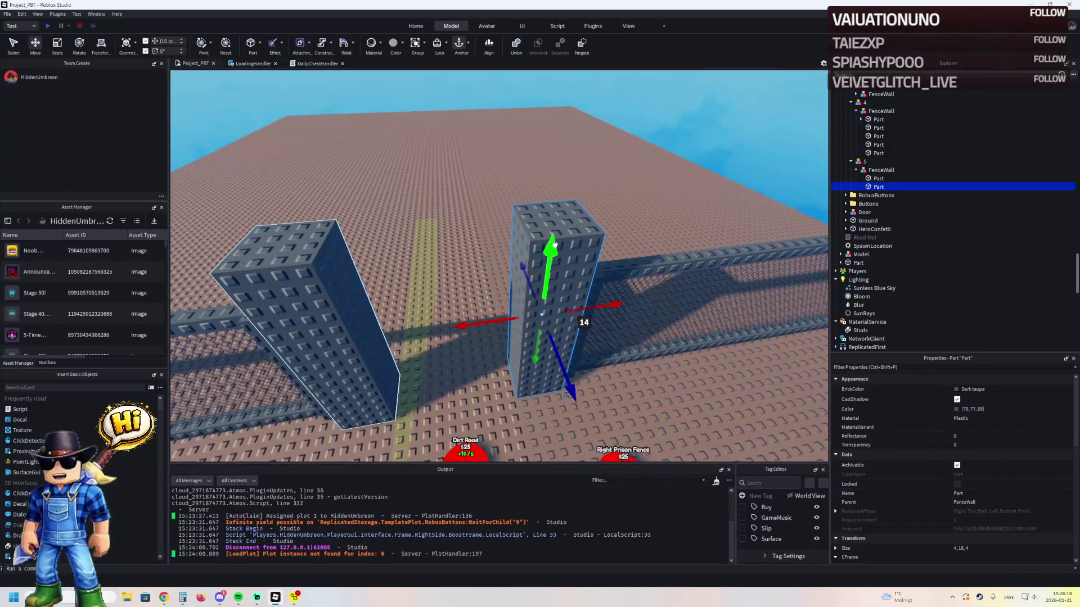
key(ctrl+d)
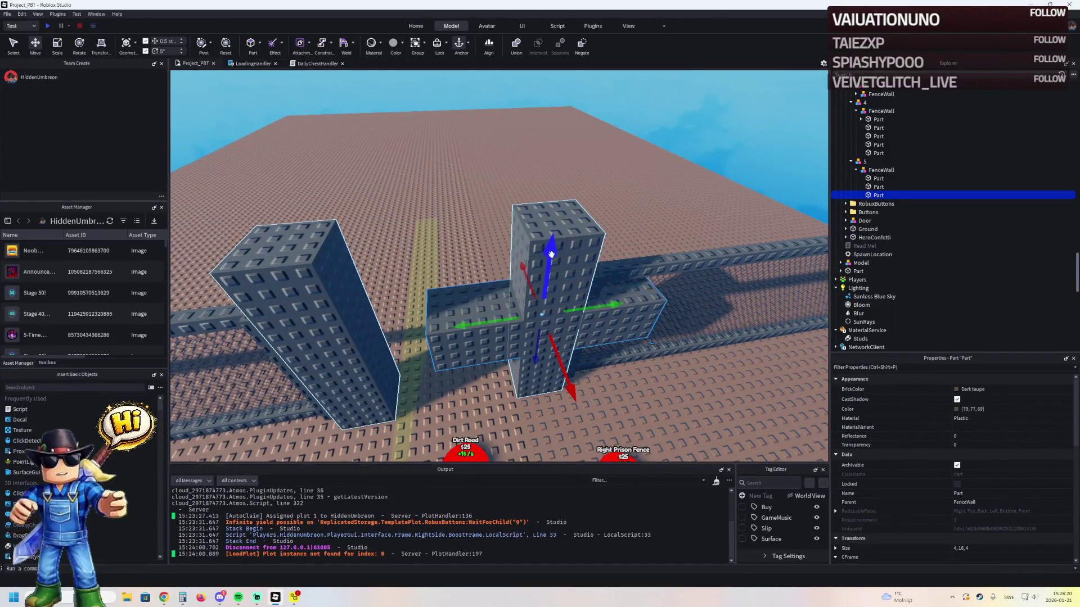
mouse_move(556, 229)
mouse_down()
mouse_move(545, 123)
mouse_move(533, 190)
mouse_up()
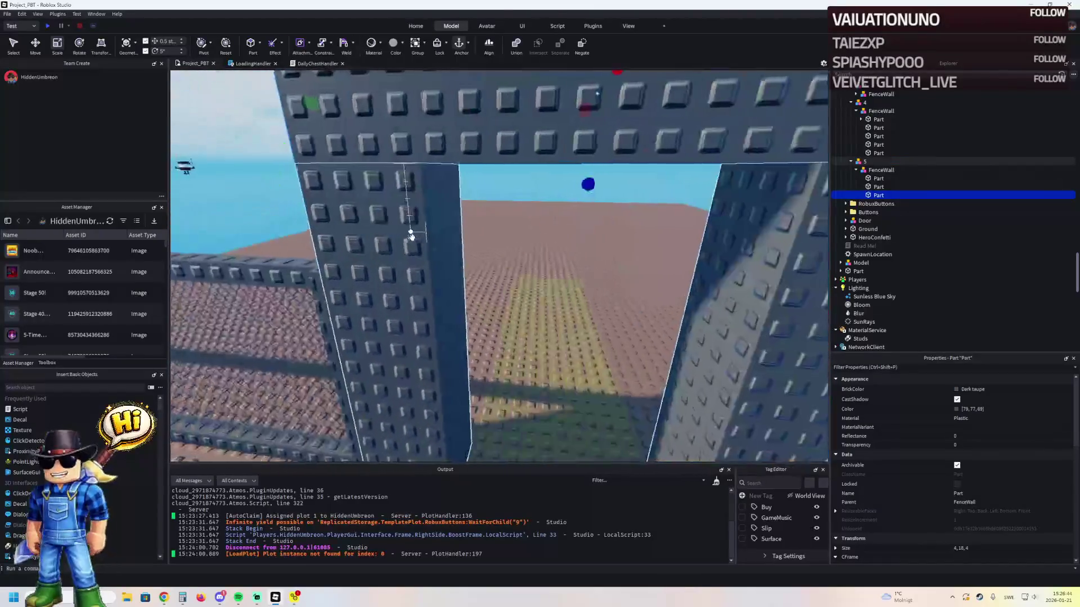
scroll(995, 469, down, 5)
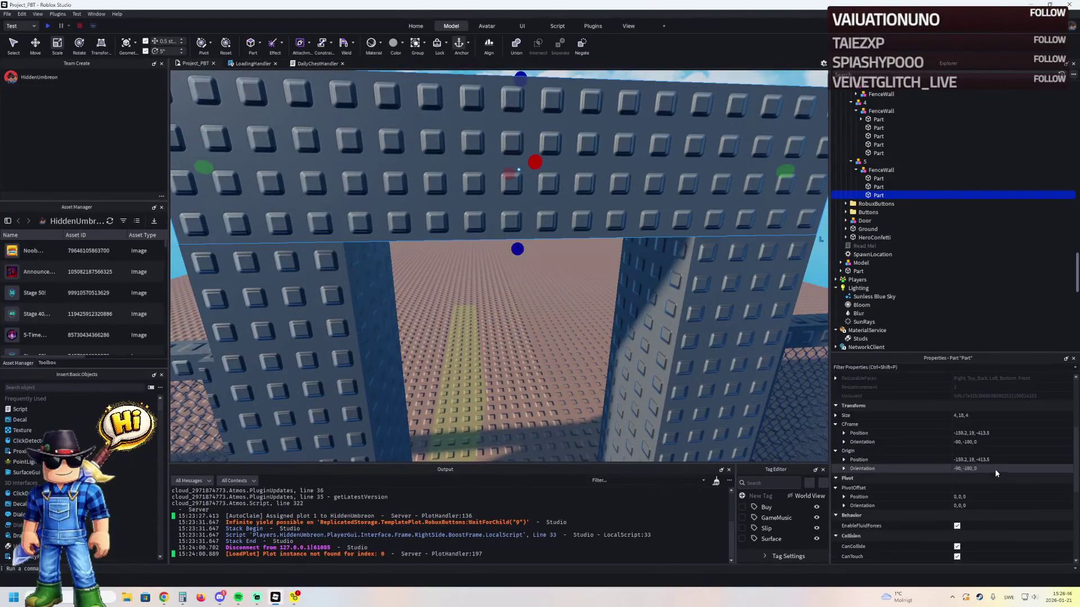
key(ctrl+d)
- Turn the duplicated part into a wedge, lengthen it, and rotate a copy into a slope
click(987, 468)
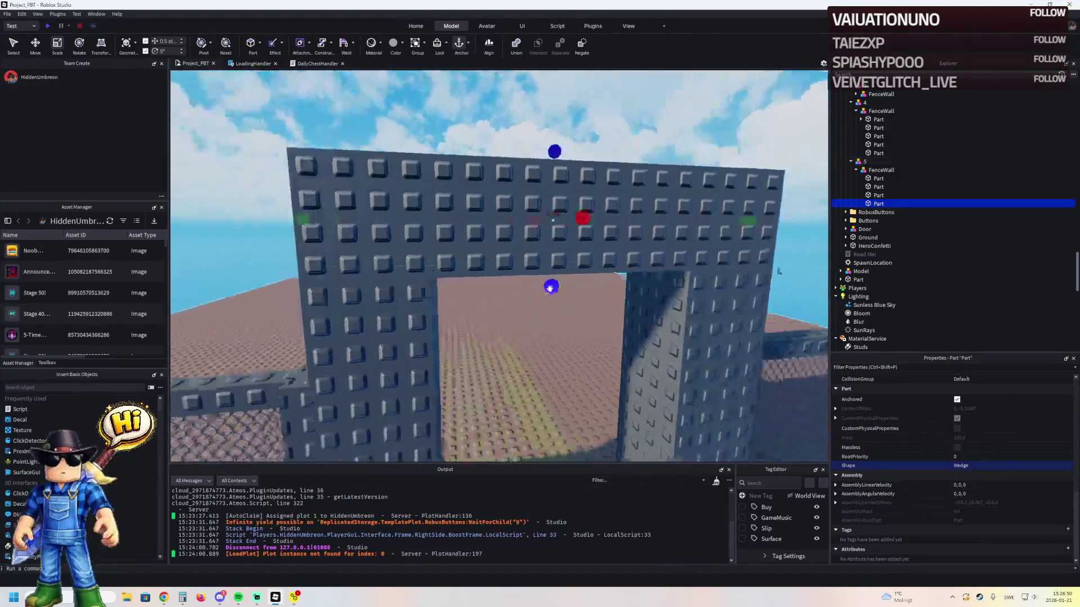
mouse_move(236, 232)
mouse_down()
mouse_move(241, 222)
mouse_move(379, 236)
mouse_up()
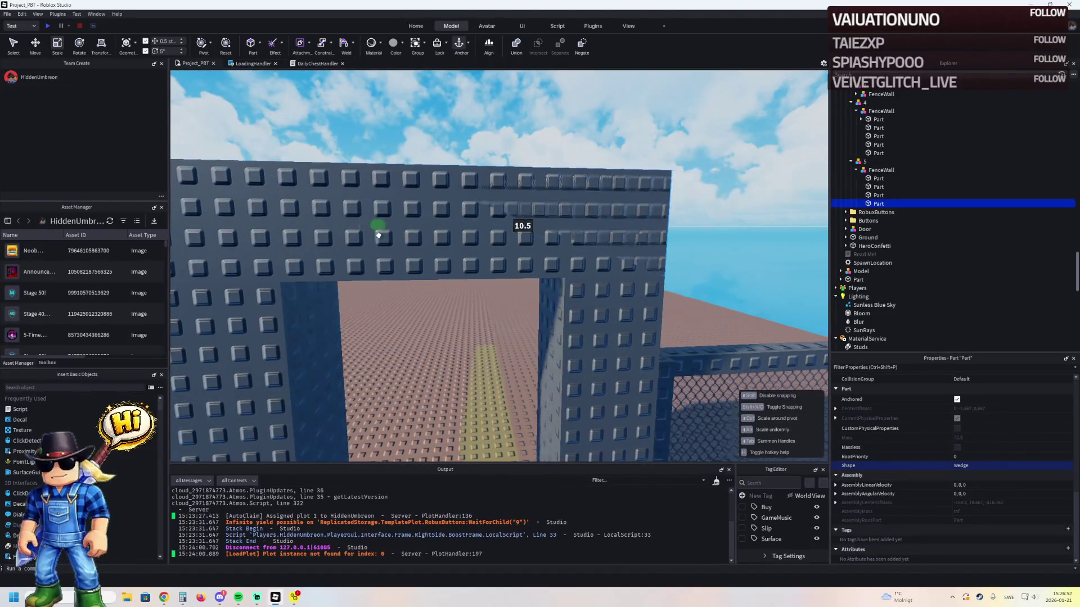
key(ctrl+d)
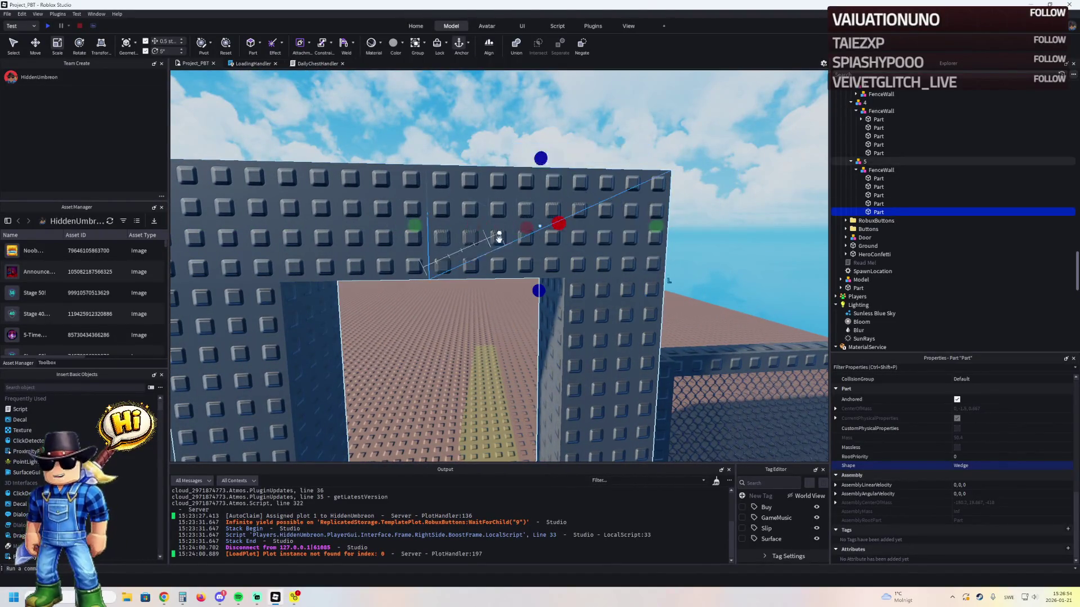
drag(555, 229, 377, 204)
- Stretch the block 1.5 studs, flip a wedge so the roof peaks, and lower both wedges 1.5 studs
click(375, 204)
key(ctrl+3)
drag(607, 219, 570, 219)
click(646, 194)
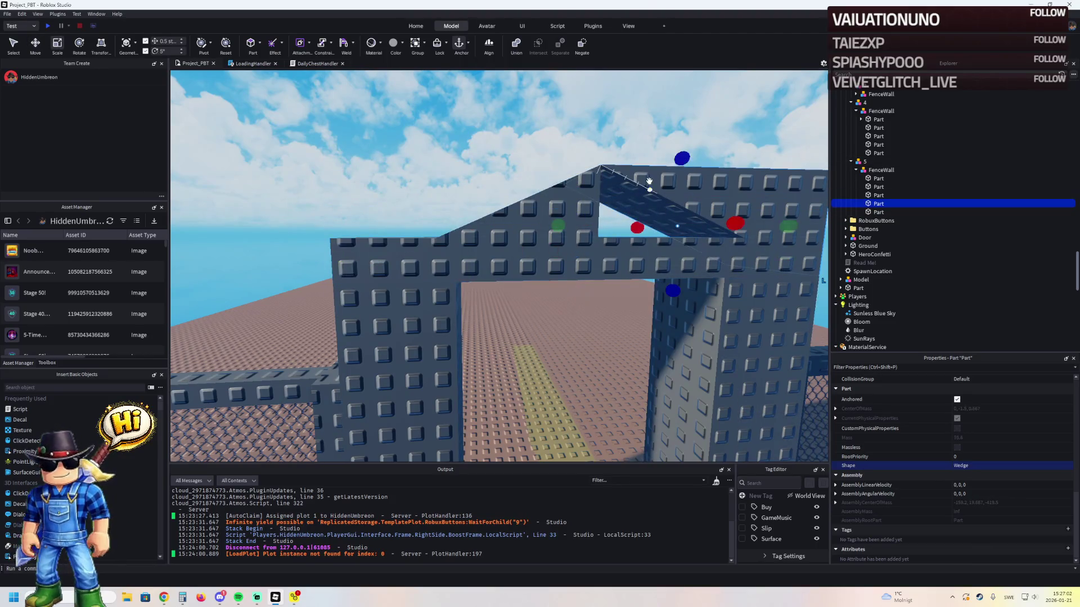
key(ctrl+r)
key(ctrl+r)
ctrl+click(450, 220)
key(ctrl+2)
mouse_move(502, 281)
mouse_down()
mouse_move(498, 304)
mouse_move(500, 266)
mouse_up()
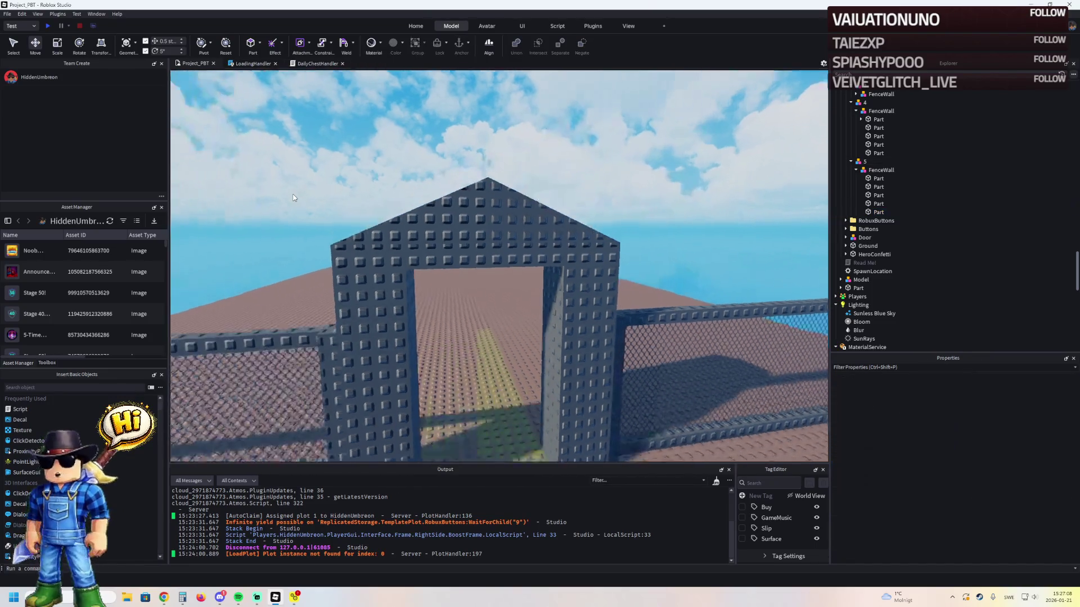
- Raise the beam 1.5 studs and resize the left and right roof slopes to fit
click(560, 185)
ctrl+click(563, 168)
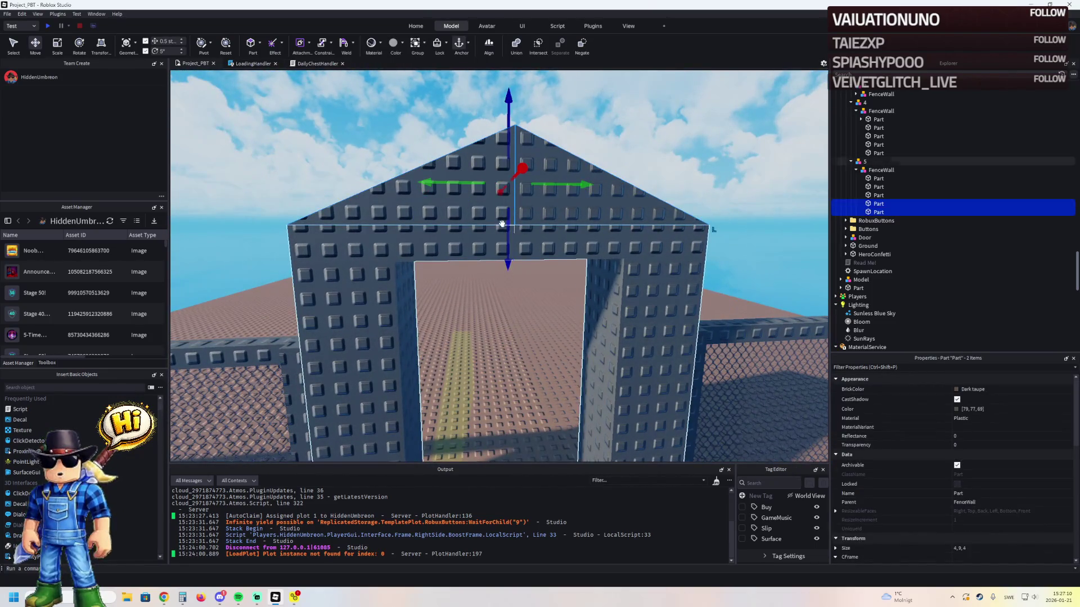
click(614, 162)
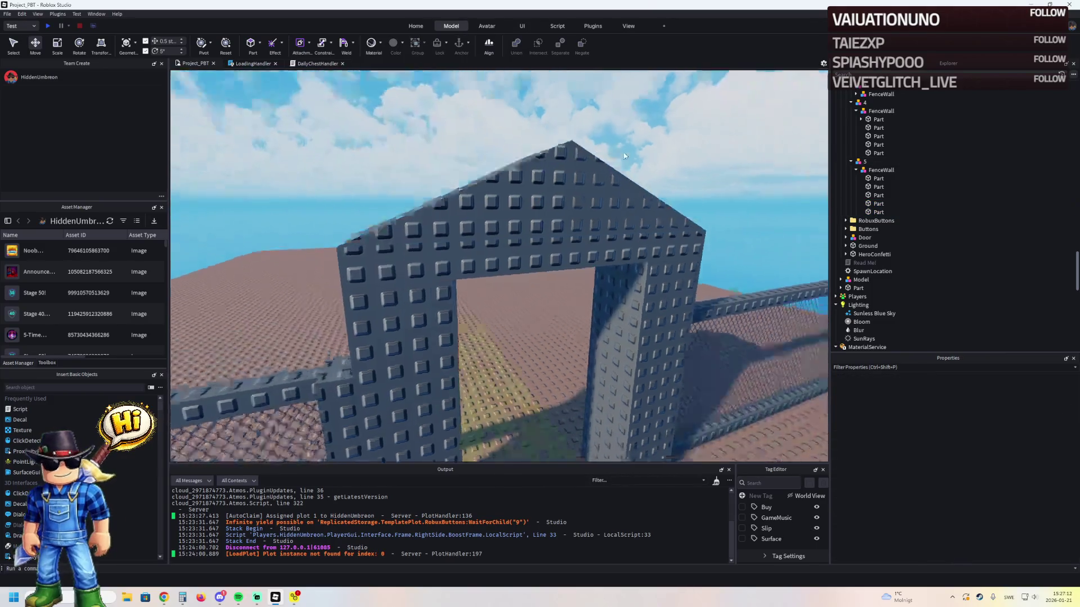
drag(623, 152, 624, 157)
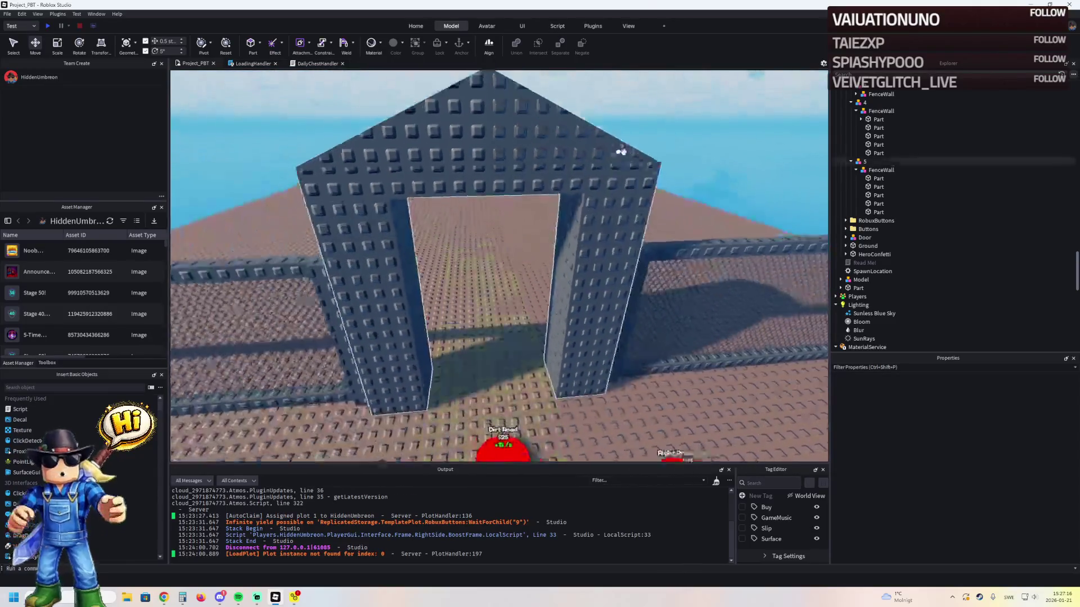
click(506, 152)
drag(498, 180, 497, 175)
click(458, 163)
drag(413, 169, 432, 219)
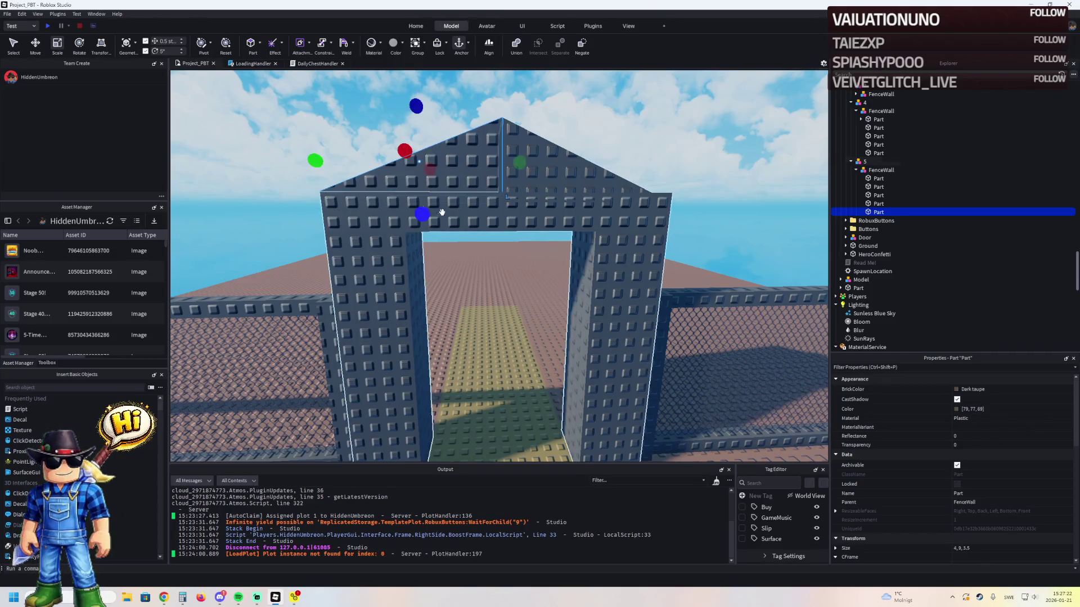
click(574, 186)
drag(574, 224, 574, 224)
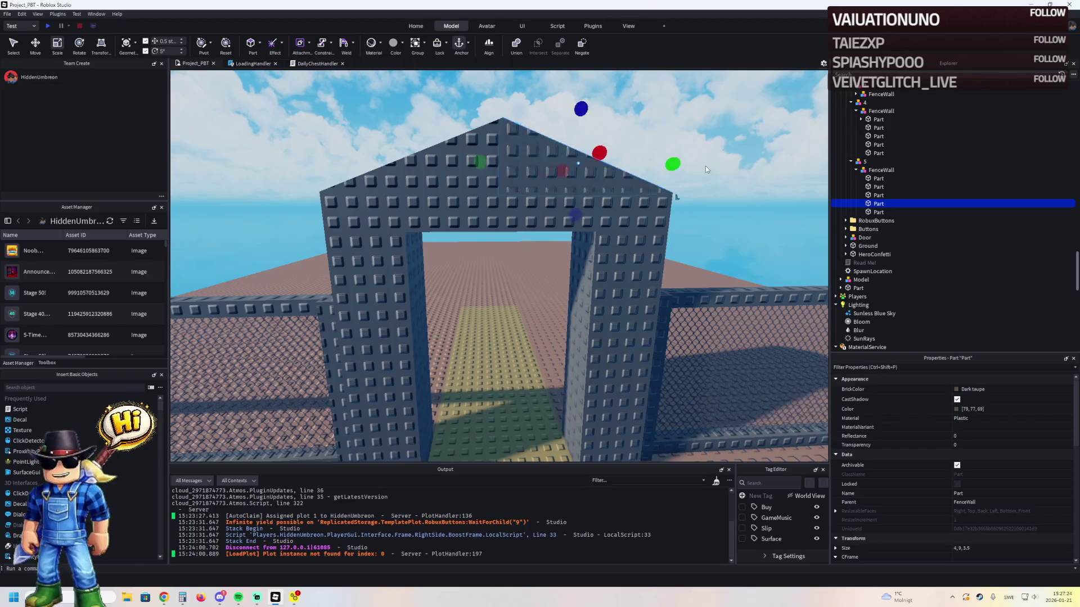
click(705, 166)
- Orbit and pull the view back to inspect the finished peaked arch
scroll(722, 167, down, 3)
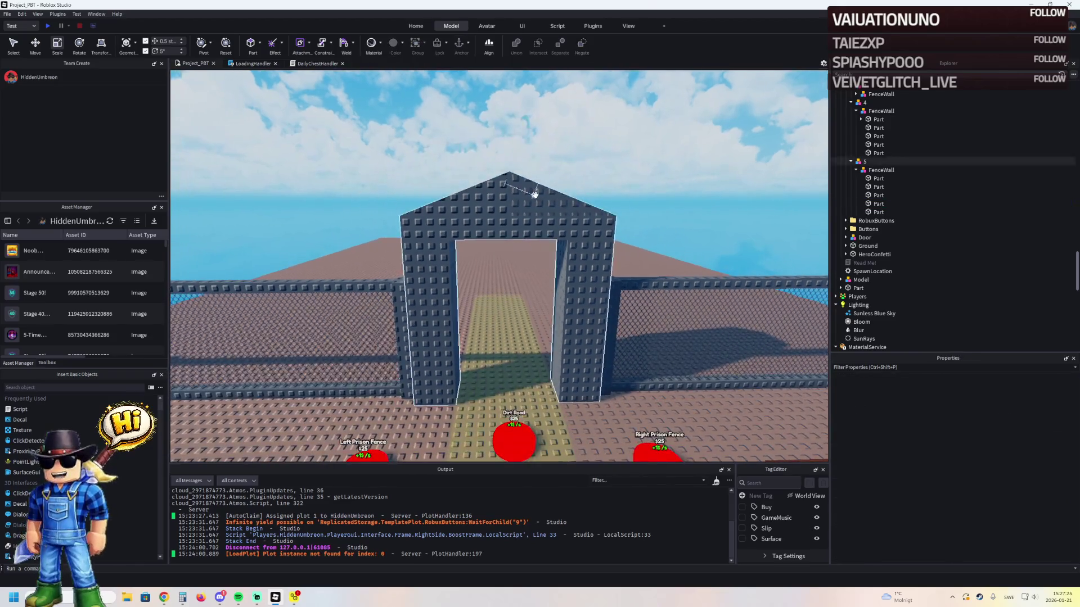
click(534, 194)
scroll(562, 190, up, 5)
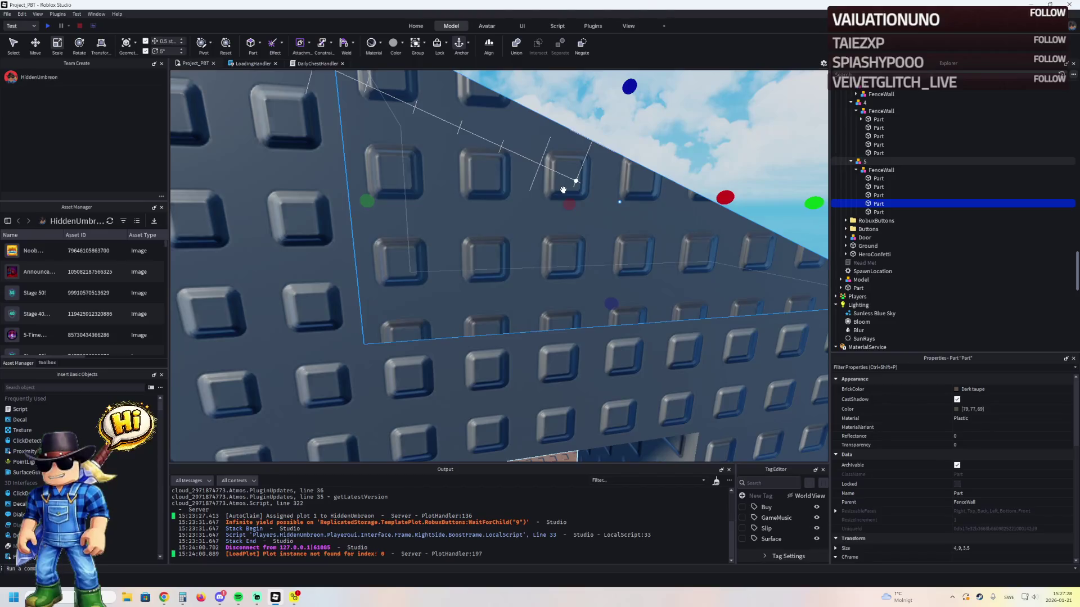
scroll(563, 190, down, 4)
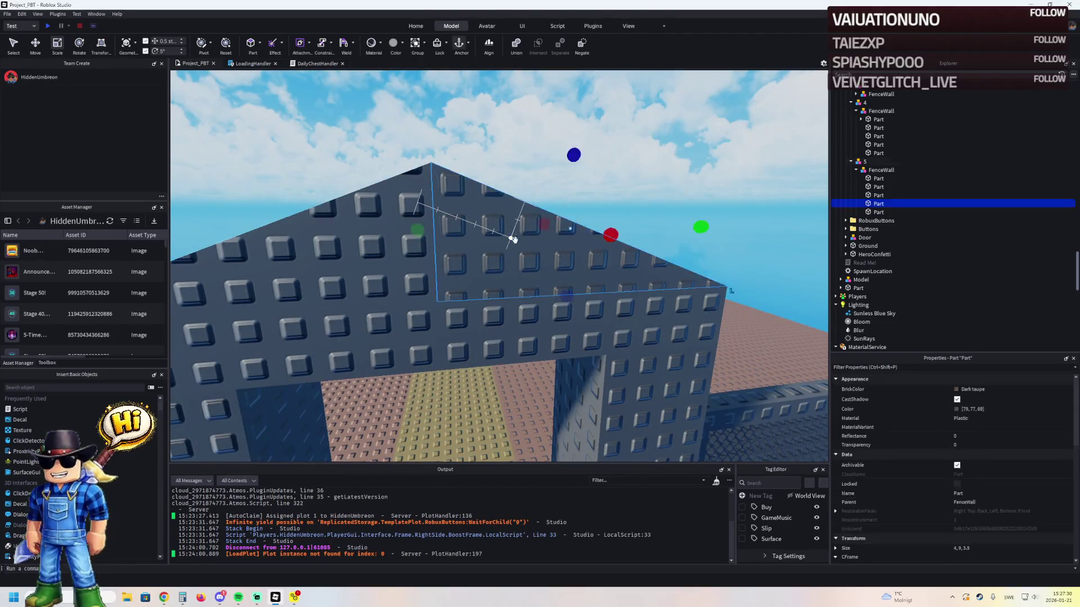
key(f)
scroll(553, 230, up, 3)
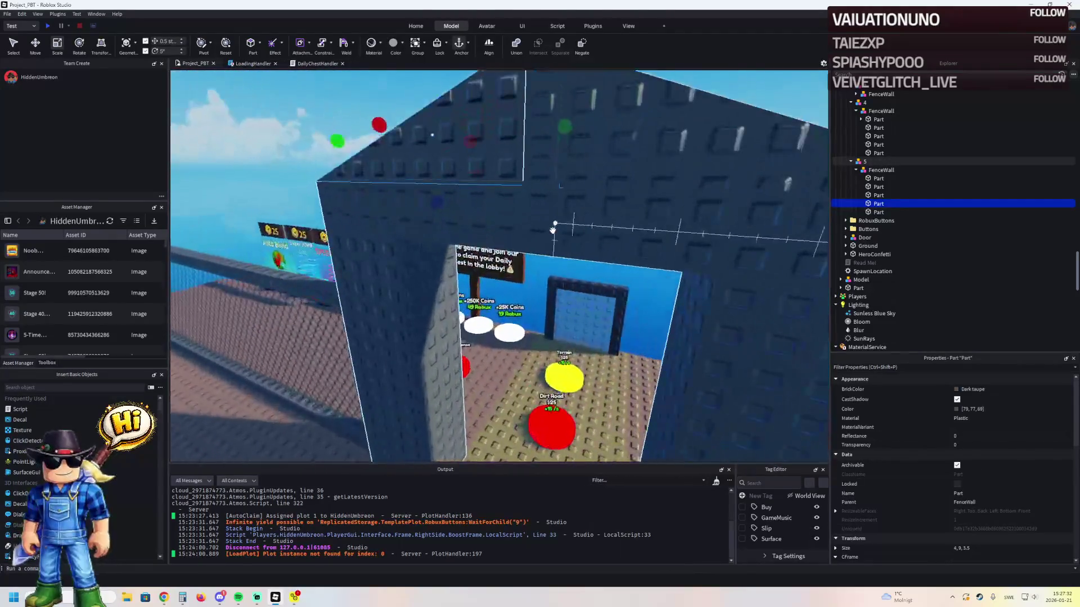
click(592, 146)
key(s)
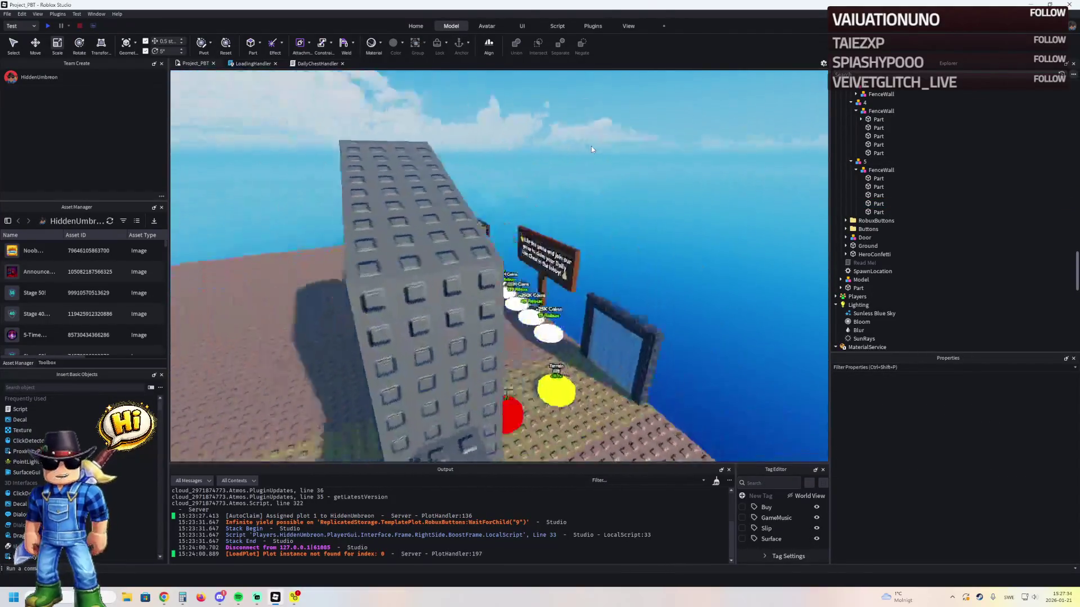
key(w)
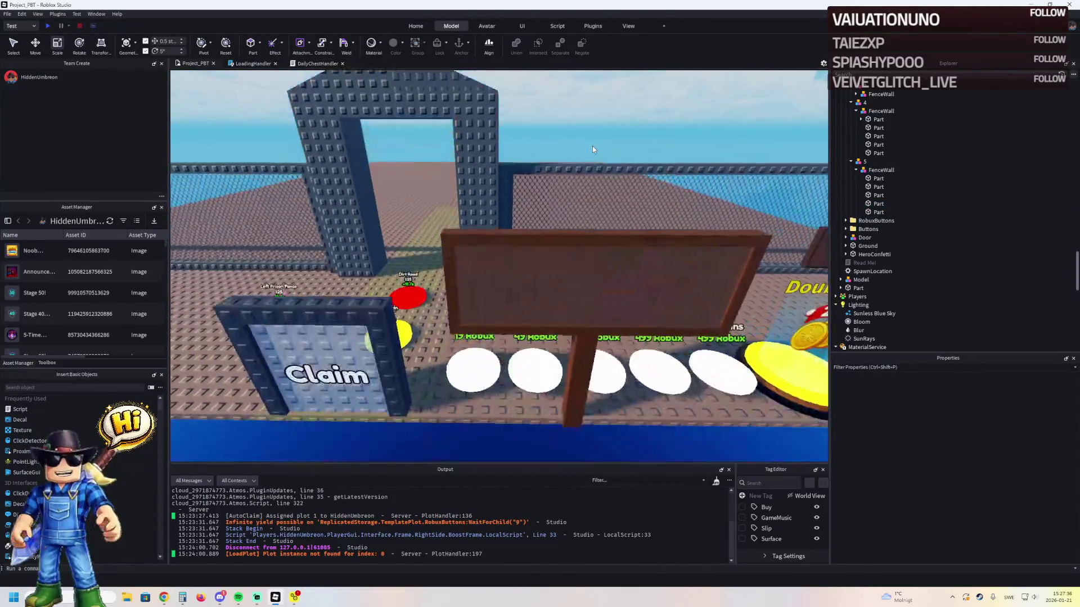
key(w)
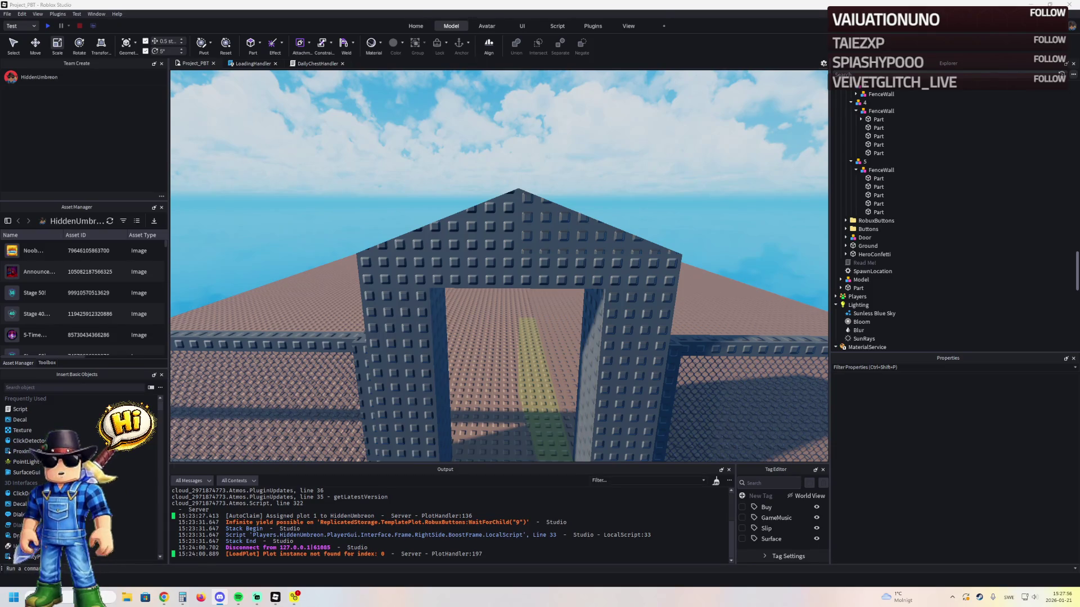
key(d)
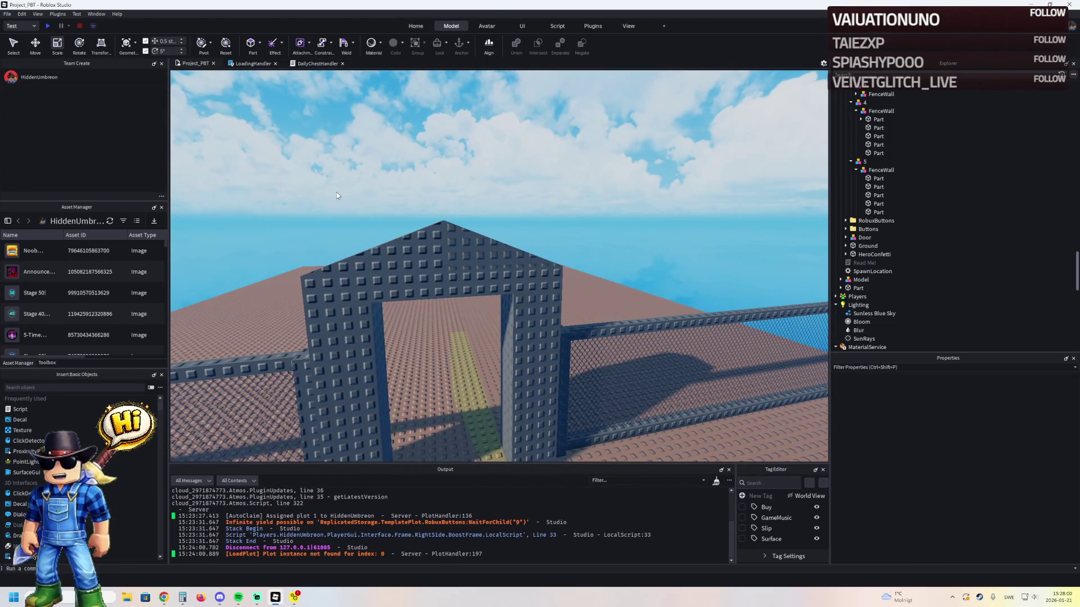
click(436, 235)
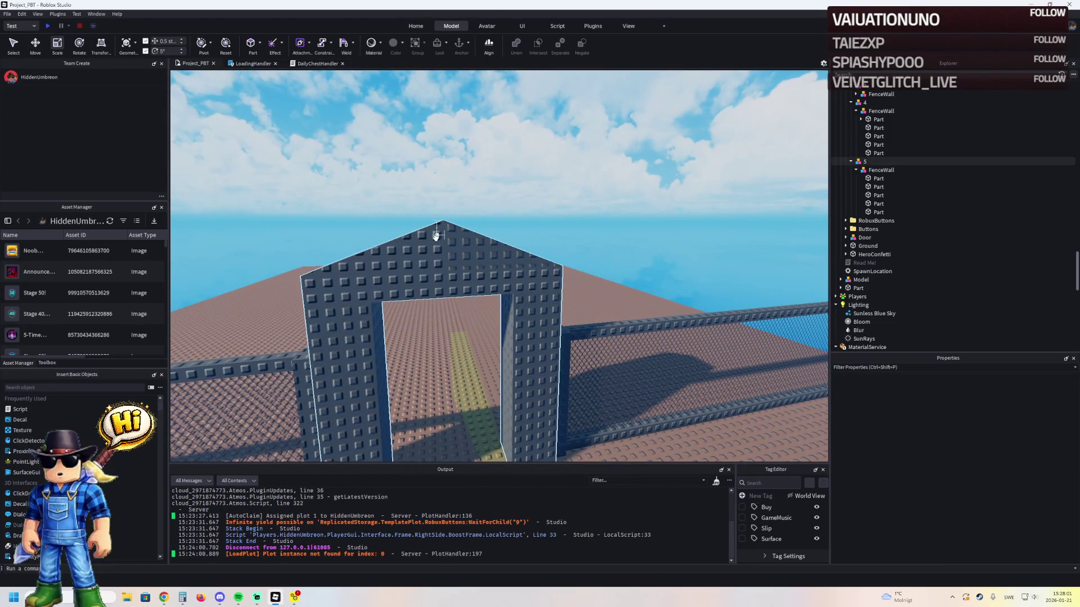
click(367, 251)
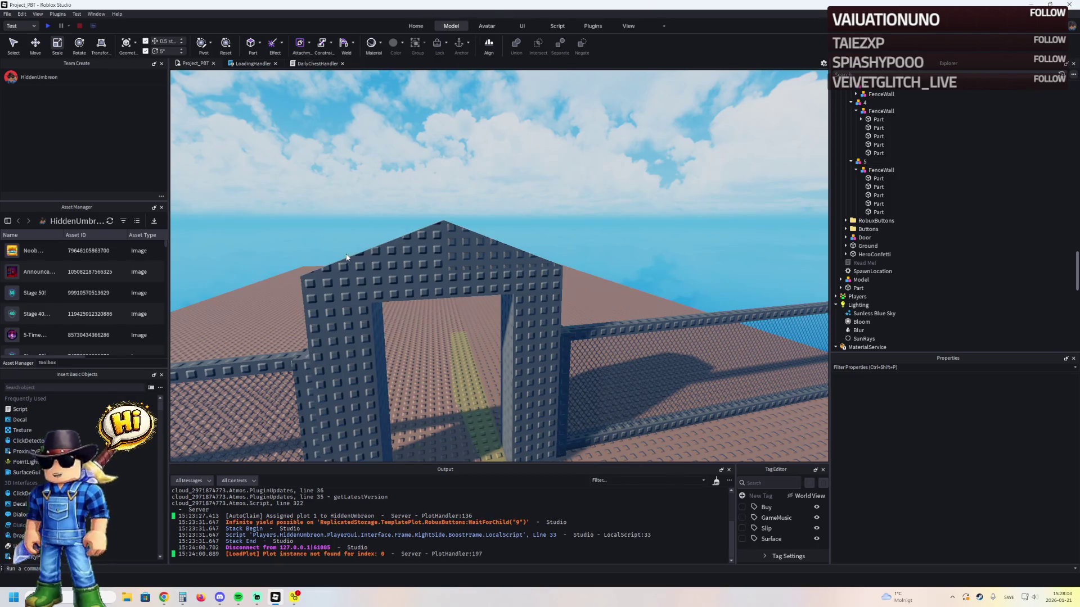
click(335, 273)
click(250, 309)
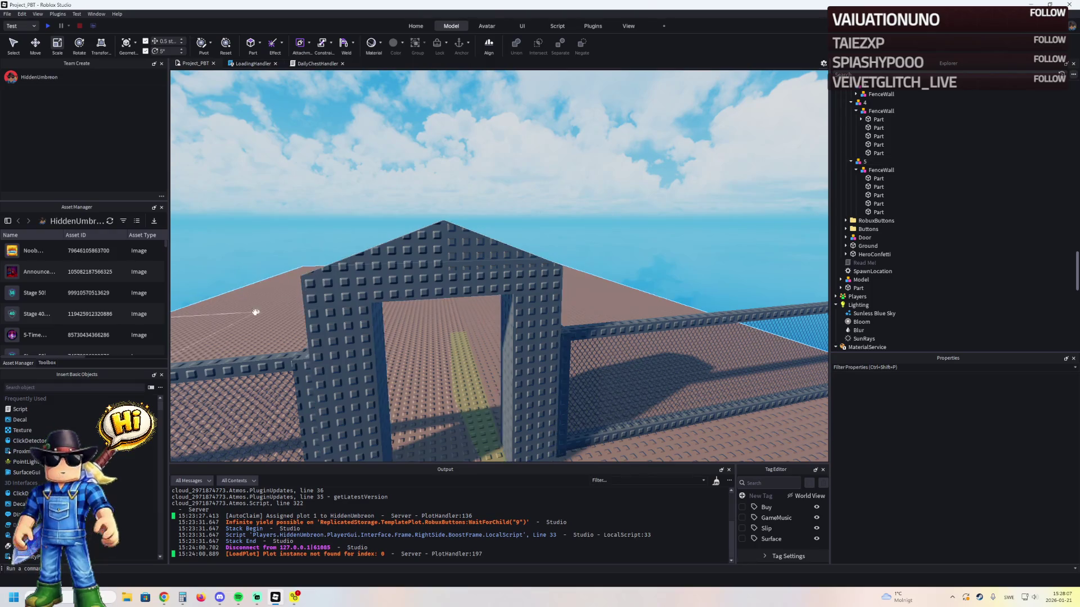
- Search the Toolbox for 'studs' and add the Fixed Studs Texture material to the place
click(48, 363)
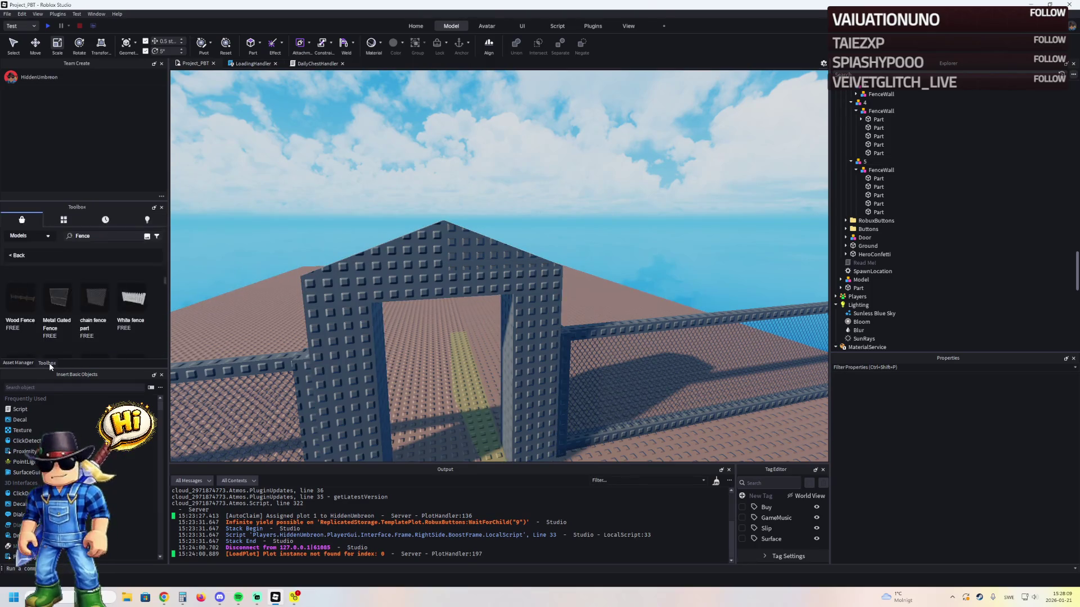
double_click(103, 237)
text(studs texture)
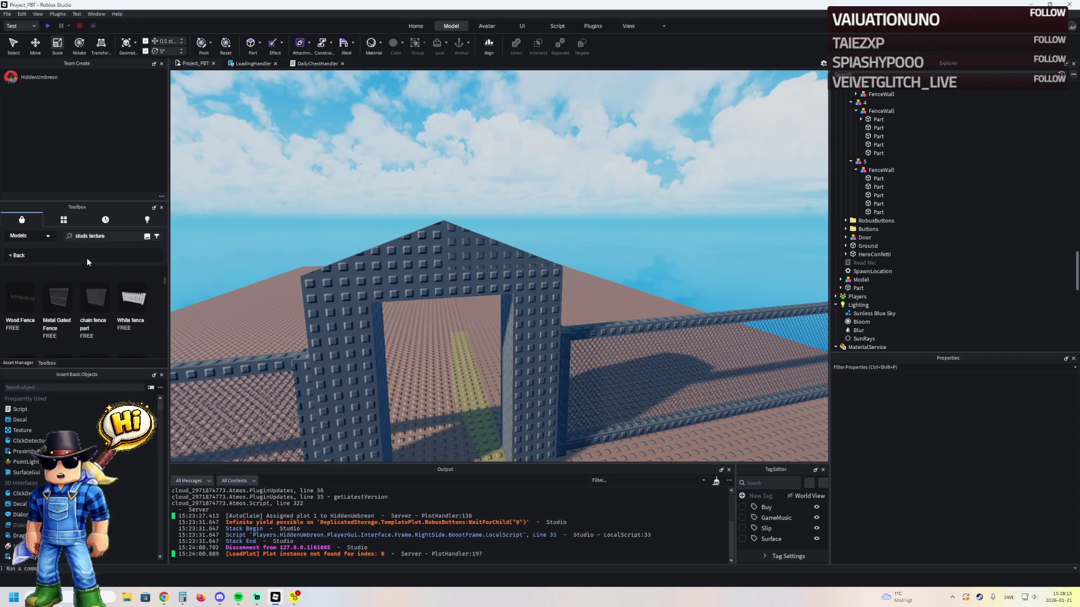
click(84, 262)
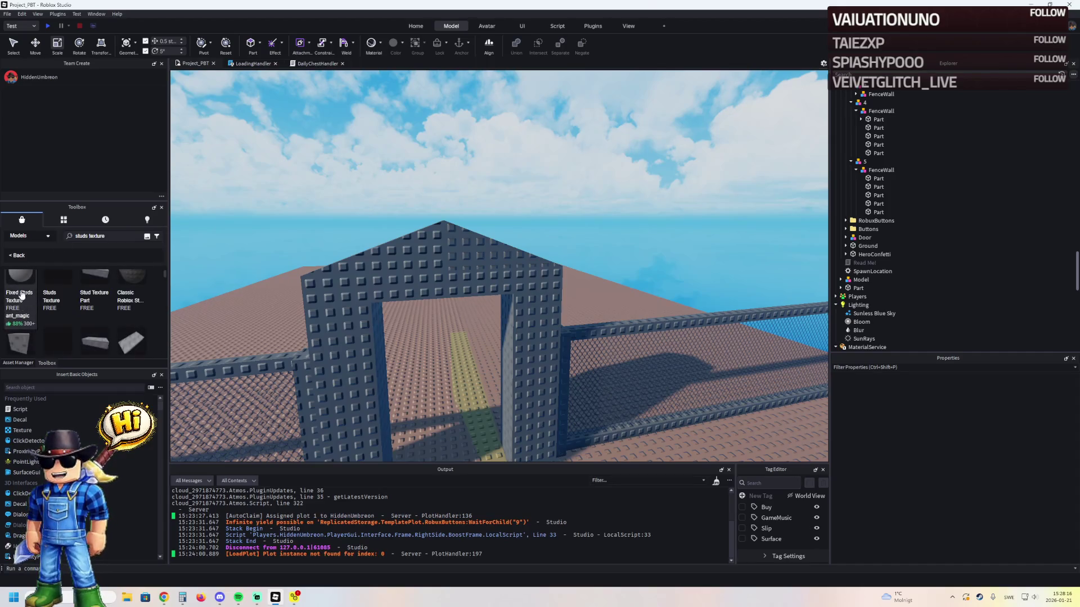
drag(16, 303, 421, 212)
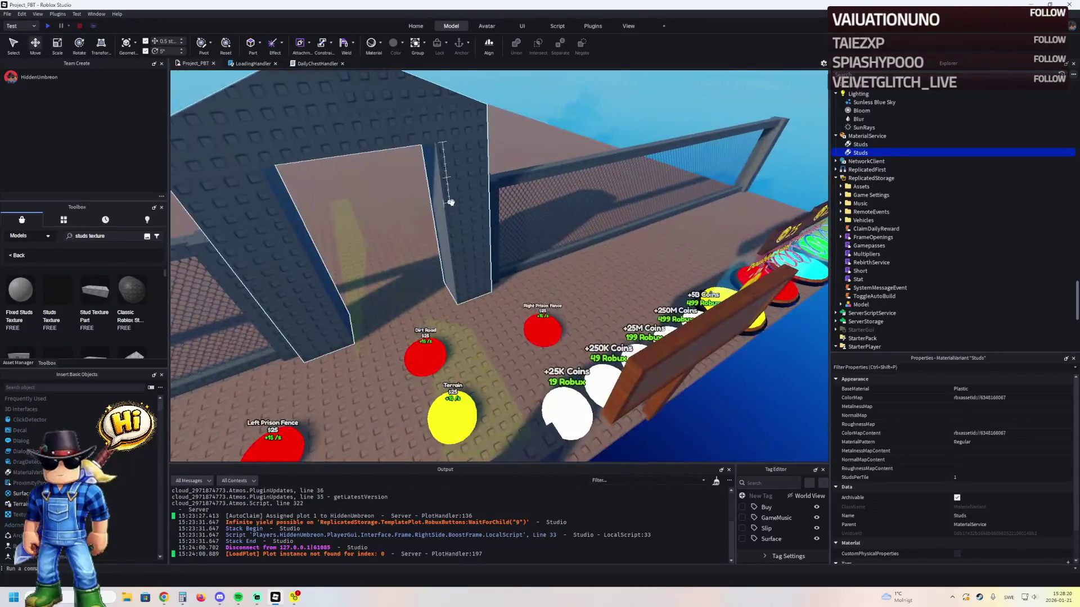
- Rename the second Studs material variant to Studs2
click(860, 144)
click(861, 152)
double_click(925, 151)
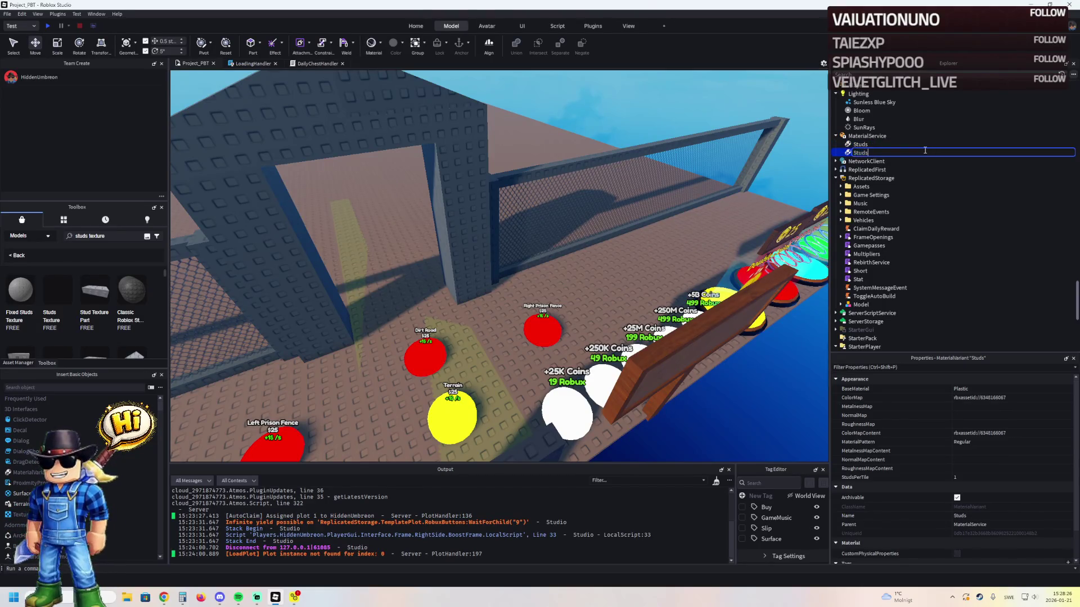
text(2)
key(Return)
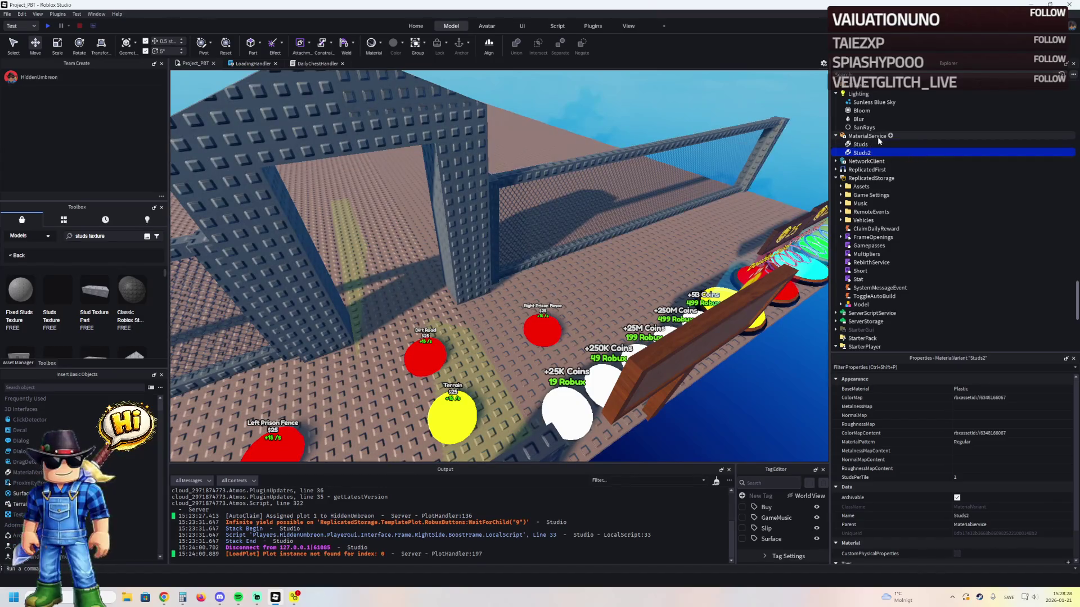
- Switch MaterialService's Plastic override to Studs2, then undo back to Studs
click(865, 137)
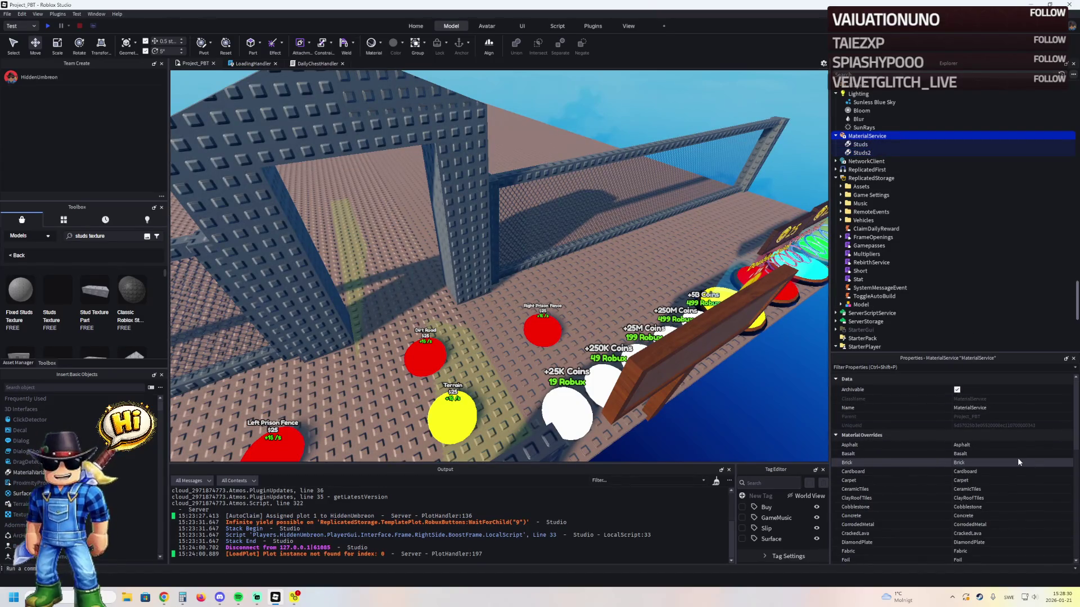
scroll(1023, 529, down, 1)
scroll(1017, 525, down, 4)
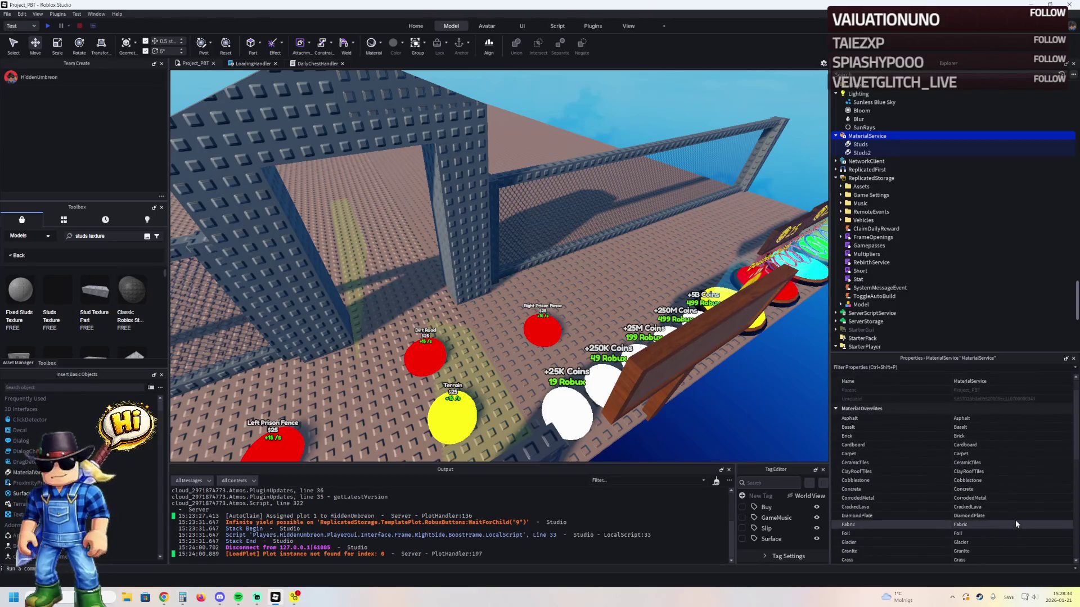
scroll(1015, 518, down, 2)
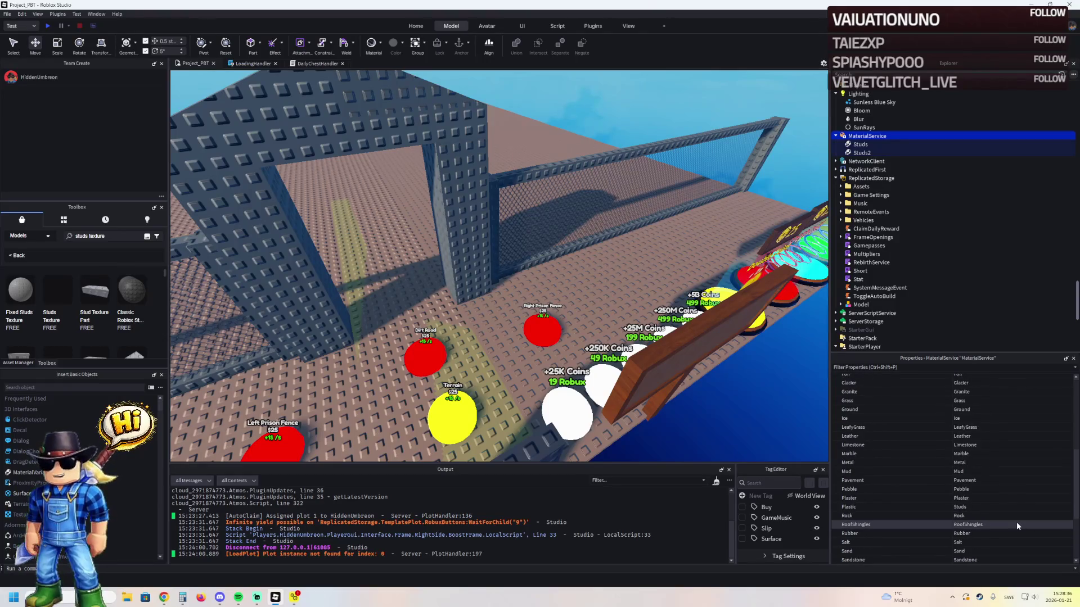
click(1021, 508)
click(1019, 508)
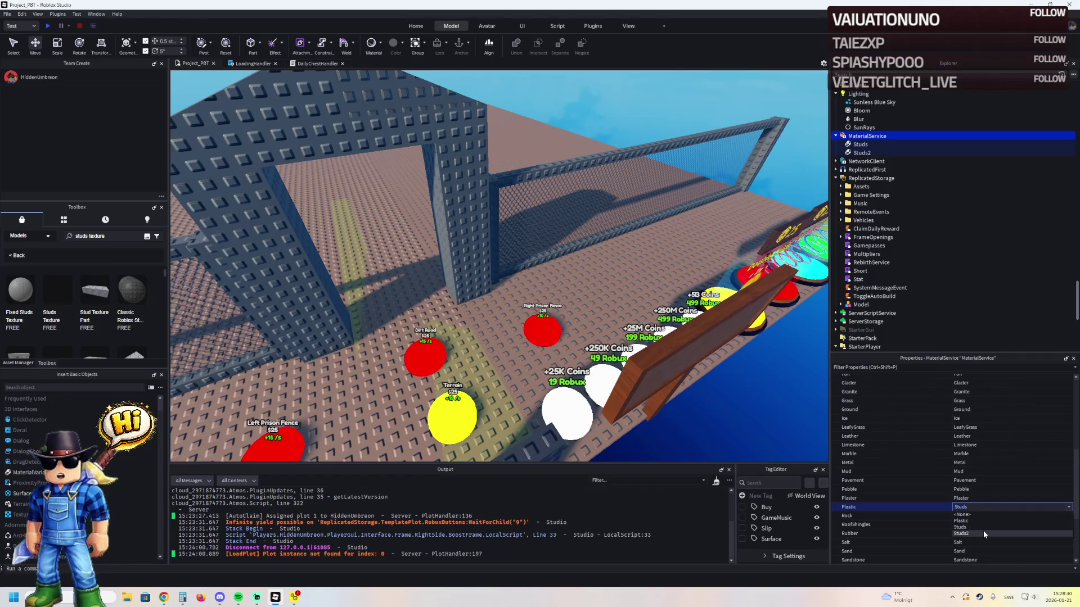
click(984, 532)
scroll(671, 351, down, 5)
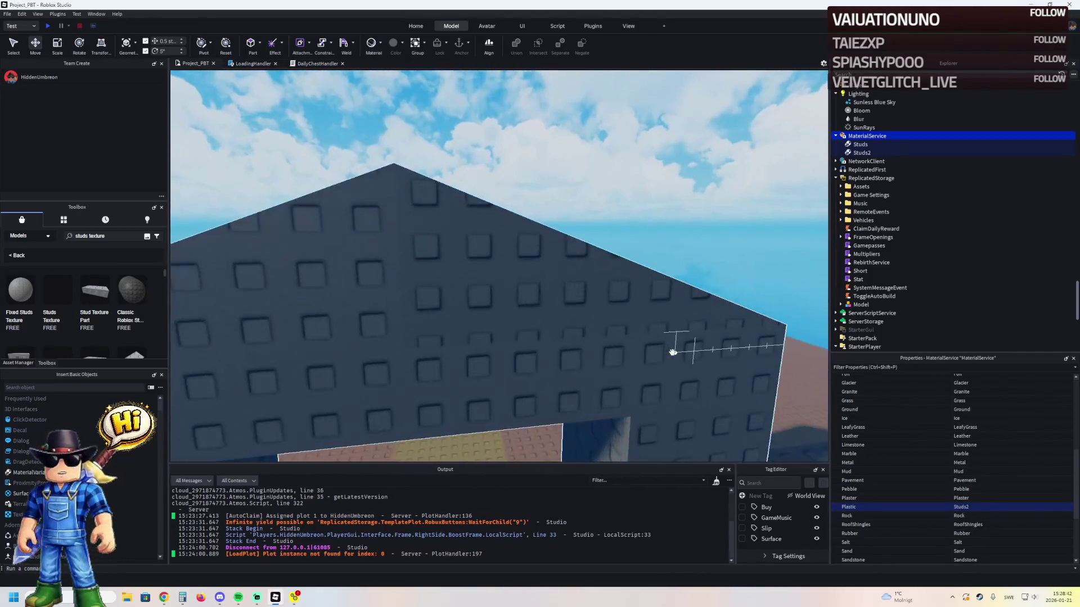
key(ctrl+z)
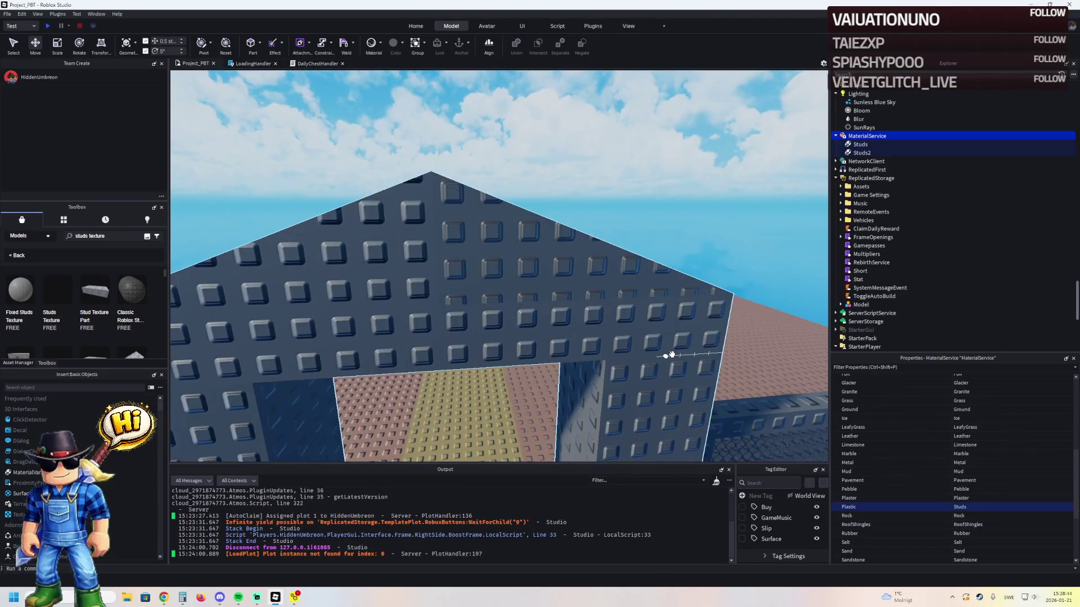
key(ctrl+z)
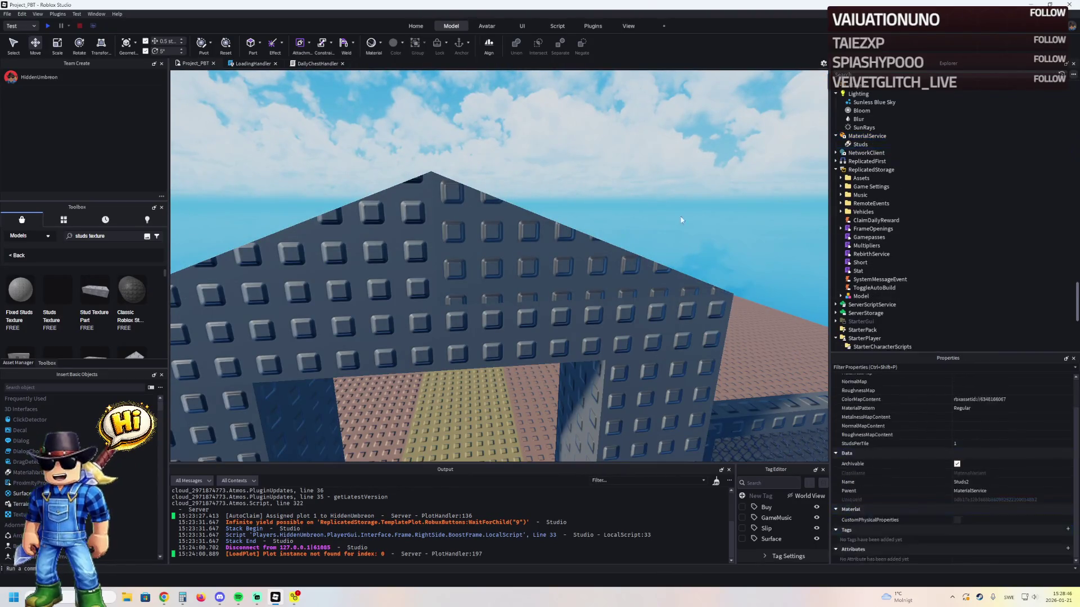
click(52, 302)
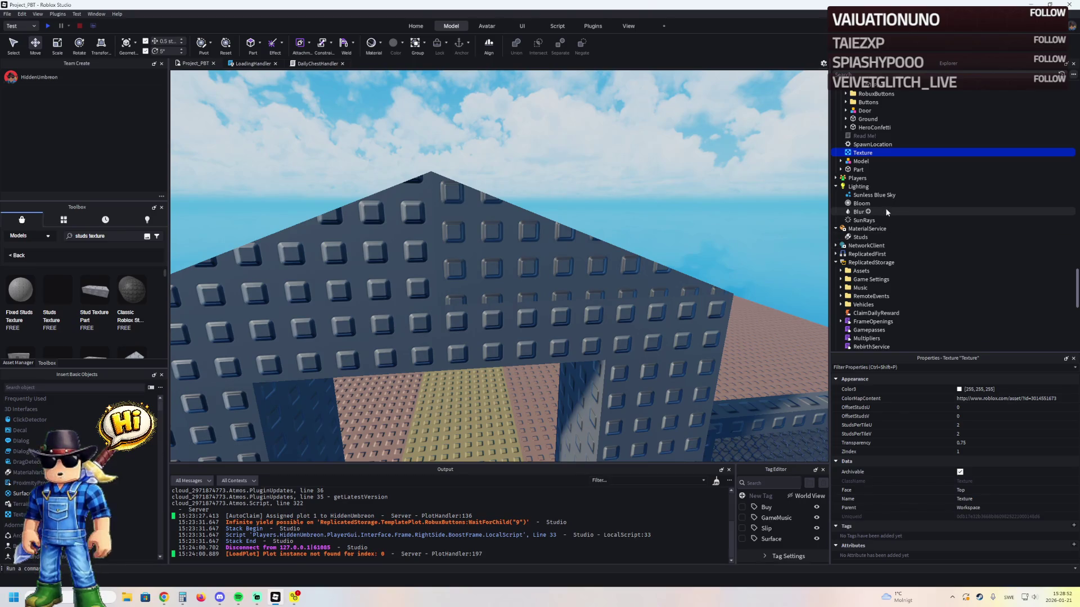
- Move the inserted stud Texture into MaterialService
click(1068, 399)
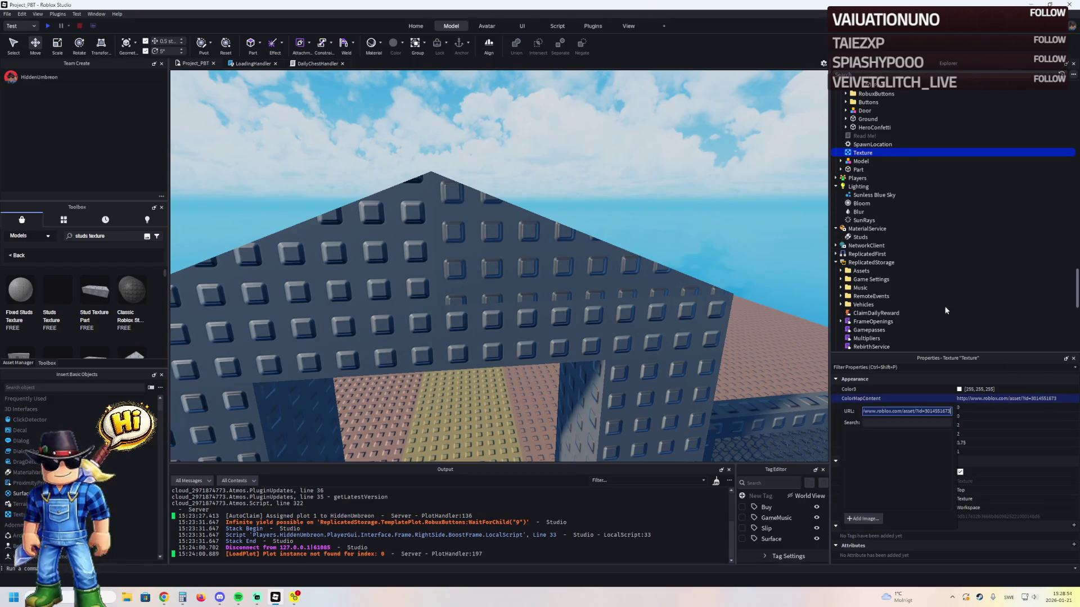
click(865, 229)
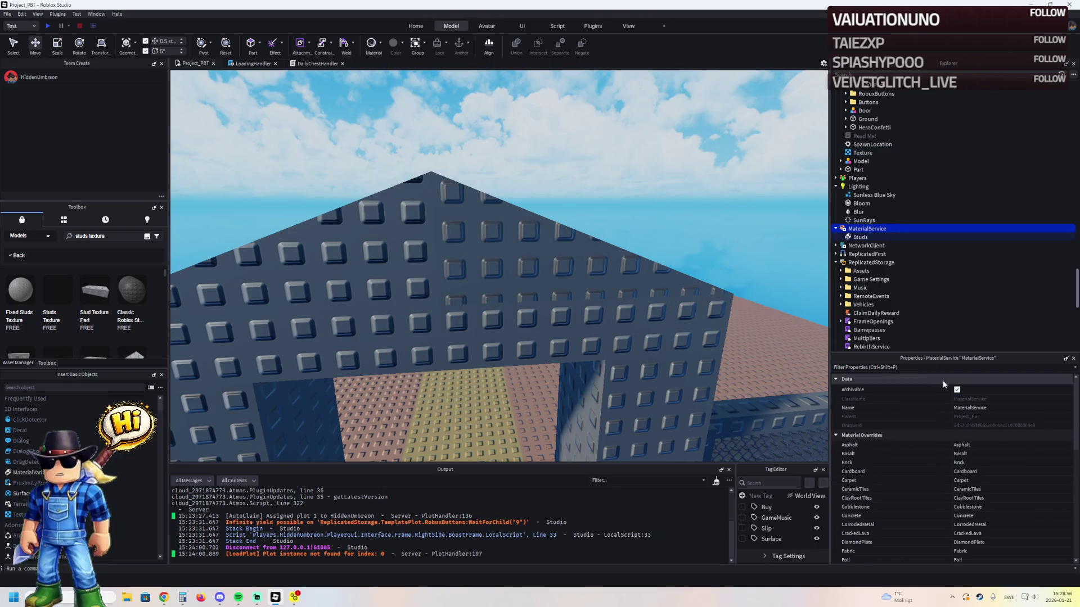
drag(864, 157, 867, 229)
- Confirm Studs remains MaterialService's Plastic override and inspect the Studs variant
click(855, 237)
click(866, 220)
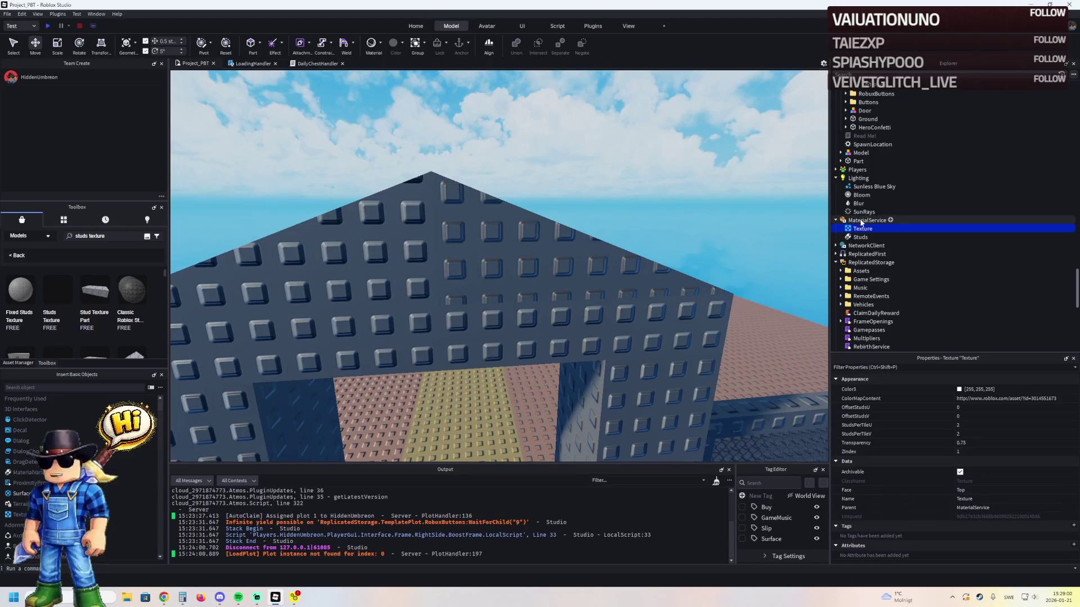
scroll(1001, 461, down, 5)
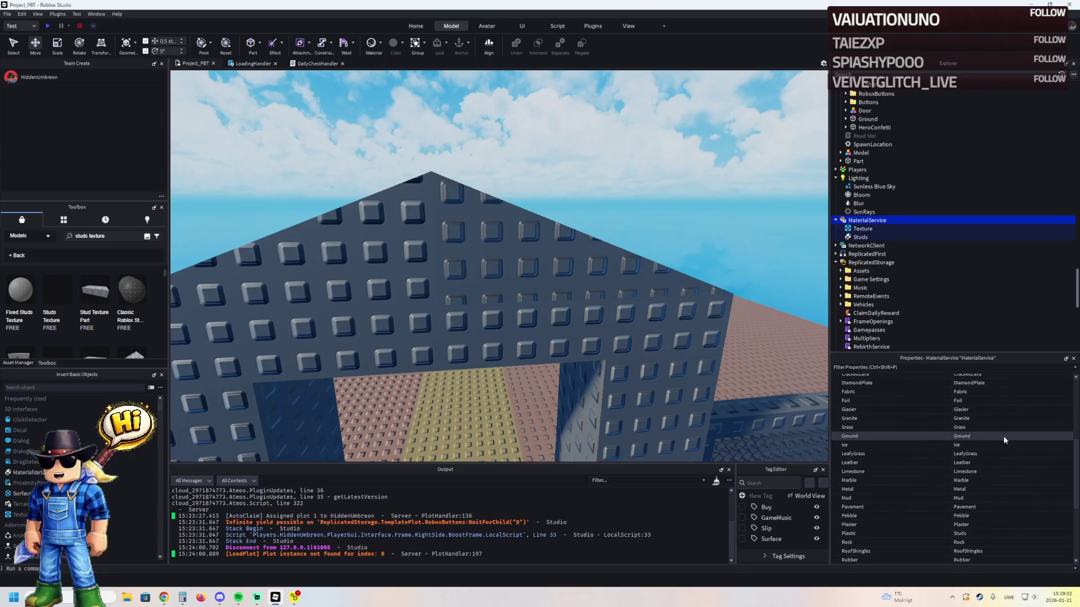
click(1002, 533)
click(1068, 534)
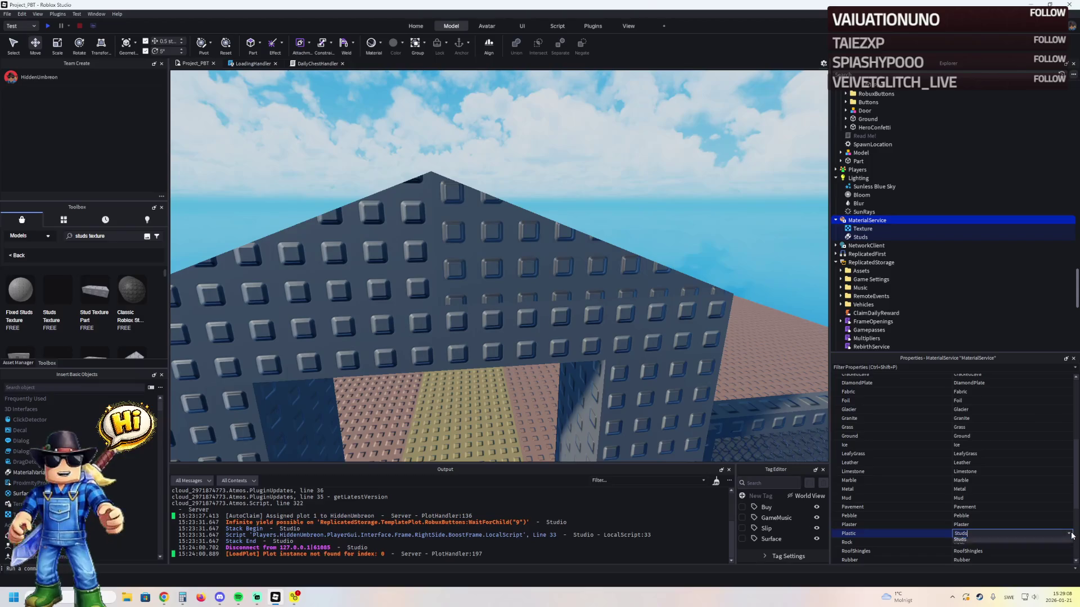
click(960, 553)
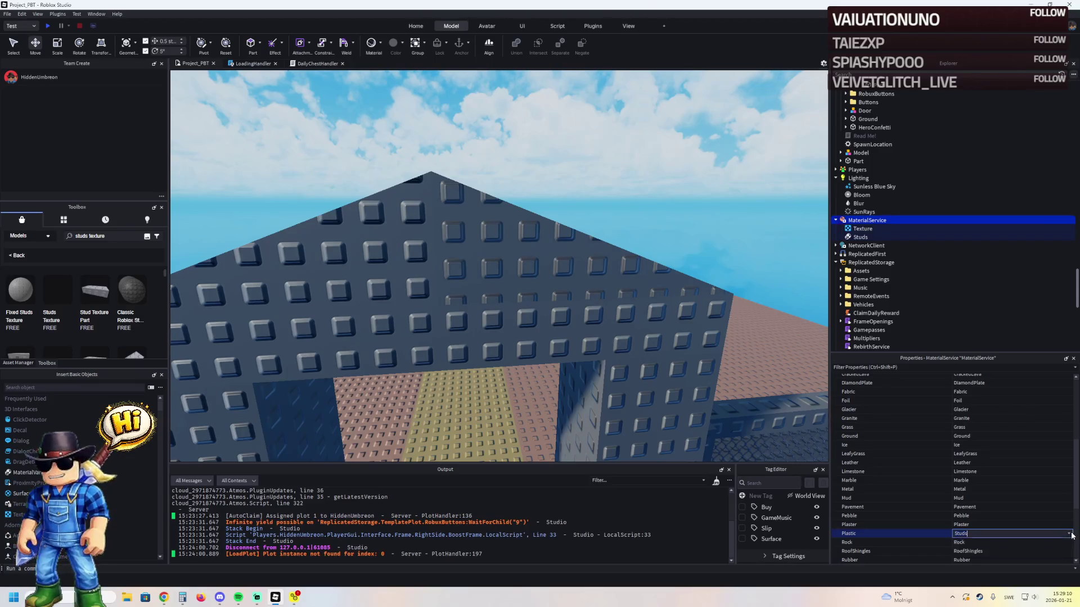
click(860, 237)
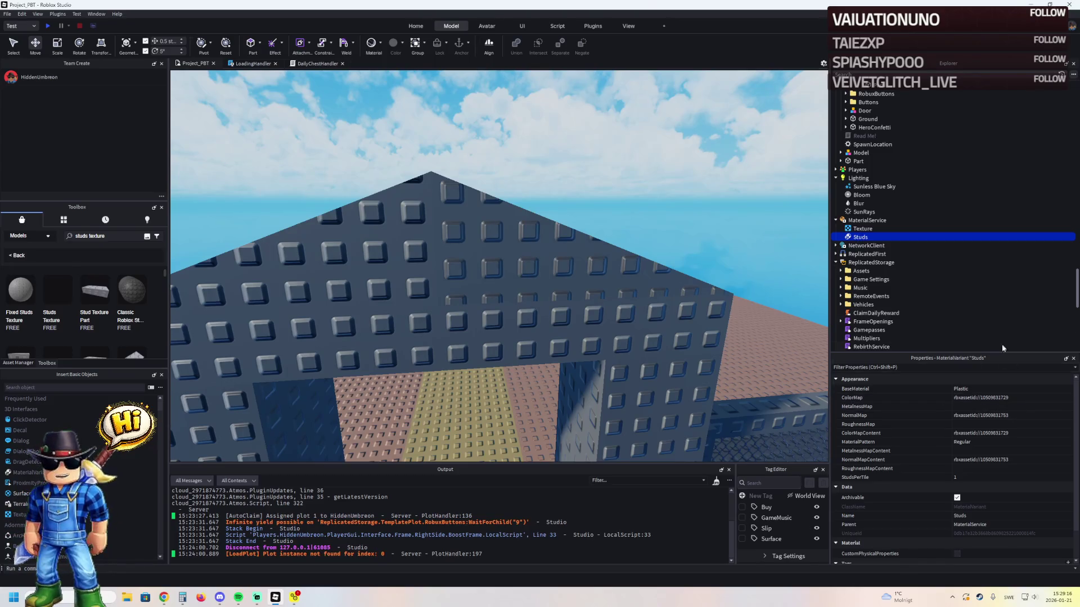
- Set the Studs material's MaterialPattern to Organic, then undo it
click(1068, 443)
click(1035, 450)
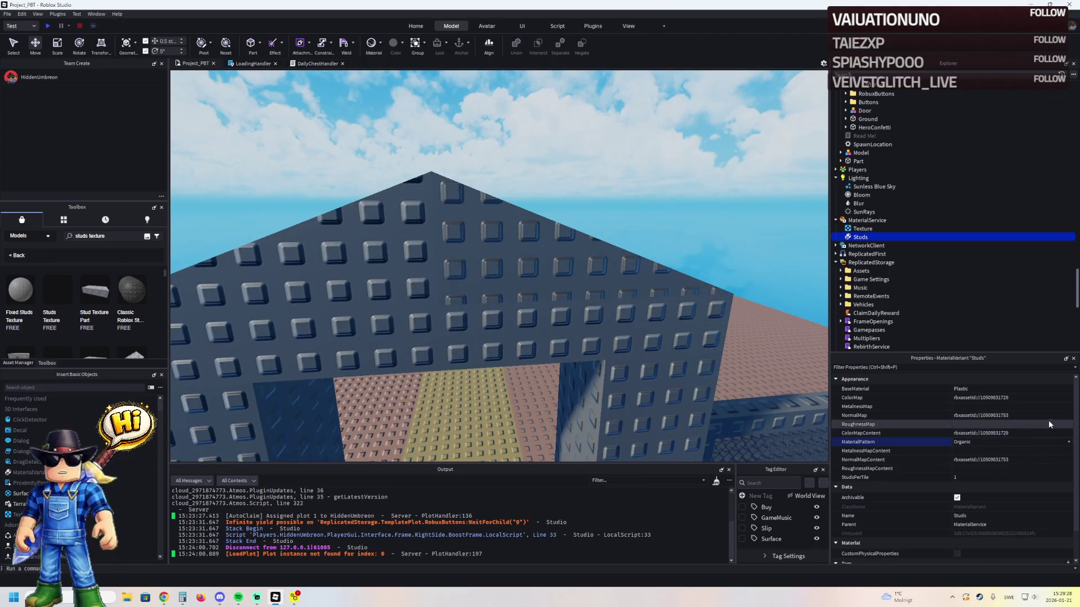
click(1055, 401)
key(ctrl+z)
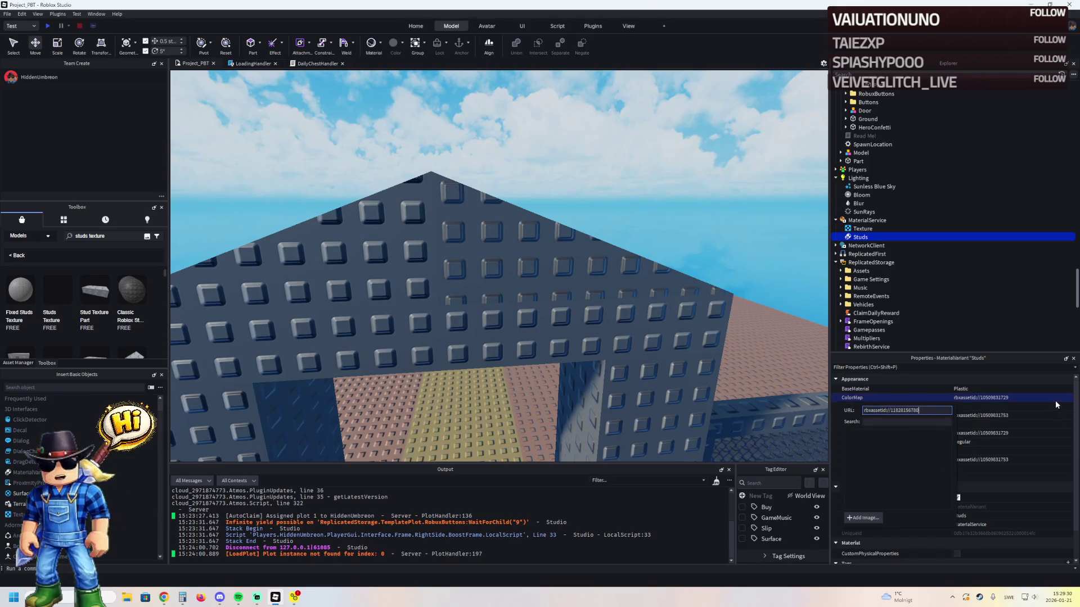
- Try different ColorMap and NormalMap image addresses on Studs, then revert them
key(ctrl+z)
click(1054, 415)
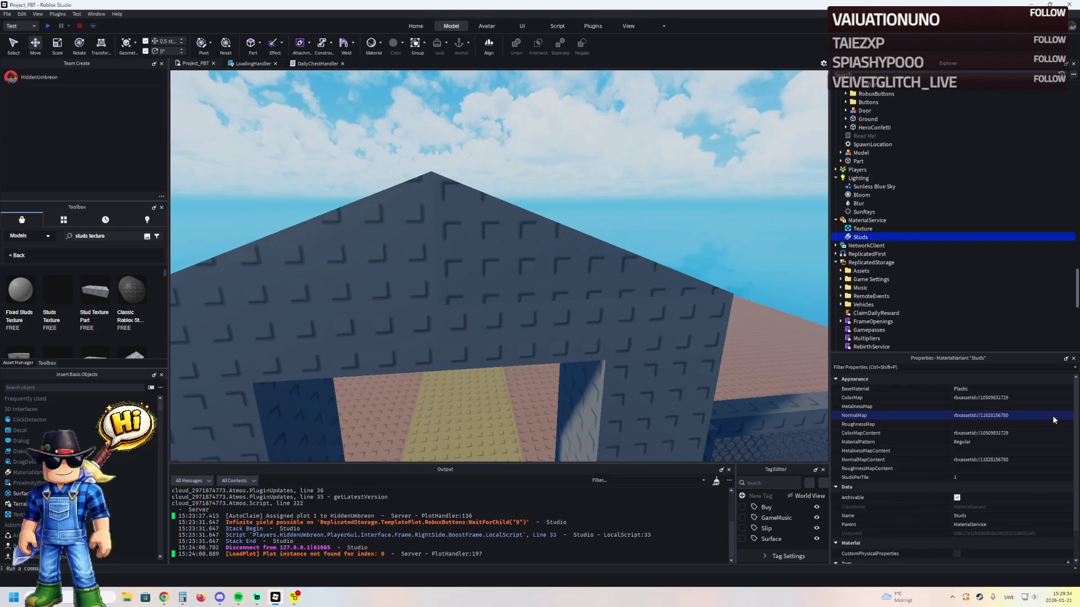
click(1040, 431)
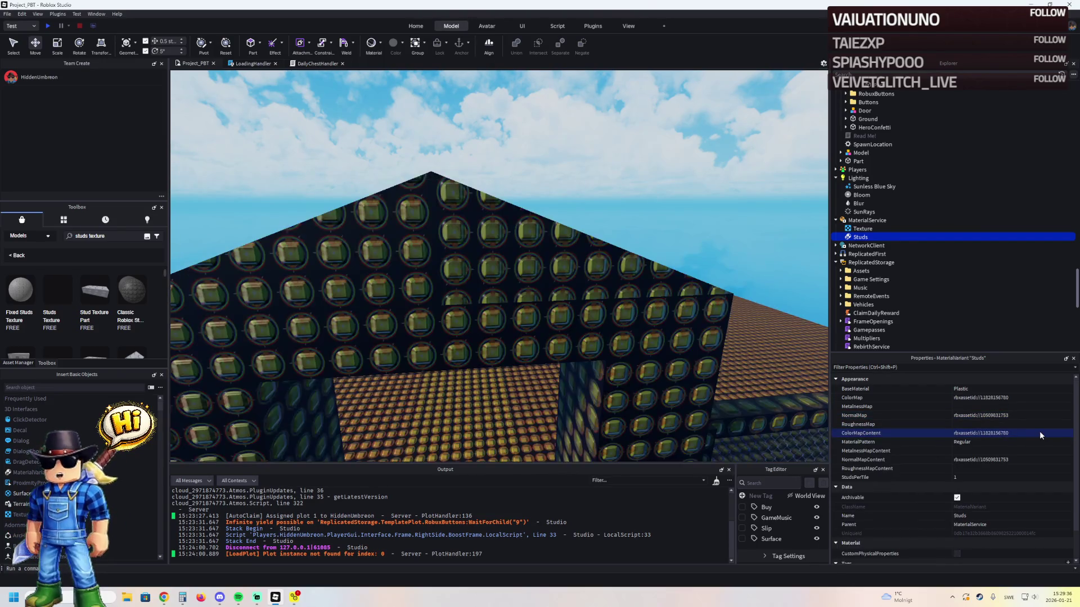
click(1034, 459)
key(Return)
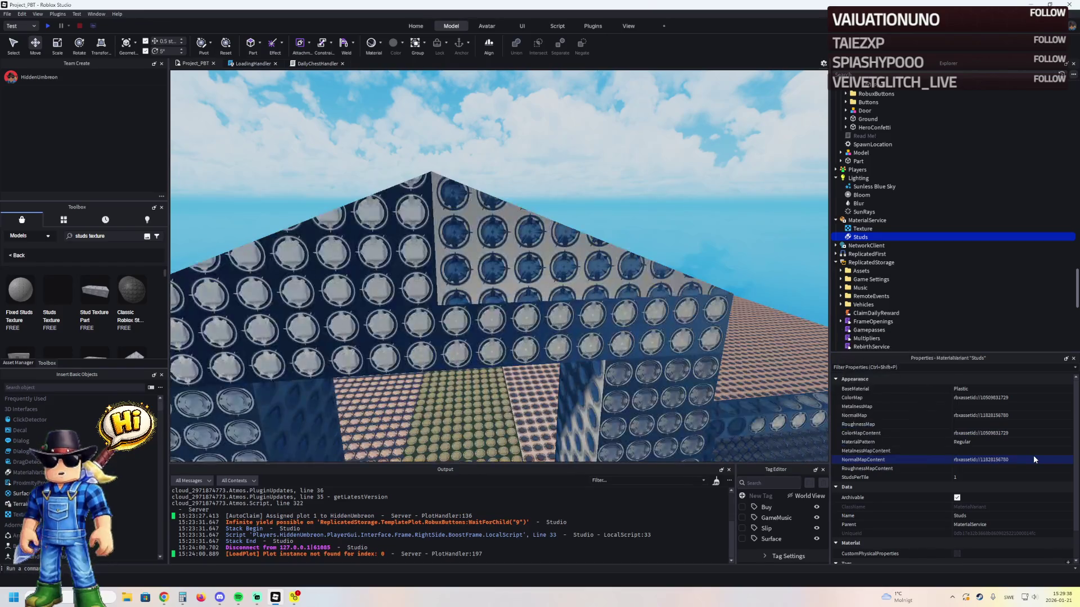
- Delete the leftover texture under MaterialService
scroll(1024, 442, up, 2)
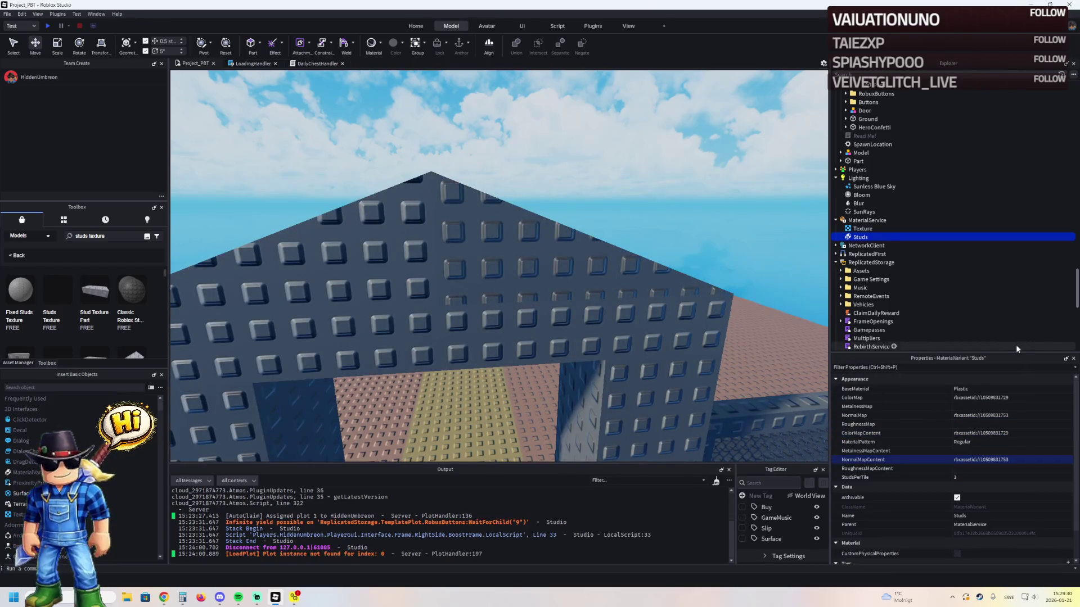
click(860, 219)
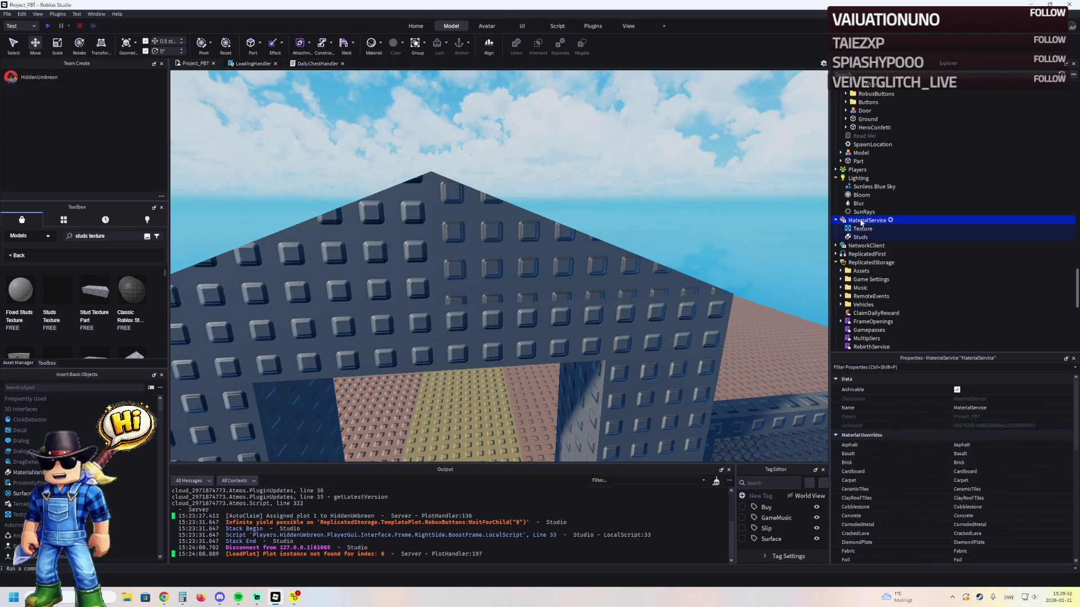
click(859, 229)
key(Delete)
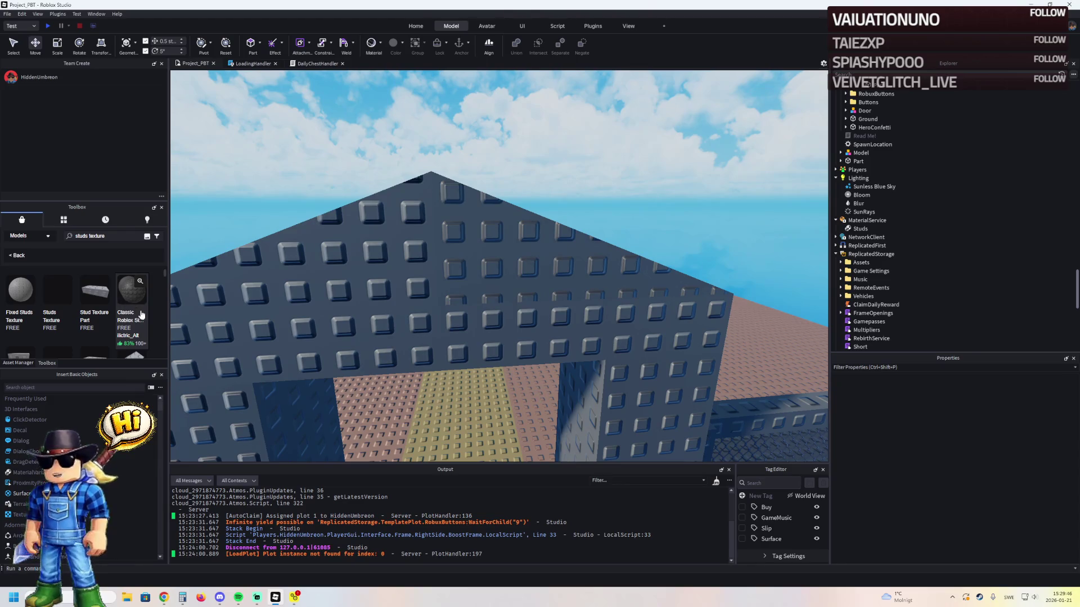
- Insert the Classic Roblox Studs pack from Toolbox and select ClassicStud and ClassicStud2
click(142, 315)
key(F2)
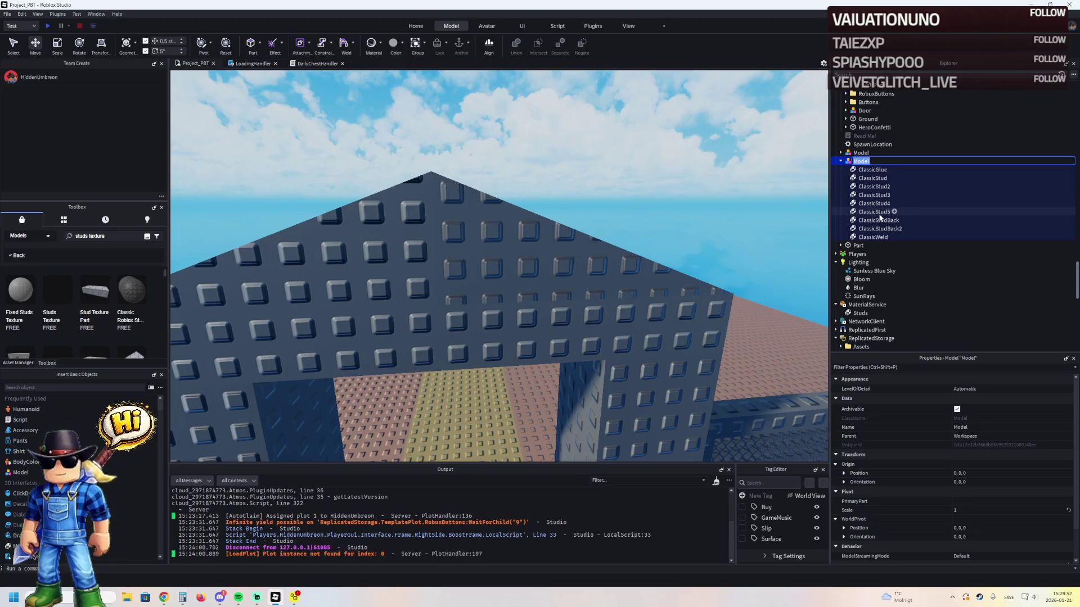
click(874, 178)
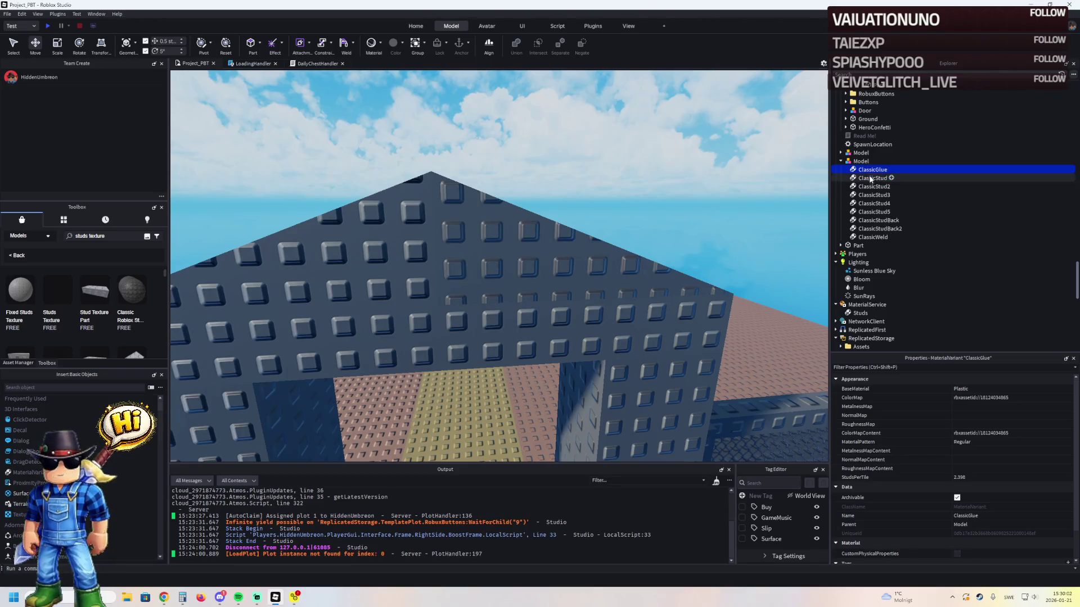
ctrl+click(872, 188)
- Move ClassicStud and ClassicStud2 into MaterialService and show its material overrides
mouse_move(872, 188)
mouse_down()
mouse_move(881, 244)
mouse_move(864, 305)
mouse_up()
click(964, 288)
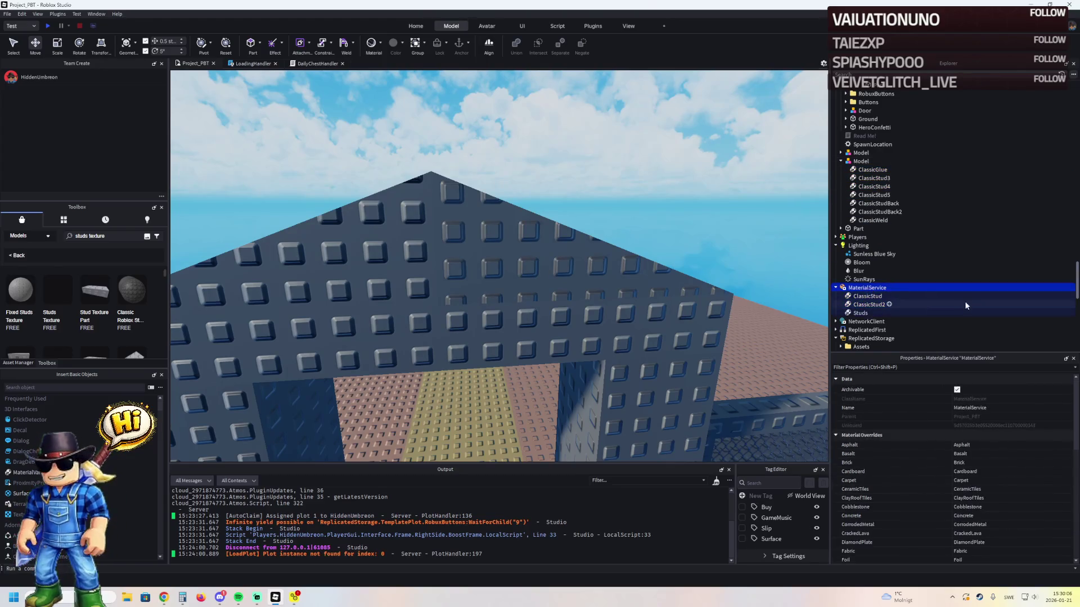
scroll(1034, 419, down, 5)
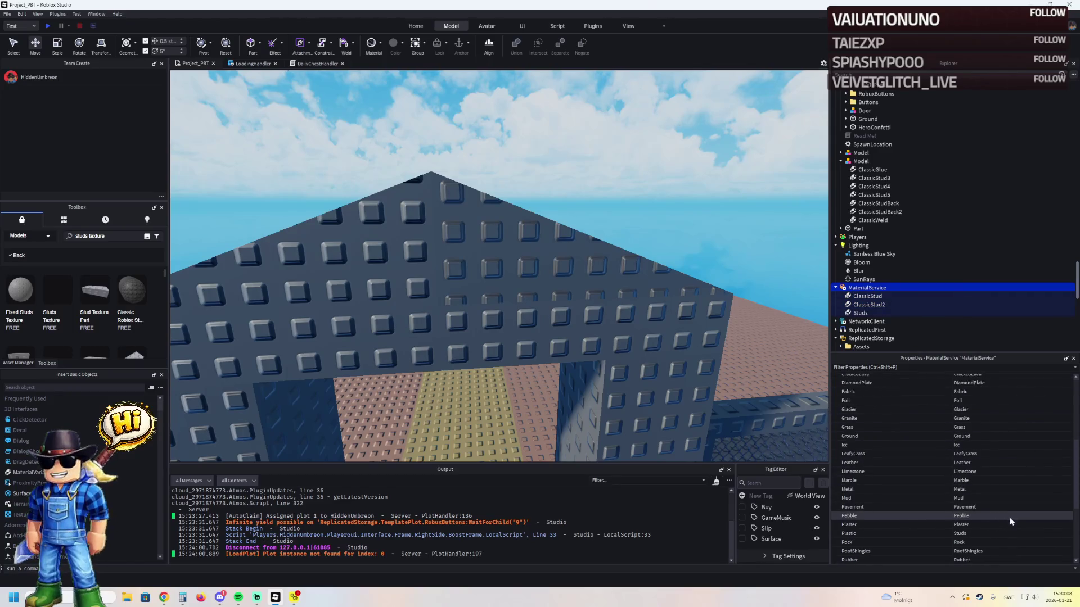
scroll(1013, 528, down, 2)
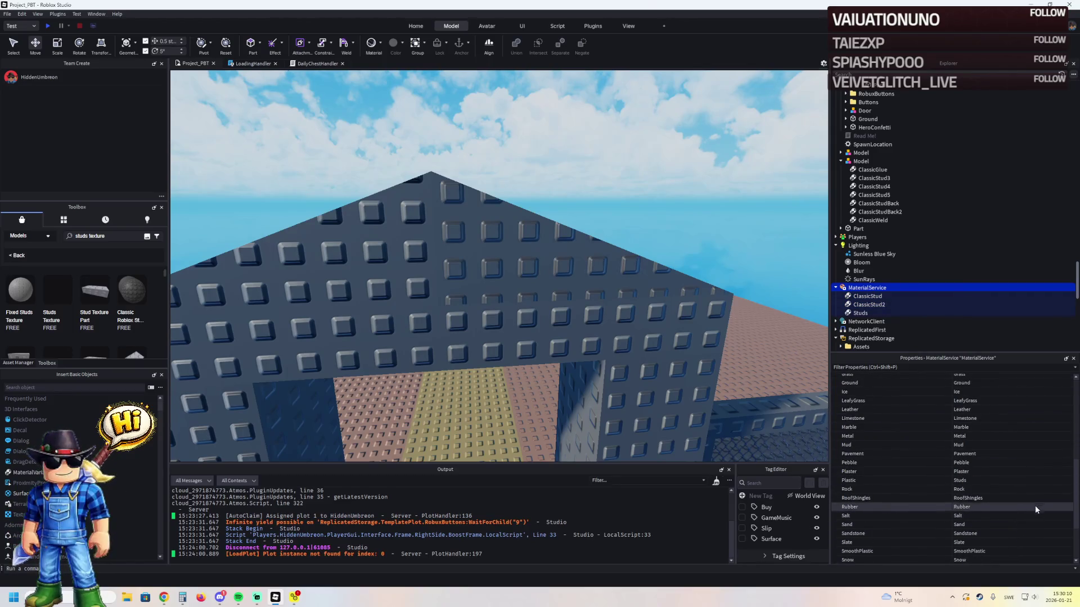
- Try ClassicStud and ClassicStud2 as the Plastic override, then settle on Studs
click(1038, 481)
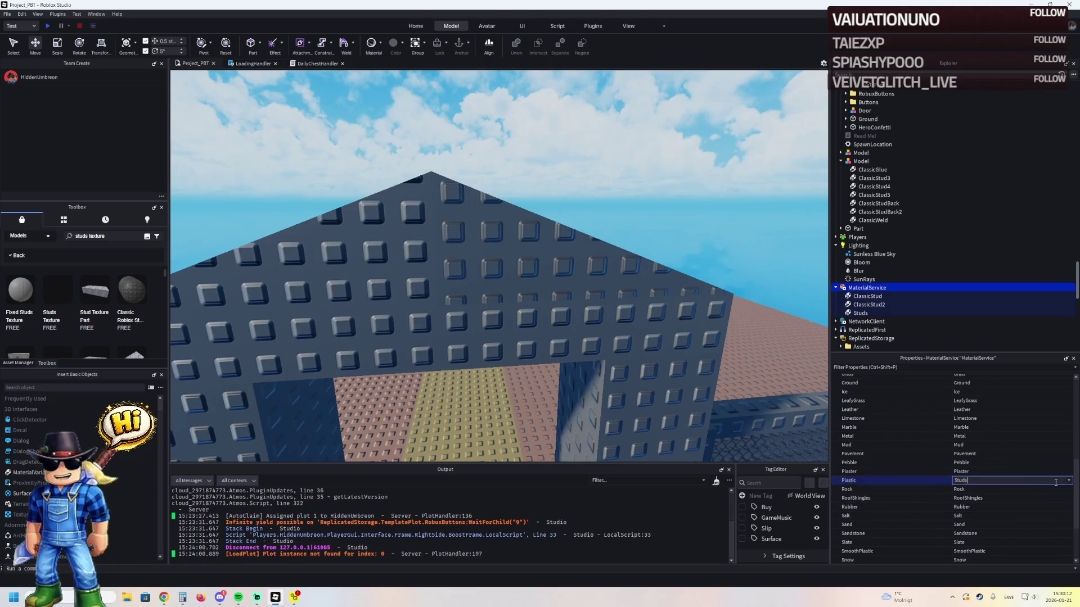
click(1069, 482)
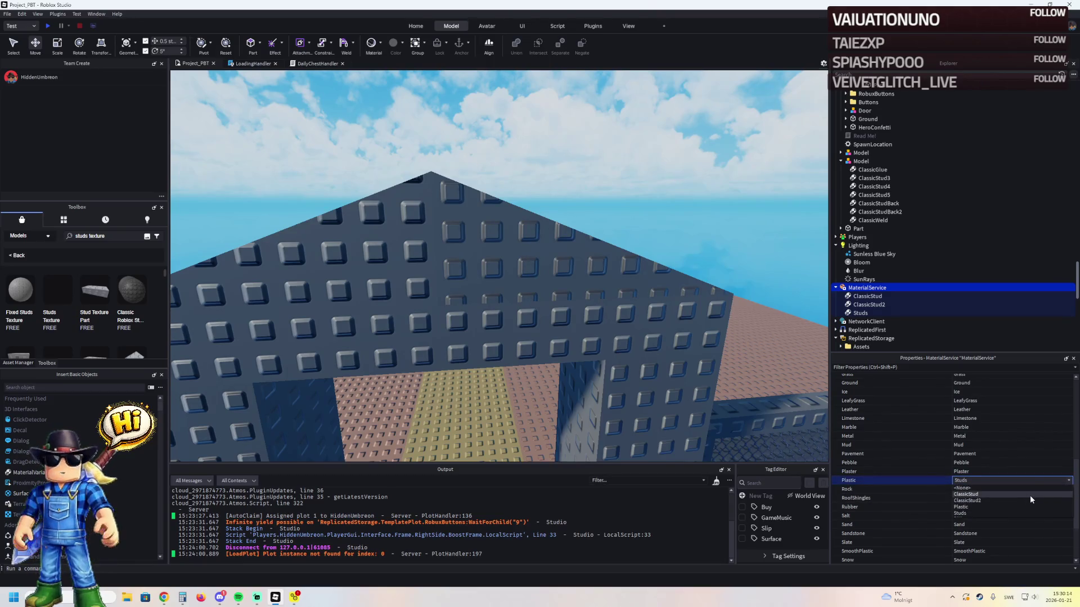
click(1030, 495)
click(1038, 481)
click(1039, 502)
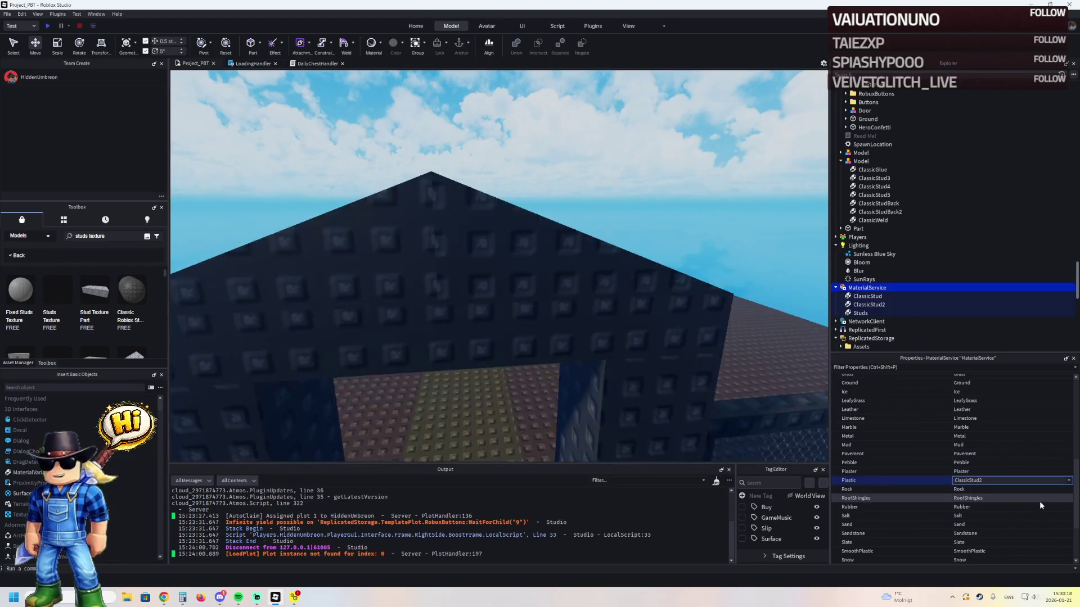
click(1068, 482)
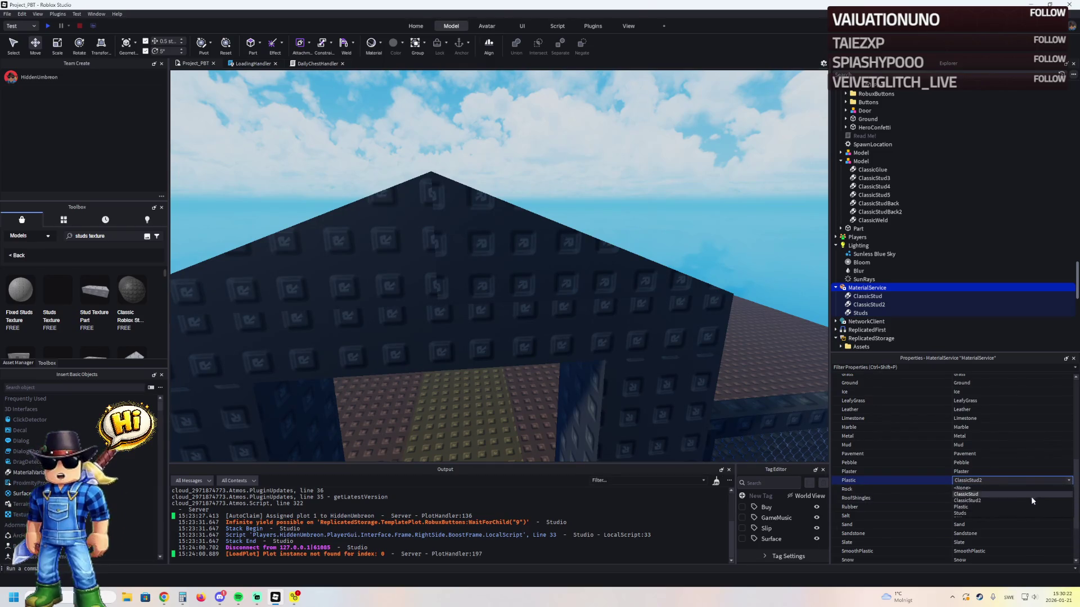
click(1016, 513)
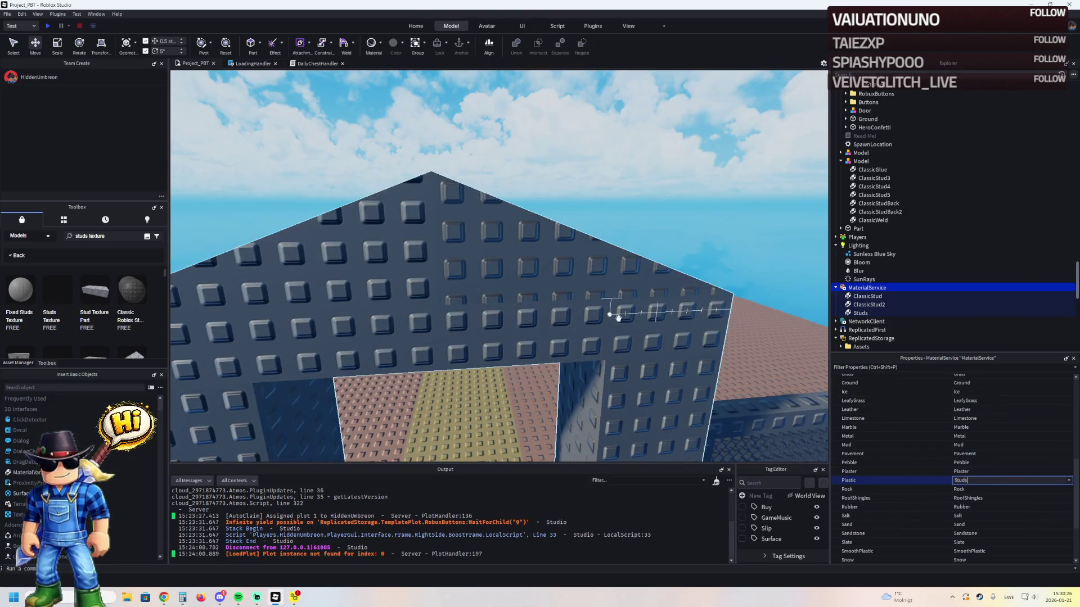
- Move ClassicStudBack2 into MaterialService
click(872, 220)
mouse_move(876, 212)
mouse_down()
mouse_move(858, 272)
mouse_move(866, 291)
mouse_up()
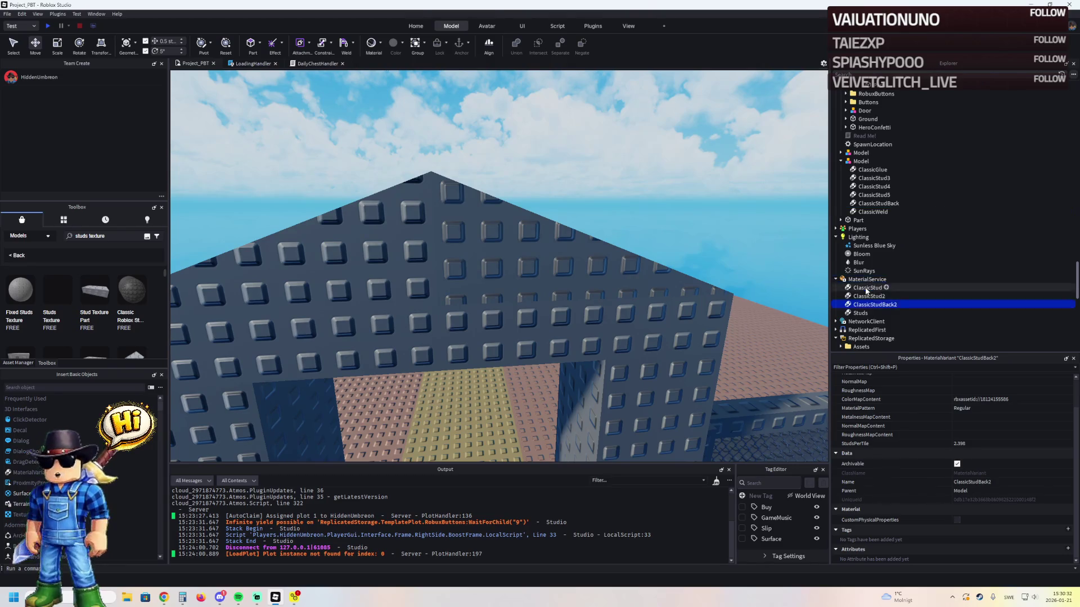
click(872, 170)
- Move the six Classic variants, ClassicGlue through ClassicWeld, into MaterialService
shift+click(873, 212)
drag(873, 214, 869, 281)
click(863, 227)
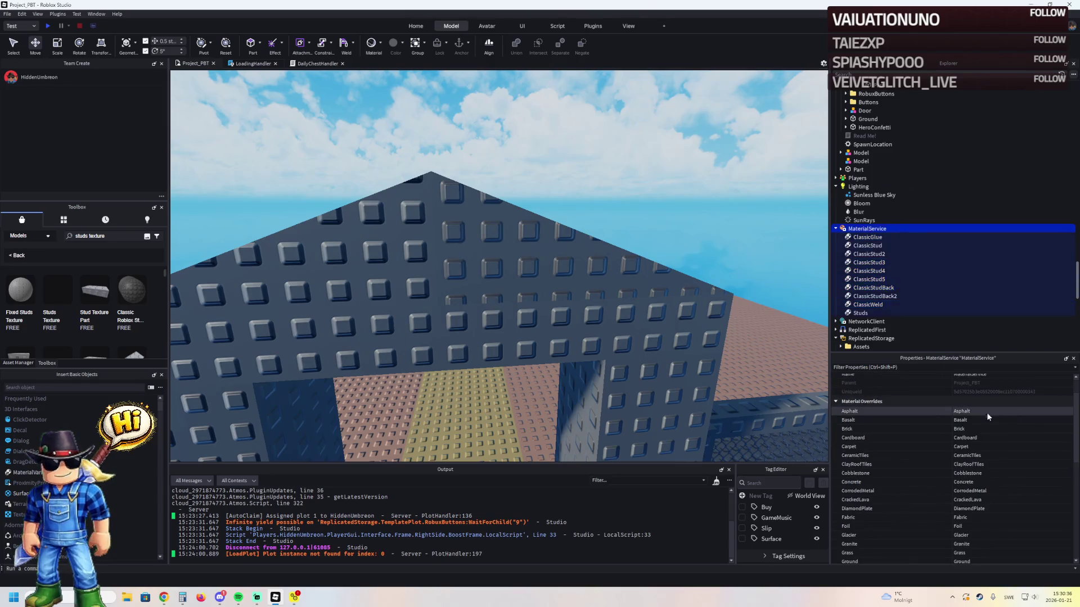
scroll(1011, 455, up, 3)
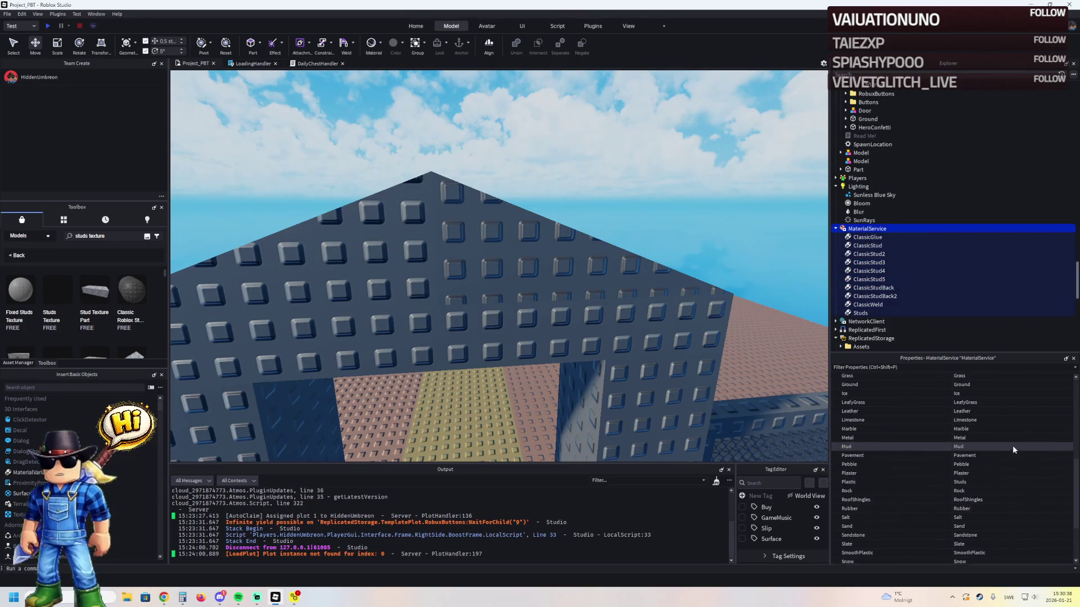
- Set the Plastic override to ClassicStud, then try ClassicStud2, ClassicStud3 and ClassicStudBack2
click(982, 481)
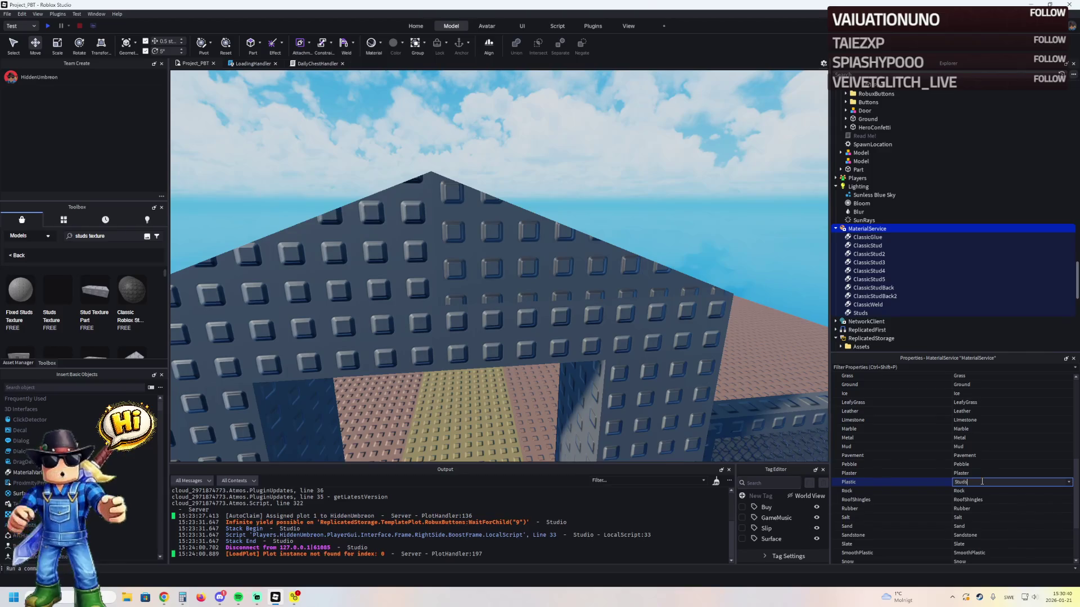
click(1069, 482)
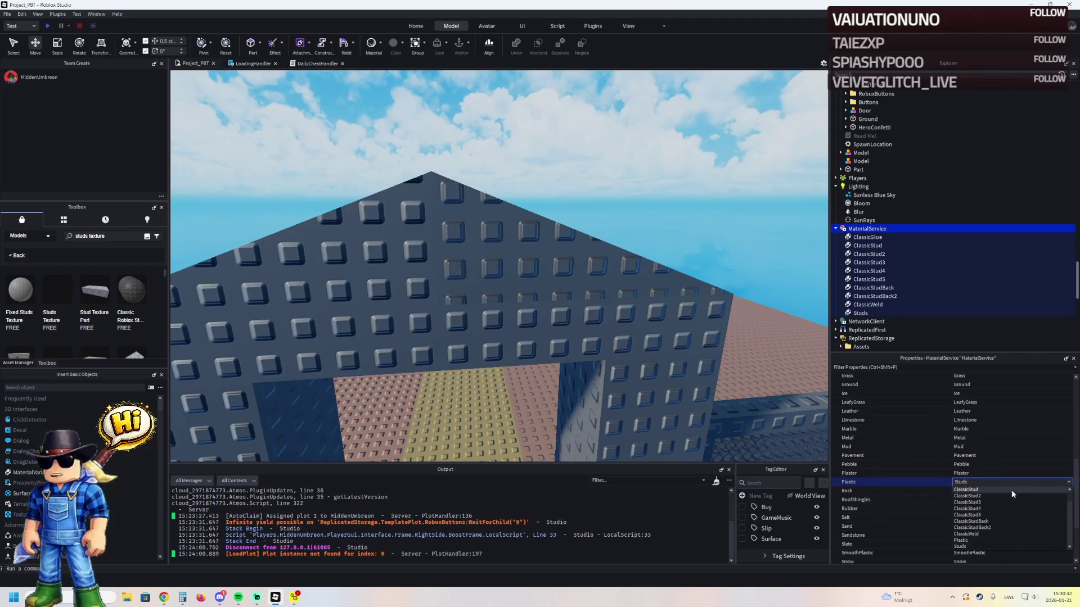
click(1012, 490)
text(2)
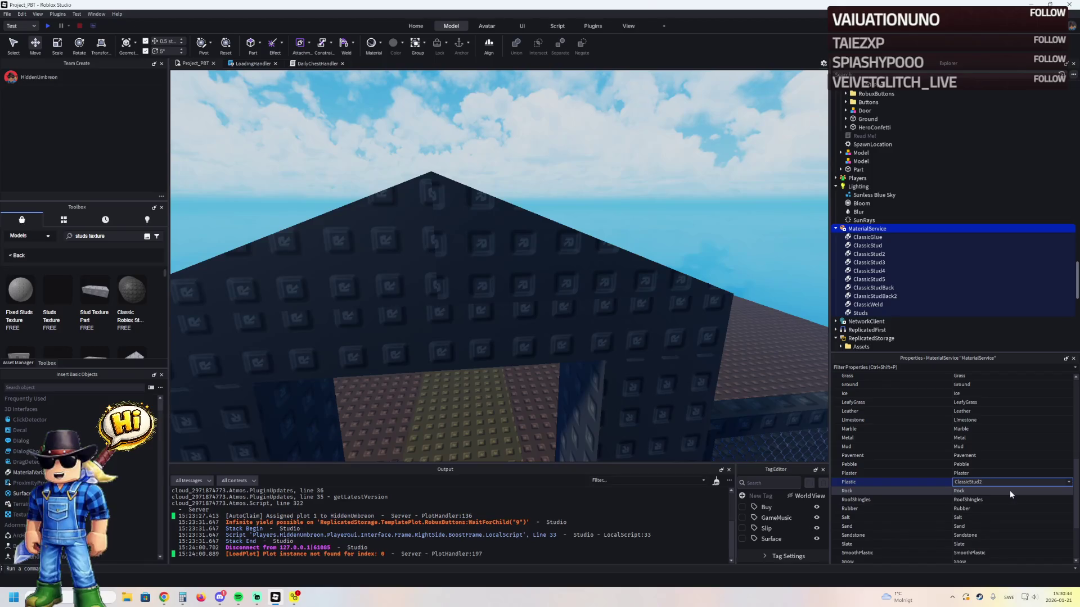
key(BackSpace)
text(3)
key(BackSpace)
text(5)
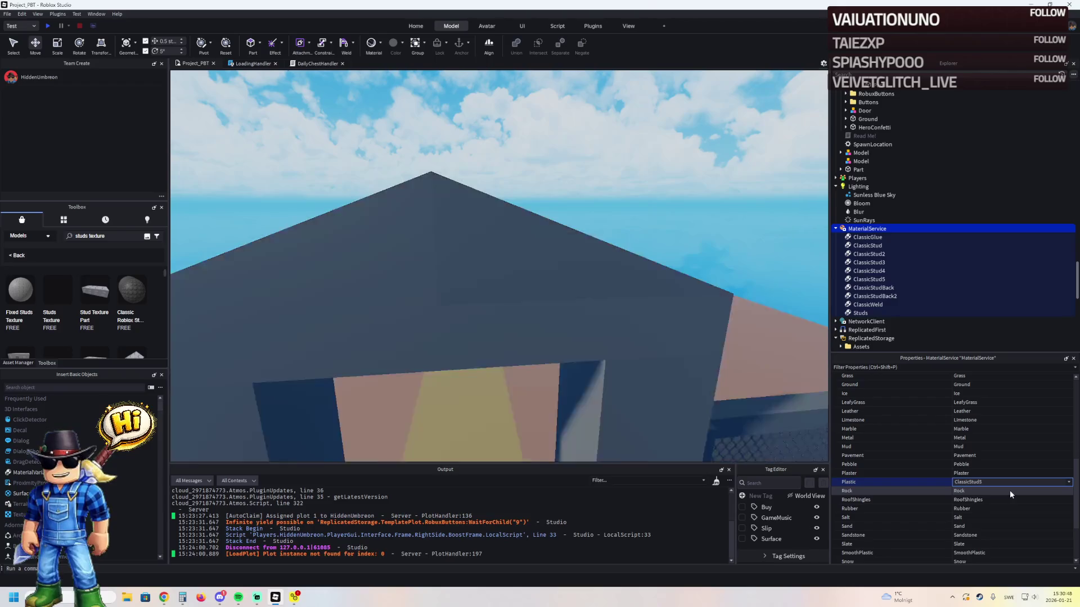
key(BackSpace)
text(Back2)
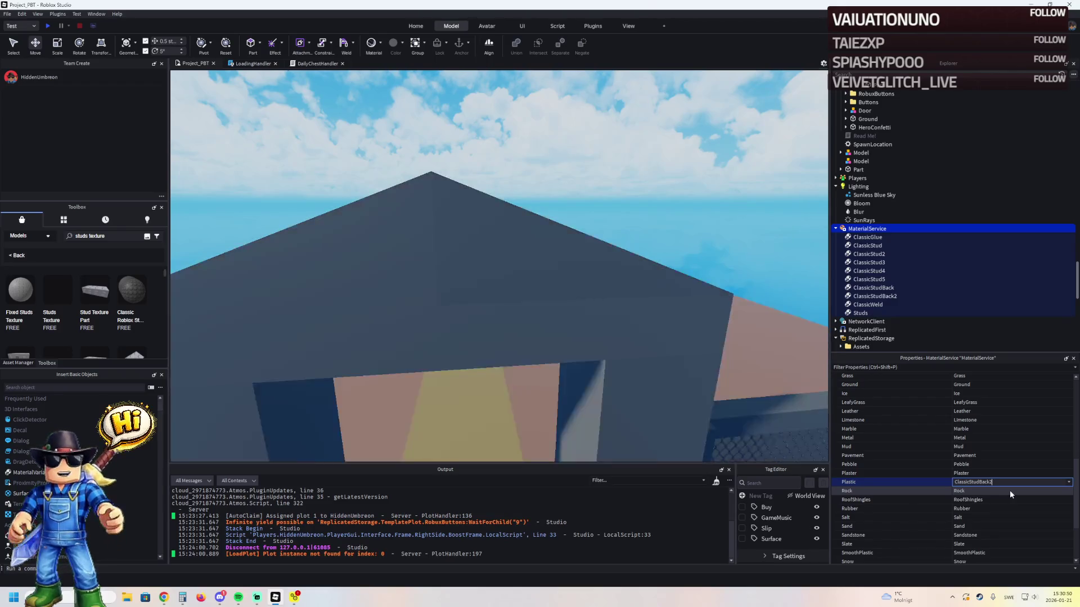
- Preview ClassicWeld, ClassicGlue, ClassicStud3–5 and others on Plastic, ending on Studs
key(Down)
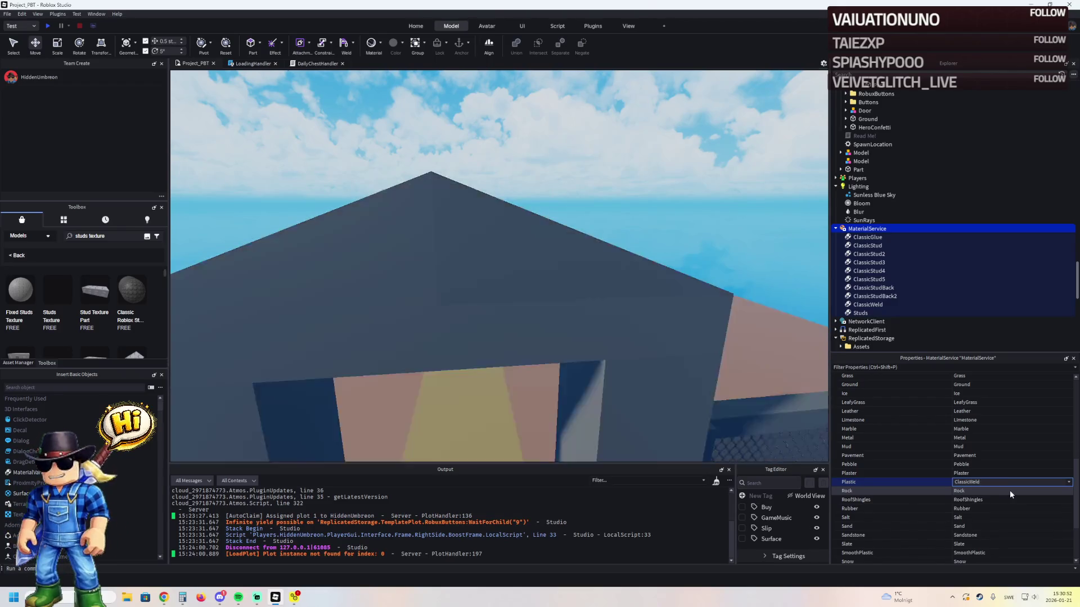
key(Escape)
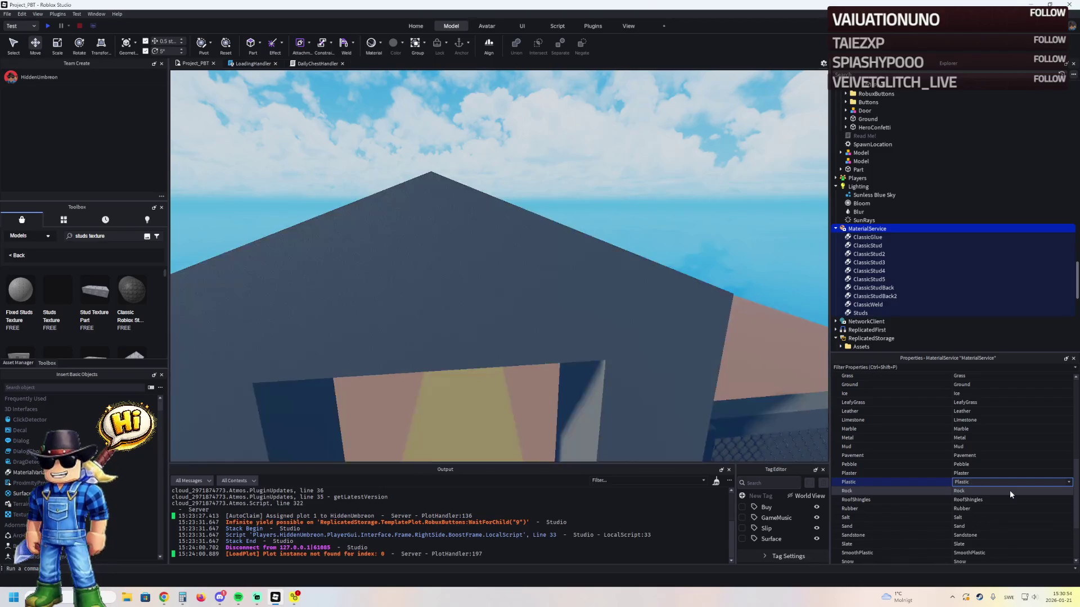
key(Down)
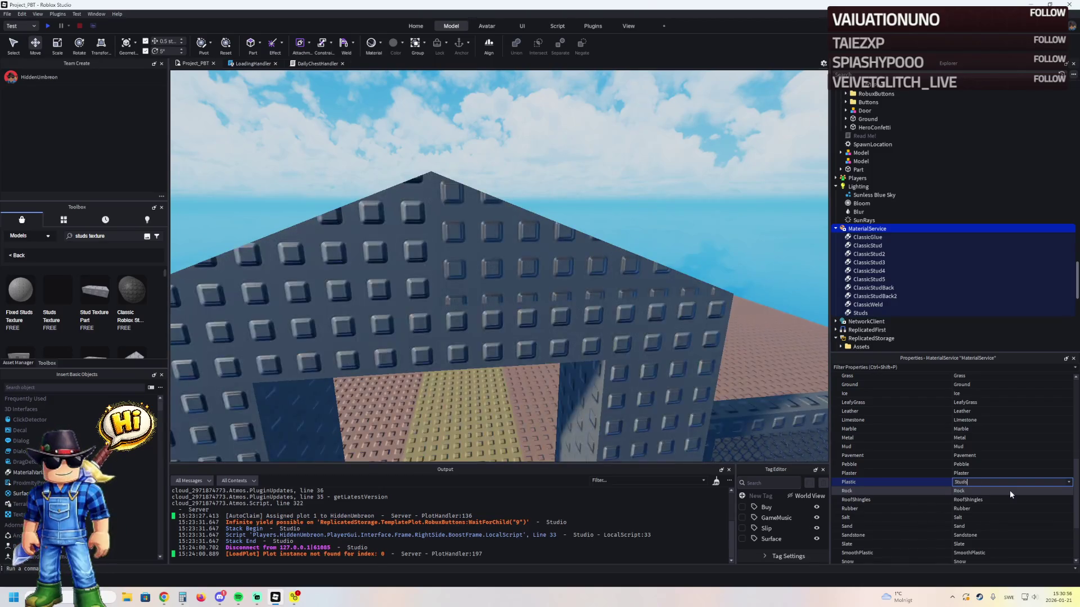
key(Up)
key(Up)
key(Up)
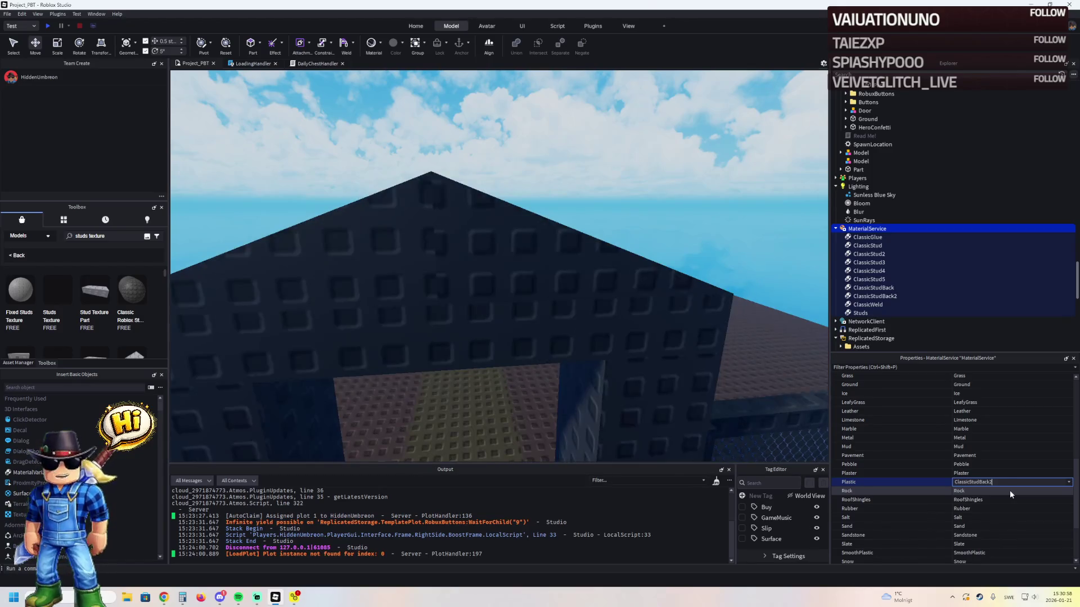
key(Up)
key(Up)
key(Up)
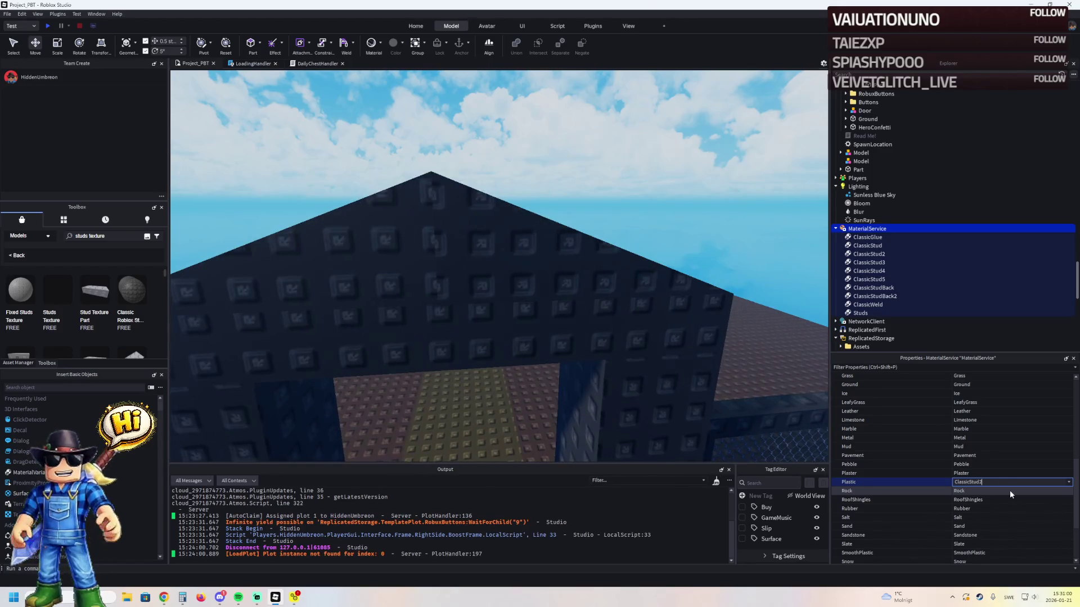
key(Up)
key(Up)
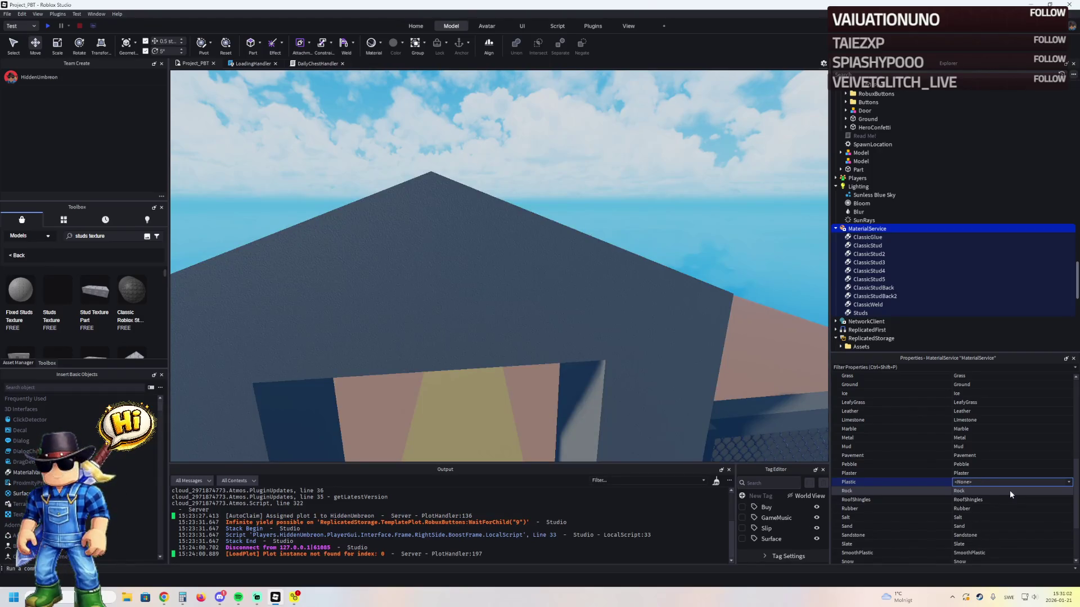
key(Down)
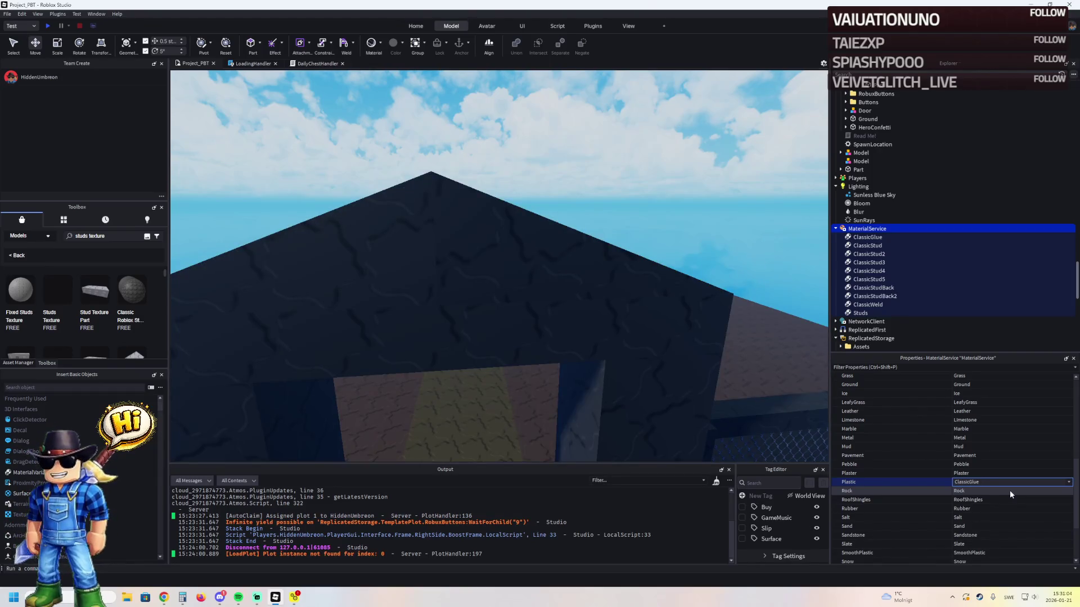
key(Down)
key(Down)
key(Down)
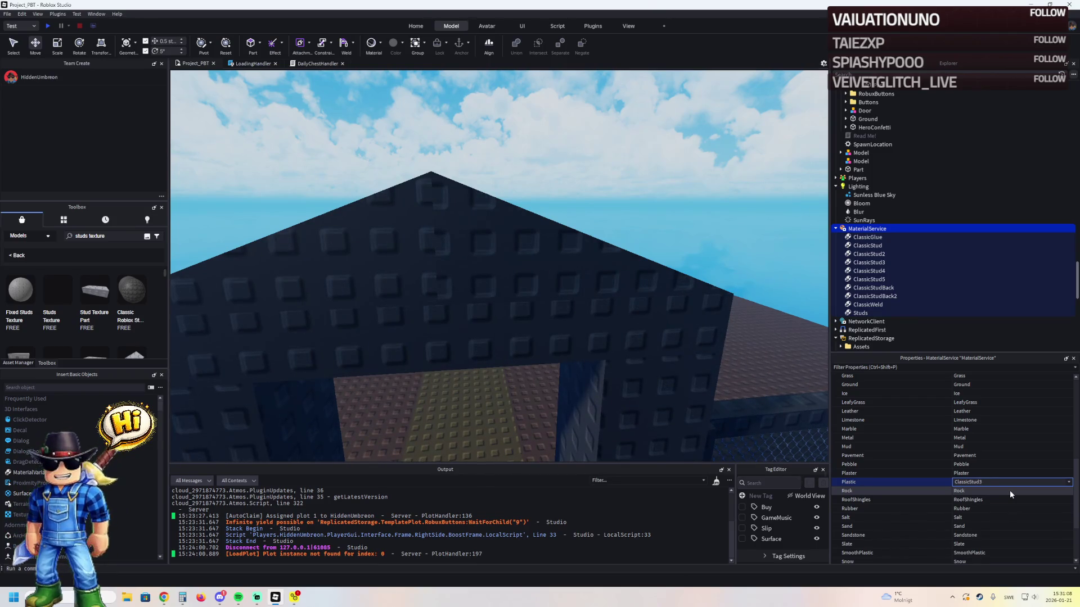
key(Down)
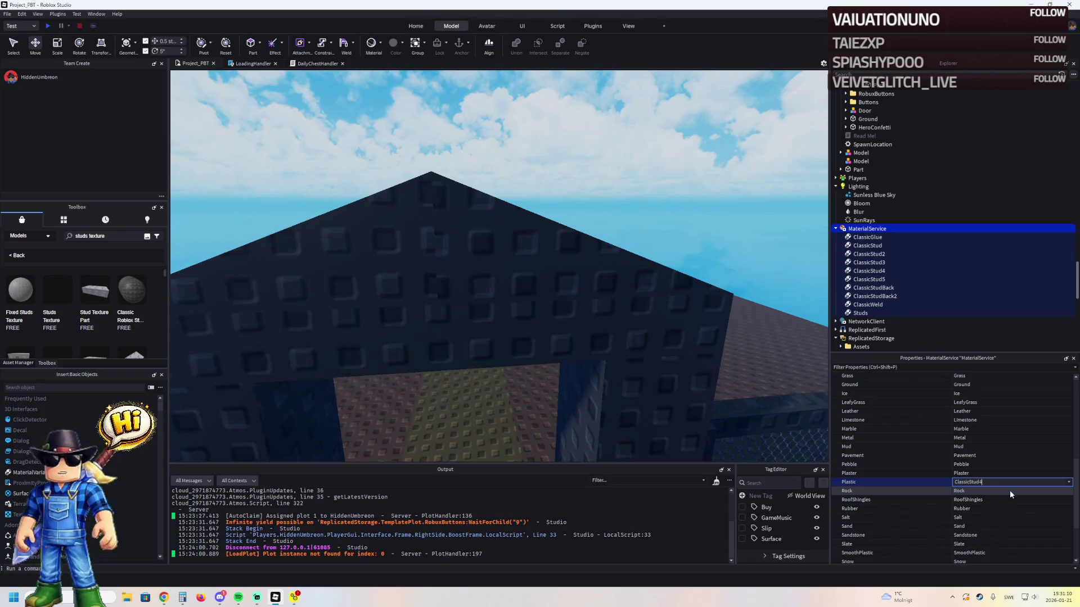
key(Down)
key(Down)
key(Down)
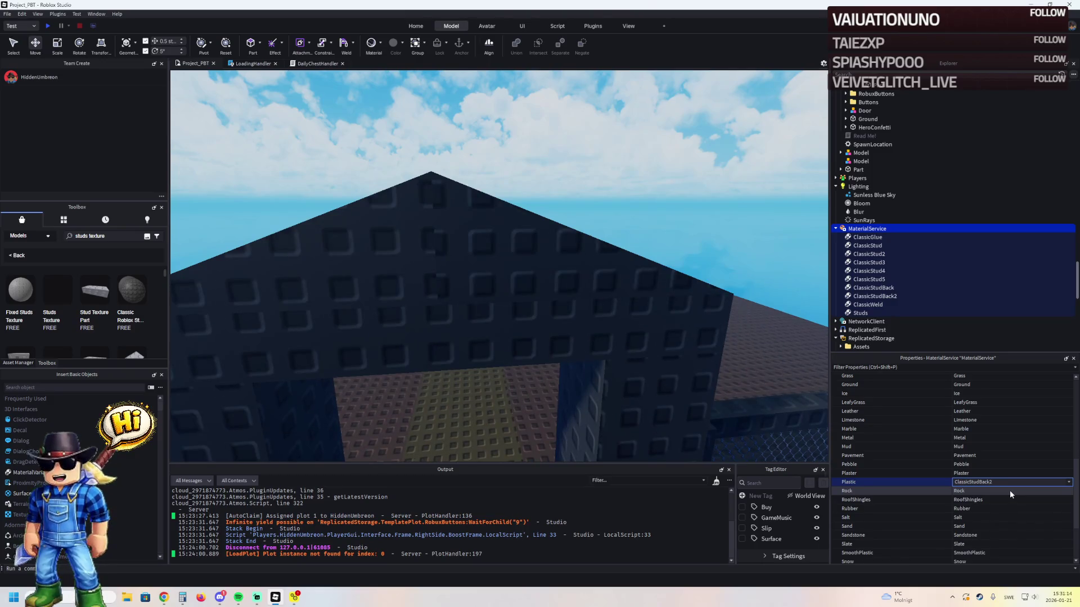
key(Down)
key(Down)
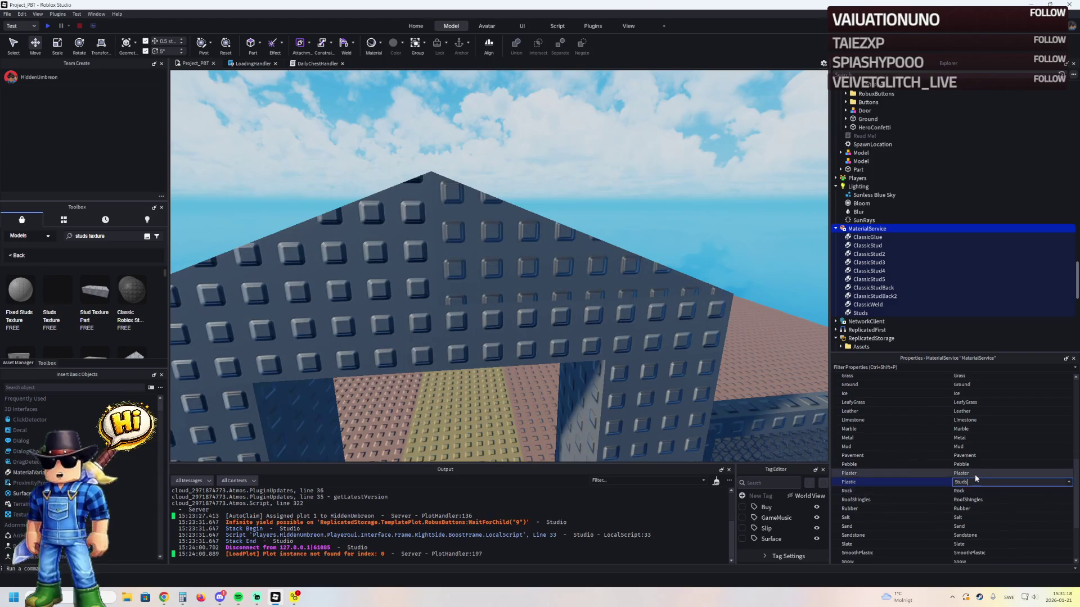
click(867, 305)
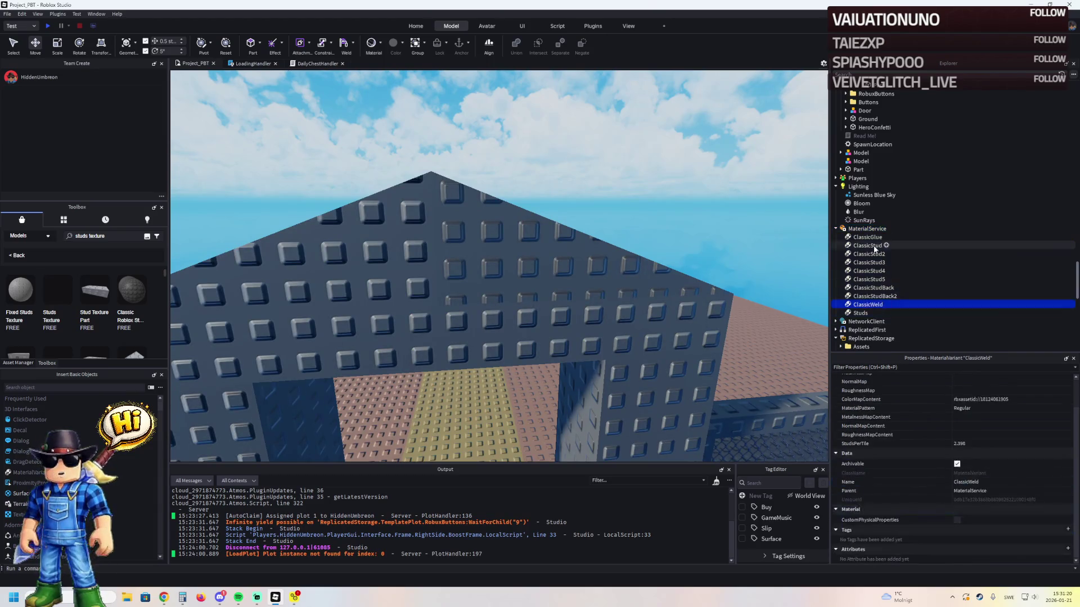
- Delete the unused Classic variants and merge the second Model into the first
shift+click(867, 236)
key(Delete)
drag(868, 161, 860, 153)
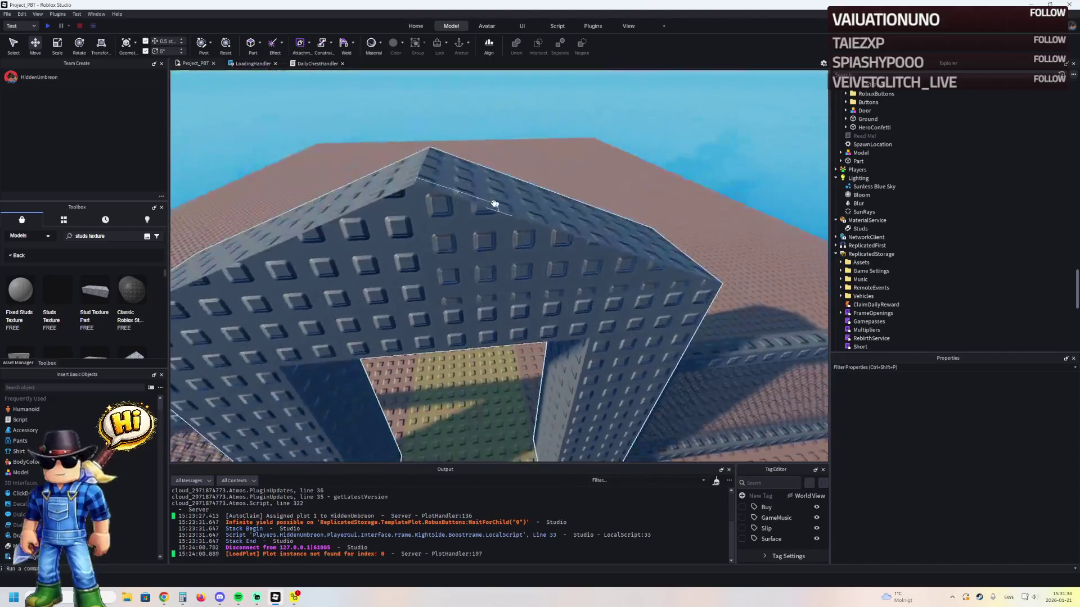
- Select an archway part and orbit to view the arch from the other side
click(495, 202)
drag(484, 208, 639, 216)
click(578, 284)
- Scale the arch's crossbar part, cutting its height from 18 to 15 and depth to 1.5
click(574, 282)
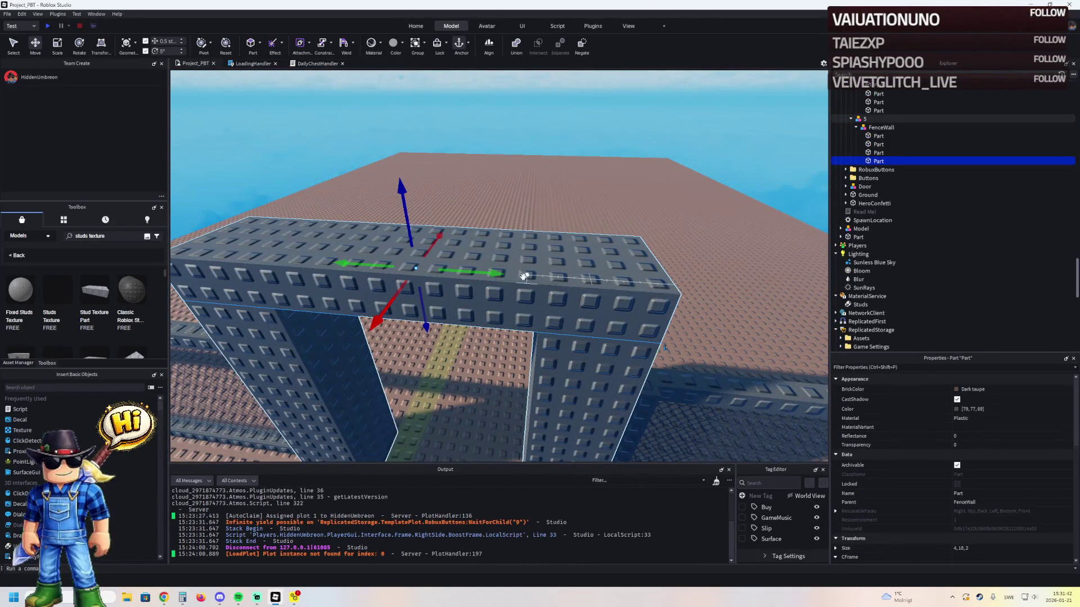
key(ctrl+3)
drag(407, 230, 410, 196)
mouse_move(683, 236)
mouse_down()
mouse_move(679, 198)
mouse_move(631, 269)
mouse_move(590, 263)
mouse_up()
drag(426, 305, 431, 263)
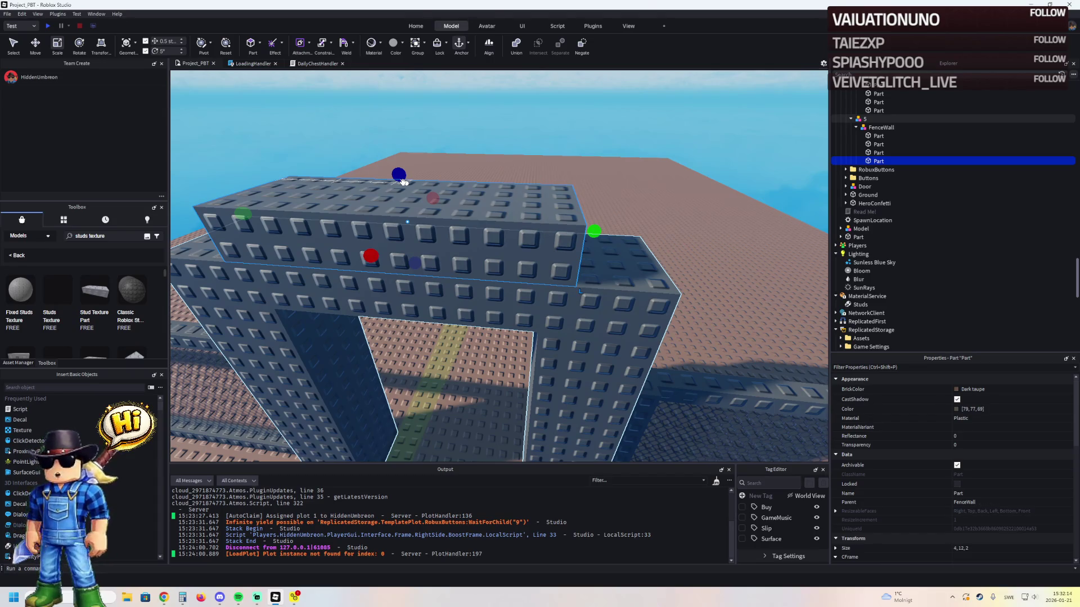
key(f)
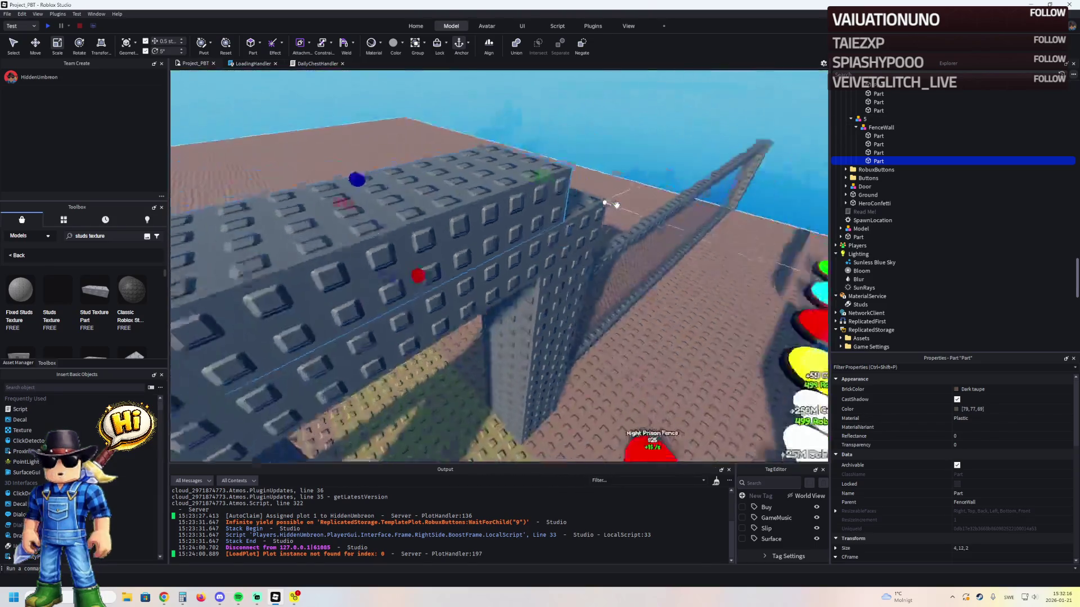
- Shorten the copied part to height 10, lower it one stud, and narrow its width
drag(549, 265, 506, 264)
key(ctrl+2)
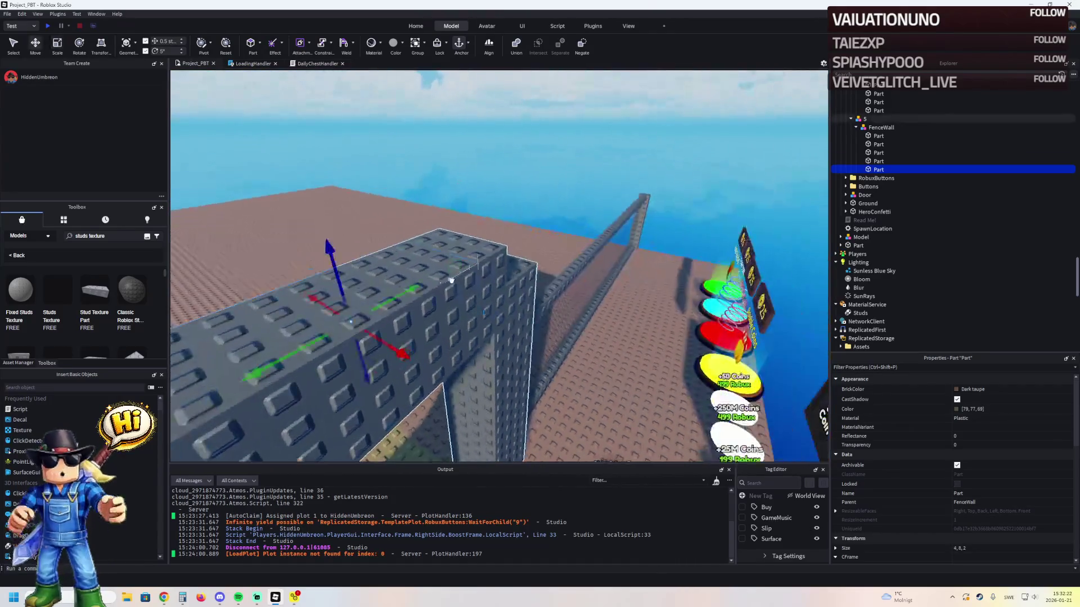
drag(348, 234, 352, 255)
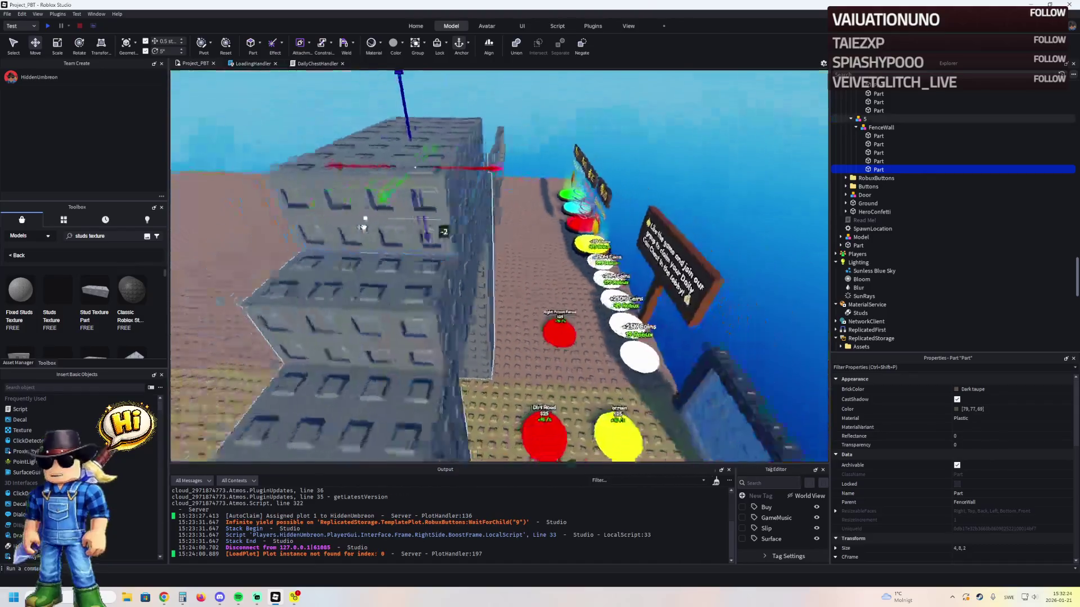
key(ctrl+3)
drag(441, 168, 416, 169)
click(401, 315)
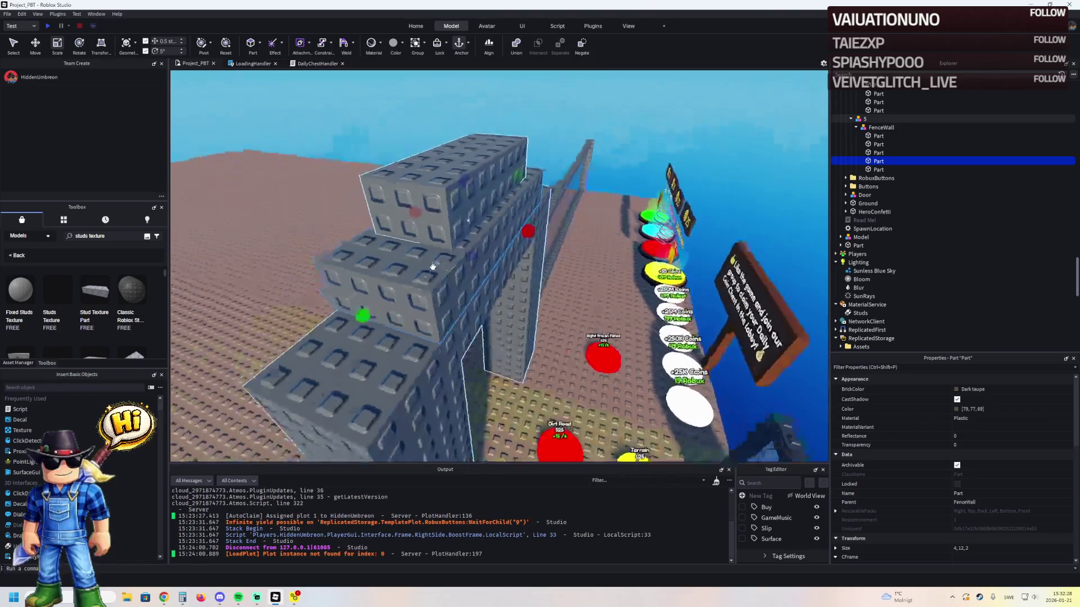
- Shrink a gate pillar part down to a flat 4,1,4 slab at its base
key(s)
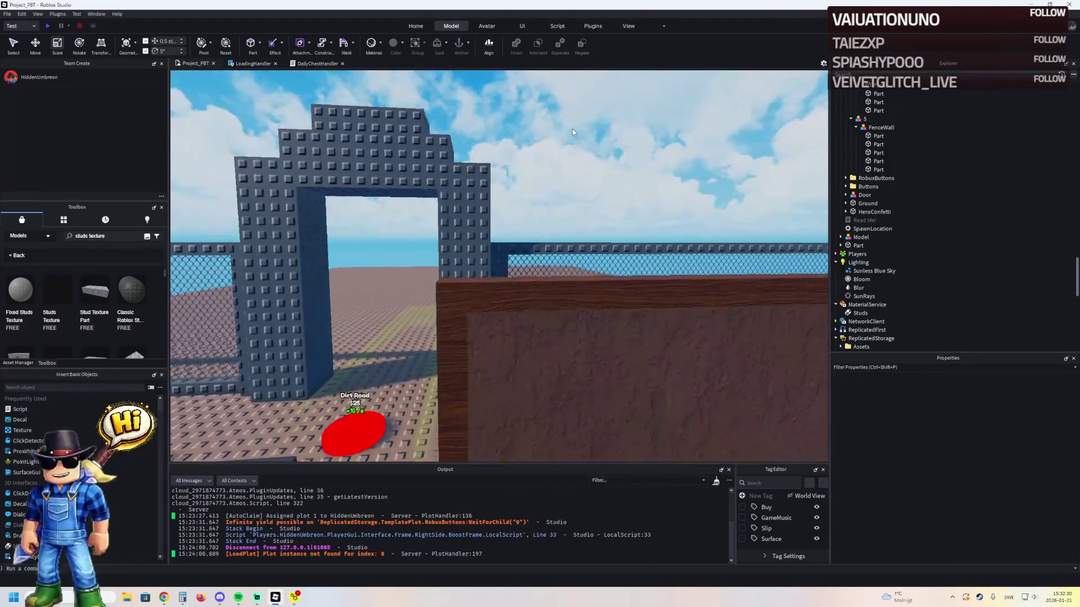
key(w)
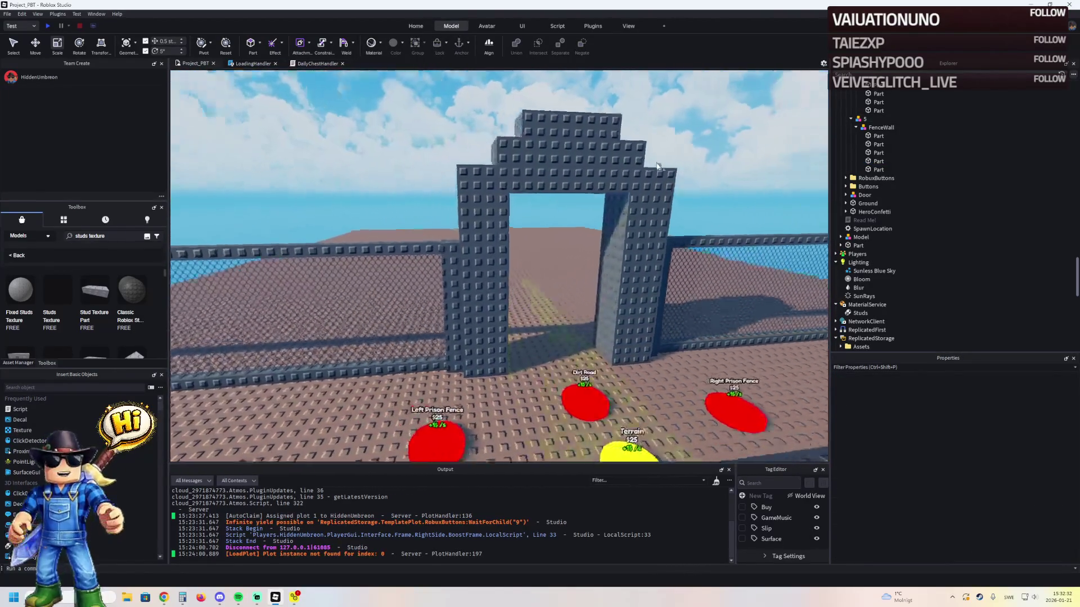
click(579, 313)
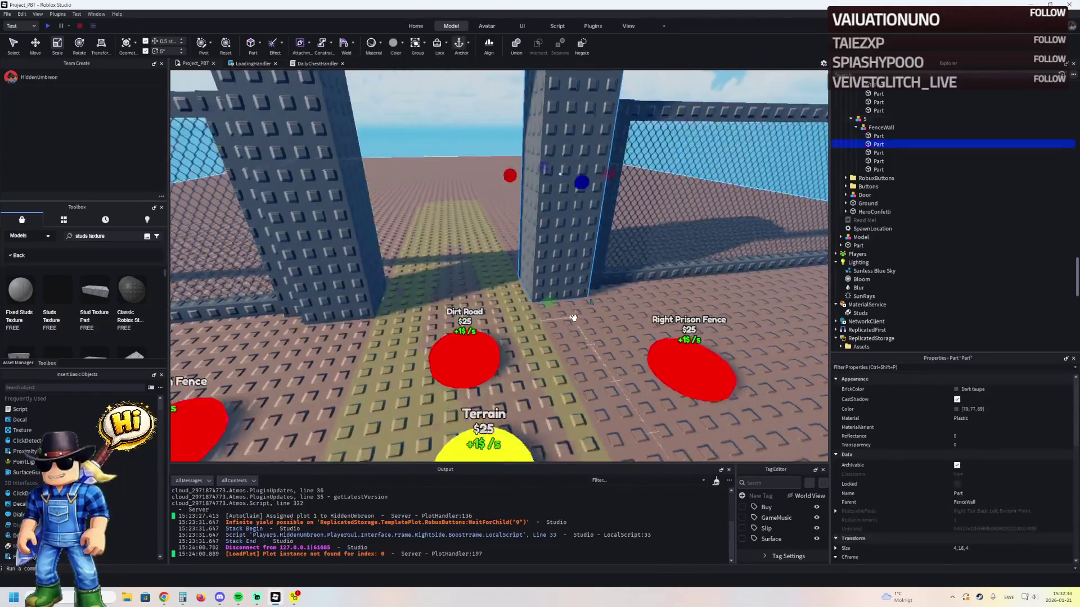
key(e)
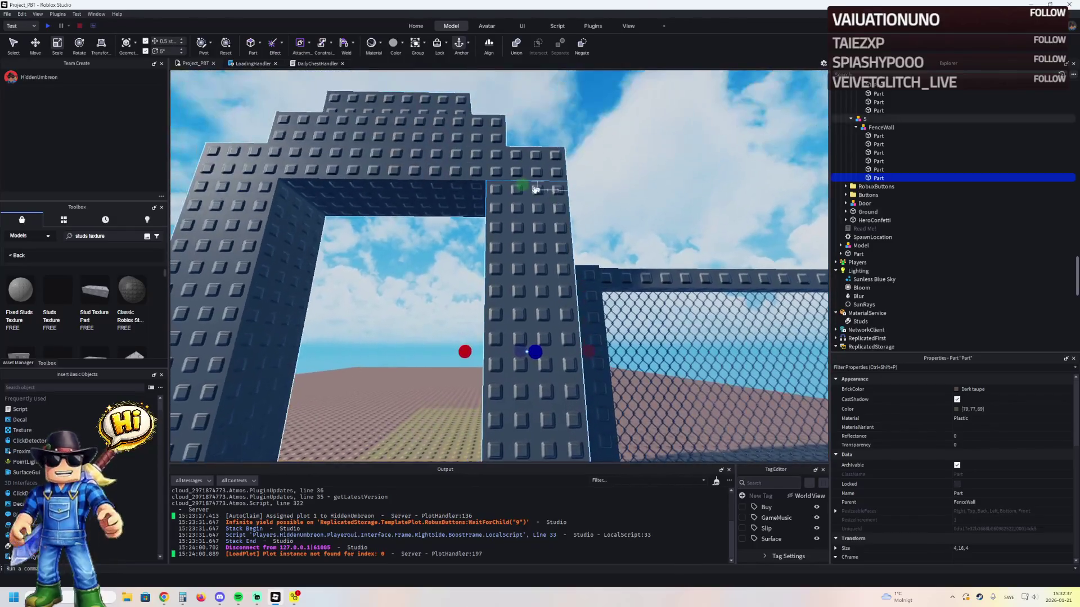
mouse_move(536, 189)
mouse_down()
mouse_move(520, 182)
mouse_move(514, 202)
mouse_move(527, 208)
mouse_up()
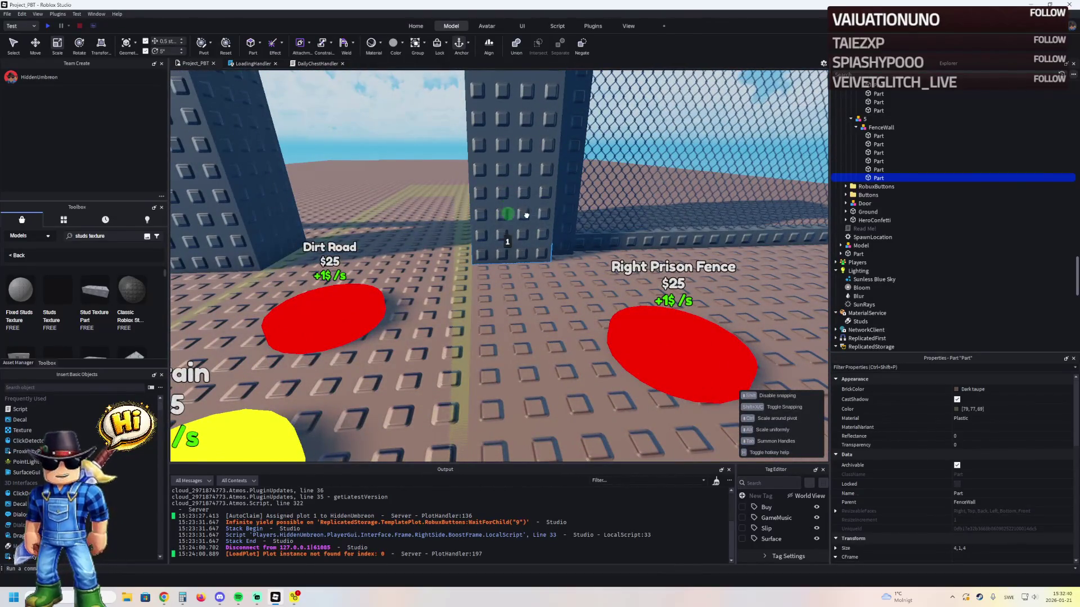
key(e)
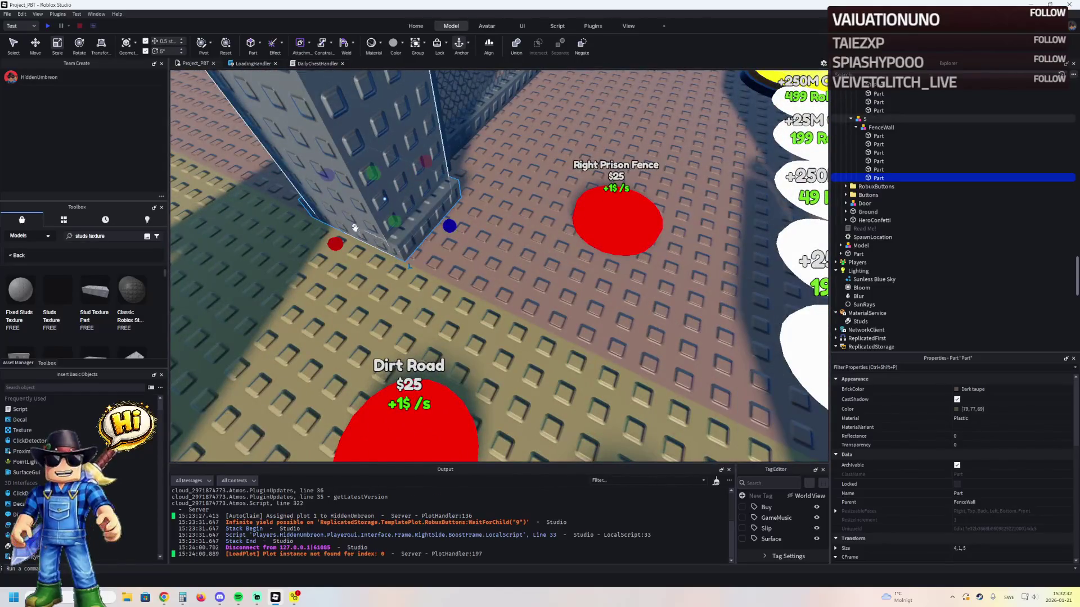
- Widen the slab to 5 by 5, then flatten it into a thin trim strip
drag(337, 241, 325, 248)
scroll(357, 236, up, 3)
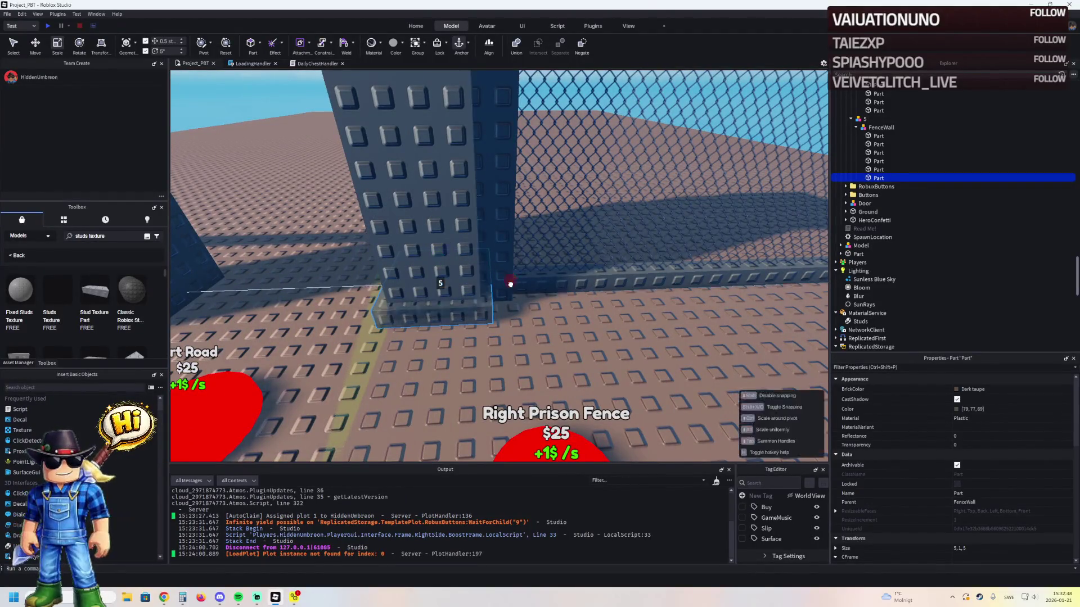
key(d)
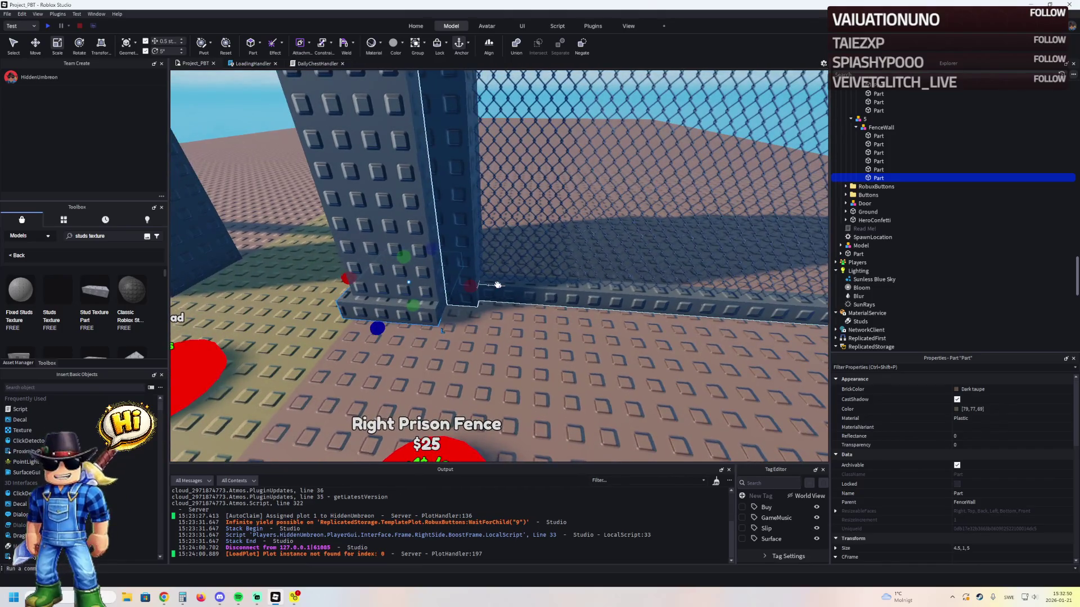
scroll(498, 285, up, 5)
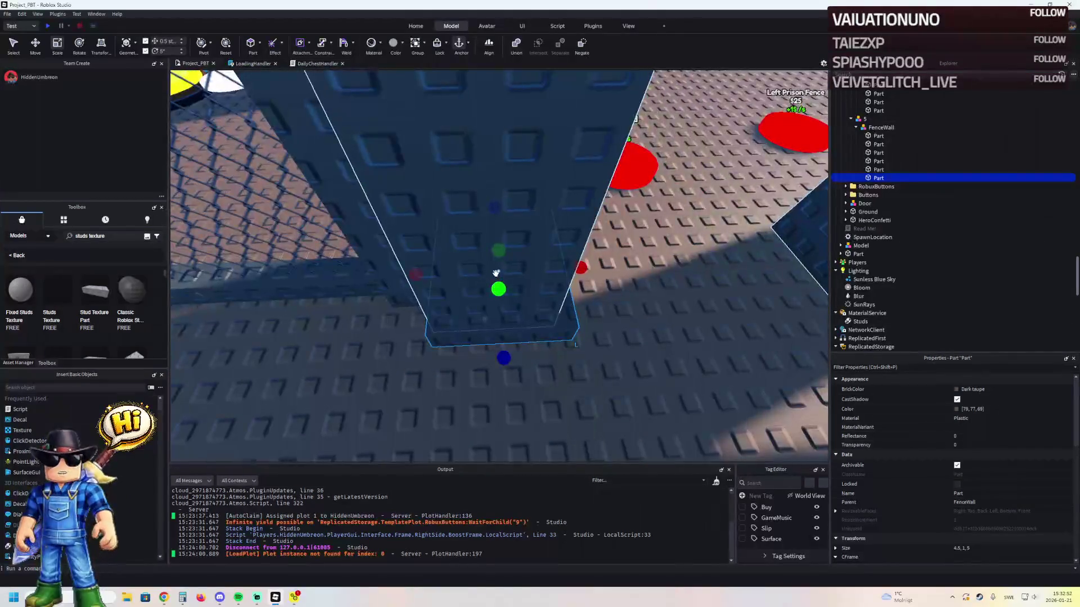
scroll(501, 258, down, 5)
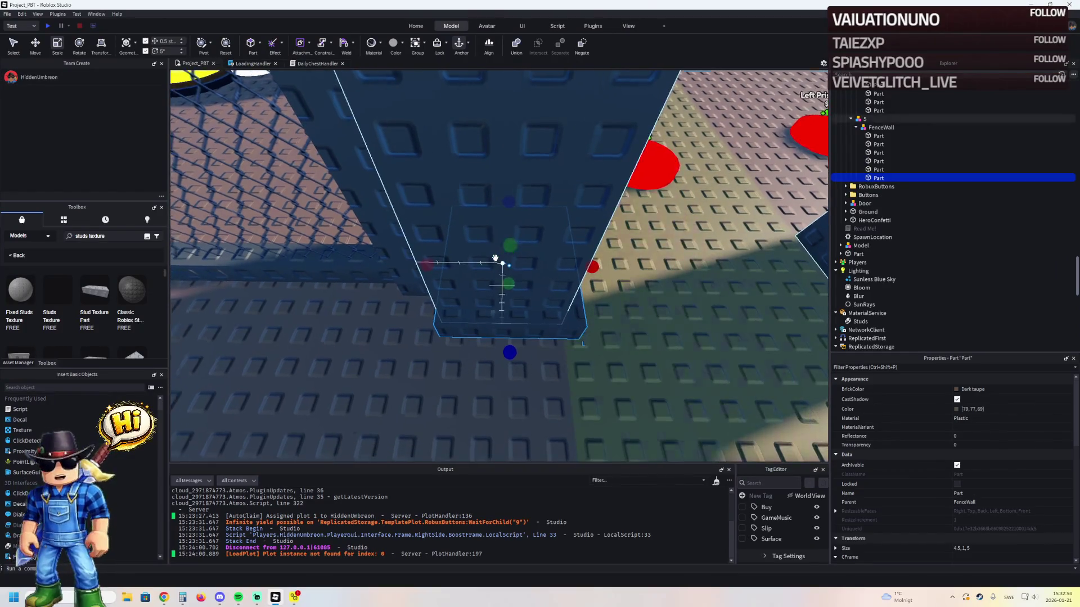
scroll(495, 257, up, 5)
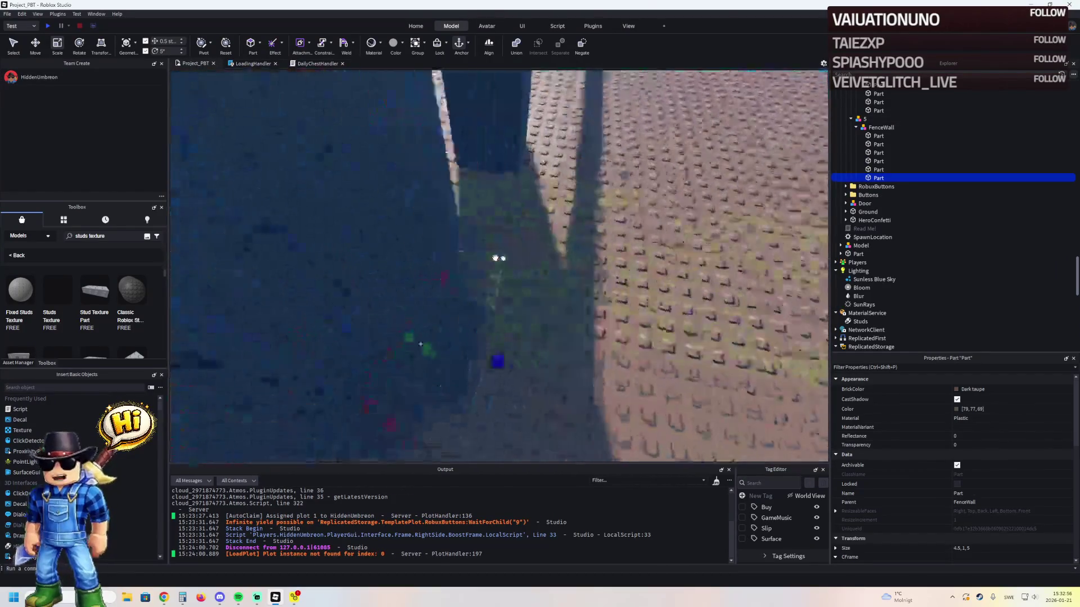
scroll(495, 257, up, 5)
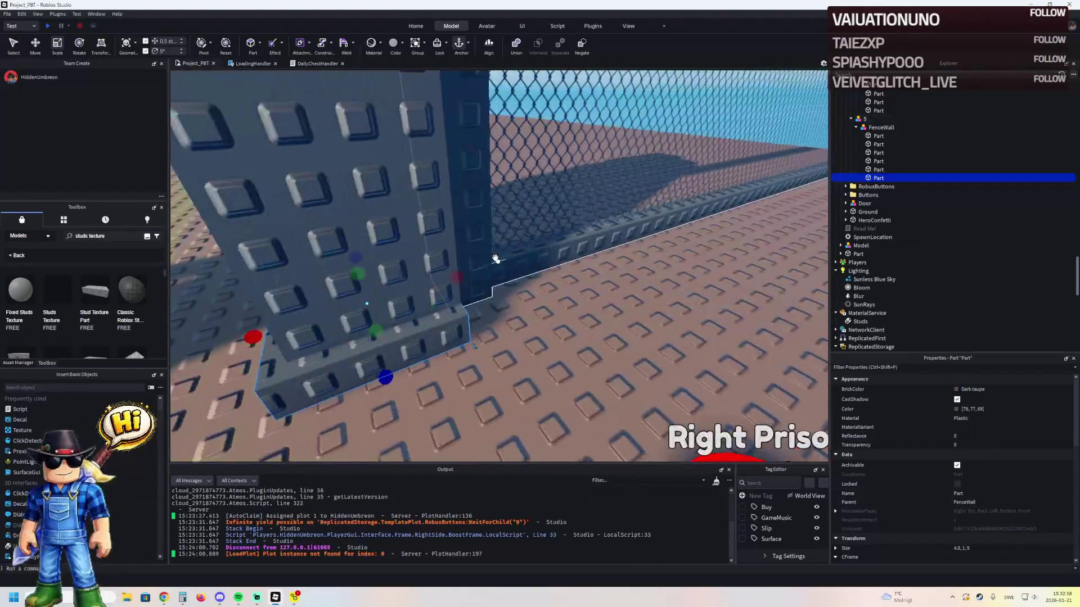
scroll(495, 258, down, 5)
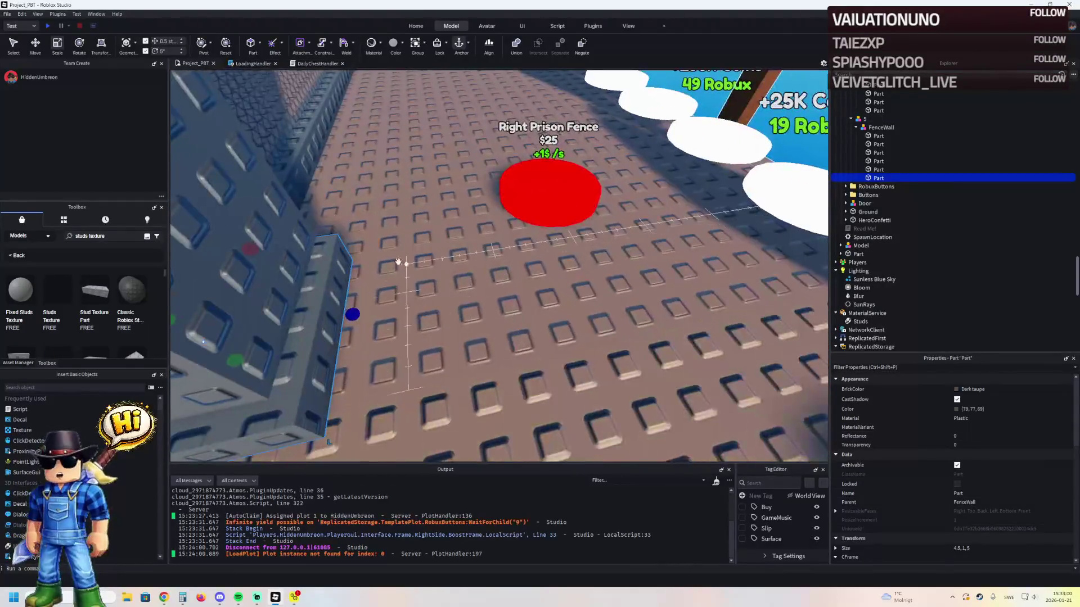
scroll(370, 264, up, 5)
drag(251, 305, 478, 292)
key(ctrl+2)
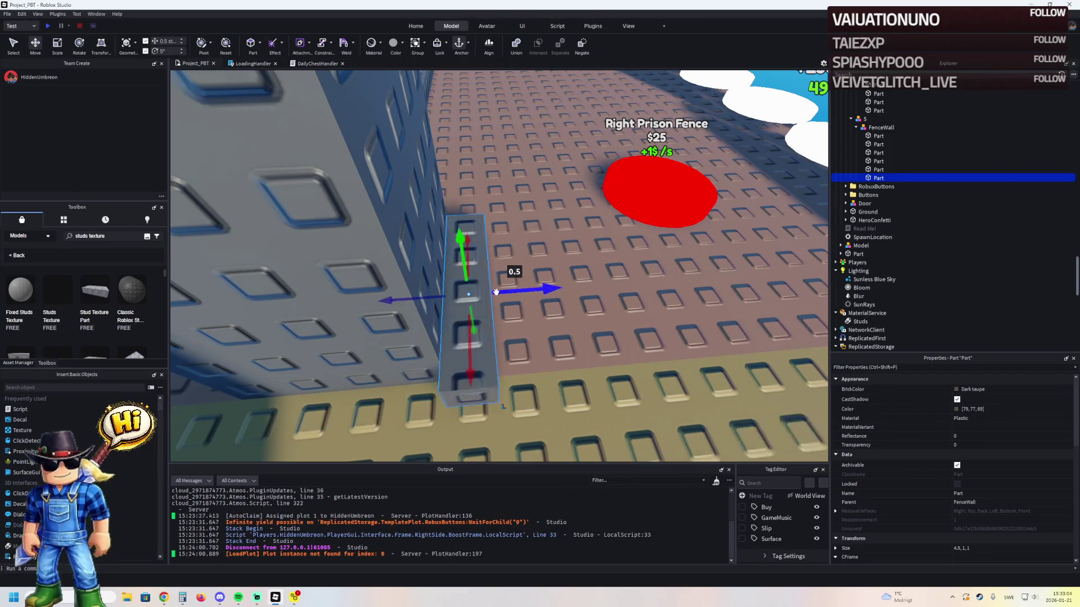
scroll(496, 292, down, 4)
scroll(446, 366, up, 5)
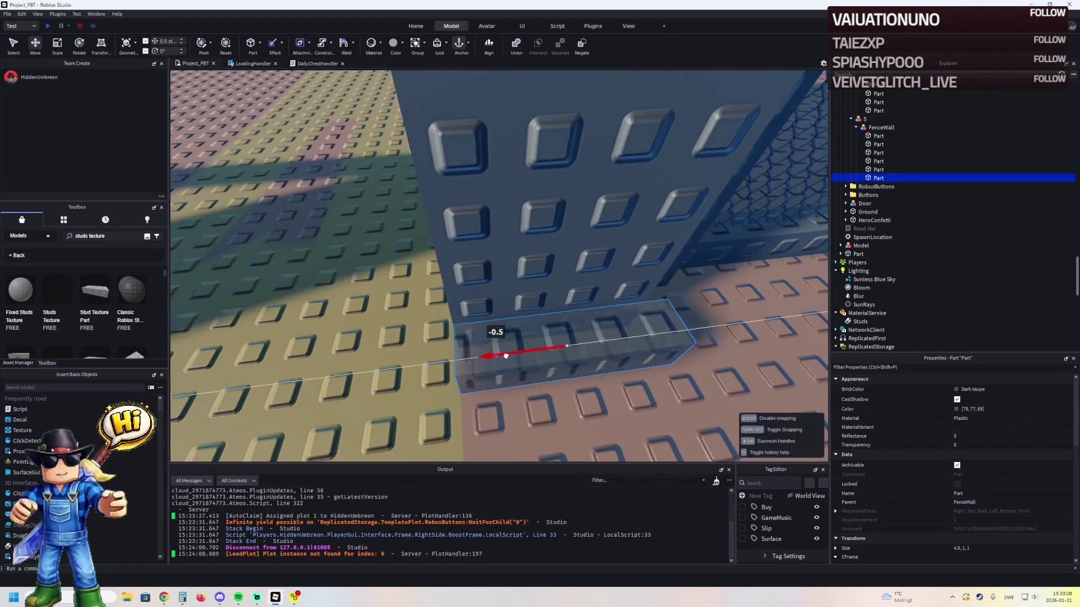
key(ctrl+3)
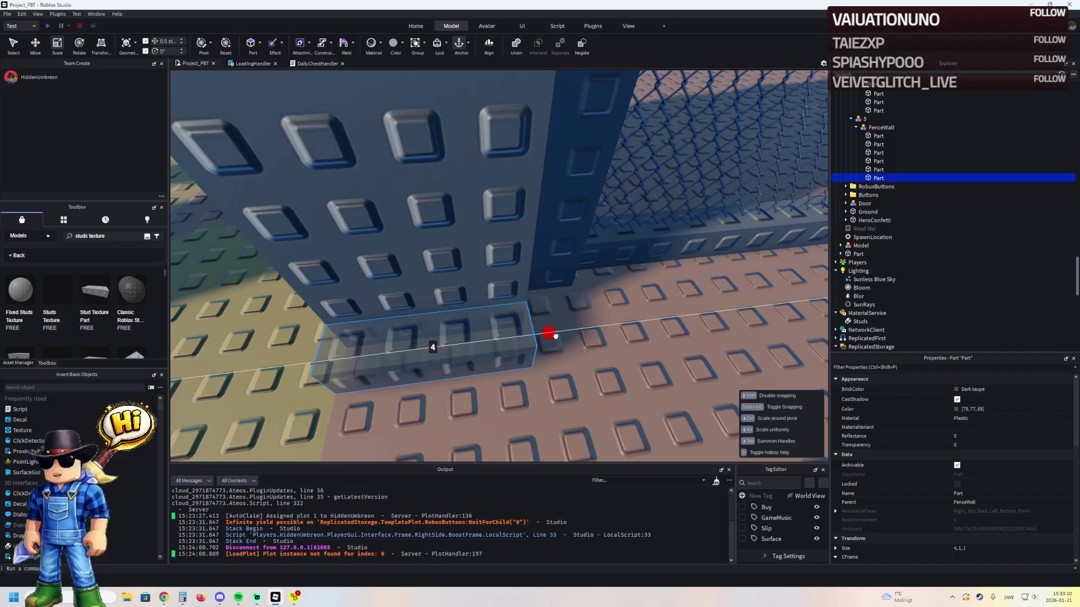
- Duplicate the strip, place the copy along the pillar base, and shorten it to 2 studs
key(ctrl+d)
key(ctrl+2)
drag(453, 311, 559, 313)
drag(518, 225, 520, 285)
drag(446, 422, 499, 325)
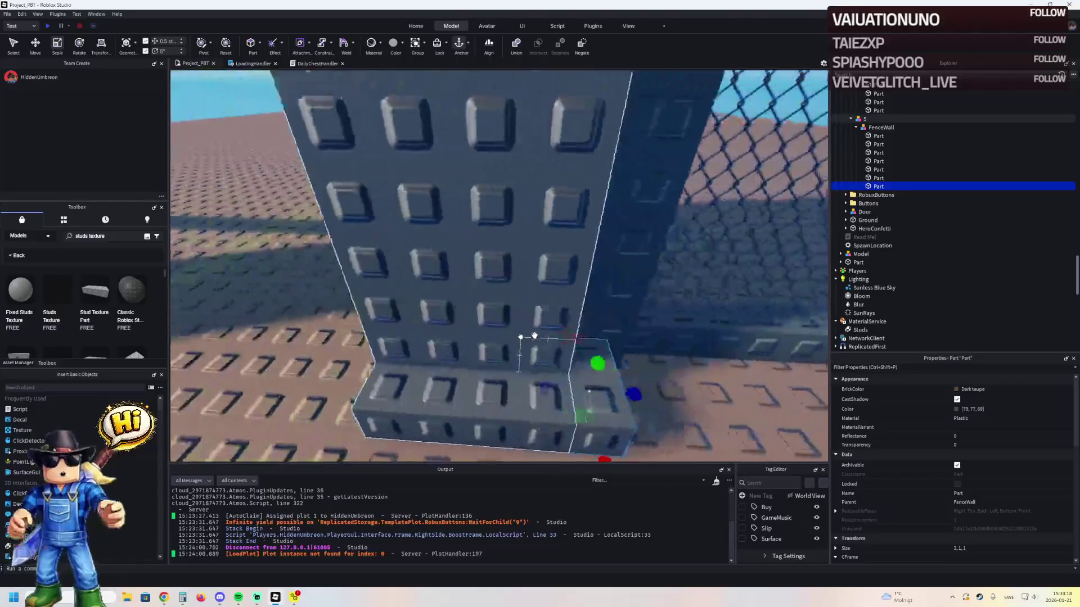
click(439, 300)
- Narrow the two gate pillars to 3 and 3.5 studs wide
click(439, 300)
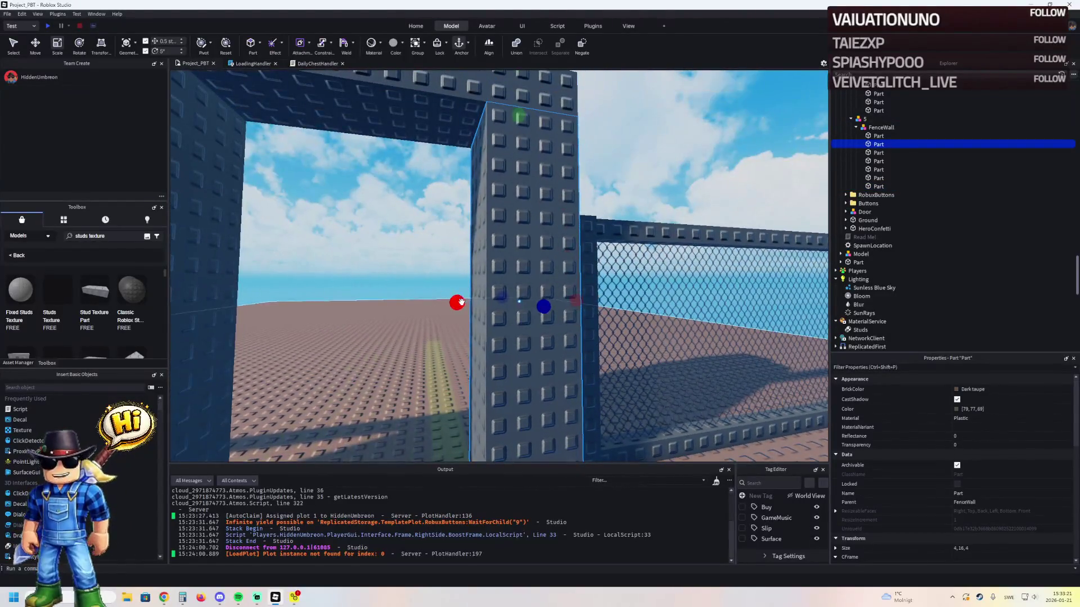
drag(460, 302, 478, 302)
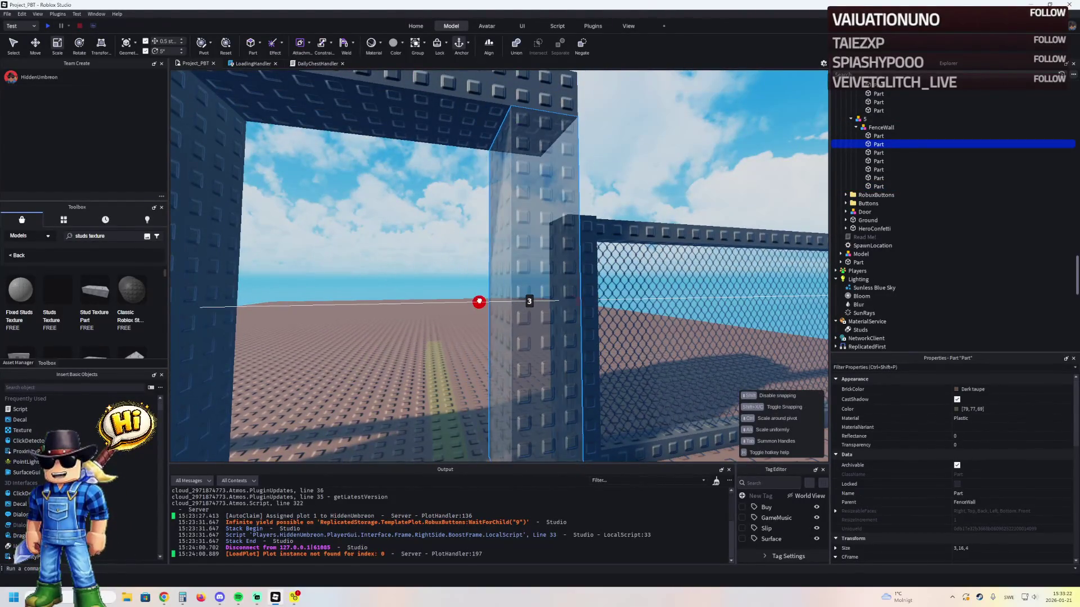
click(376, 300)
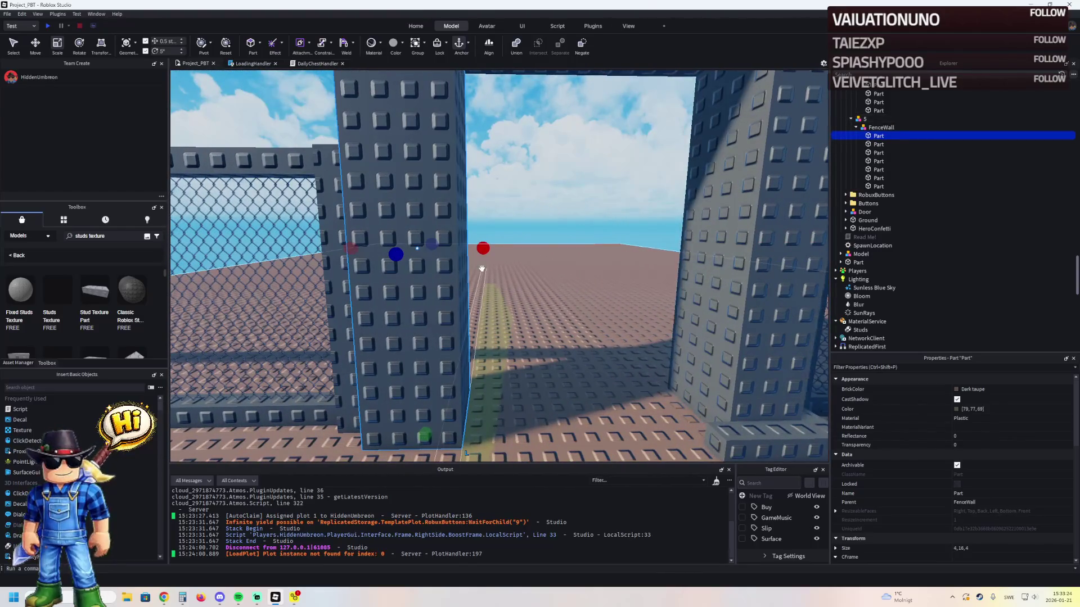
drag(523, 248, 506, 248)
- Shorten the pillar's base block and place three duplicates around the pillar base
click(619, 264)
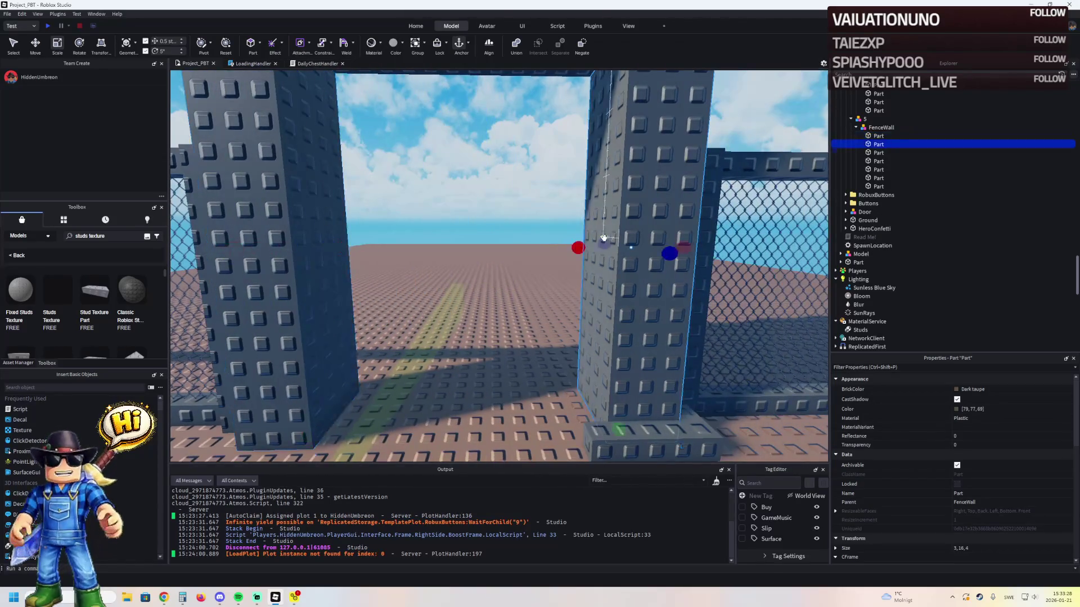
drag(598, 275, 572, 302)
key(ctrl+d)
key(f)
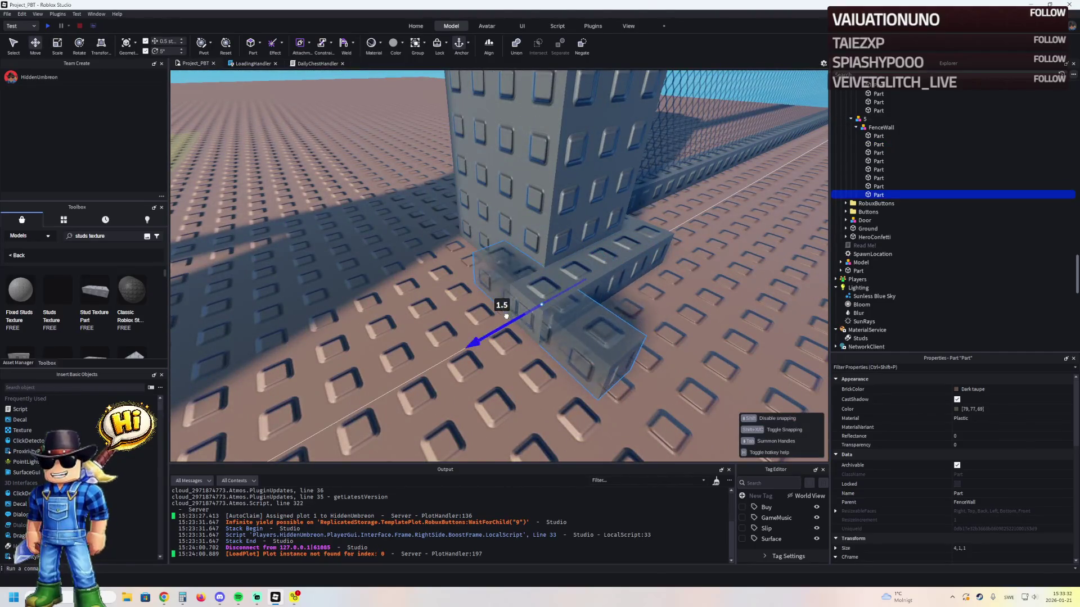
drag(507, 316, 562, 291)
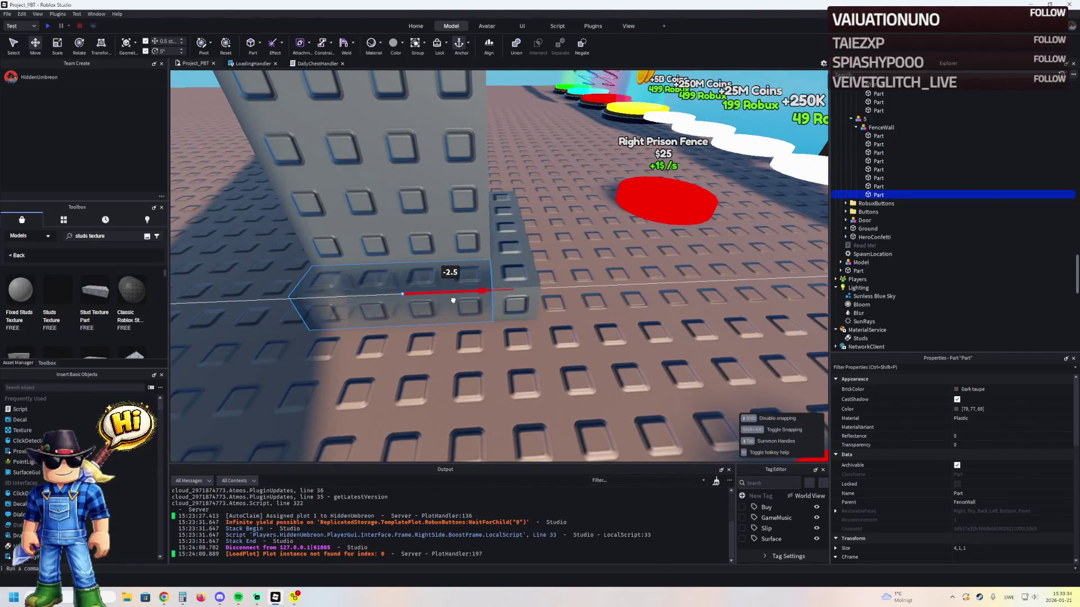
drag(453, 301, 466, 298)
key(ctrl+d)
drag(568, 252, 518, 253)
key(ctrl+d)
mouse_move(444, 259)
mouse_down()
mouse_move(459, 259)
mouse_move(448, 262)
mouse_up()
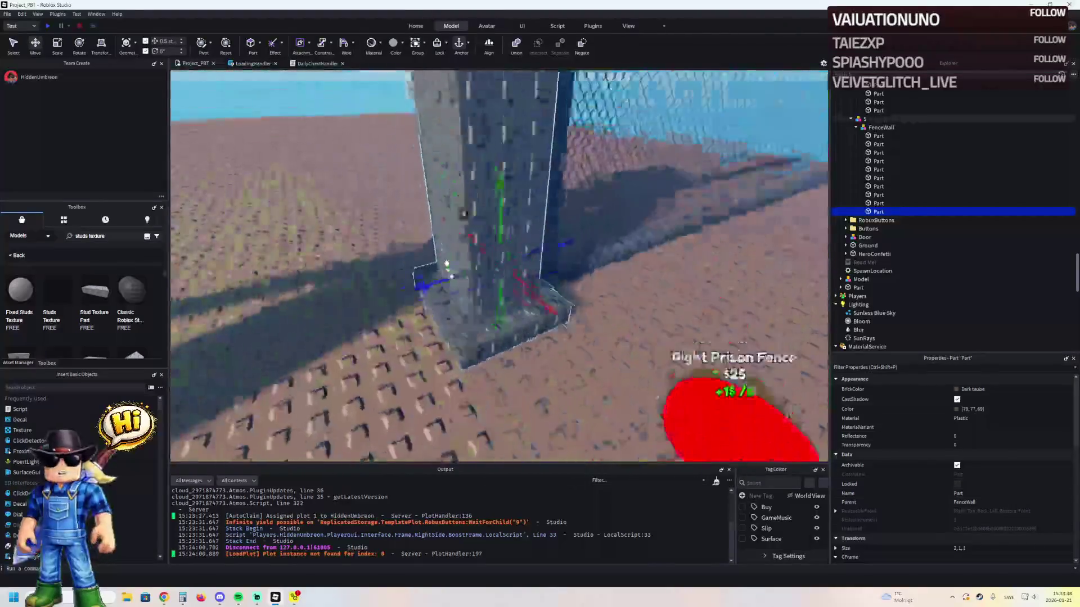
ctrl+click(412, 347)
ctrl+click(453, 281)
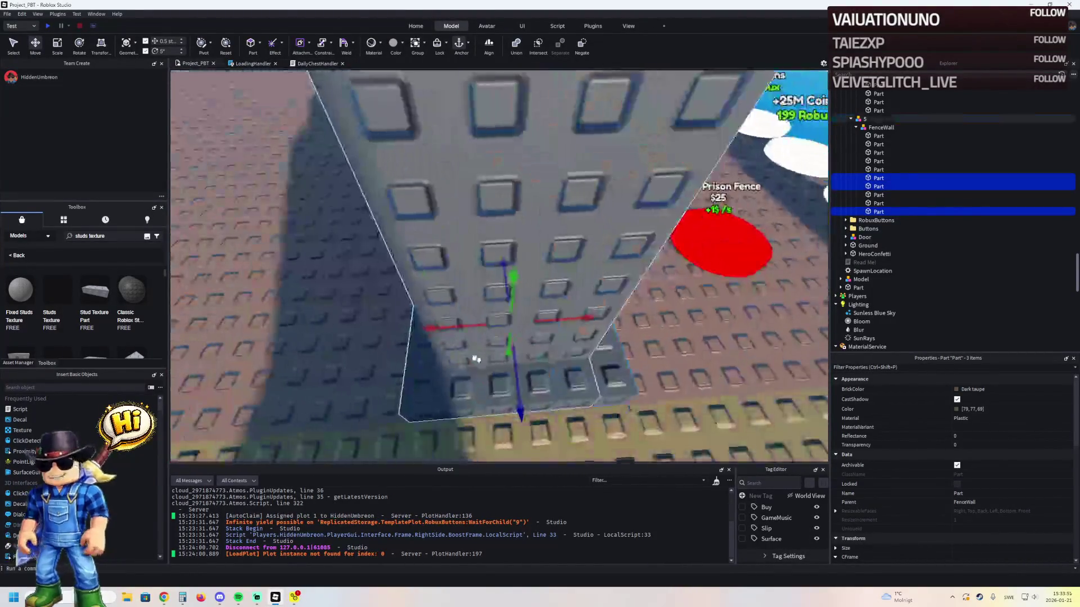
ctrl+click(464, 380)
ctrl+click(464, 381)
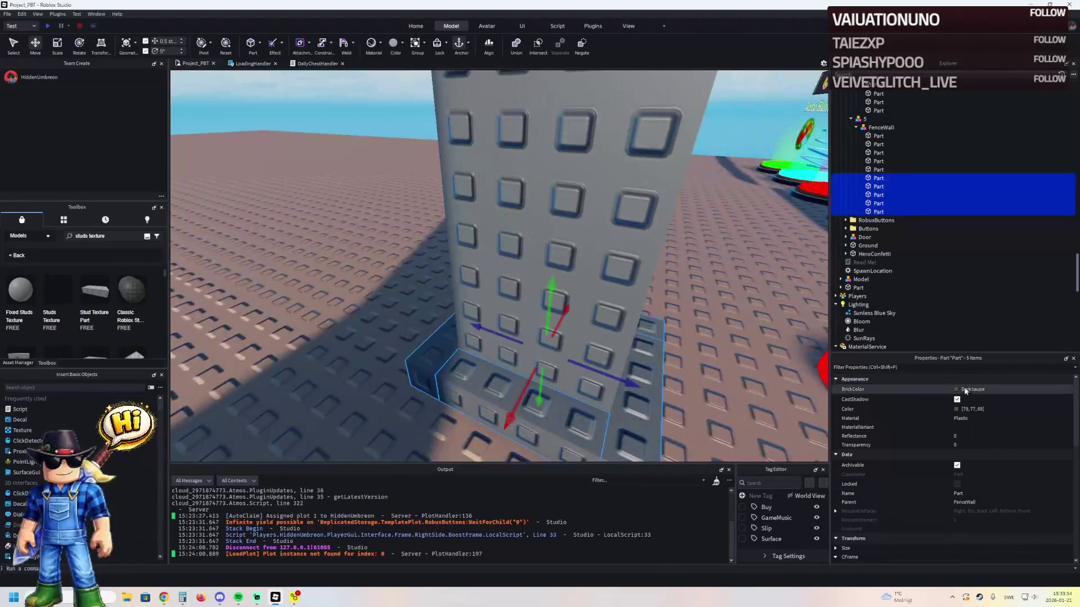
click(968, 389)
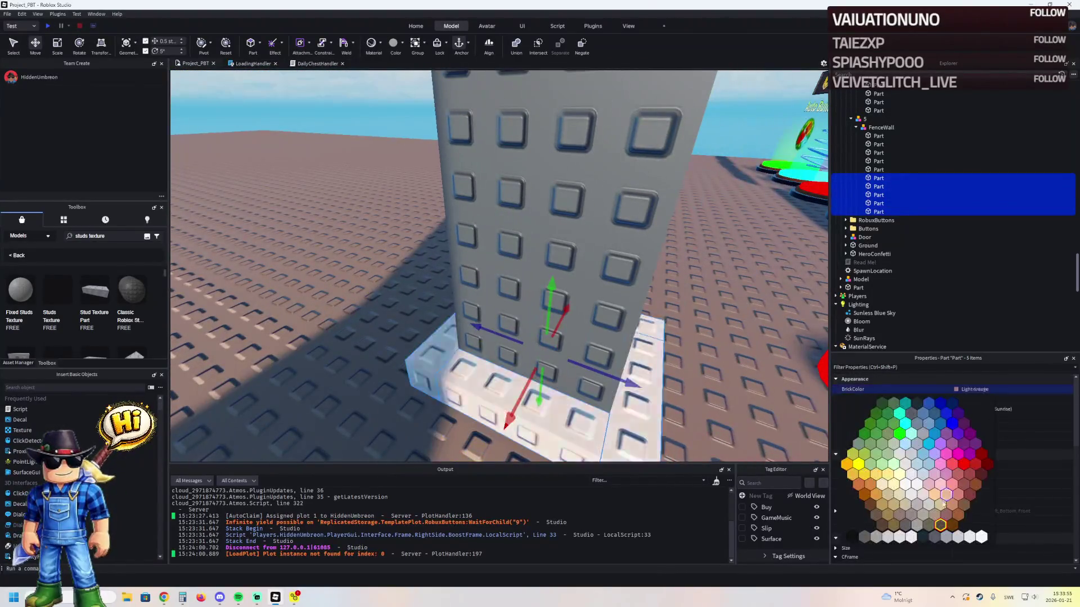
click(926, 530)
click(958, 410)
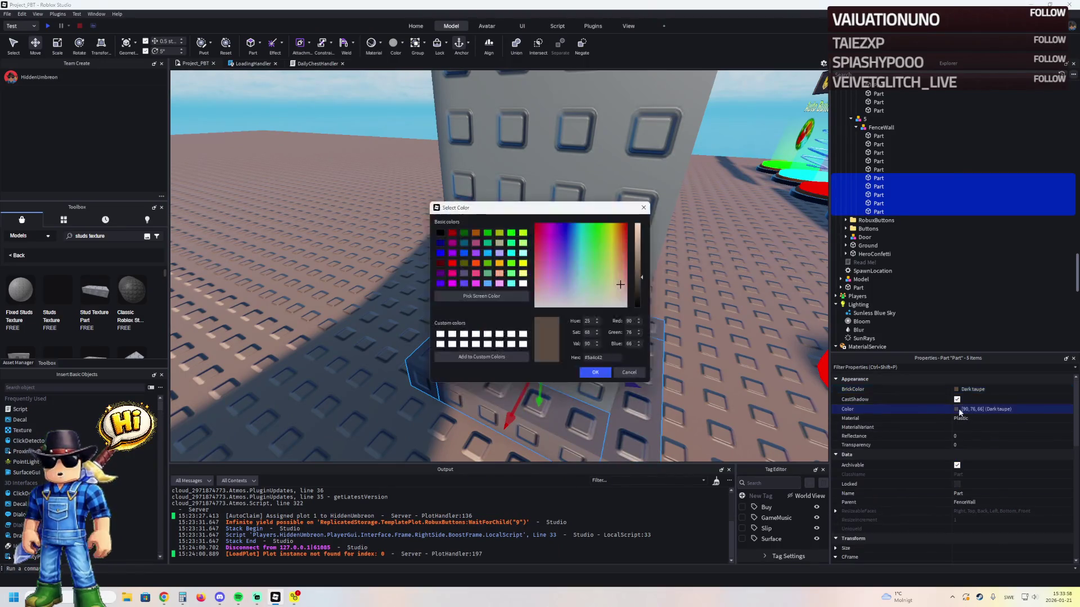
drag(642, 284, 643, 291)
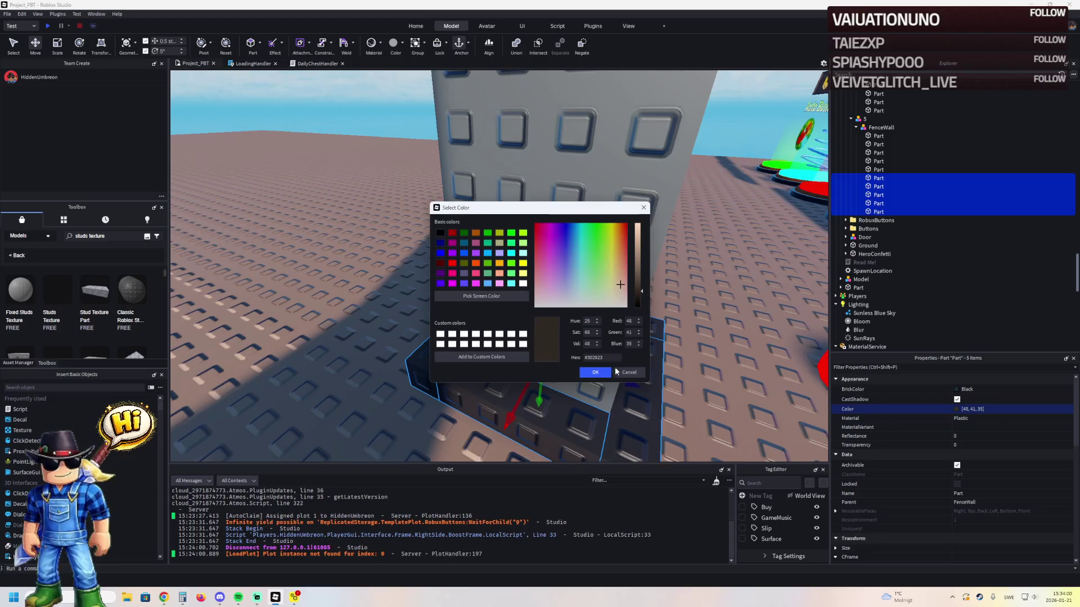
click(595, 373)
key(ctrl+d)
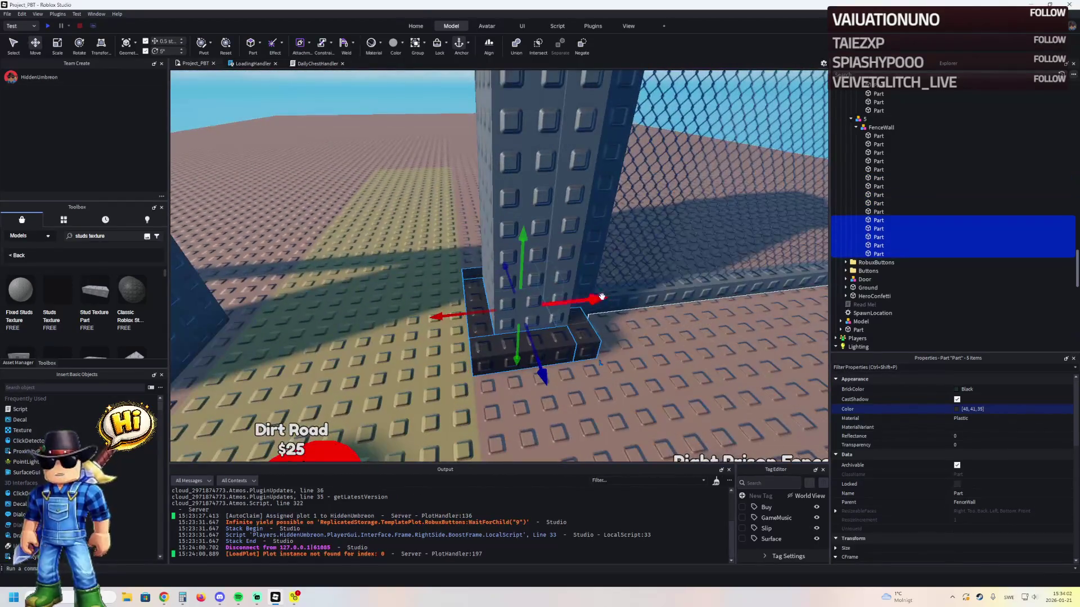
drag(597, 298, 578, 316)
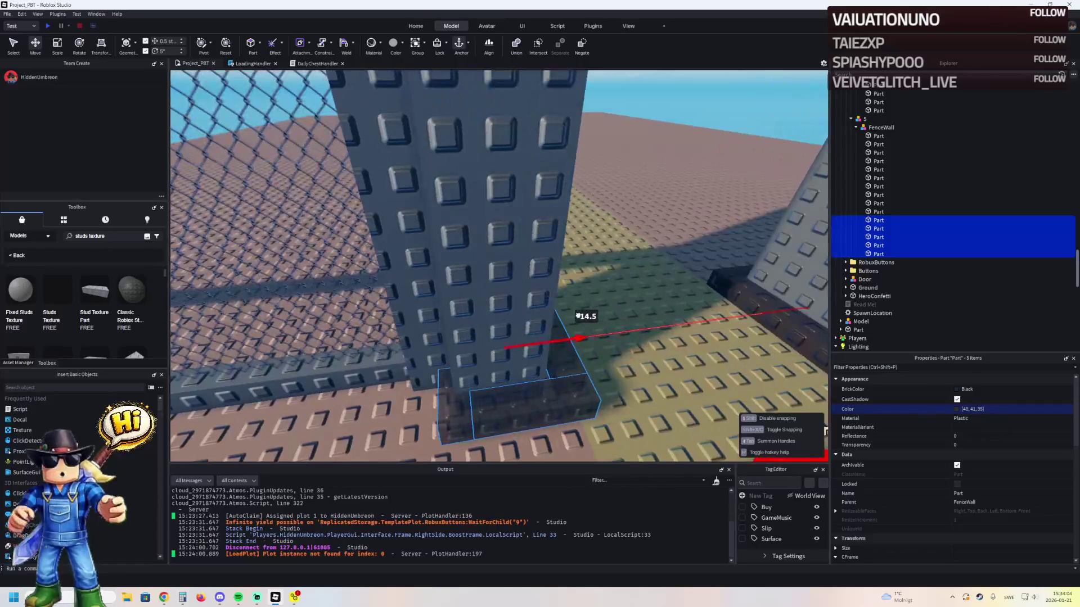
scroll(568, 319, down, 10)
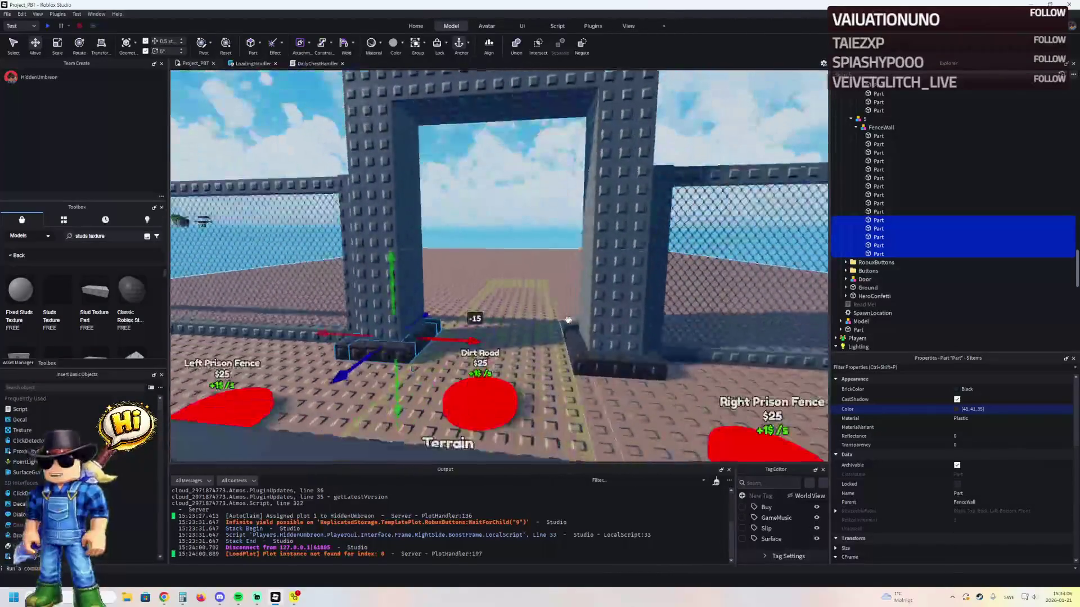
click(683, 211)
key(w)
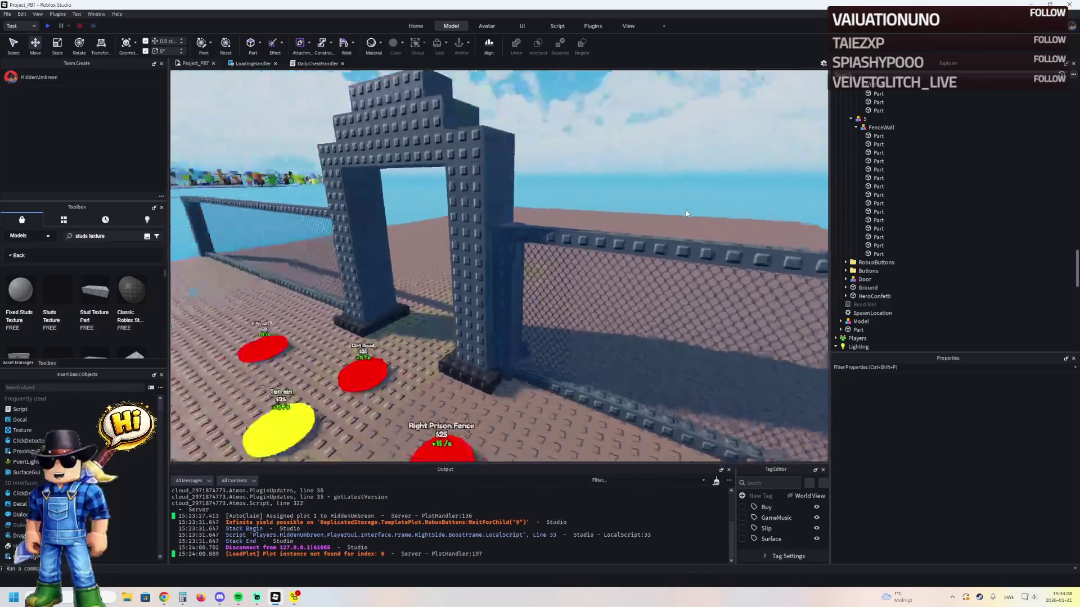
key(w)
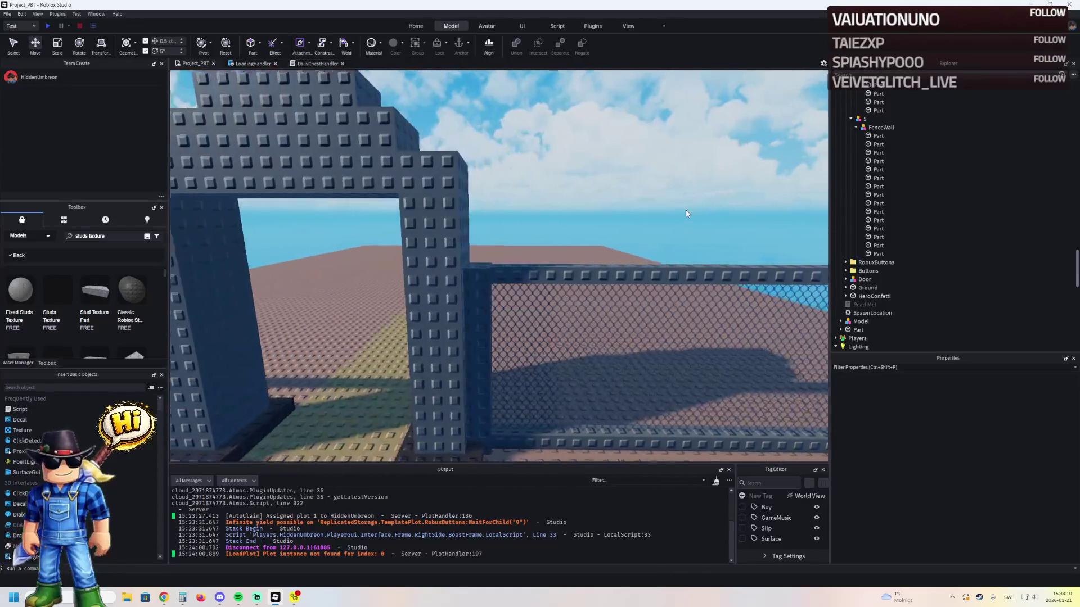
key(d)
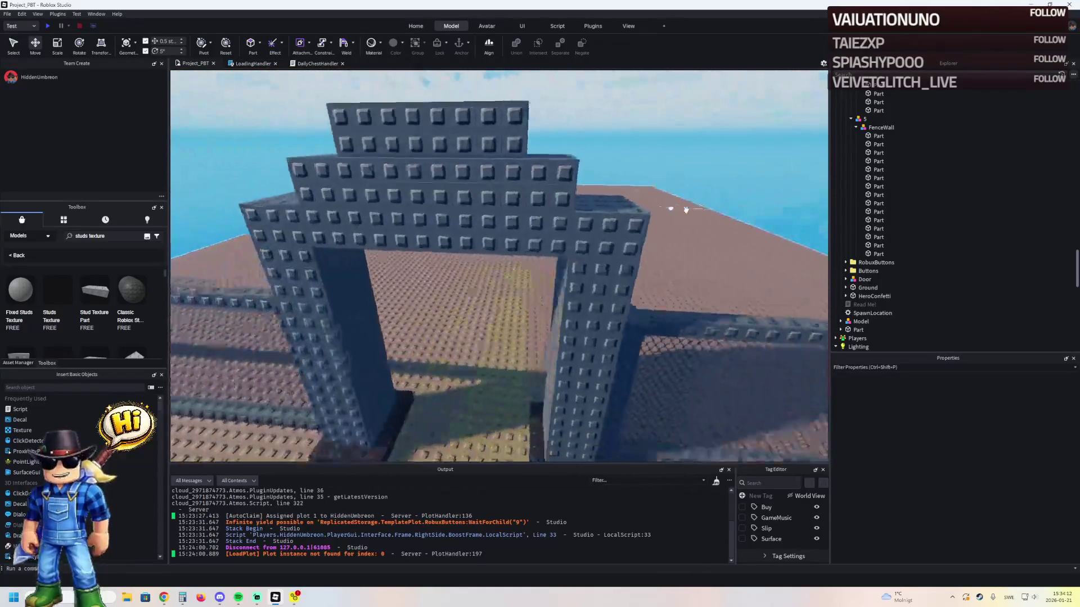
key(w)
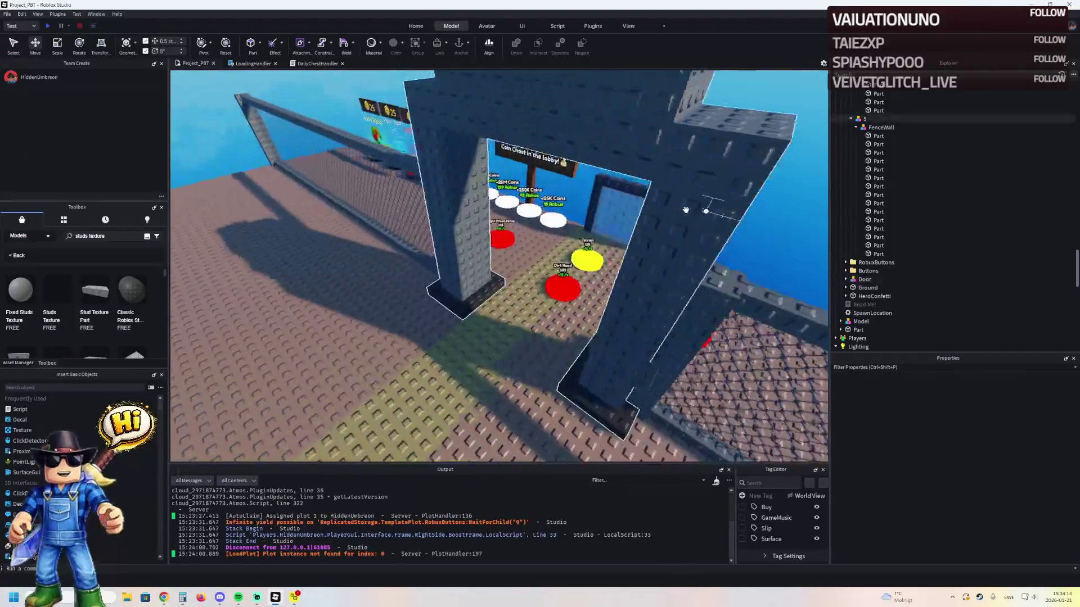
key(w)
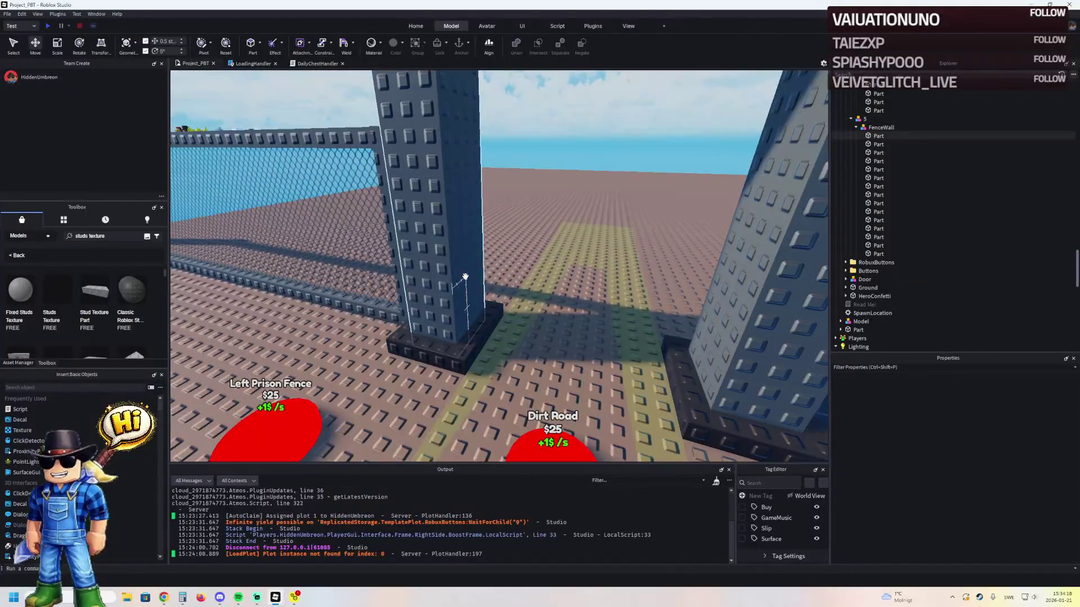
- Duplicate a gate pillar and reshape the copy into a level 10-stud bar between the pillars
click(449, 225)
key(d)
key(ctrl+3)
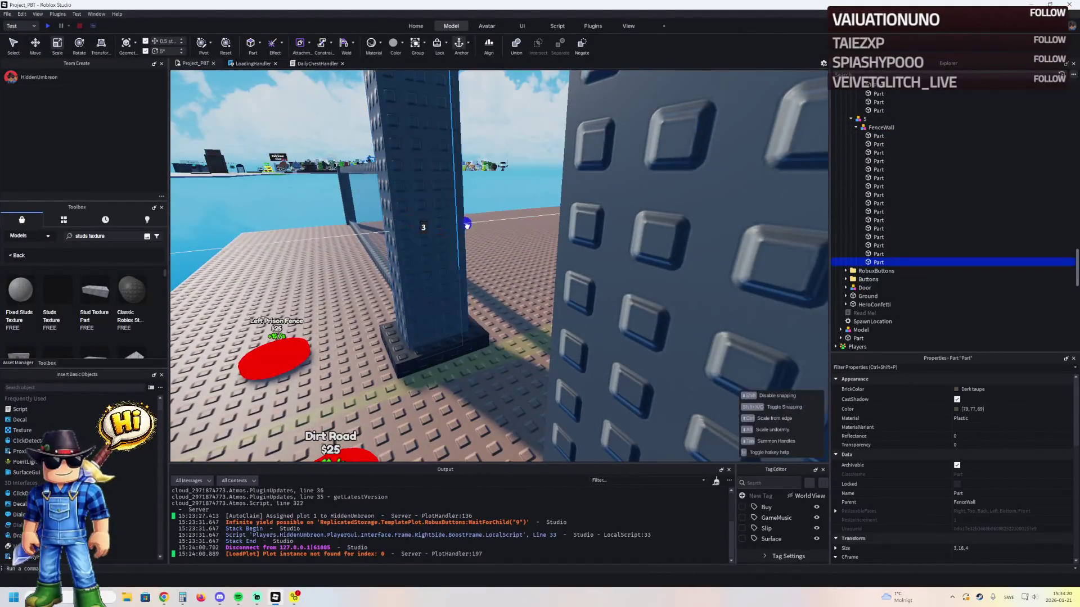
key(d)
key(ctrl+4)
drag(360, 225, 381, 262)
key(ctrl+3)
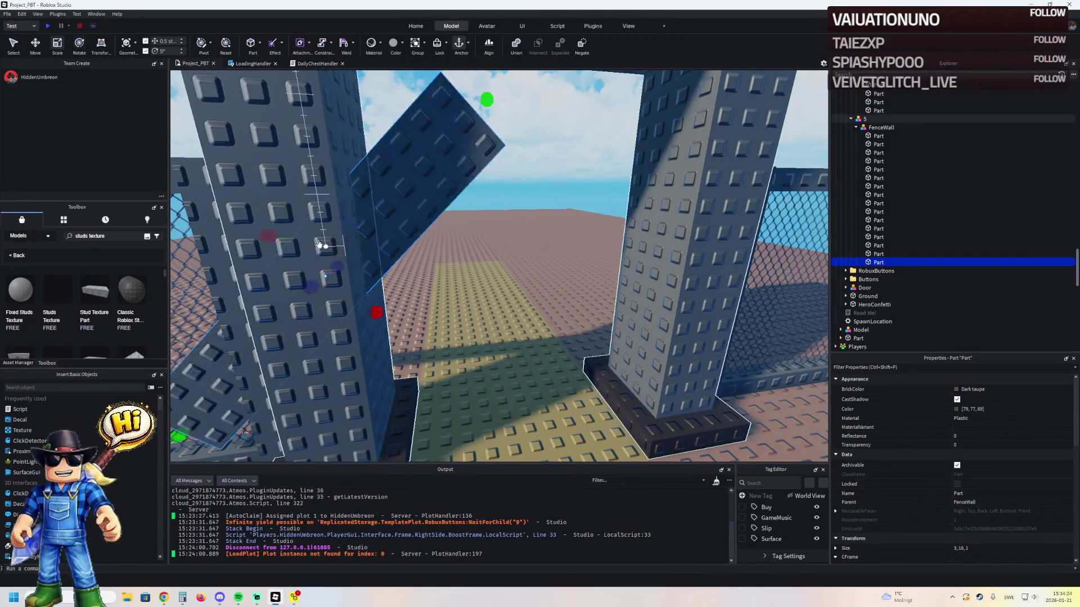
key(ctrl+2)
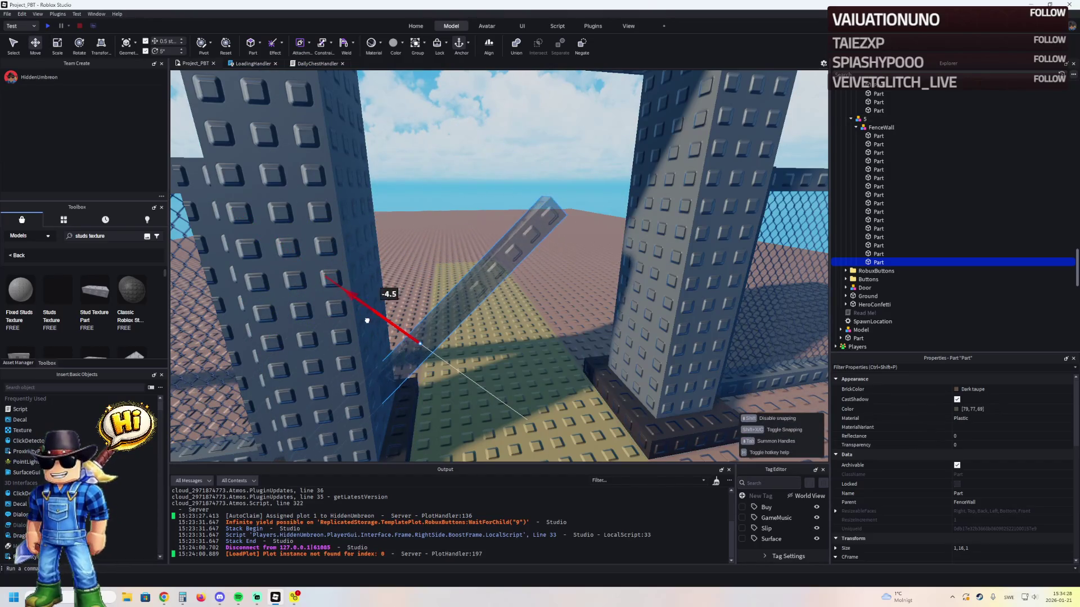
drag(351, 318, 351, 318)
key(w)
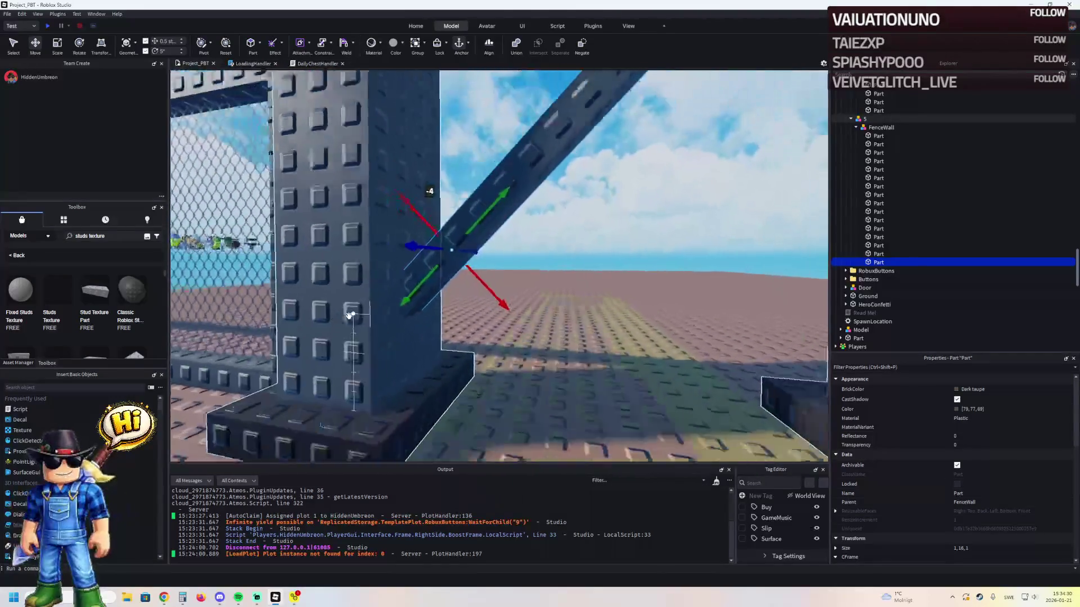
key(ctrl+3)
drag(278, 429, 398, 351)
key(ctrl+4)
drag(521, 200, 537, 237)
- Slide the bar 2.5 studs sideways and stretch it to span the pillars
key(ctrl+2)
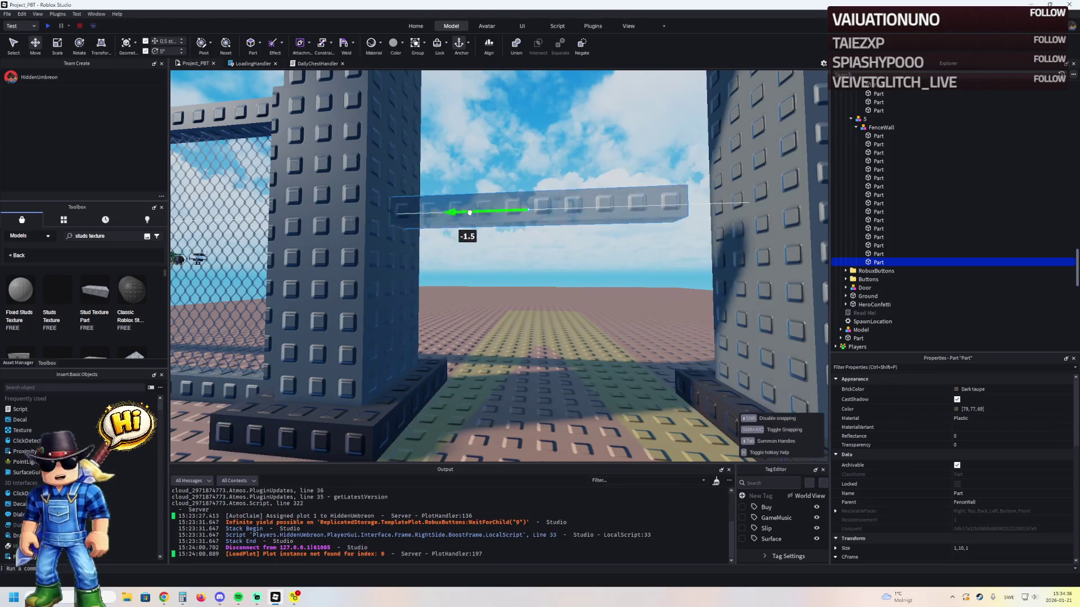
key(ctrl+3)
scroll(469, 212, up, 2)
scroll(470, 212, up, 5)
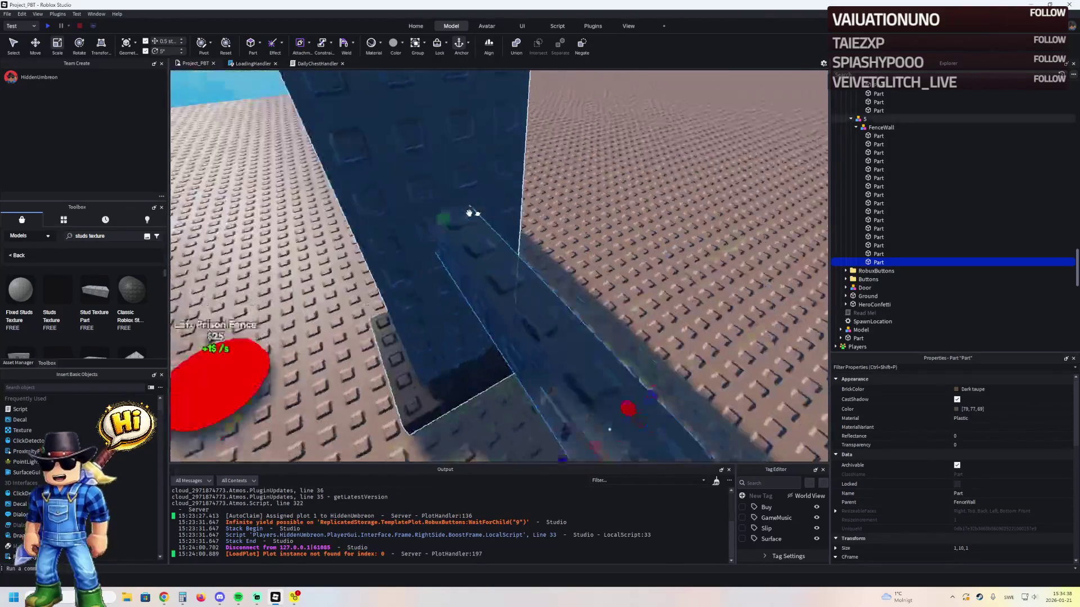
key(f)
key(ctrl+2)
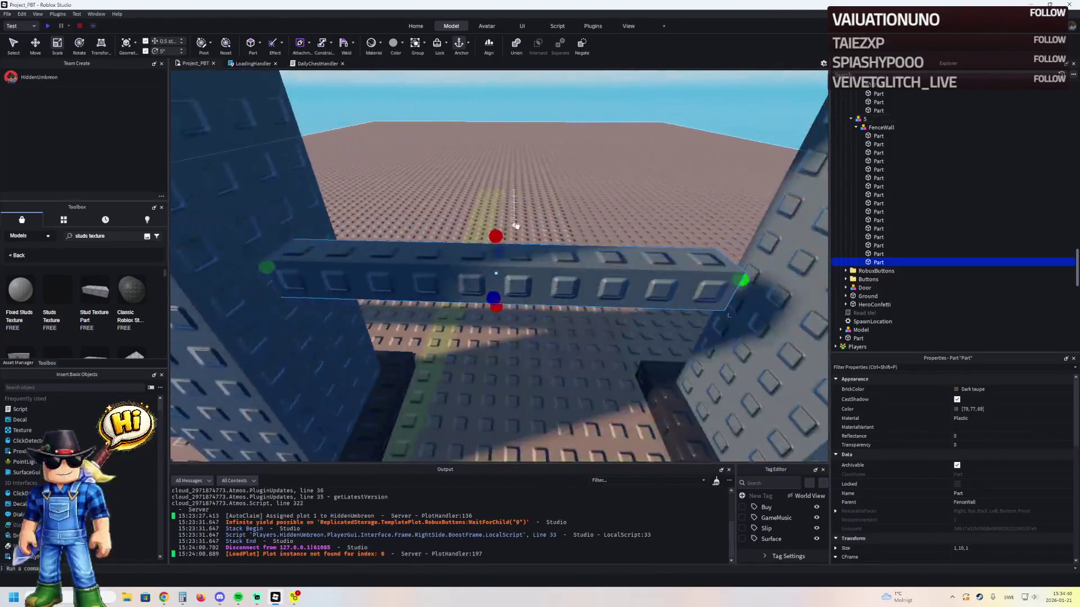
drag(430, 274, 386, 254)
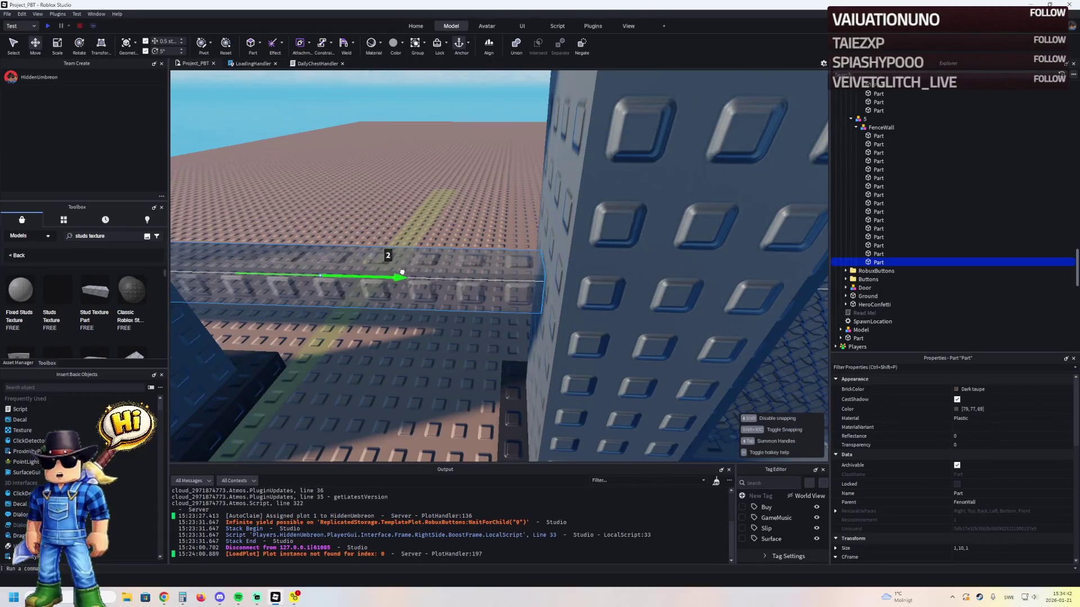
key(ctrl+3)
drag(505, 274, 419, 272)
right_click(419, 273)
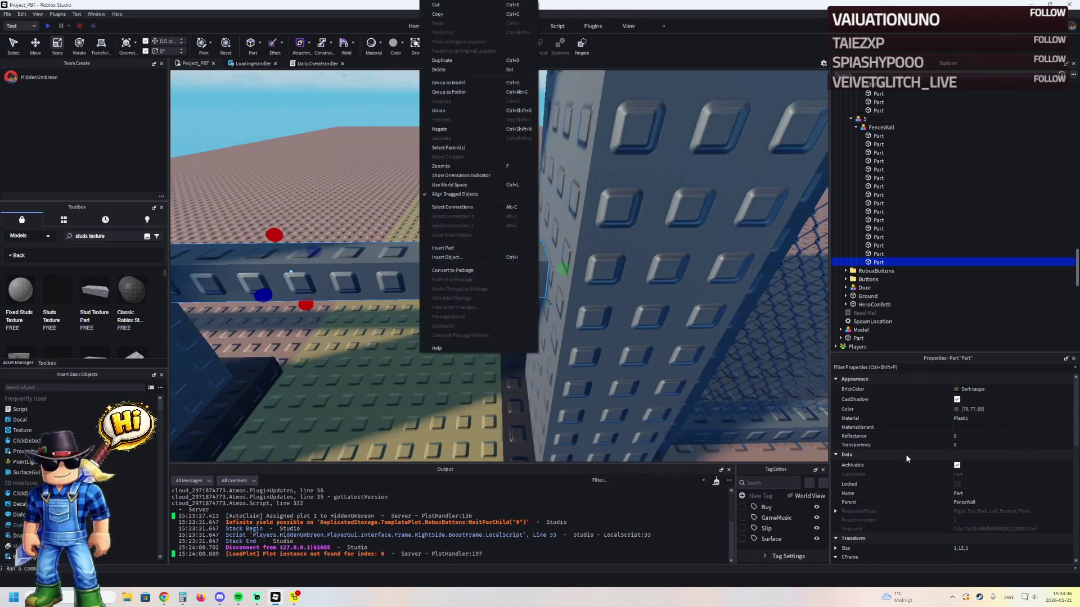
drag(849, 432, 350, 338)
- Duplicate the crossbar into a short 3-stud connector block, lowered half a stud
key(ctrl+d)
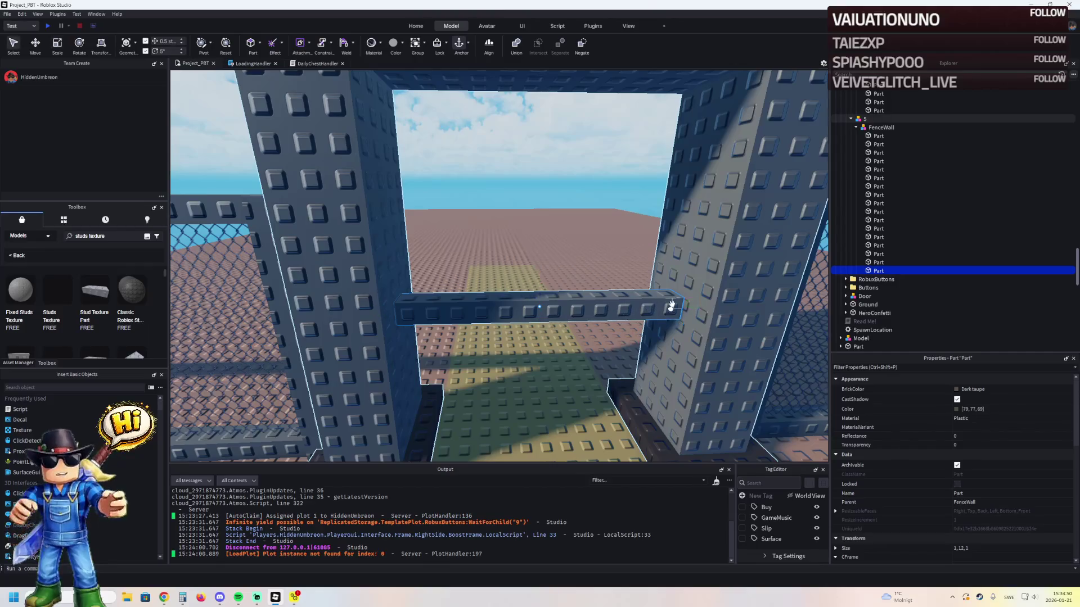
mouse_move(686, 304)
mouse_down()
mouse_move(449, 315)
mouse_move(425, 338)
mouse_up()
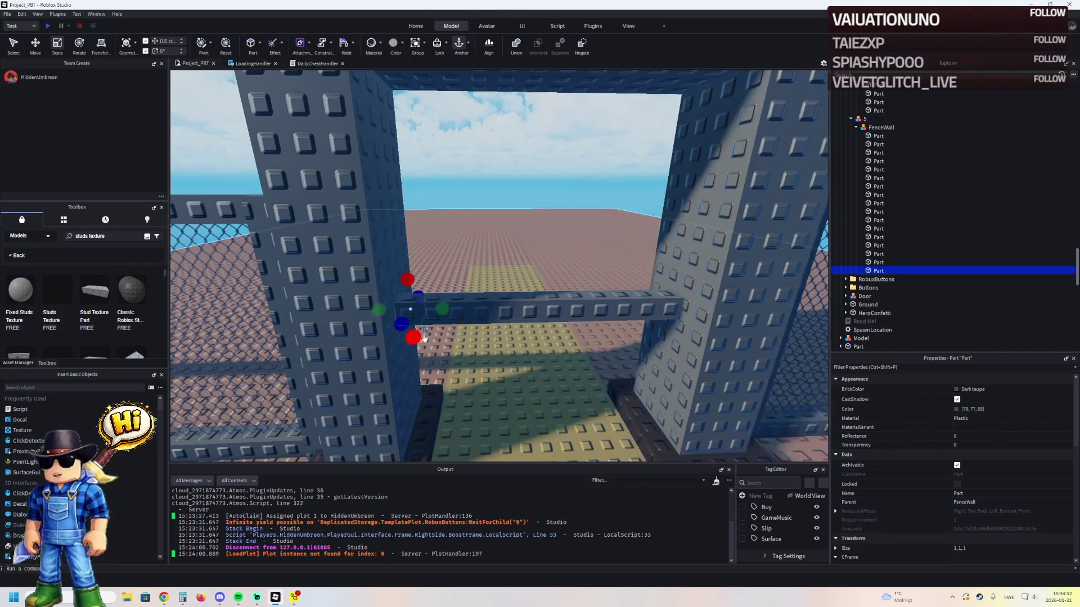
mouse_move(410, 278)
mouse_down()
mouse_move(403, 253)
mouse_move(434, 250)
mouse_move(439, 263)
mouse_up()
key(ctrl+2)
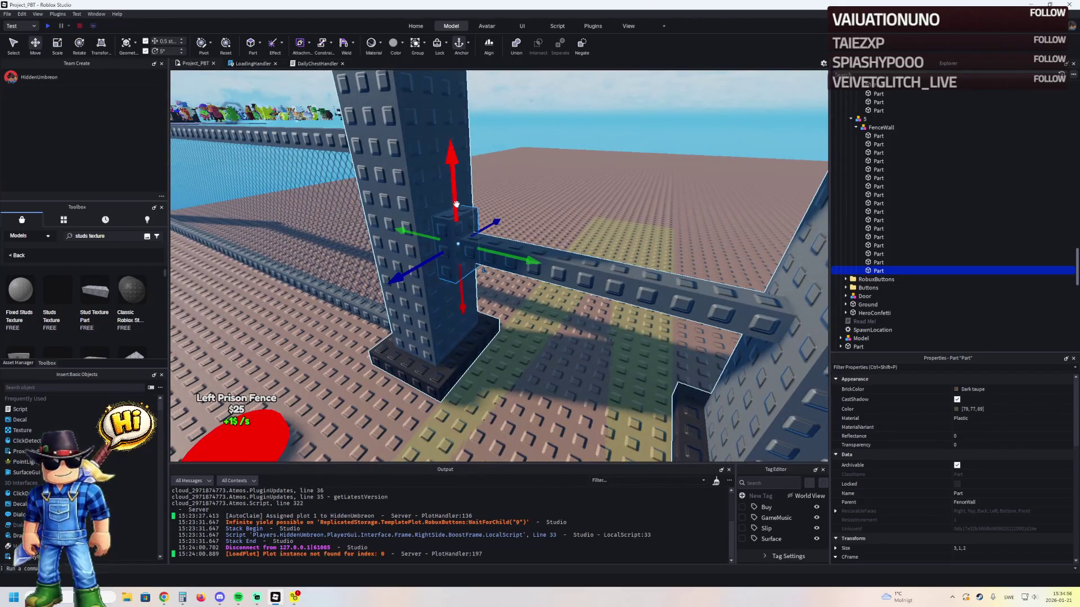
drag(456, 205, 455, 247)
- Move the horizontal crossbar down below the connector block
click(509, 252)
key(f)
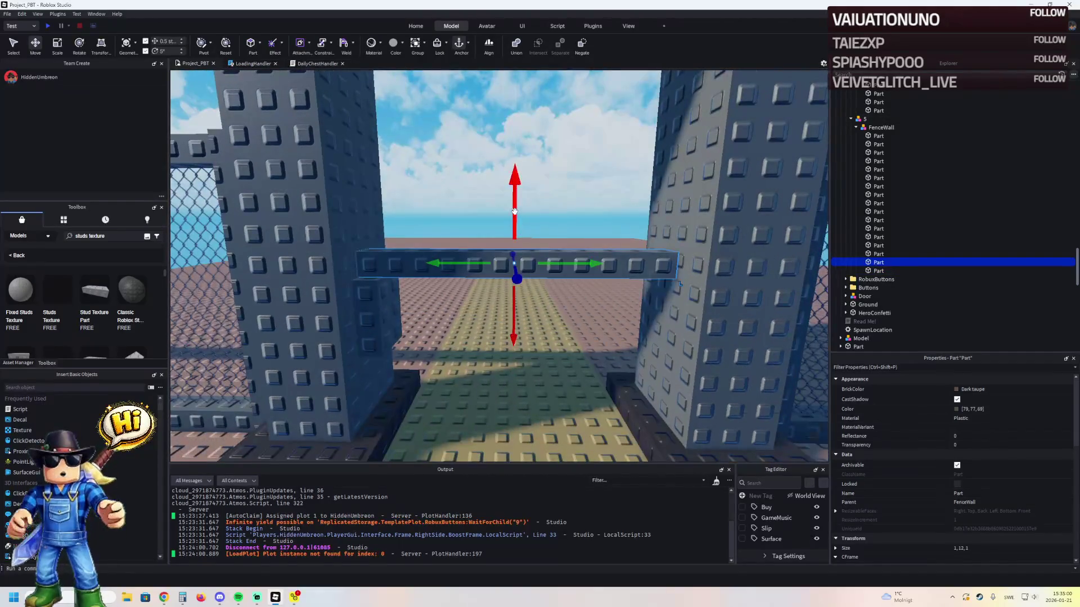
drag(515, 211, 513, 262)
key(ctrl+4)
click(519, 253)
key(ctrl+z)
click(475, 309)
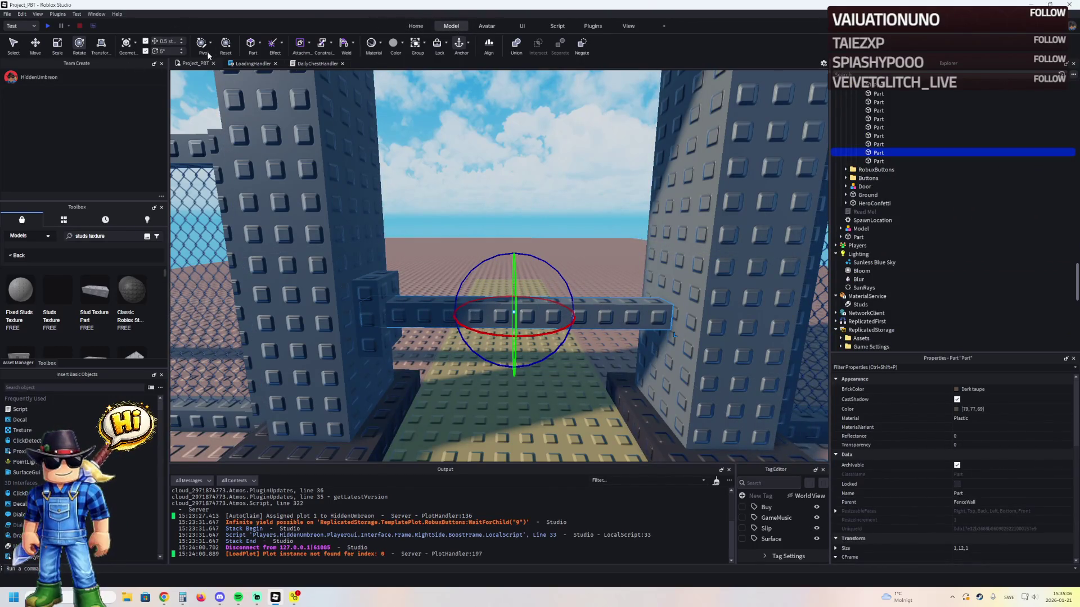
key(ctrl+2)
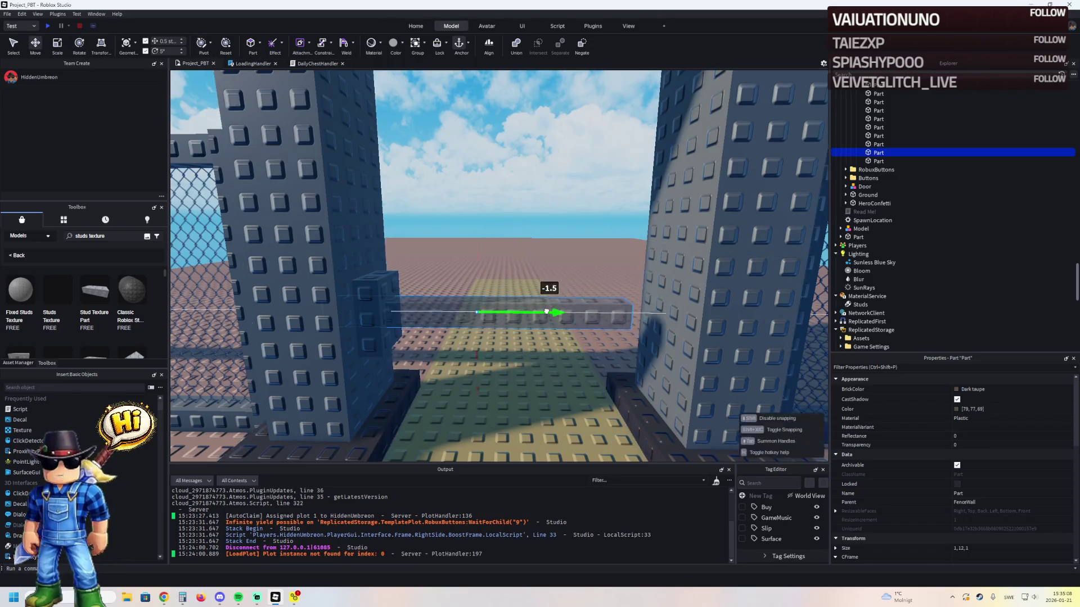
- Put the beam's pivot at its left end and nudge the beam 0.5 studs lengthwise
key(ctrl+6)
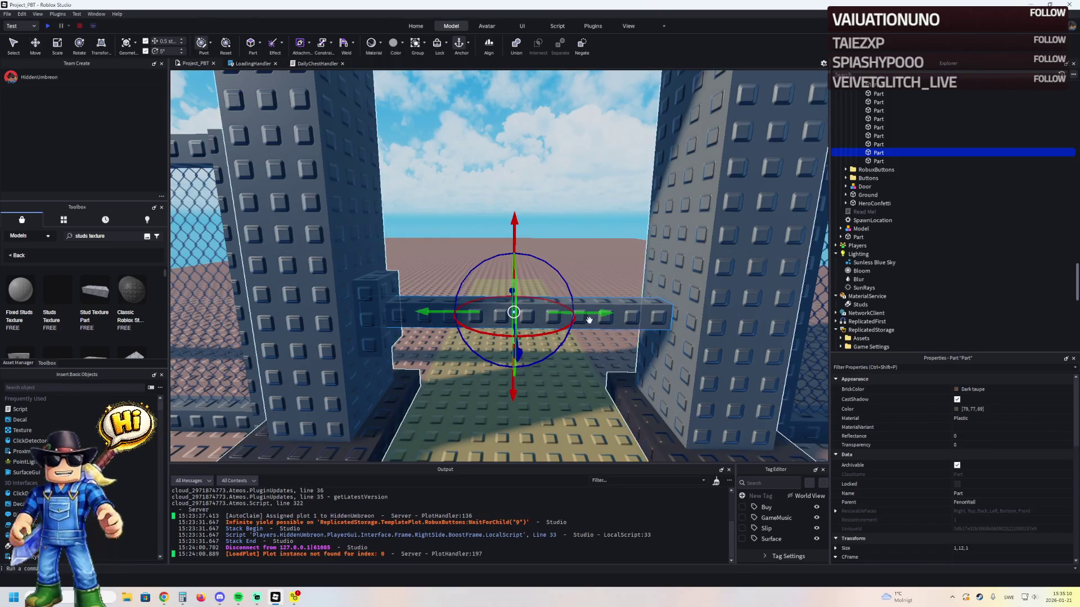
drag(585, 312, 588, 313)
drag(465, 312, 462, 311)
key(ctrl+6)
key(ctrl+4)
mouse_move(417, 285)
mouse_down()
mouse_move(422, 234)
mouse_move(415, 251)
mouse_up()
key(ctrl+2)
key(ctrl+z)
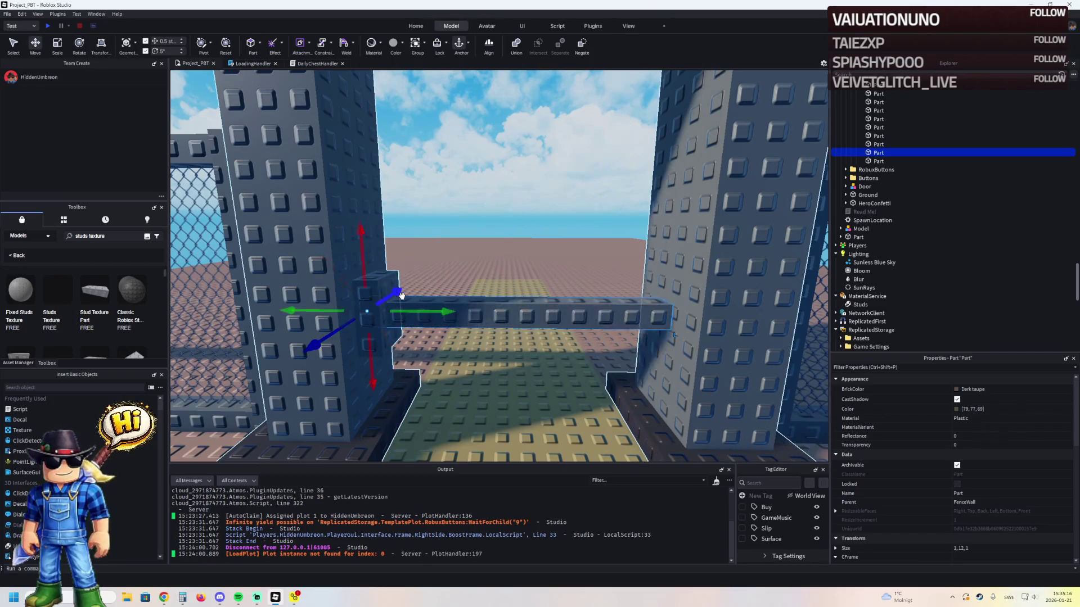
mouse_move(409, 311)
mouse_down()
mouse_move(413, 274)
mouse_move(398, 274)
mouse_up()
key(ctrl+4)
- Tilt the diagonal beam a further 20° upward
key(f)
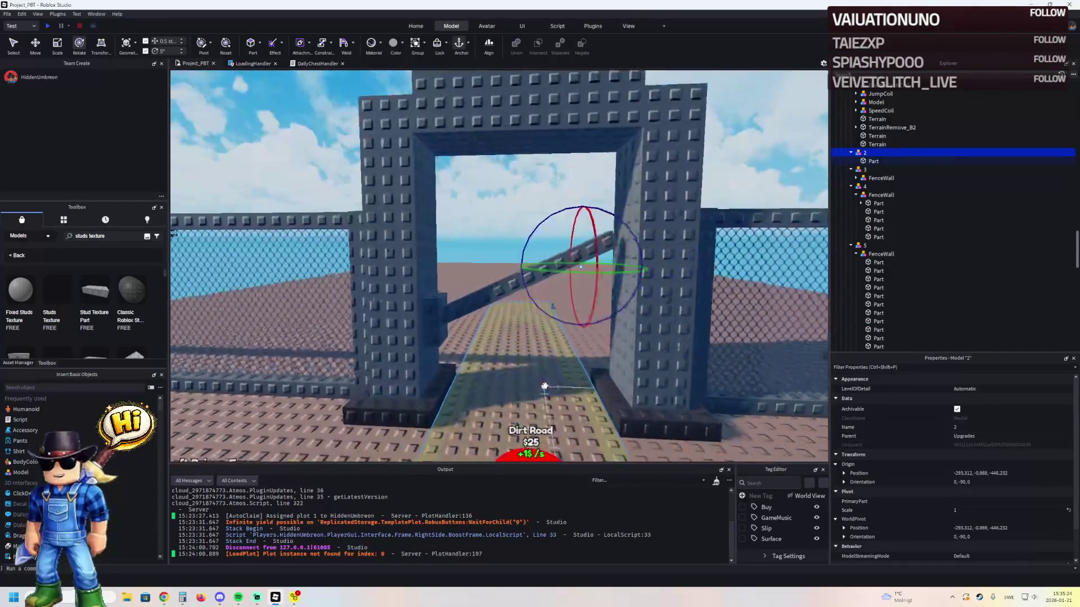
click(495, 344)
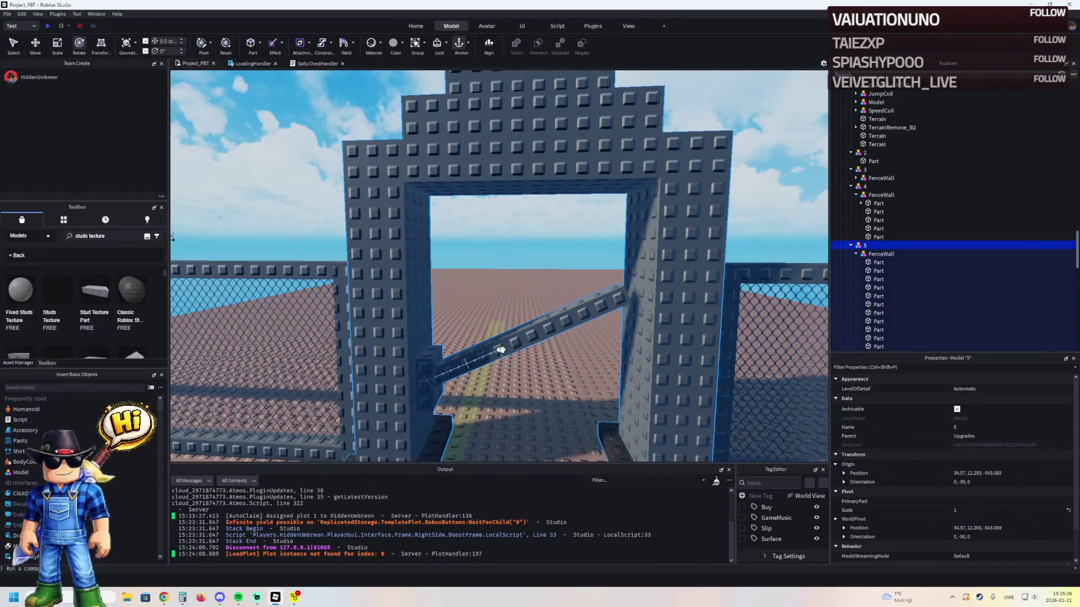
click(500, 350)
drag(461, 325, 439, 324)
key(w)
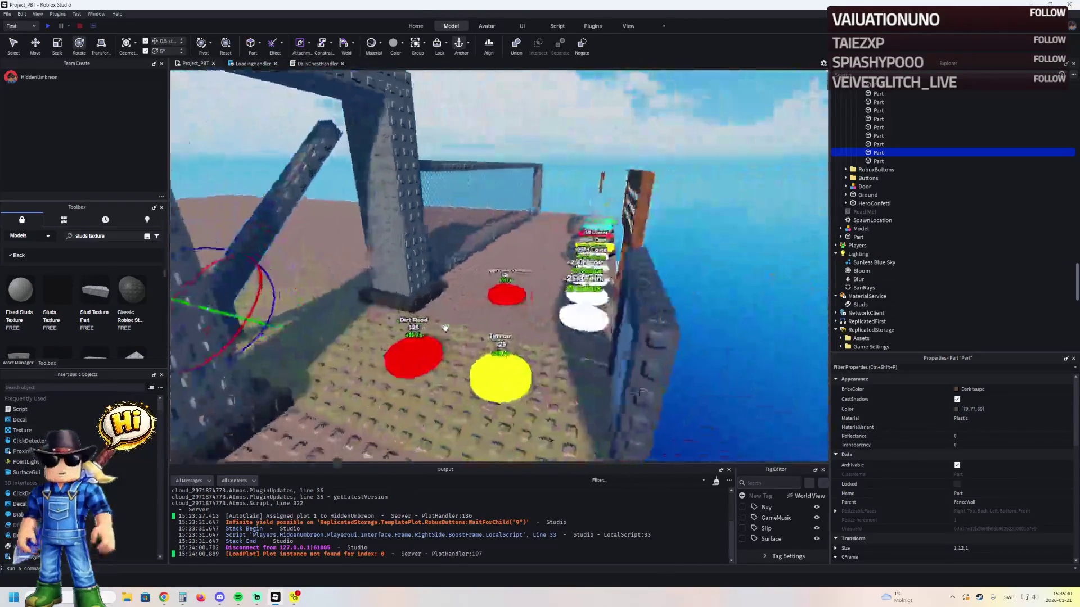
key(f)
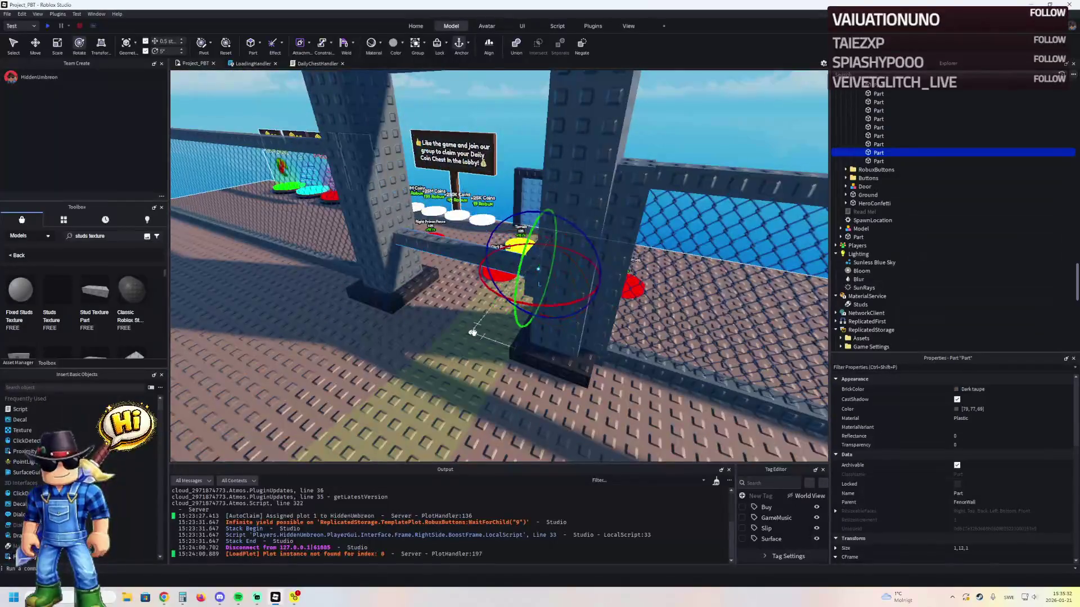
key(w)
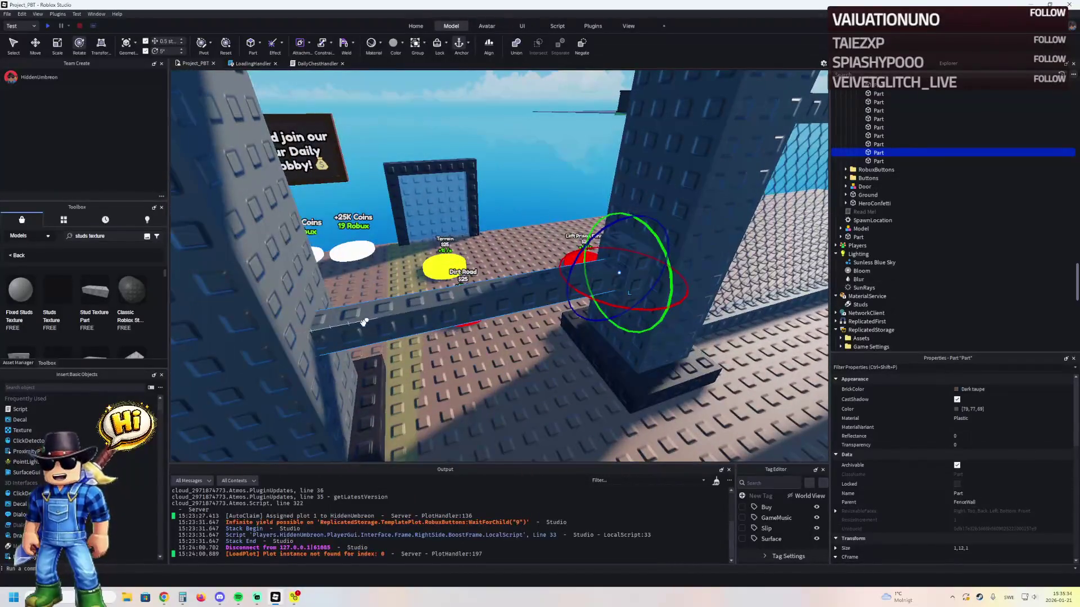
- Colour the small connector block Black
key(ctrl+2)
click(900, 161)
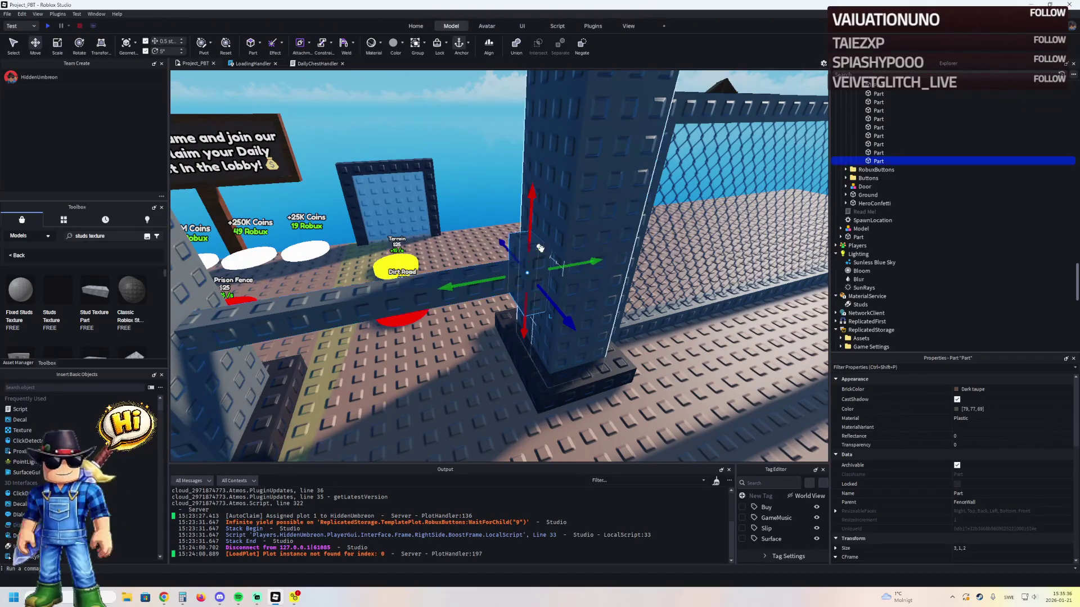
click(968, 389)
click(923, 537)
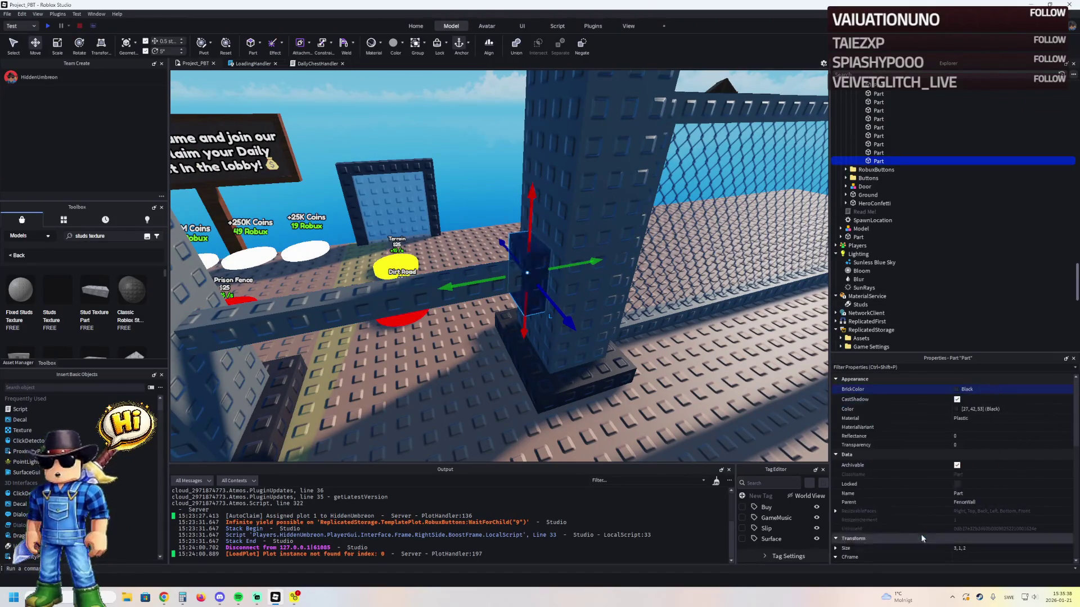
key(w)
- Duplicate the black block and slide the copy 11 studs along its length
key(ctrl+d)
drag(619, 355, 521, 302)
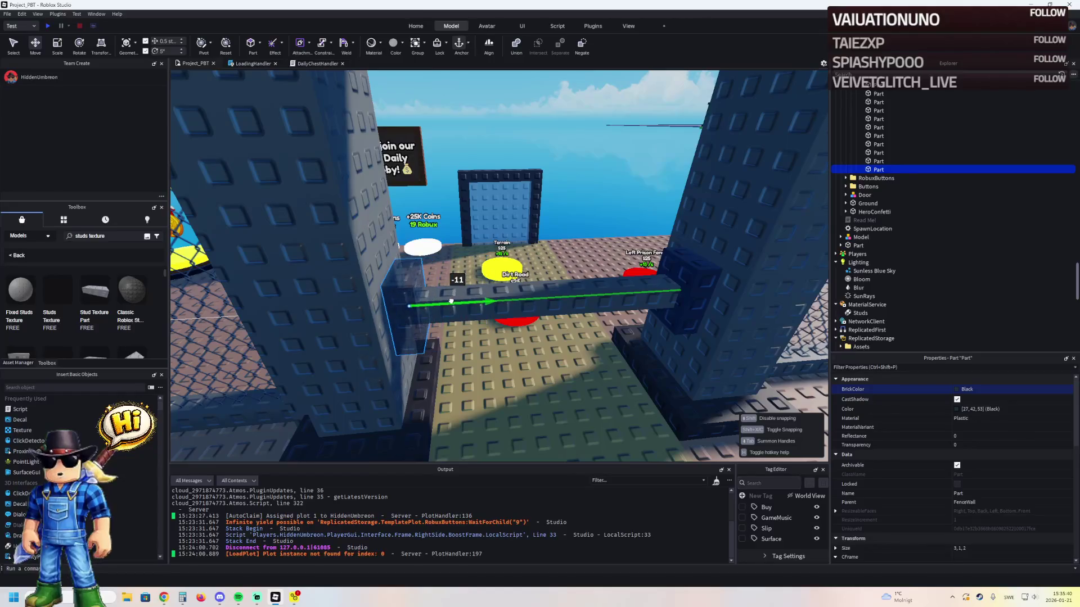
key(f)
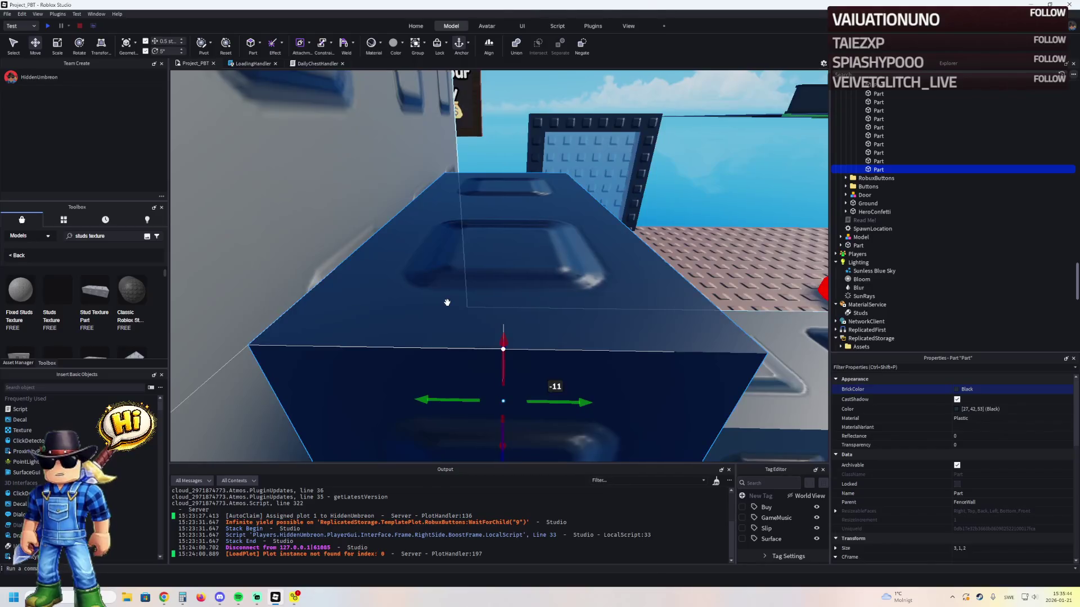
click(580, 322)
key(d)
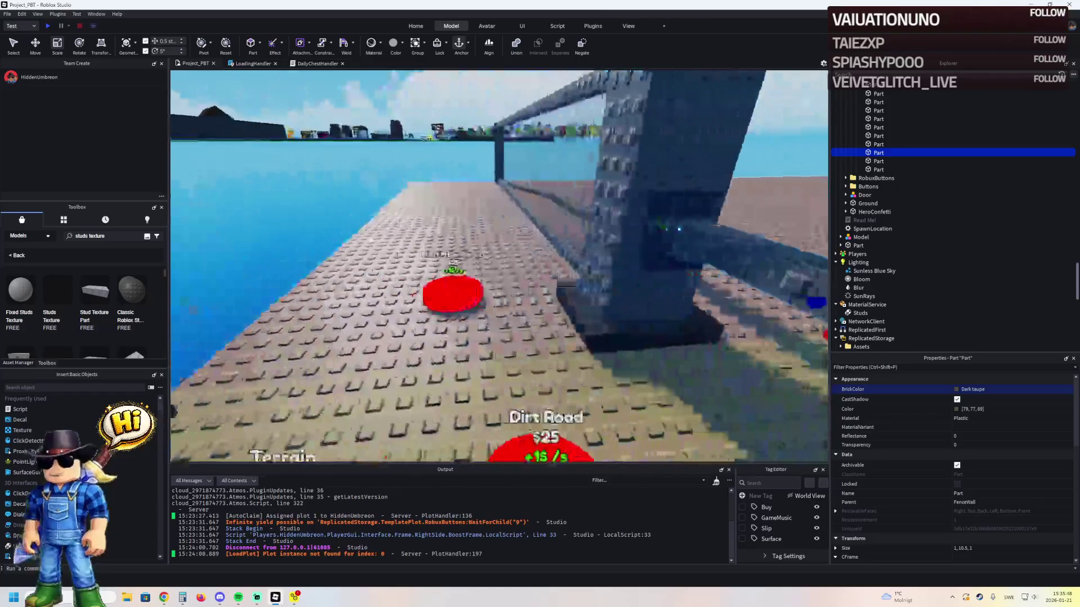
click(252, 167)
key(s)
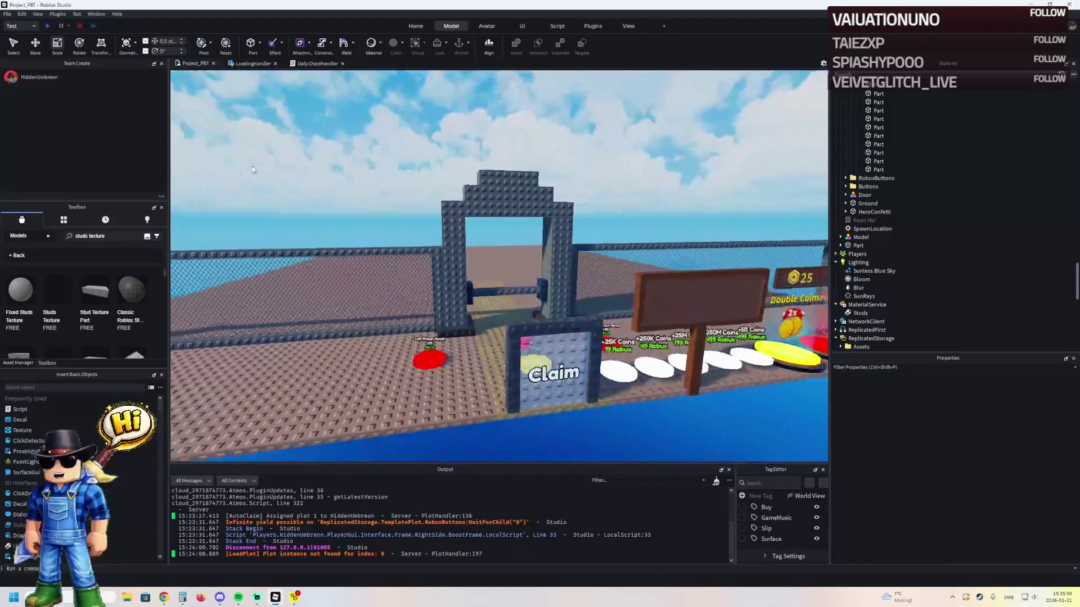
key(w)
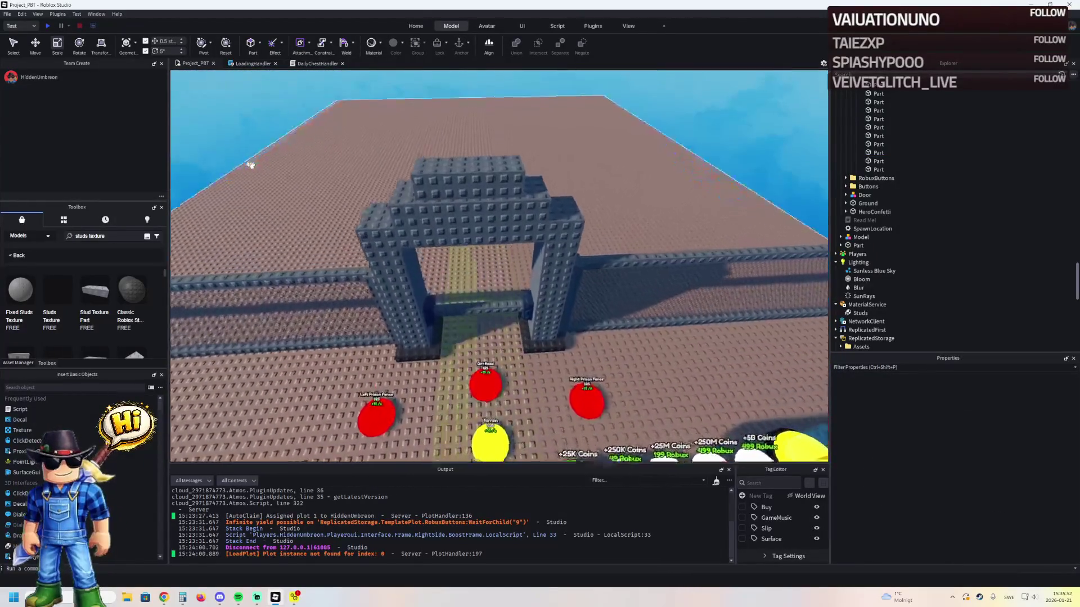
scroll(462, 294, up, 3)
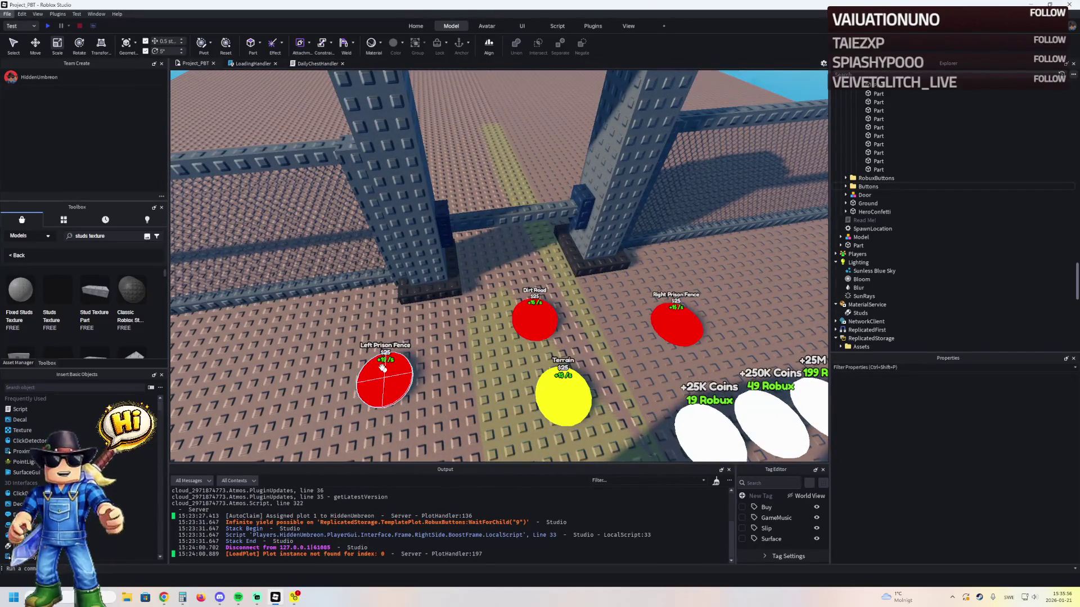
key(s)
key(w)
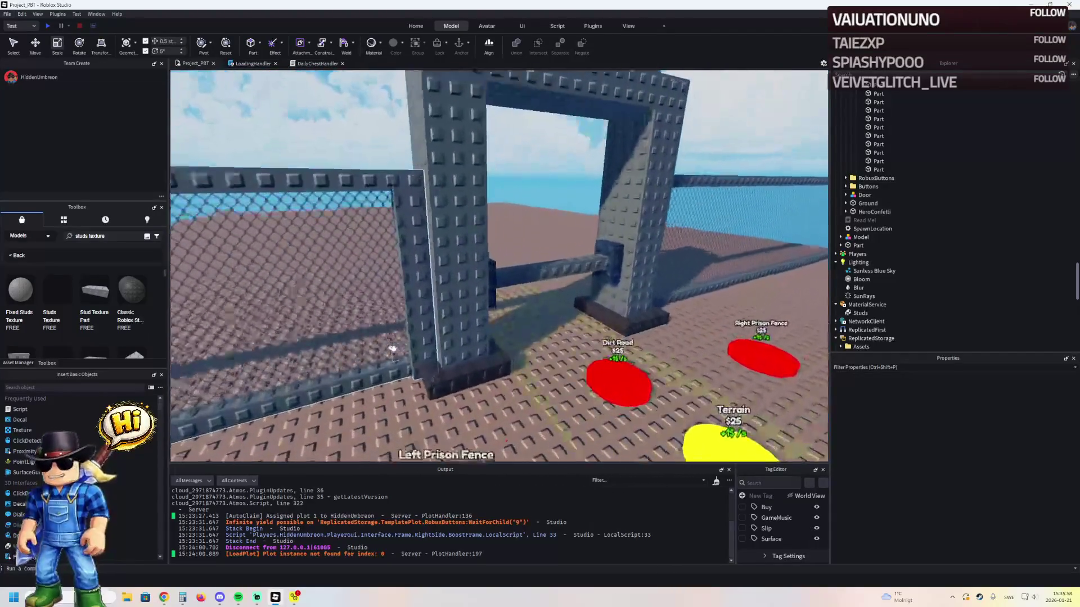
click(392, 350)
key(s)
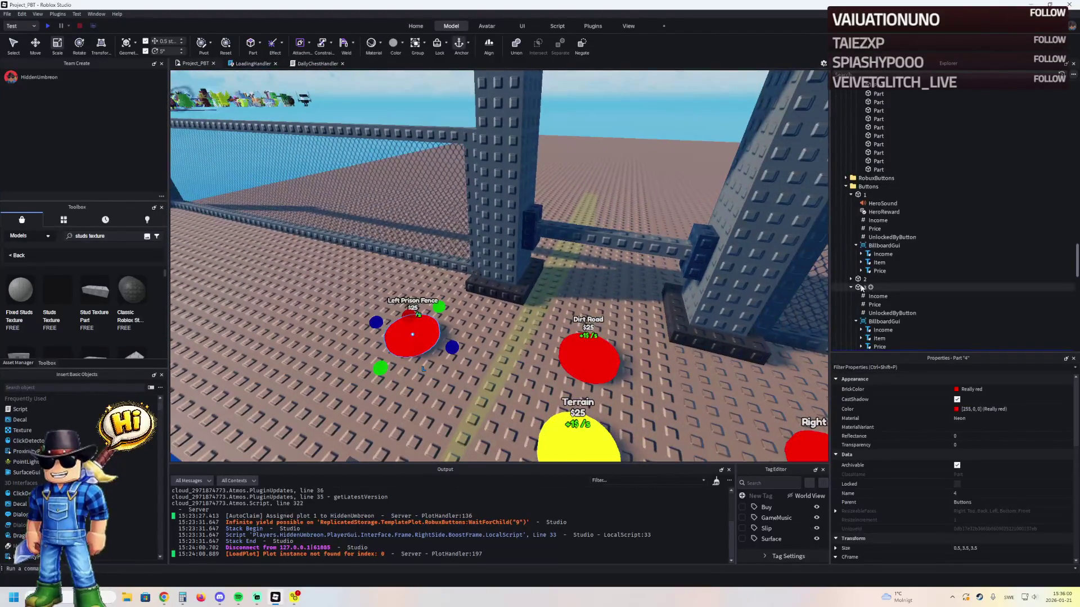
key(d)
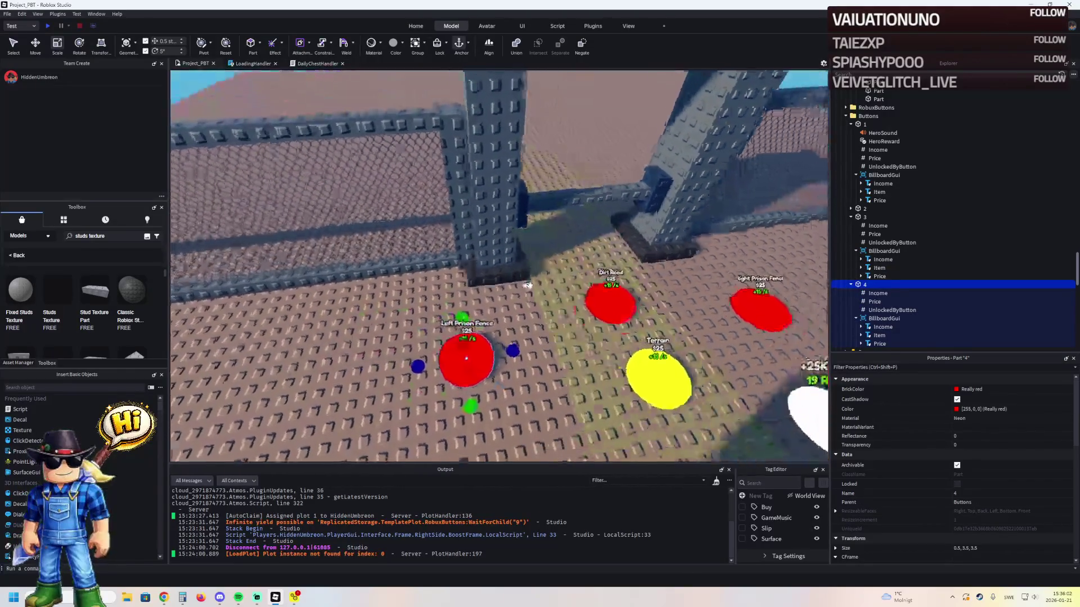
key(w)
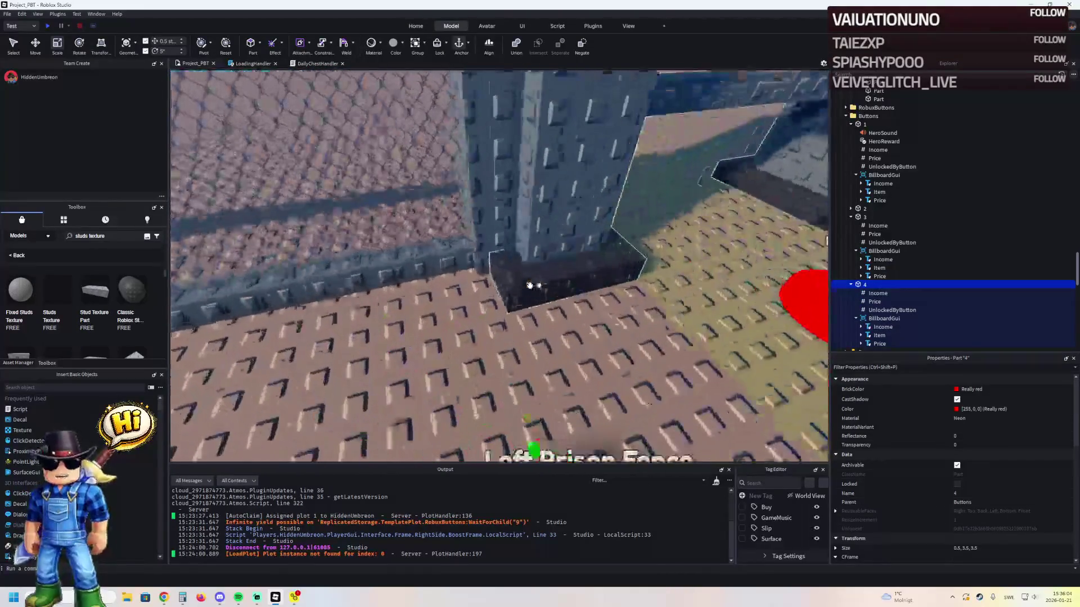
key(s)
key(s)
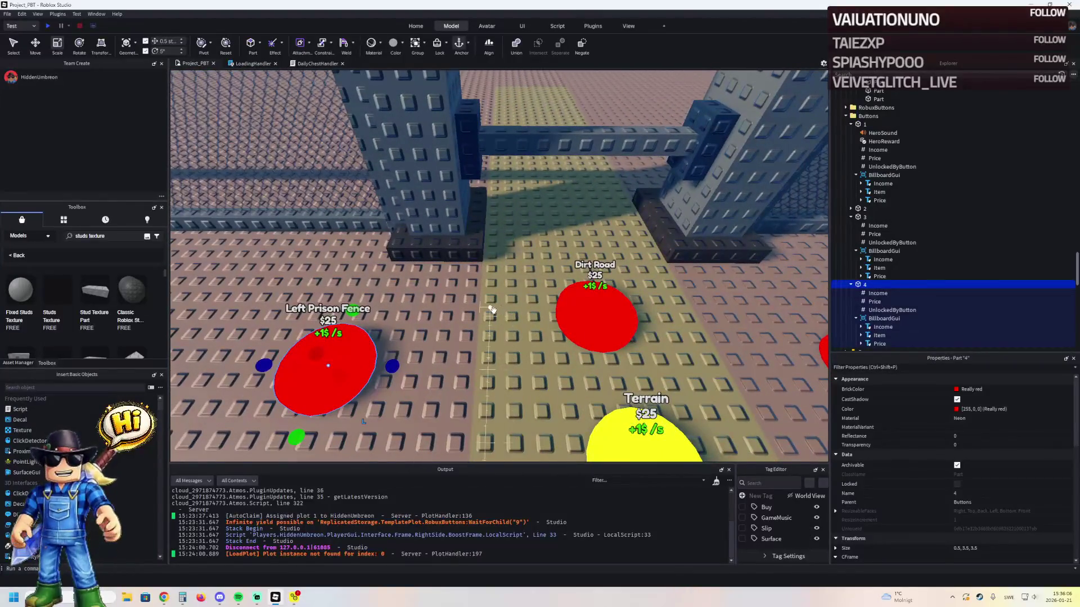
scroll(491, 310, down, 5)
scroll(460, 333, down, 5)
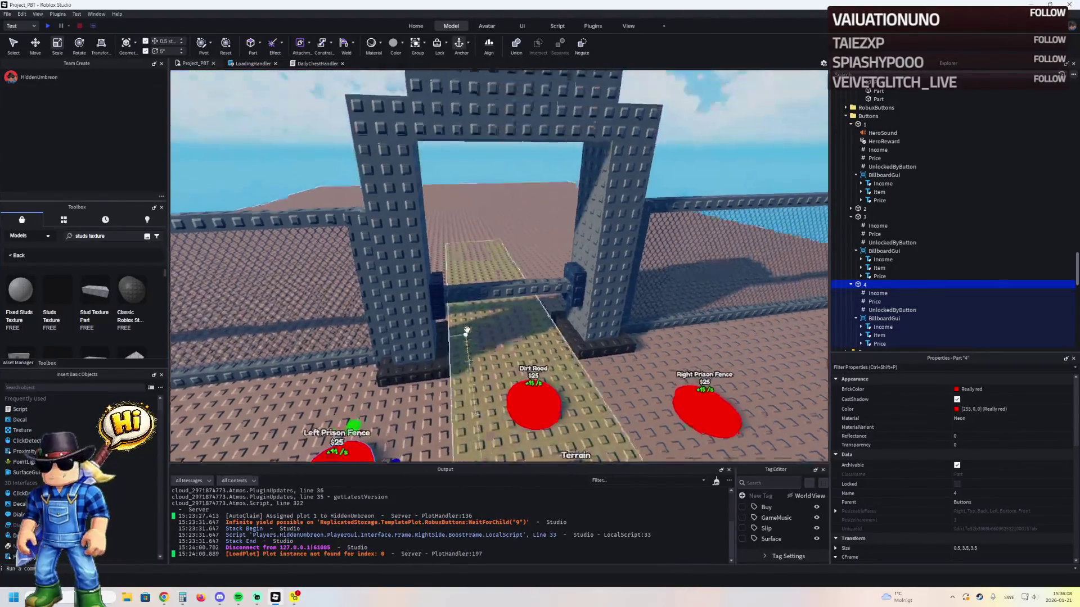
scroll(464, 331, up, 5)
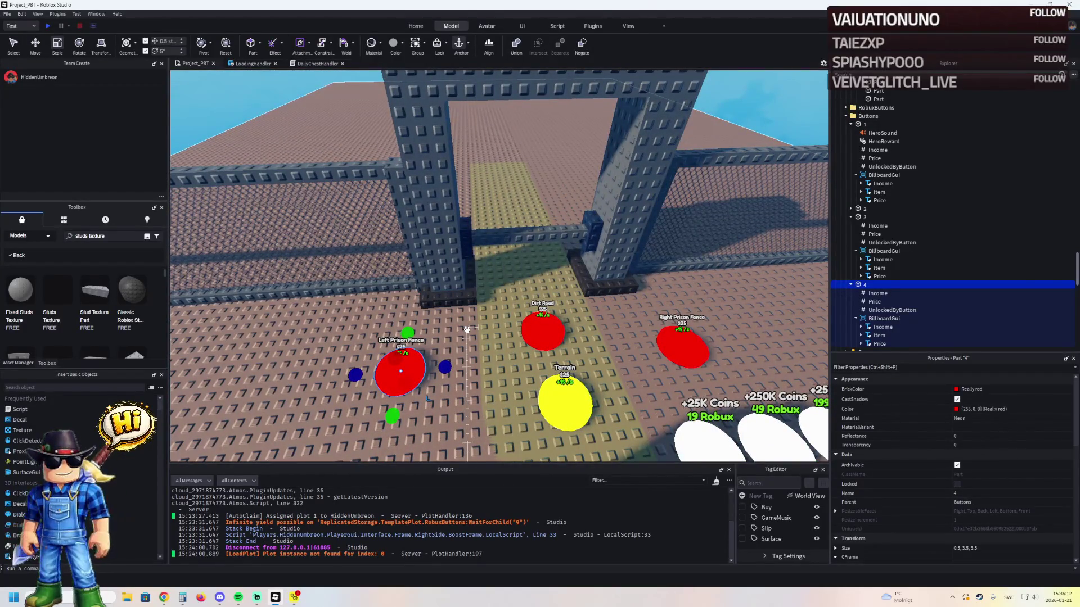
scroll(466, 330, down, 3)
scroll(466, 331, up, 3)
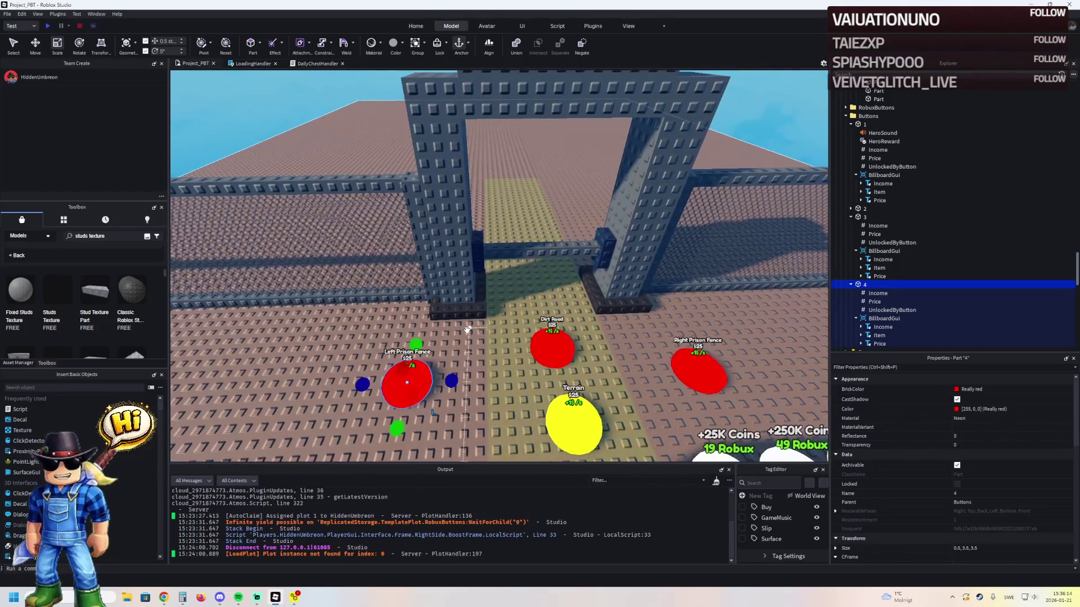
key(ctrl+2)
- Duplicate the Left Prison Fence pad onto the dirt road before the arch and name it 5
key(ctrl+d)
drag(451, 382, 565, 382)
drag(532, 431, 521, 405)
click(851, 284)
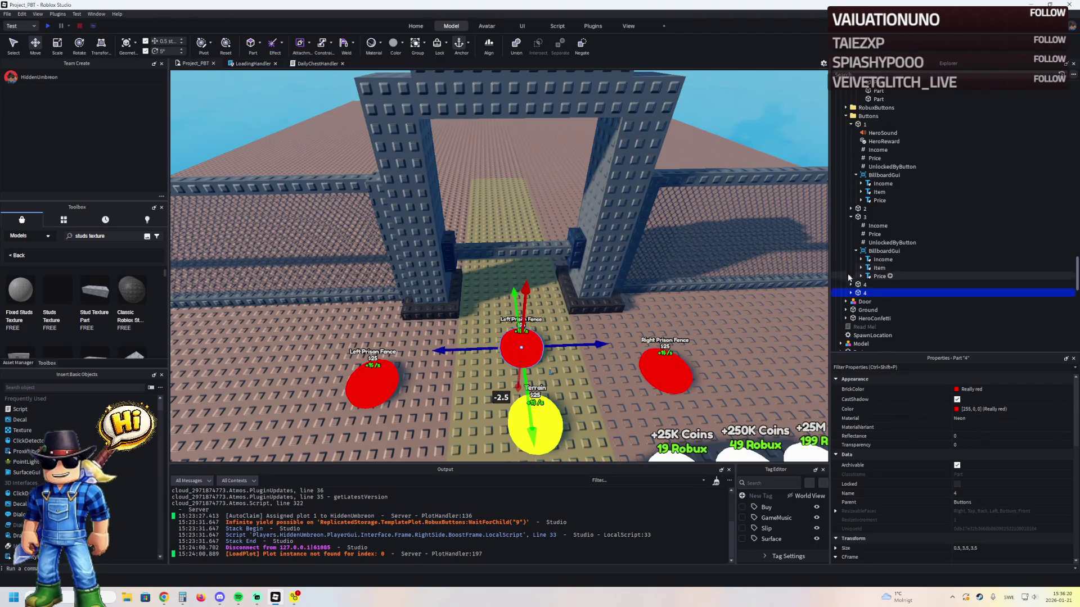
click(850, 217)
key(F2)
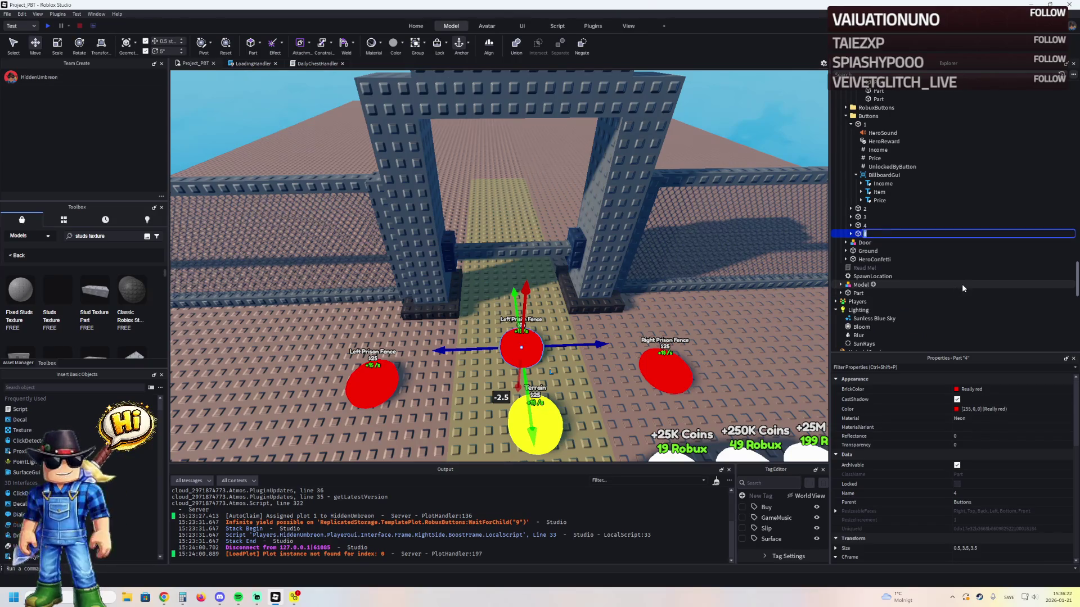
text(5)
key(Return)
key(Right)
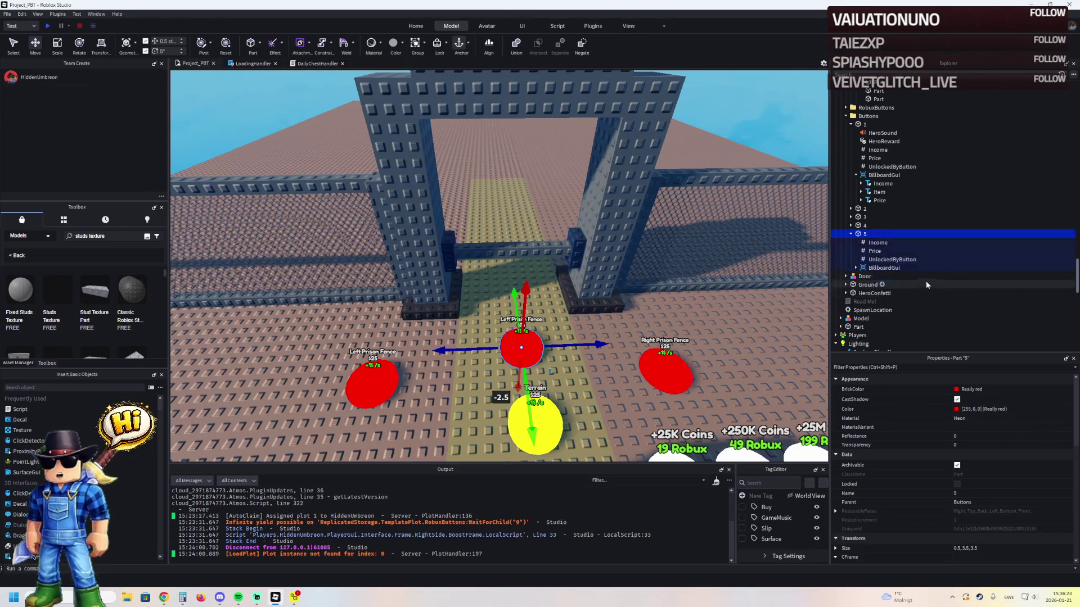
- Insert a Folder under pad 5
click(904, 260)
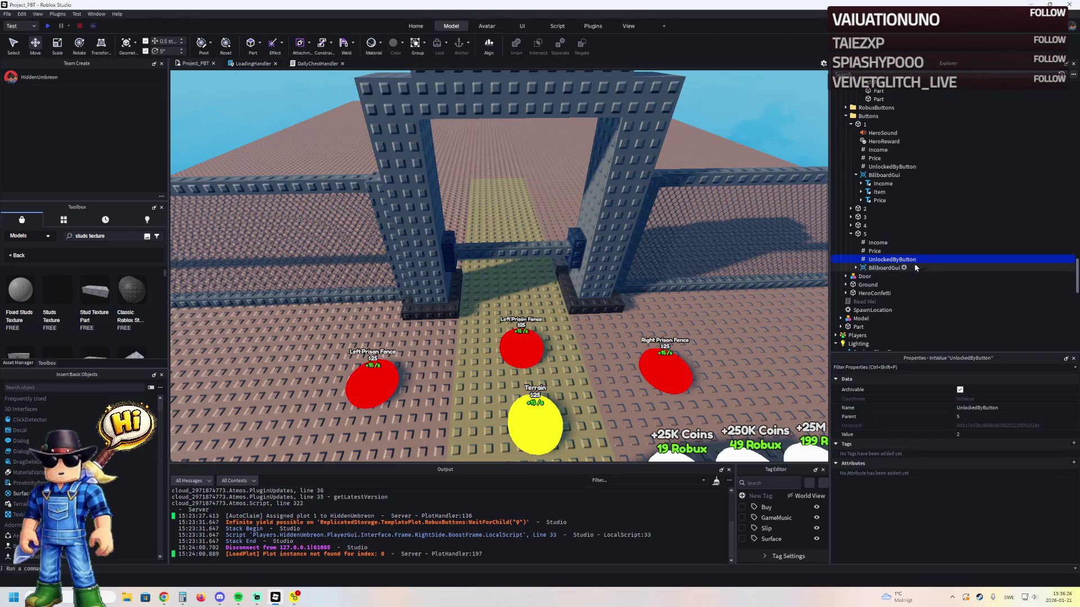
key(F2)
click(864, 233)
click(870, 233)
text(fol)
key(Return)
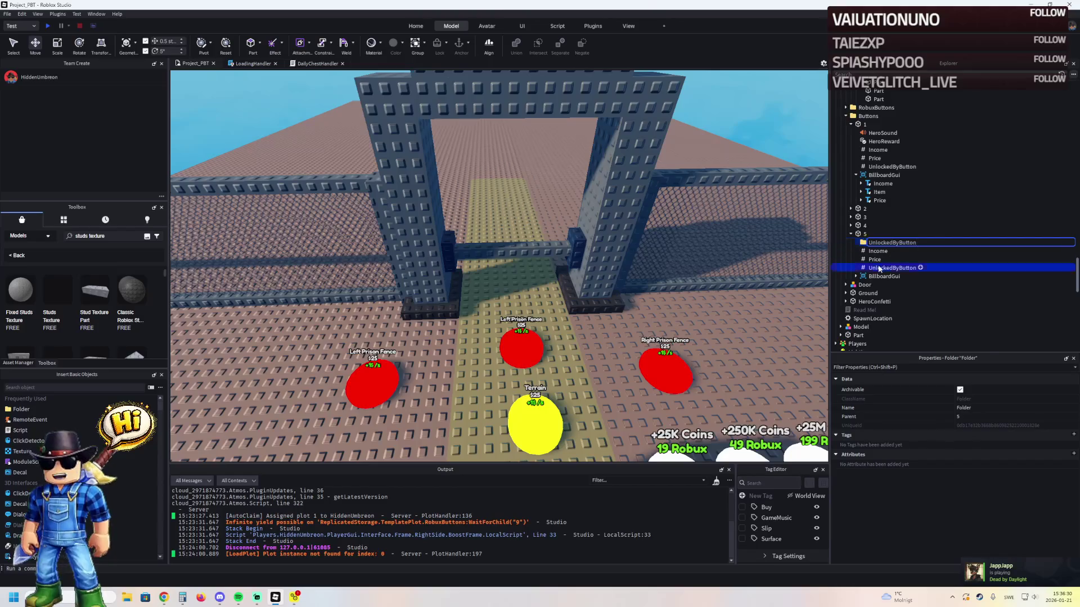
- Fill the UnlockedByButton folder with two Value entries, one set to 4, and delete the leftover value
click(881, 269)
key(ctrl+d)
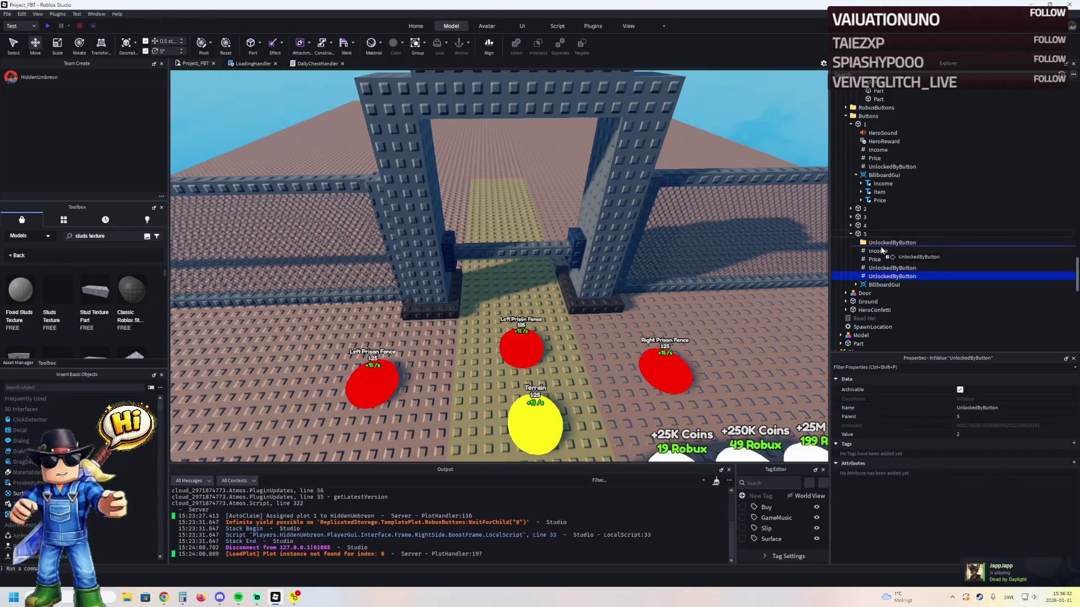
drag(881, 248, 900, 249)
key(F2)
text(V)
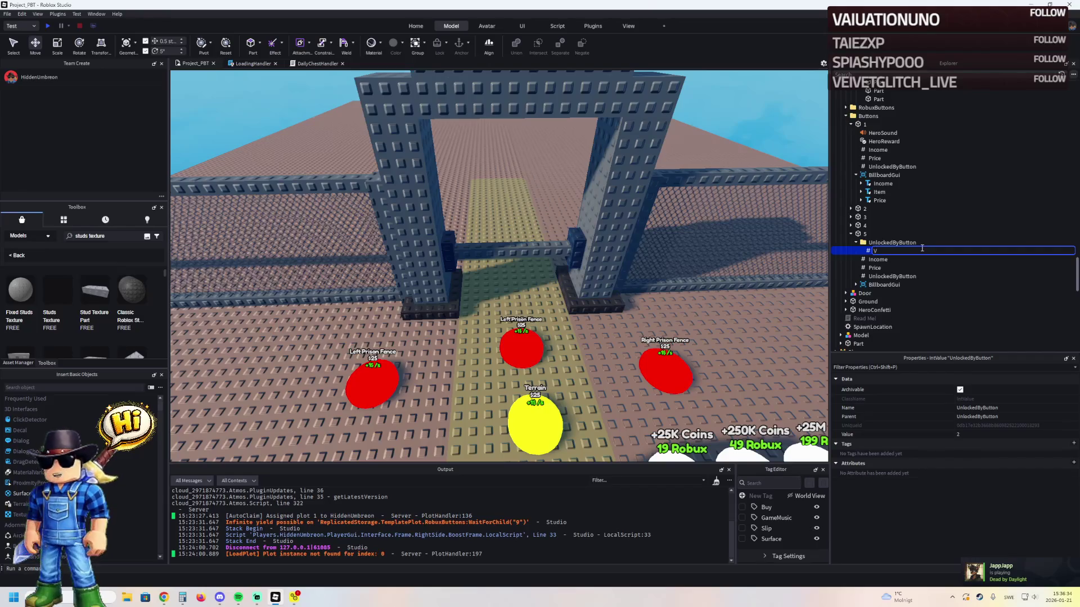
text(alue)
key(Return)
key(ctrl+d)
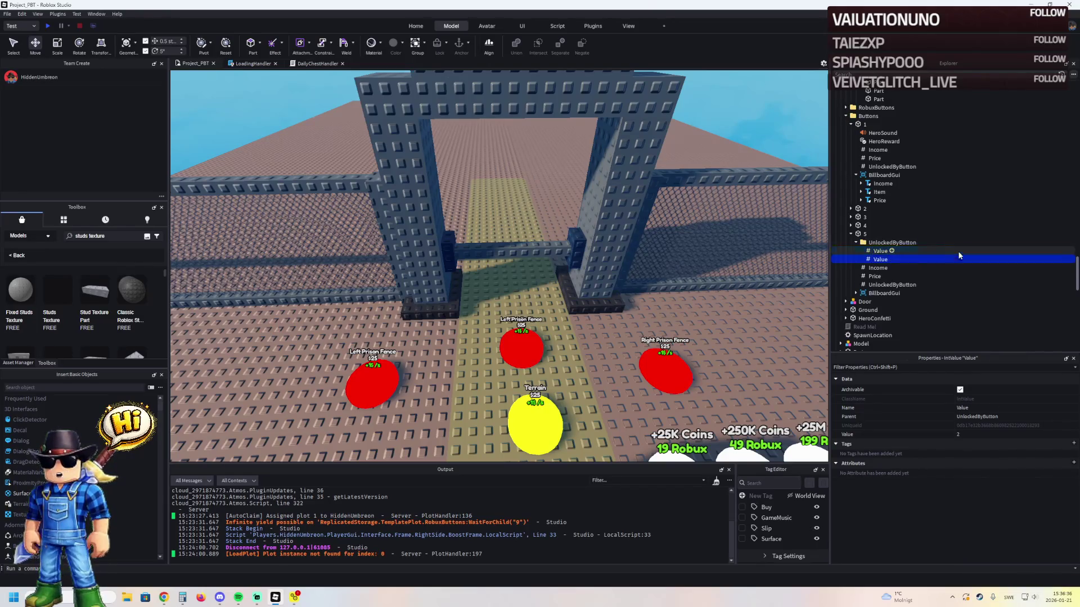
click(993, 435)
key(Return)
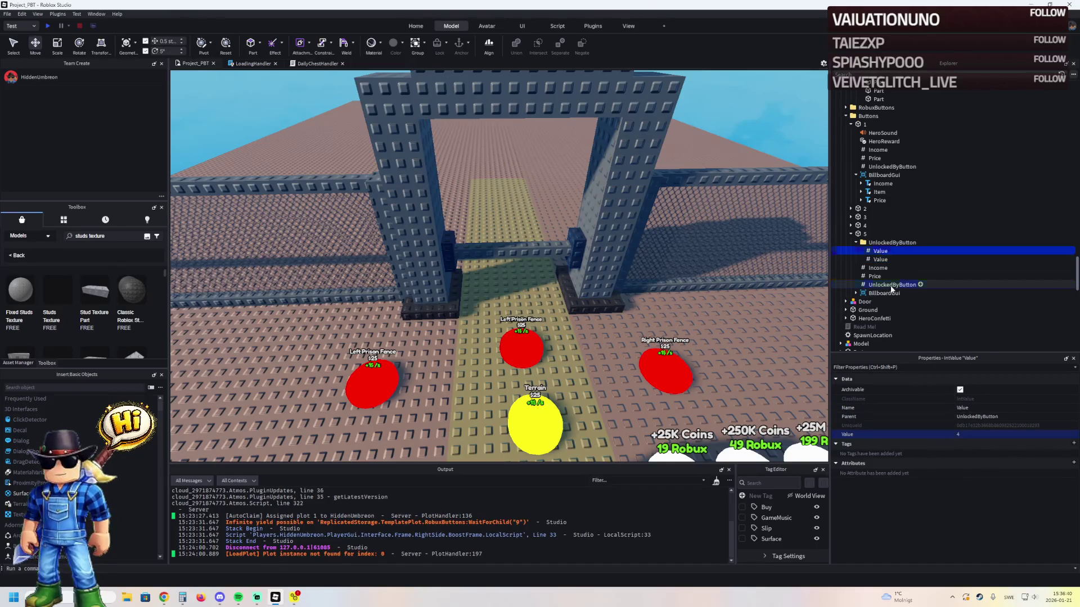
click(891, 285)
key(Delete)
click(860, 235)
- Select pad 5's Item label under BillboardGui and begin editing its Text property
mouse_move(556, 394)
mouse_down()
mouse_move(560, 343)
mouse_move(532, 320)
mouse_move(544, 320)
mouse_up()
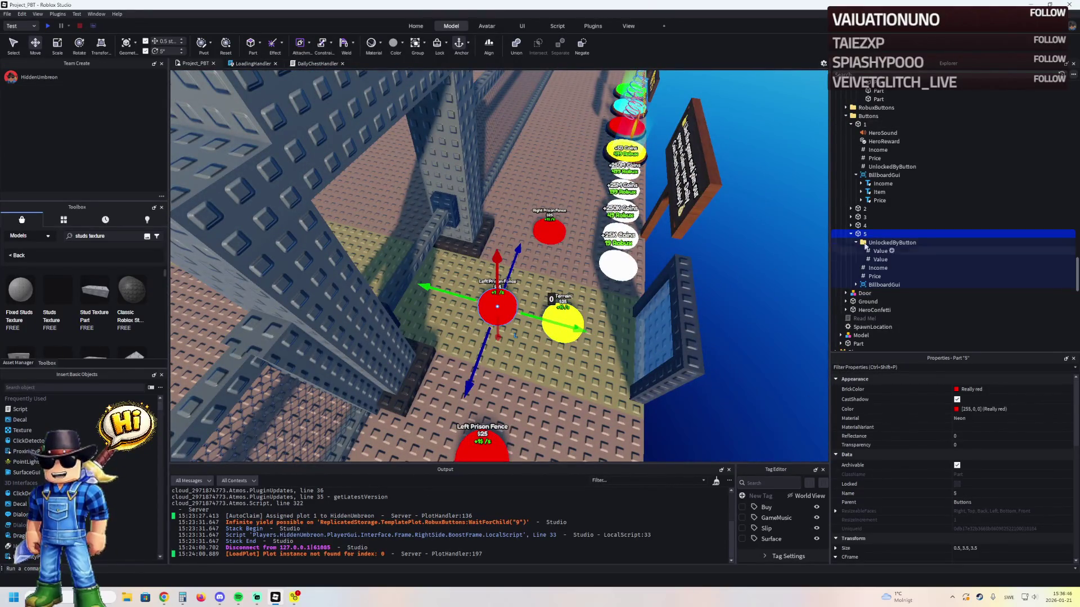
click(856, 285)
click(870, 302)
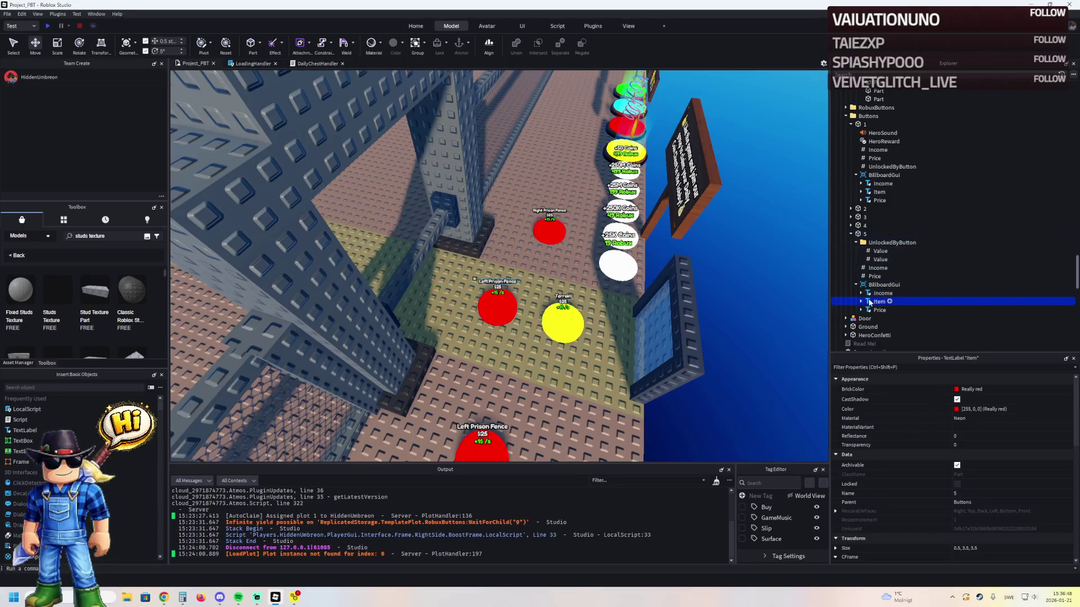
scroll(986, 515, down, 10)
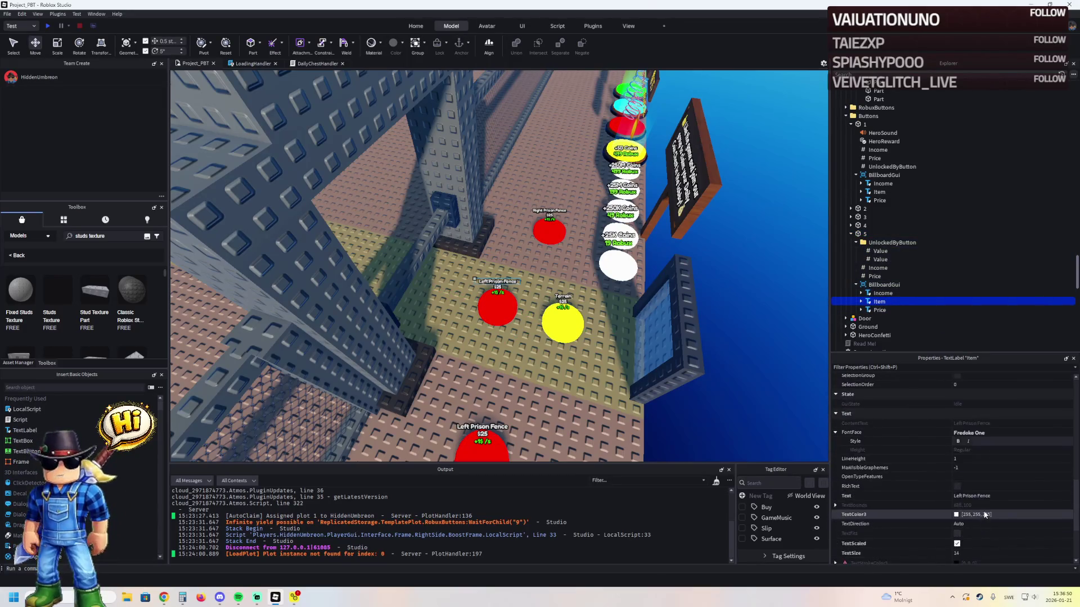
click(964, 496)
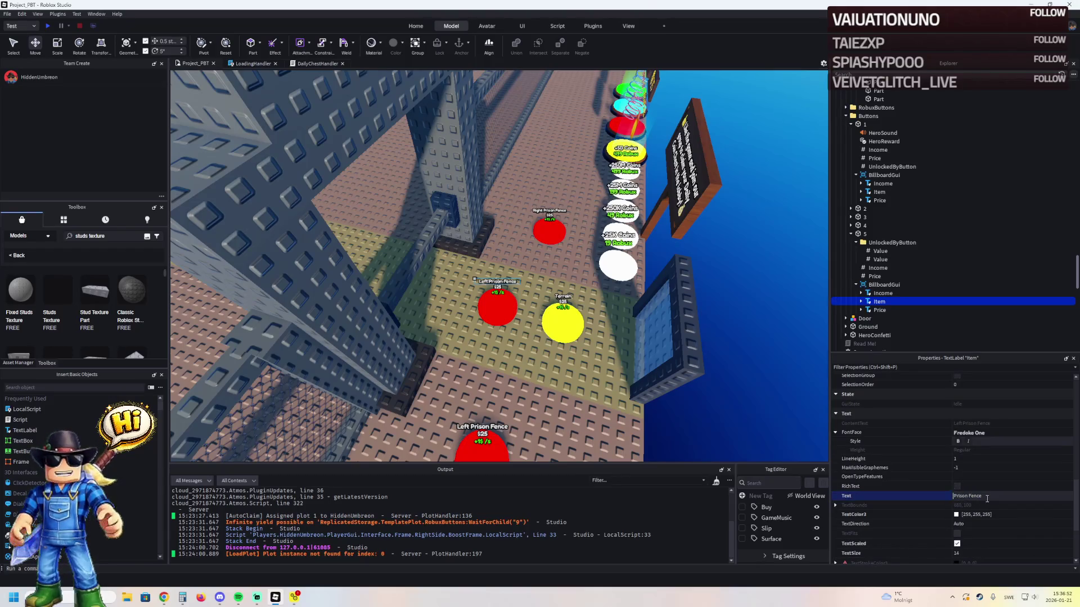
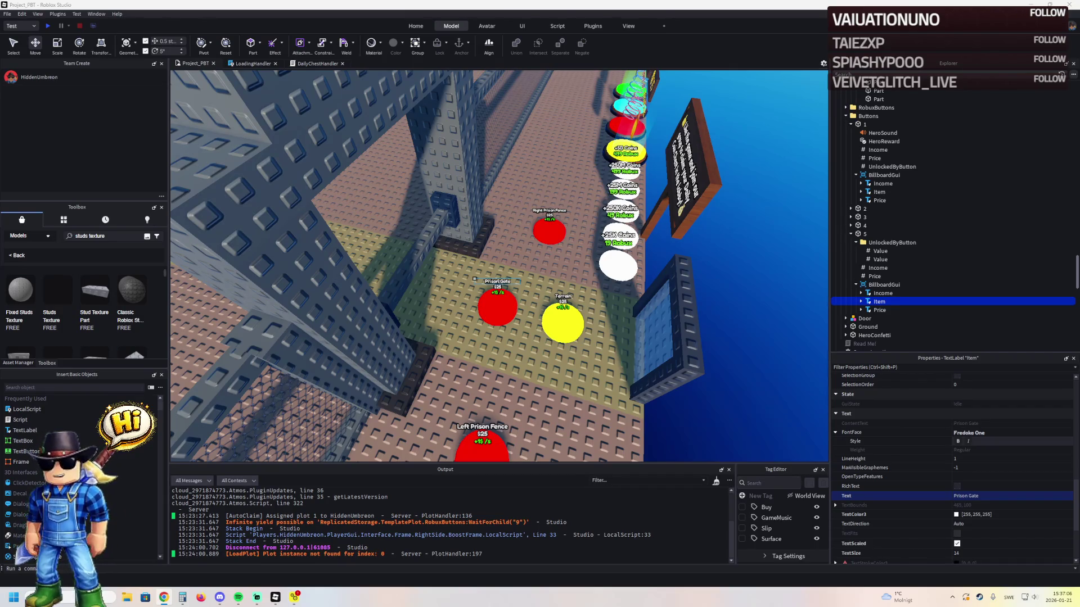
- Set button 5's Price value to 4
click(875, 276)
click(975, 434)
text(4)
key(Return)
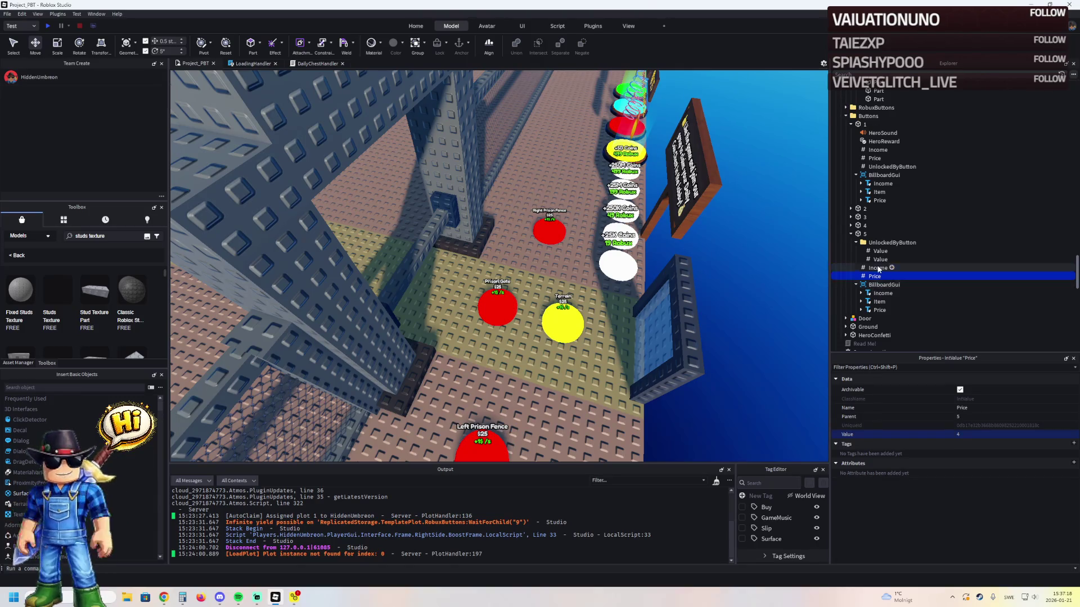
- Recolour button 5's red pad part from red to New Yeller
click(877, 268)
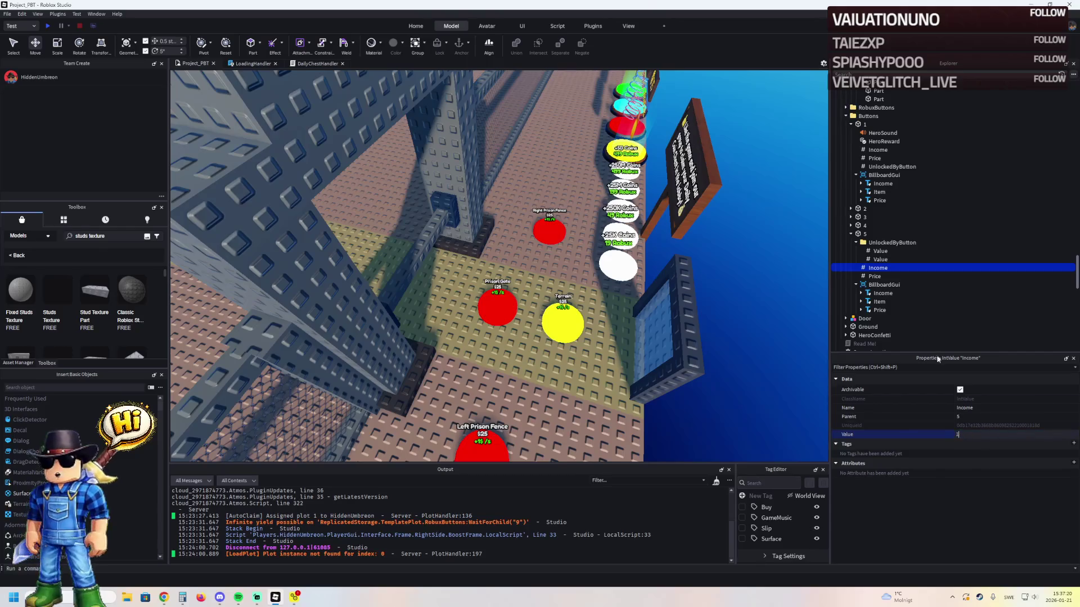
click(865, 234)
click(957, 391)
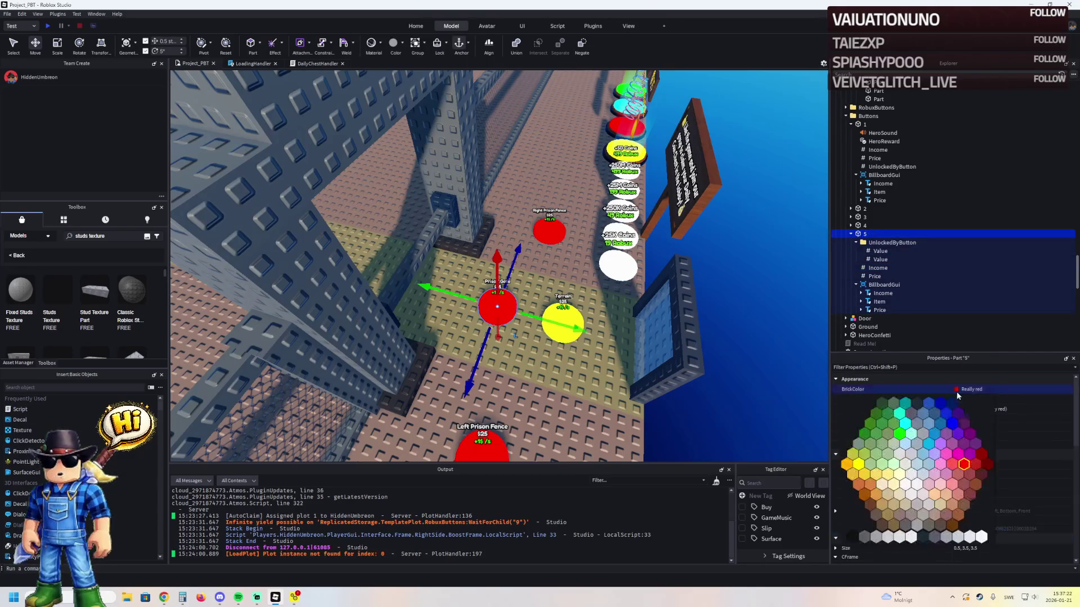
click(859, 464)
- Check neighbouring pad part 2's BrickColor against the recoloured pad
click(565, 316)
click(484, 311)
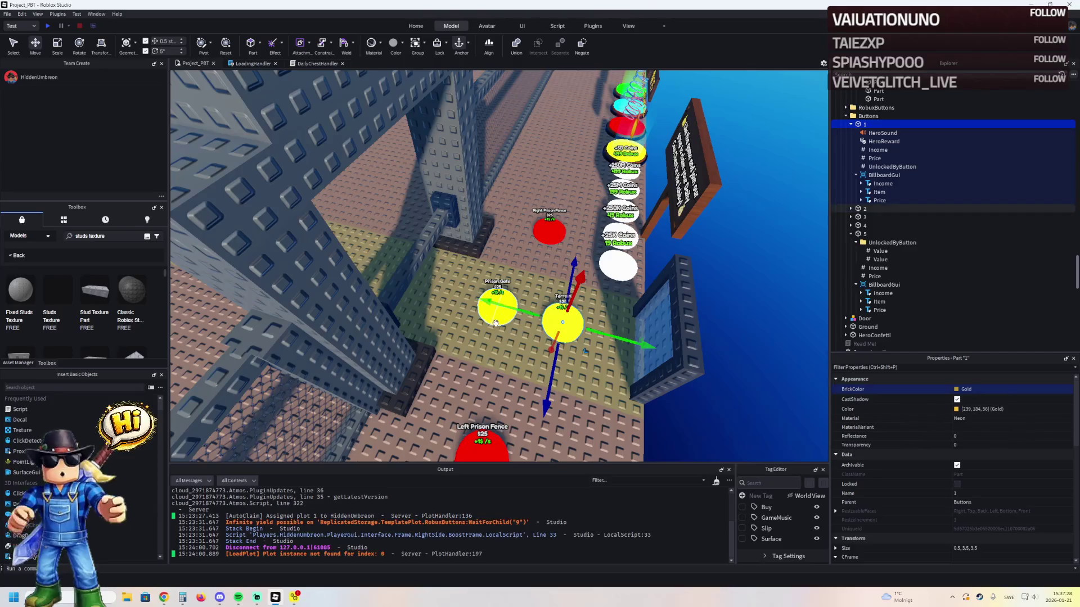
click(958, 390)
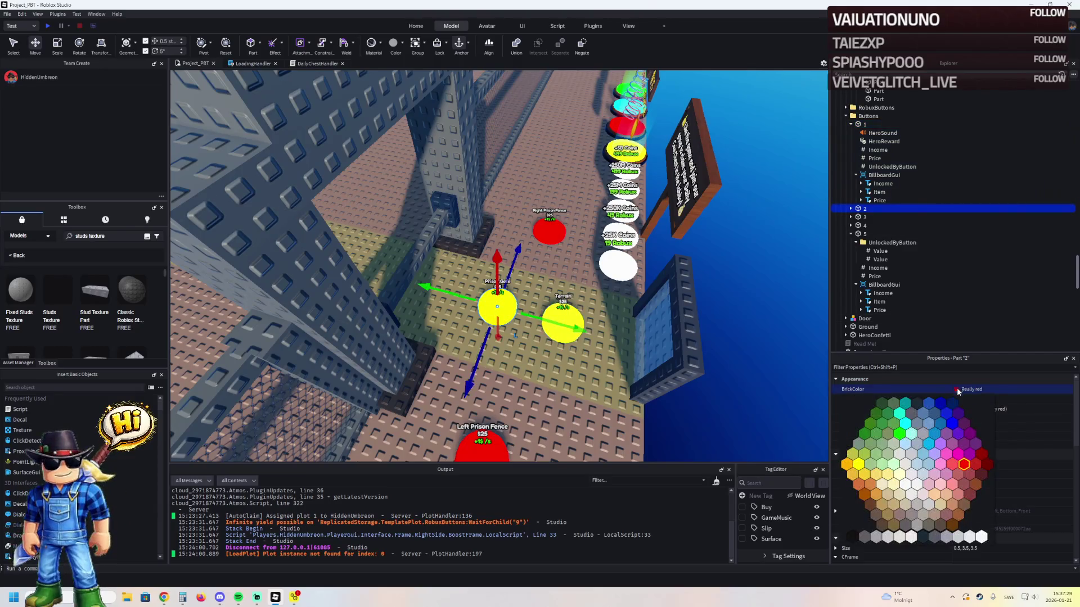
click(847, 466)
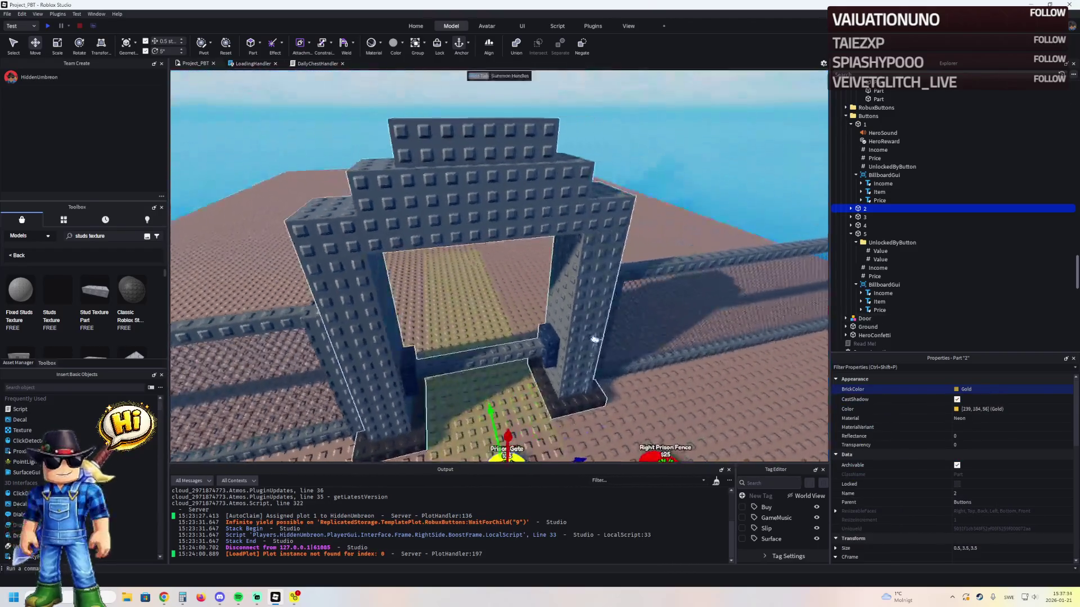
click(565, 326)
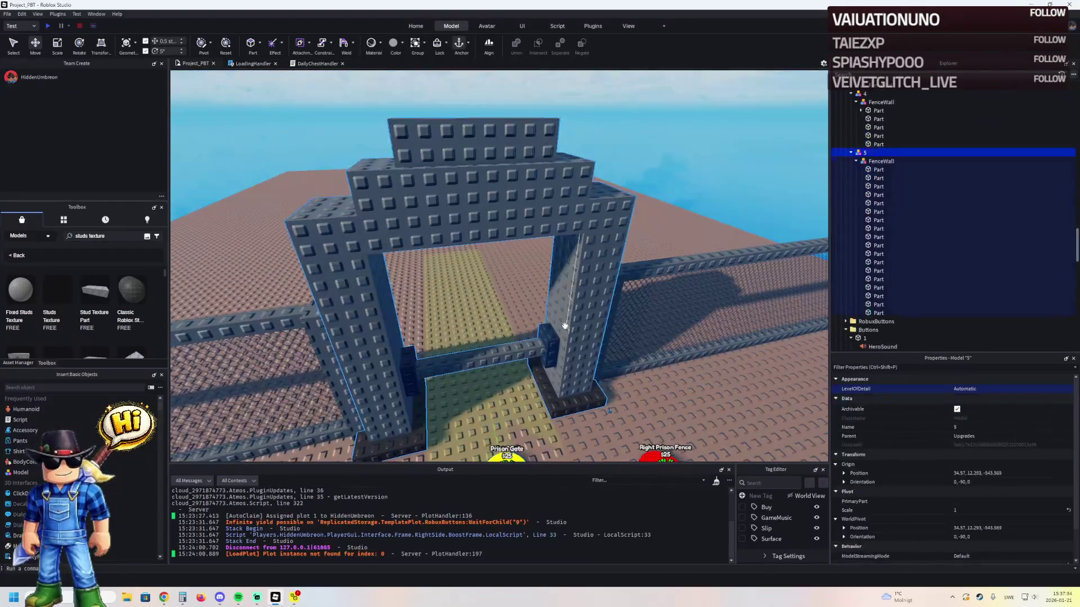
scroll(568, 329, up, 10)
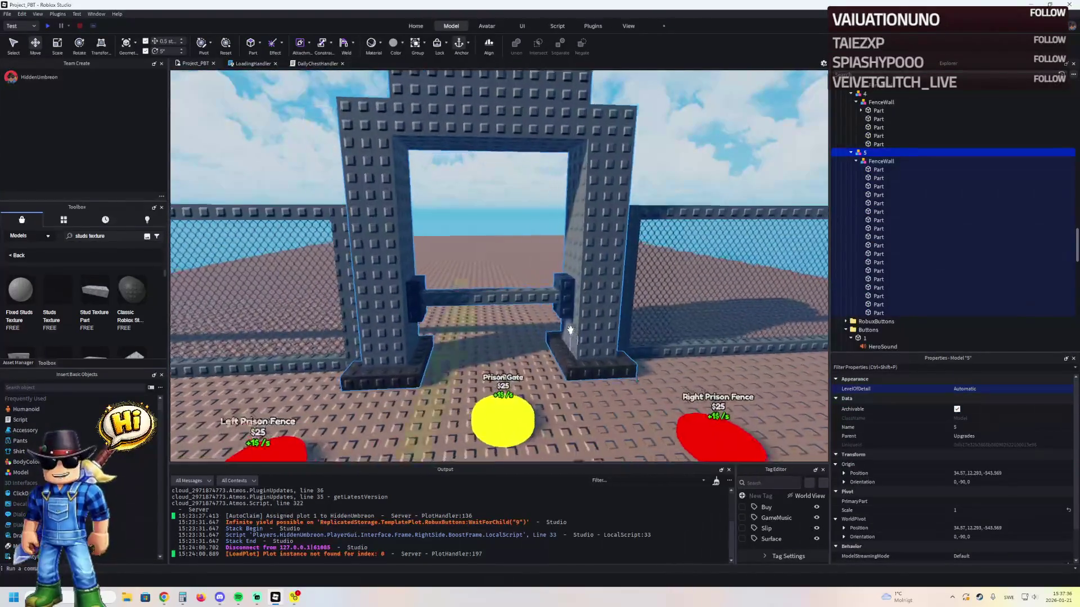
scroll(569, 330, down, 10)
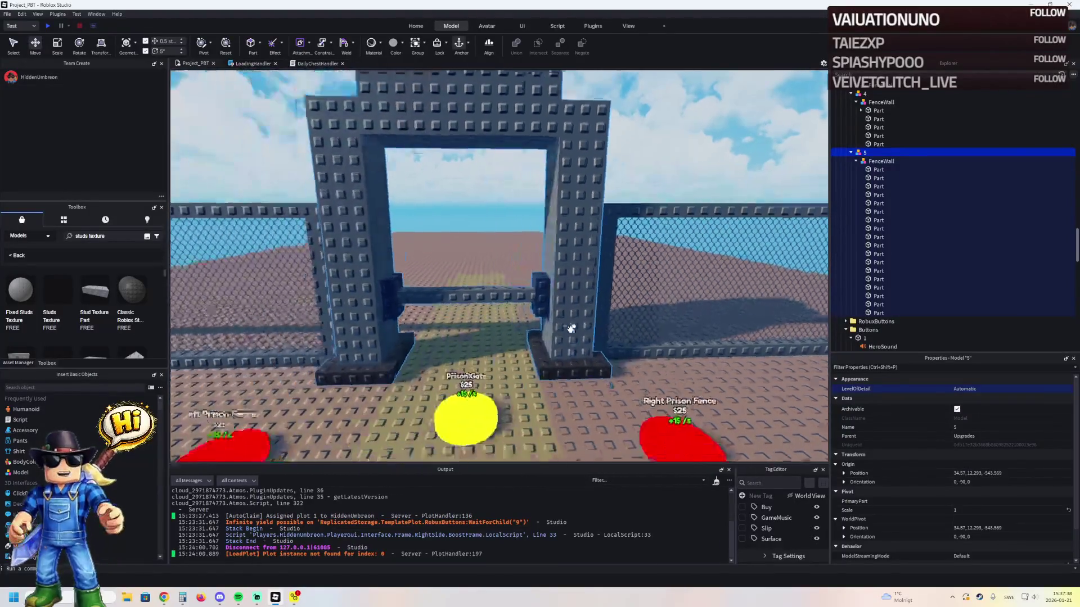
scroll(645, 260, up, 10)
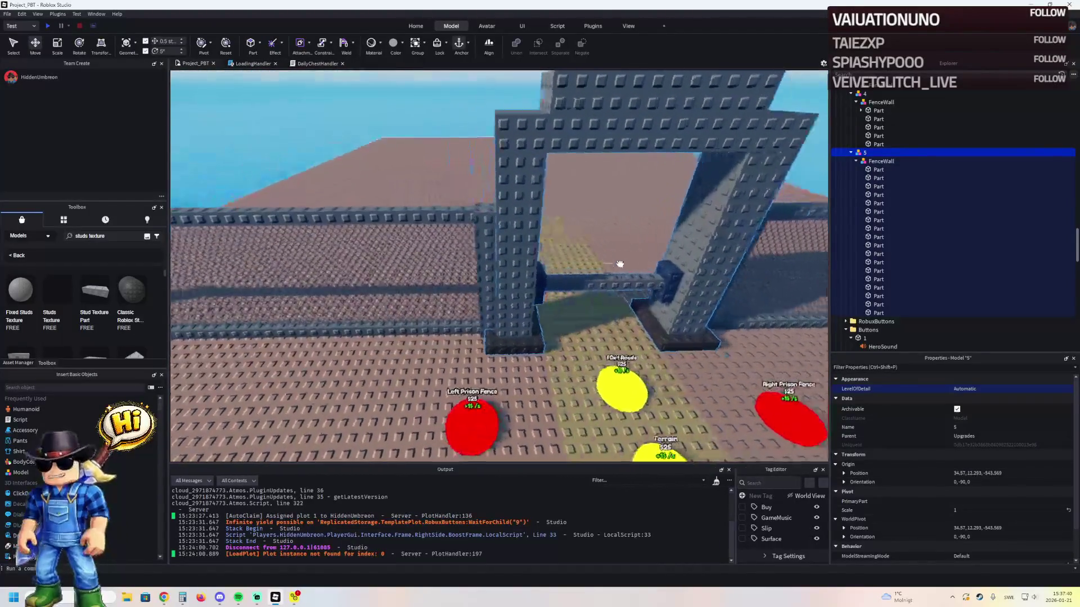
click(484, 277)
ctrl+click(599, 267)
ctrl+click(389, 264)
scroll(1034, 450, down, 5)
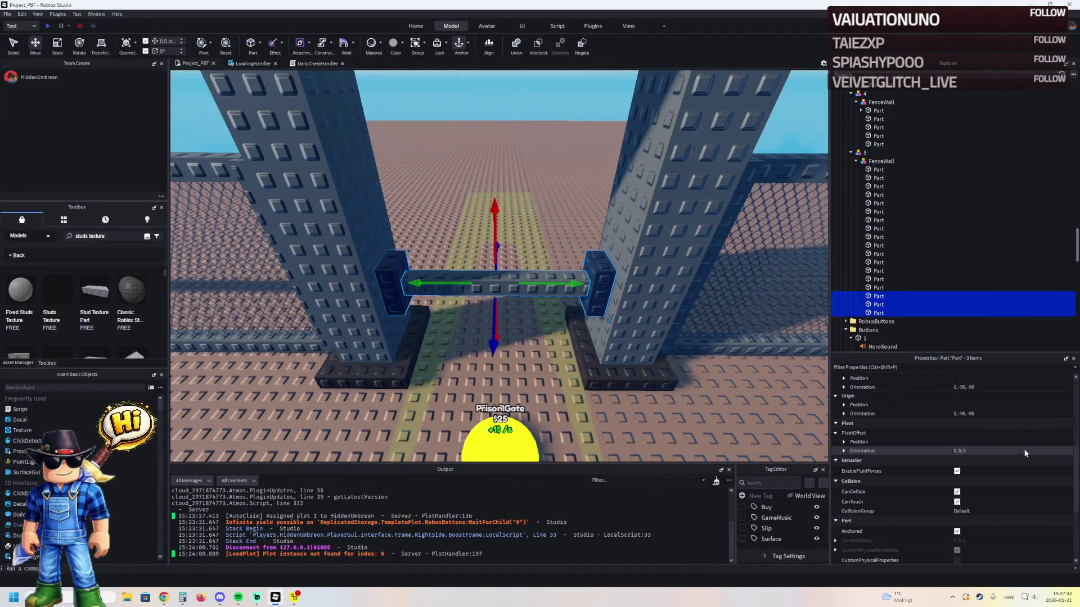
scroll(634, 376, down, 5)
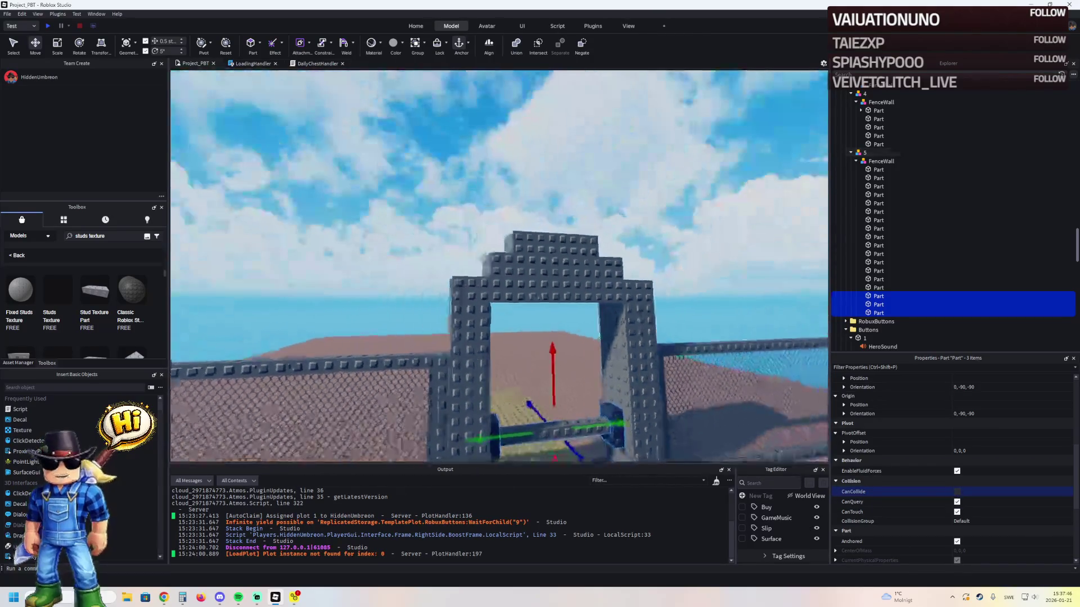
click(681, 212)
key(s)
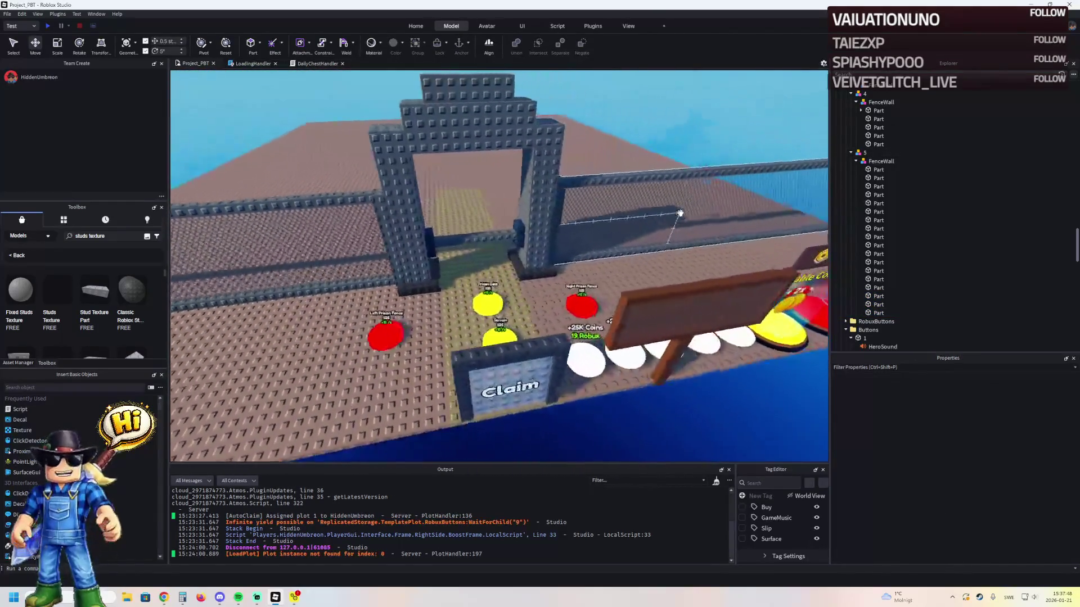
key(a)
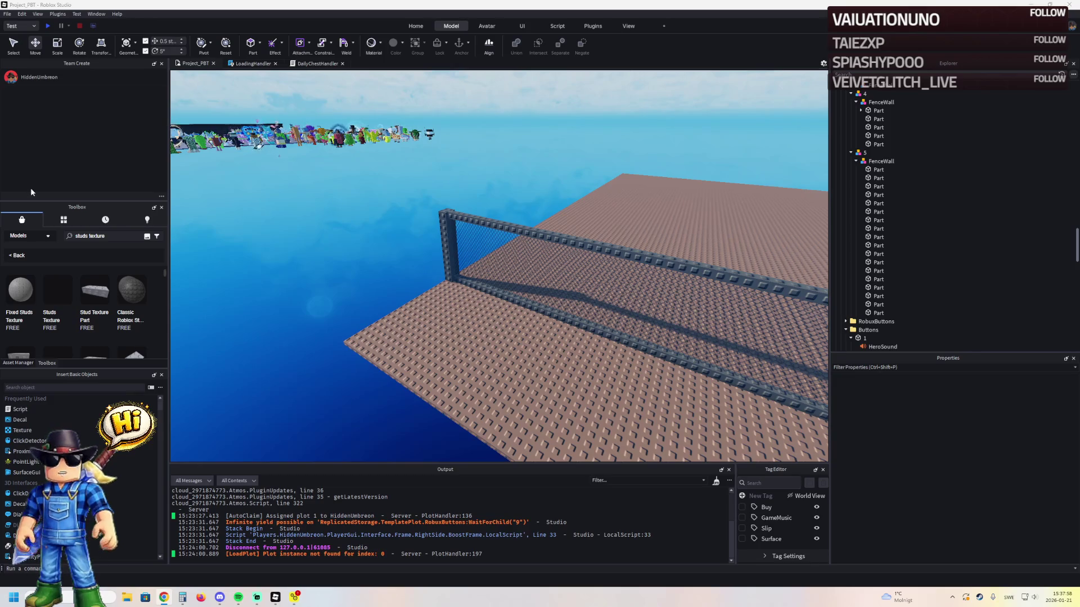
key(w)
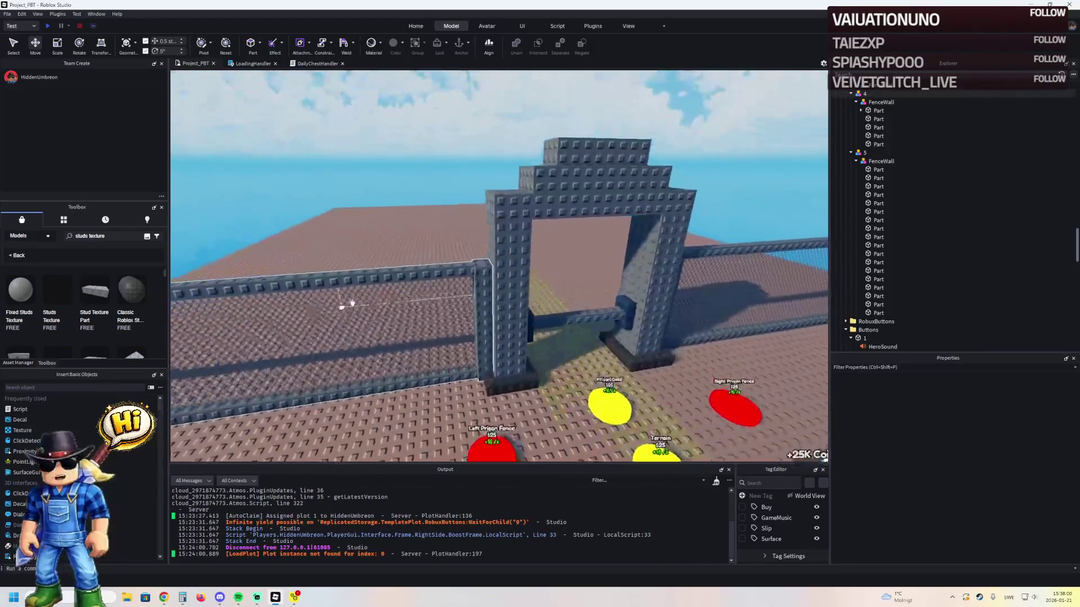
click(387, 279)
key(f)
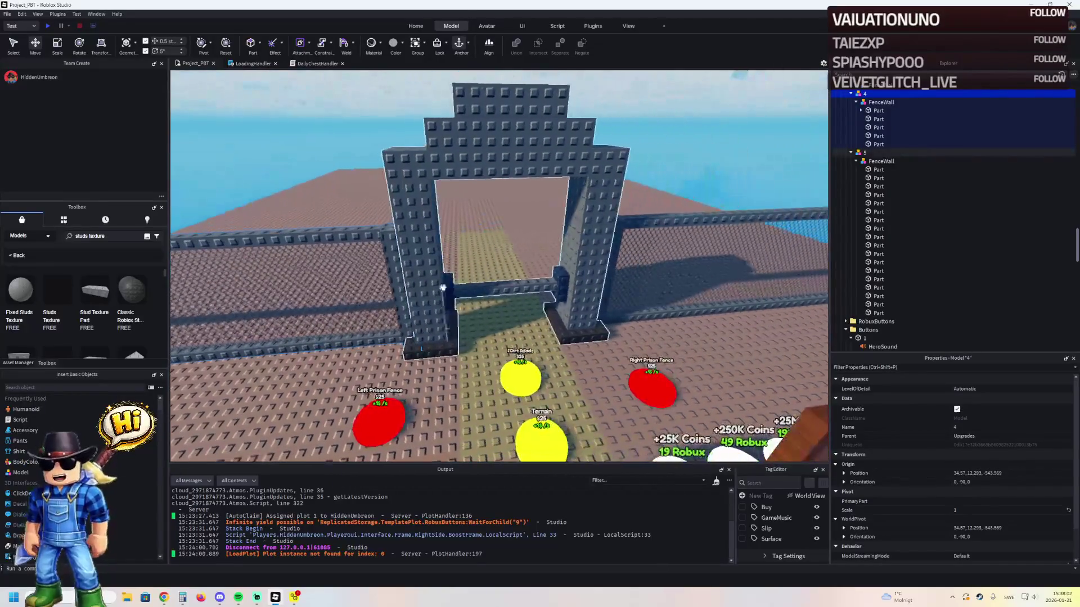
scroll(474, 287, up, 3)
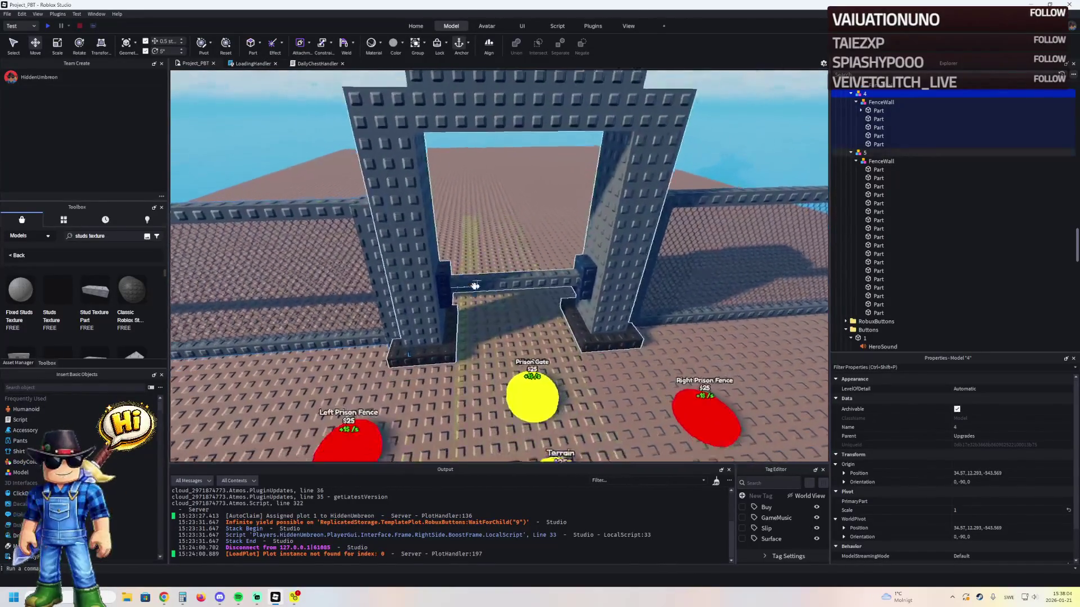
scroll(474, 287, down, 4)
scroll(474, 287, up, 2)
click(475, 304)
scroll(476, 305, up, 3)
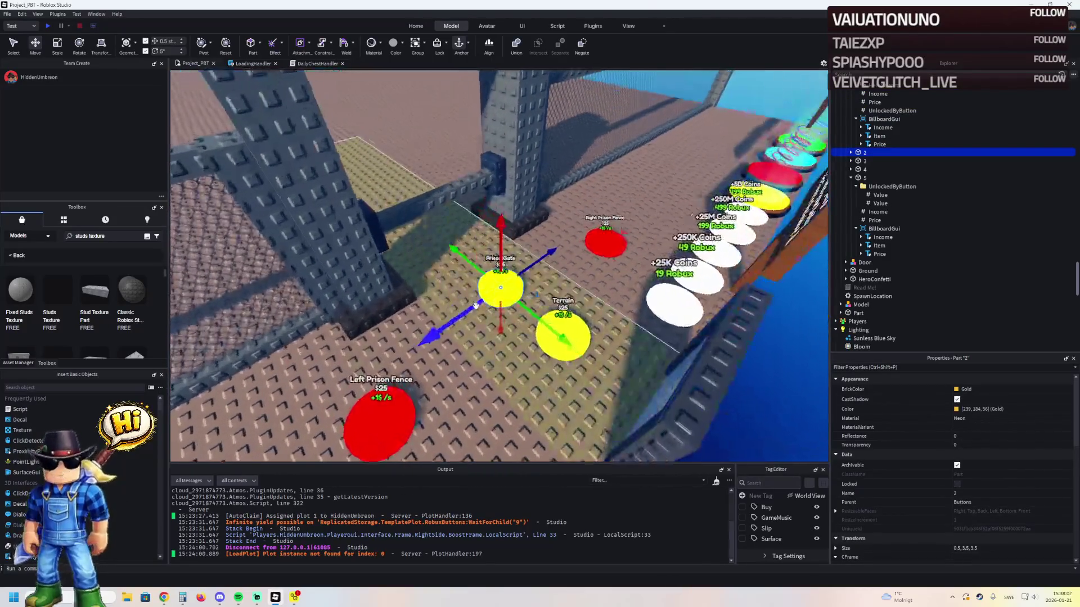
- Inspect the prison gate and fence models, framing gate model 4 in view
scroll(475, 305, down, 3)
scroll(474, 304, up, 4)
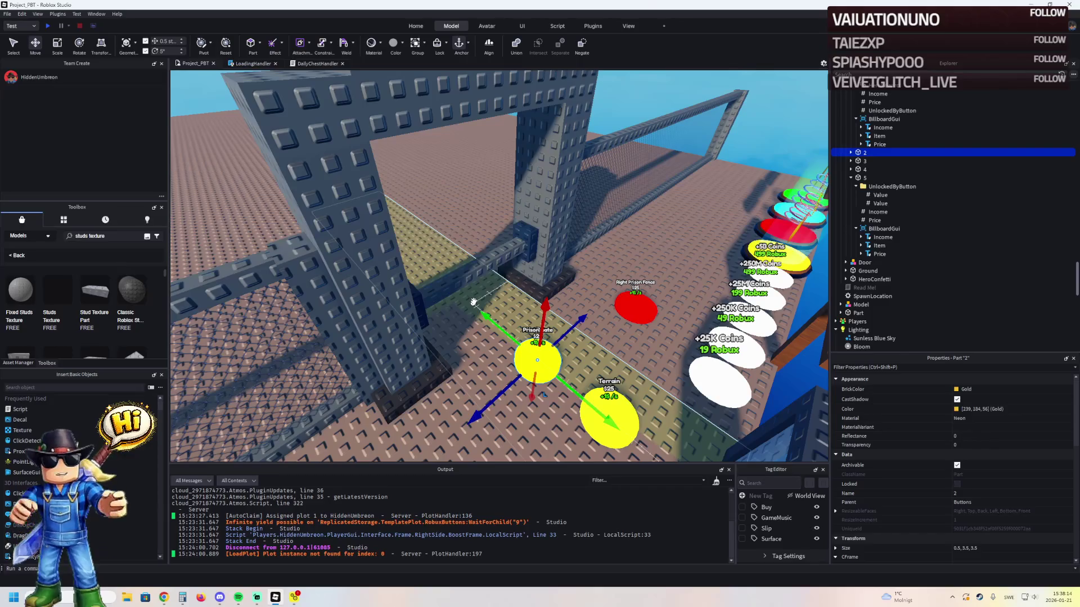
key(d)
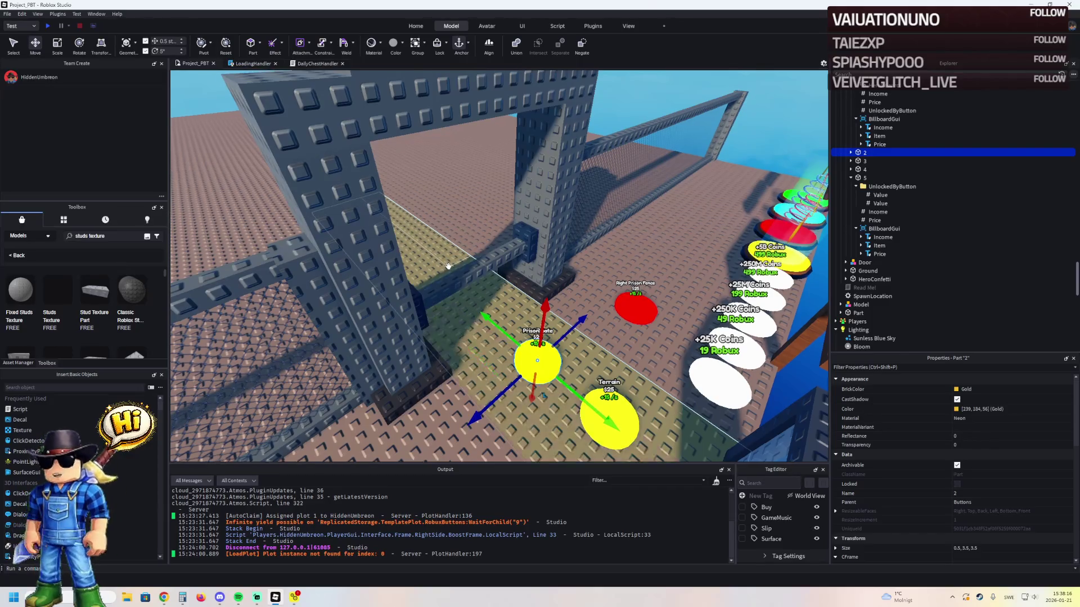
key(d)
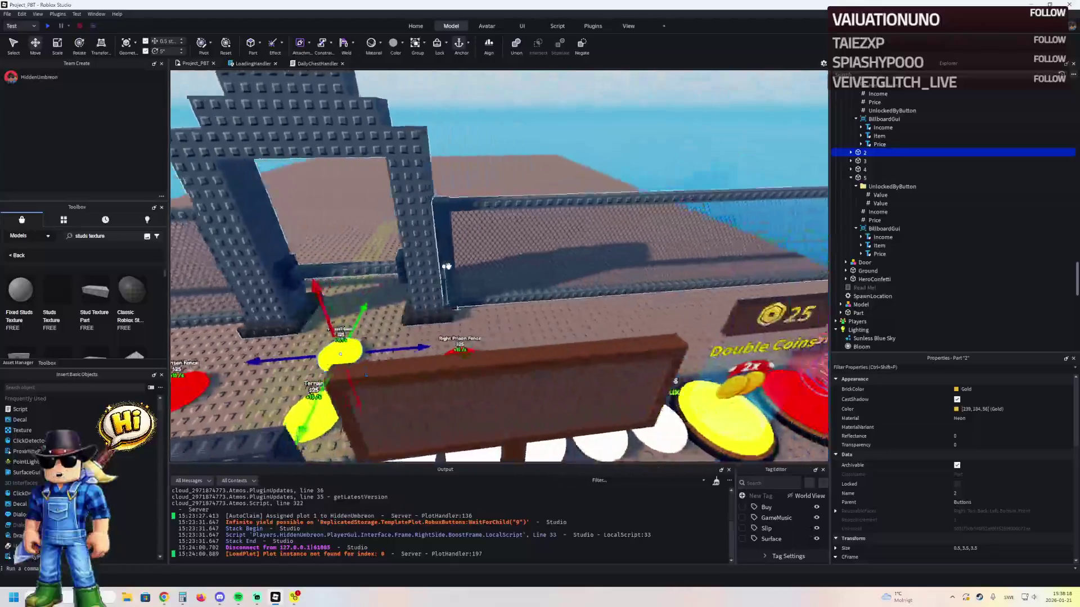
key(d)
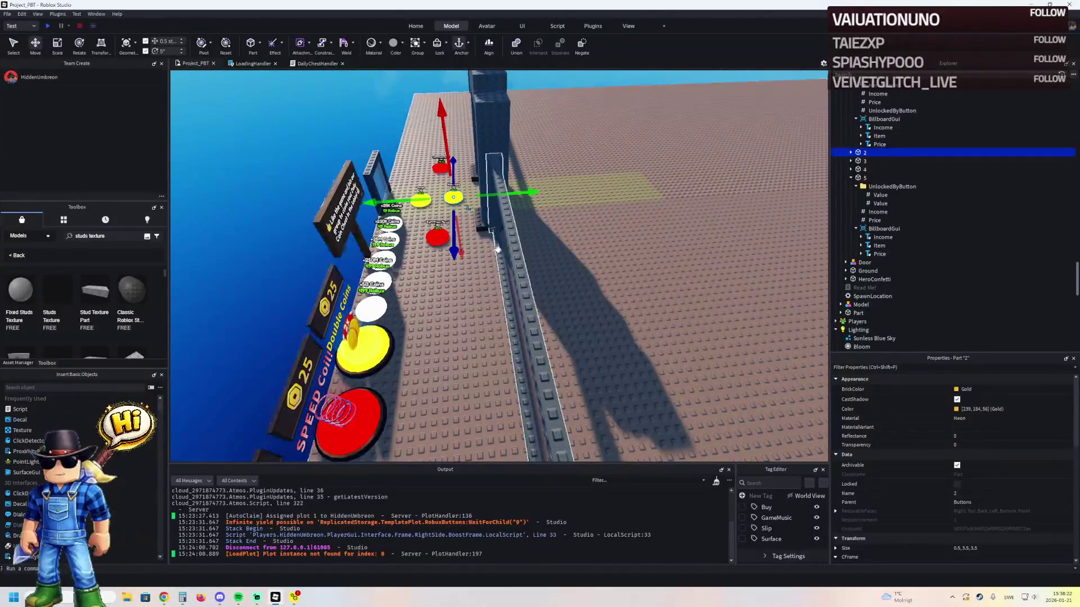
click(508, 245)
key(s)
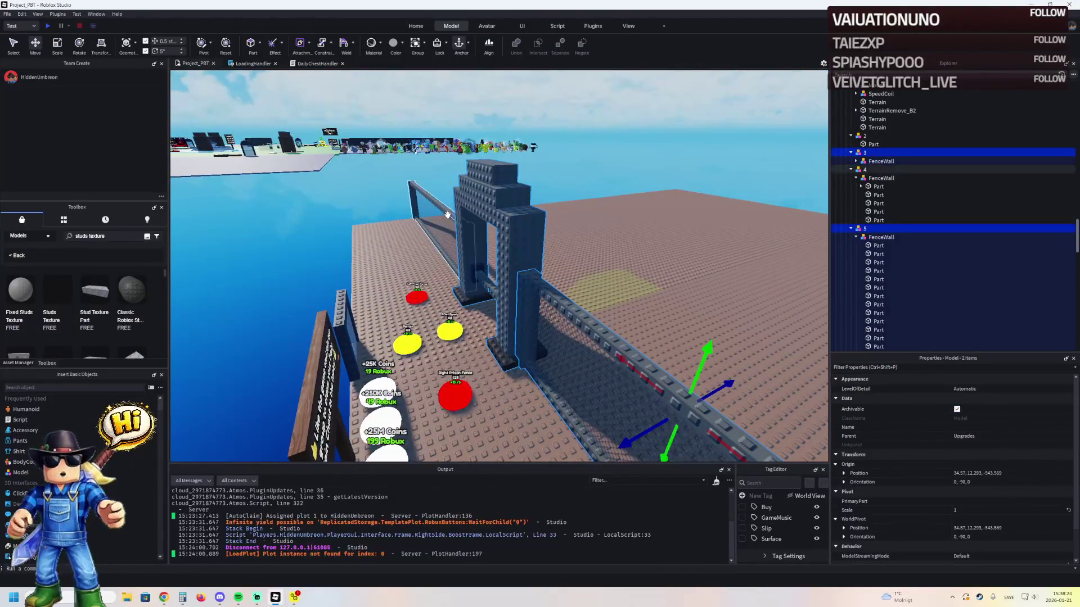
ctrl+click(447, 214)
key(f)
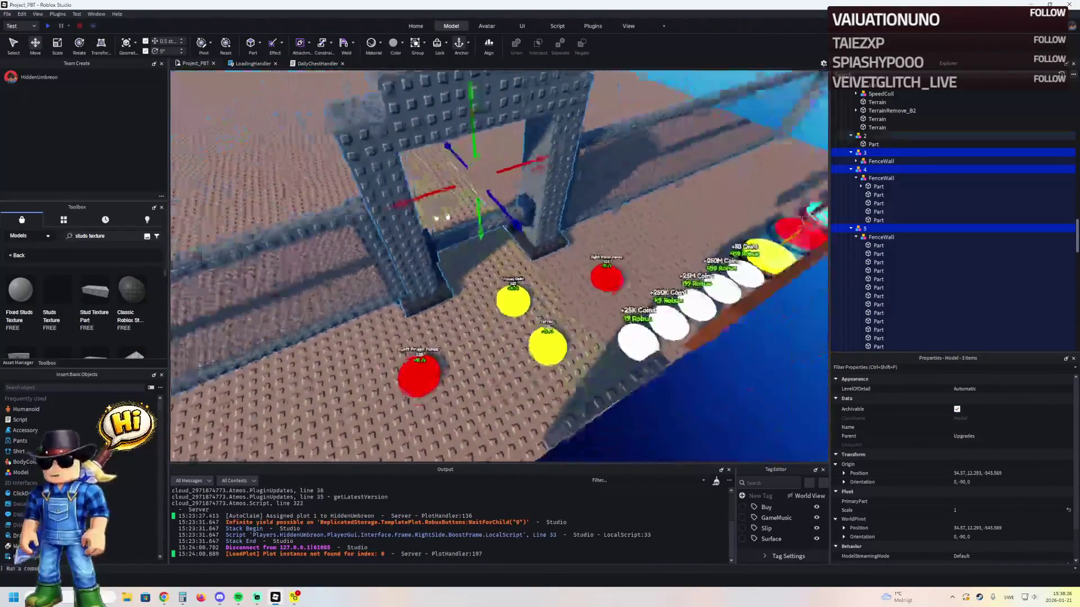
scroll(900, 225, down, 10)
- Drag the TemplatePlot folder from Workspace onto ReplicatedStorage in Explorer
click(868, 152)
key(Left)
key(Left)
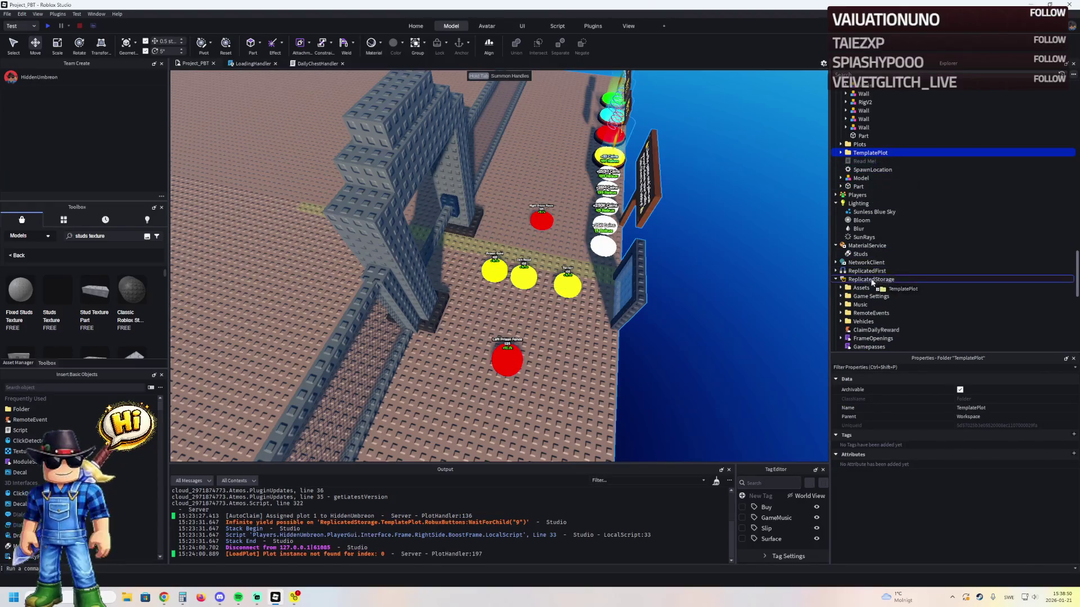
drag(872, 283, 871, 280)
- Playtest with F5, walking the character through the gate area and rooftop, then stop
key(F5)
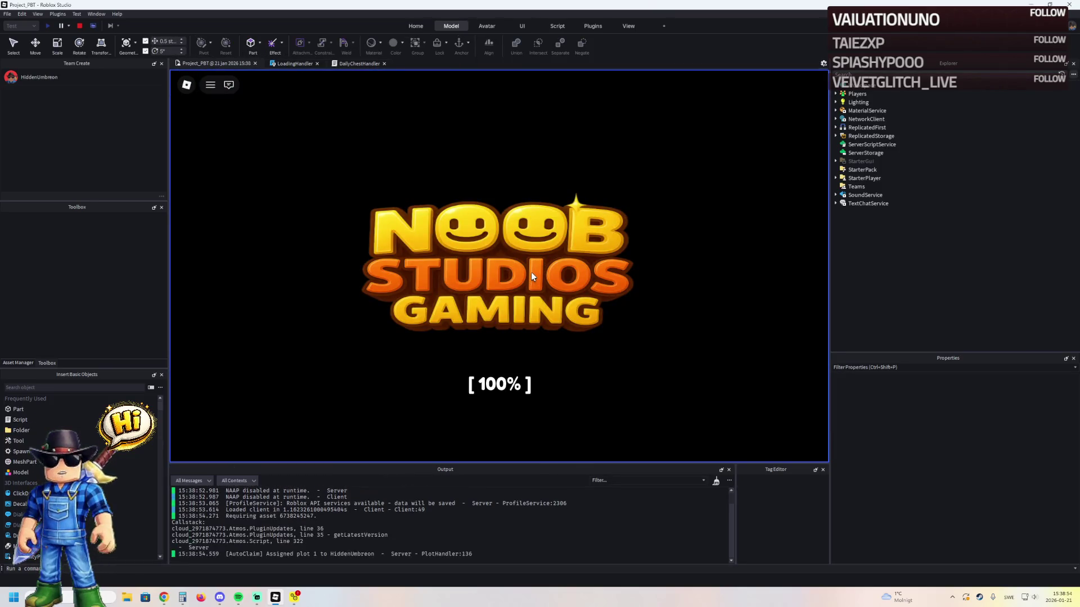
key(d)
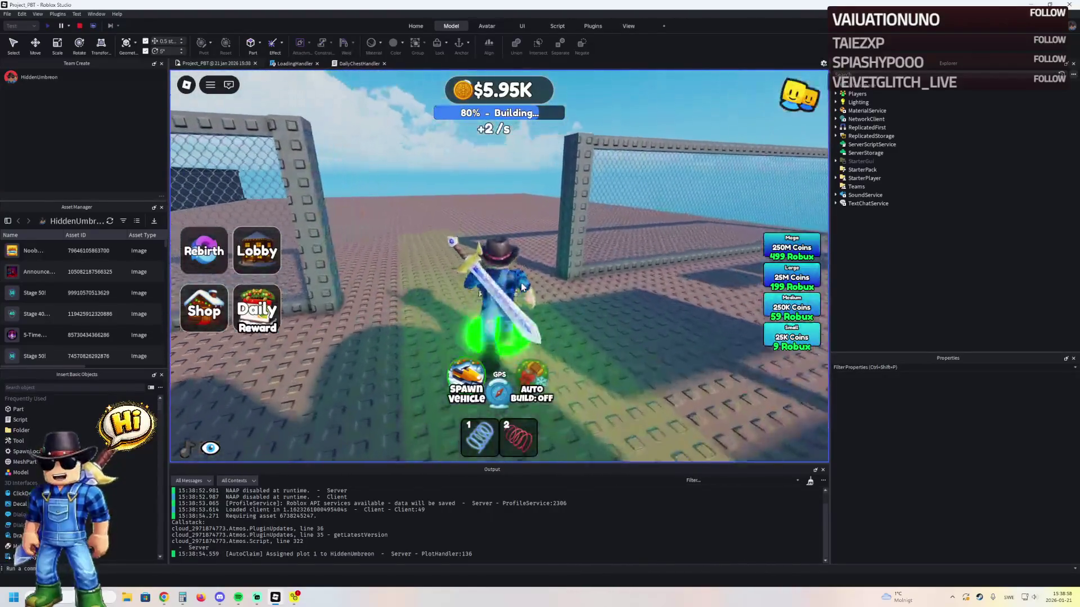
key(a)
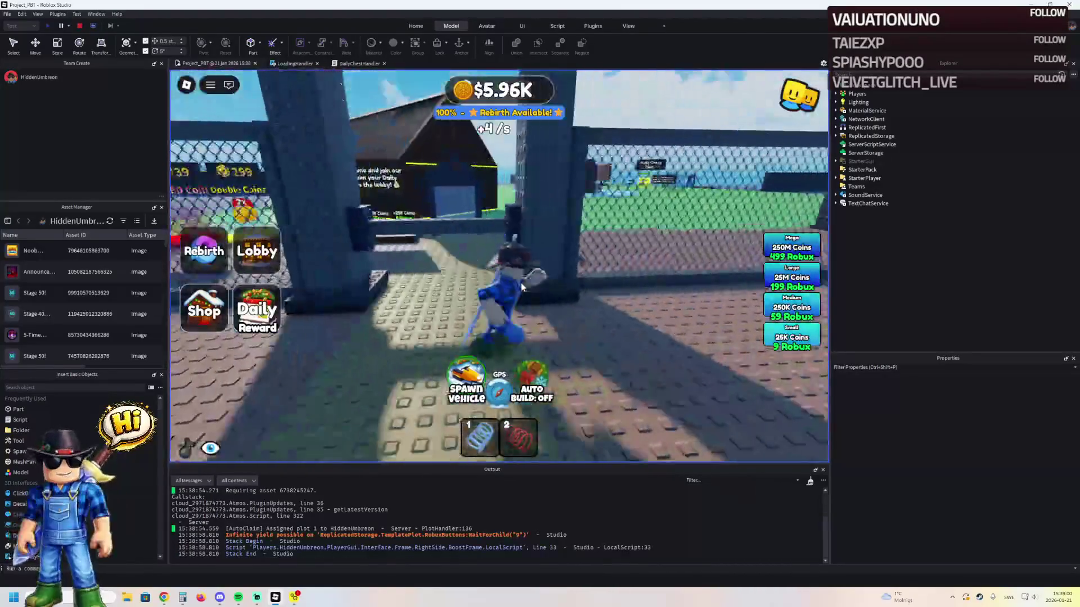
key(w)
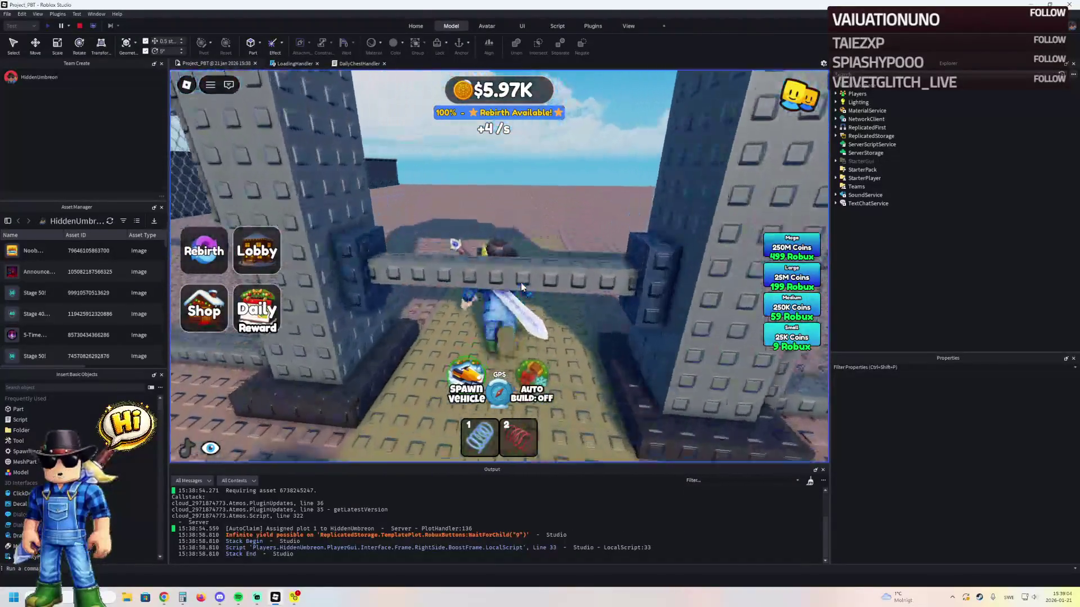
key(a)
key(a)
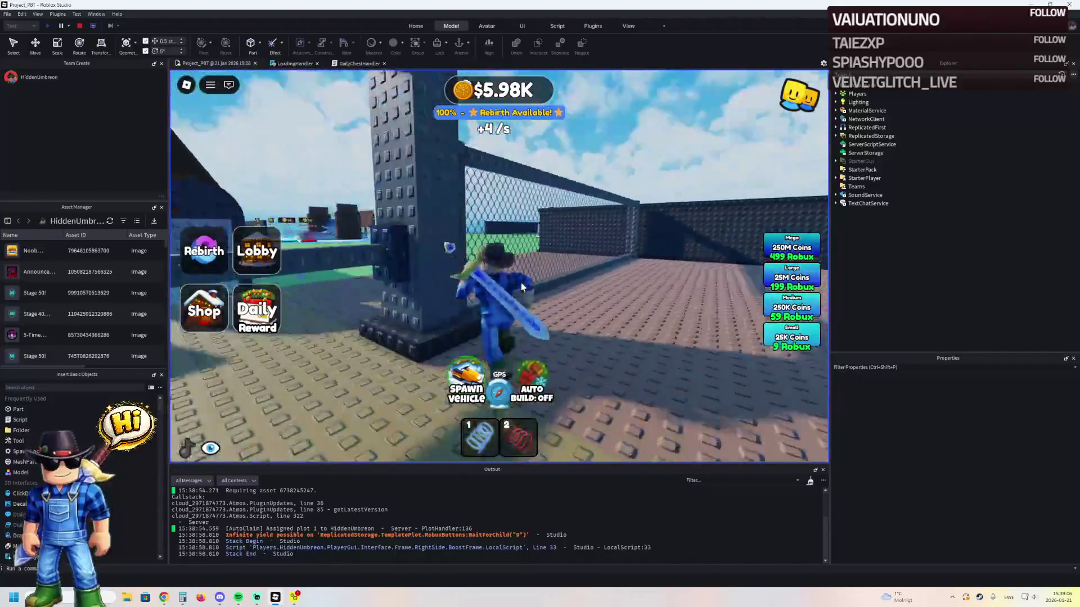
key(w)
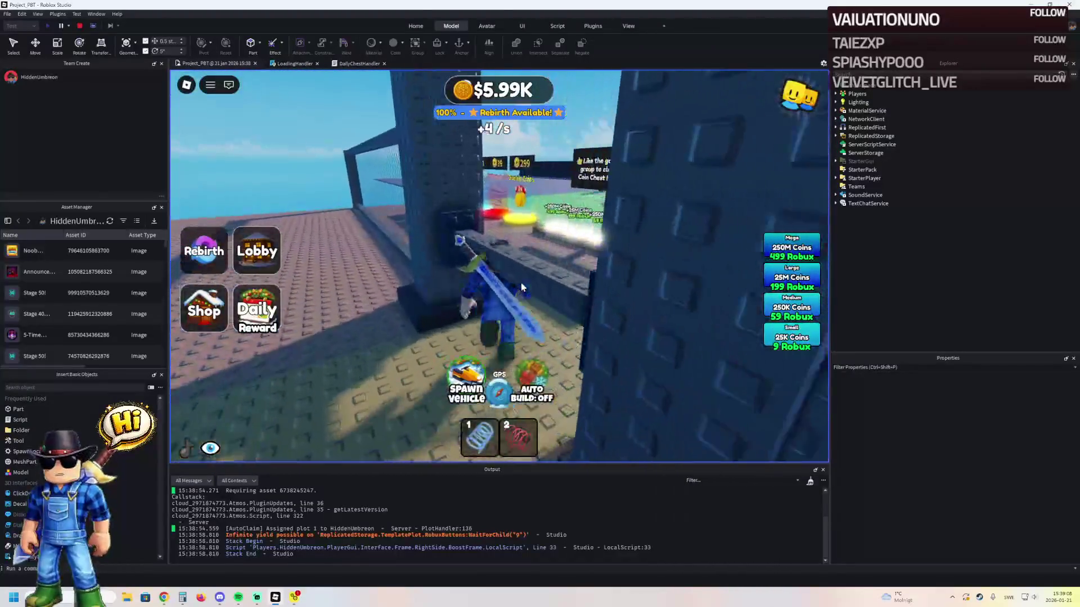
key(w)
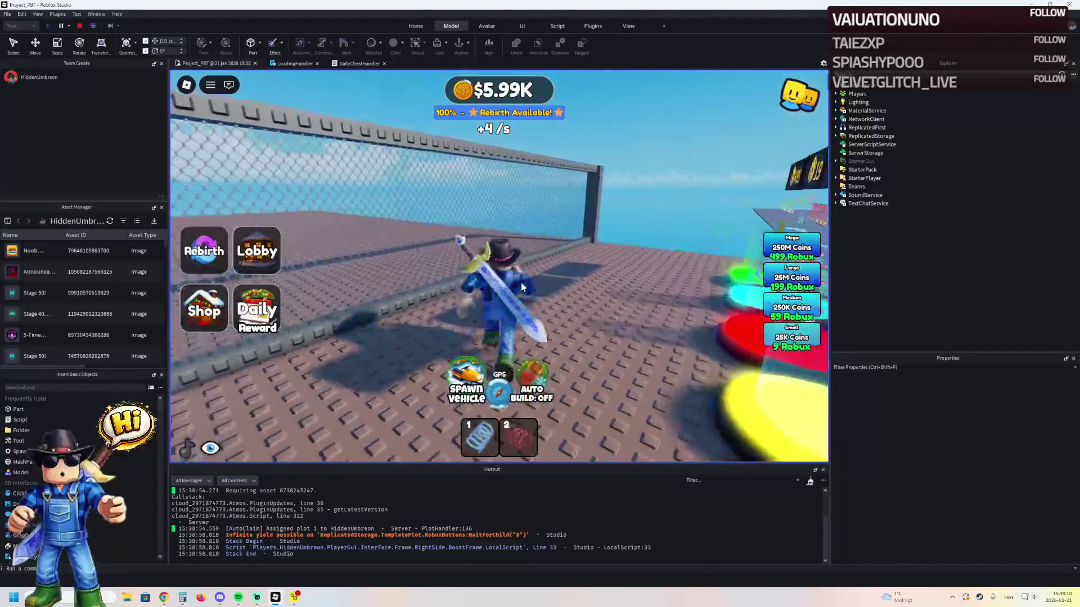
key(a)
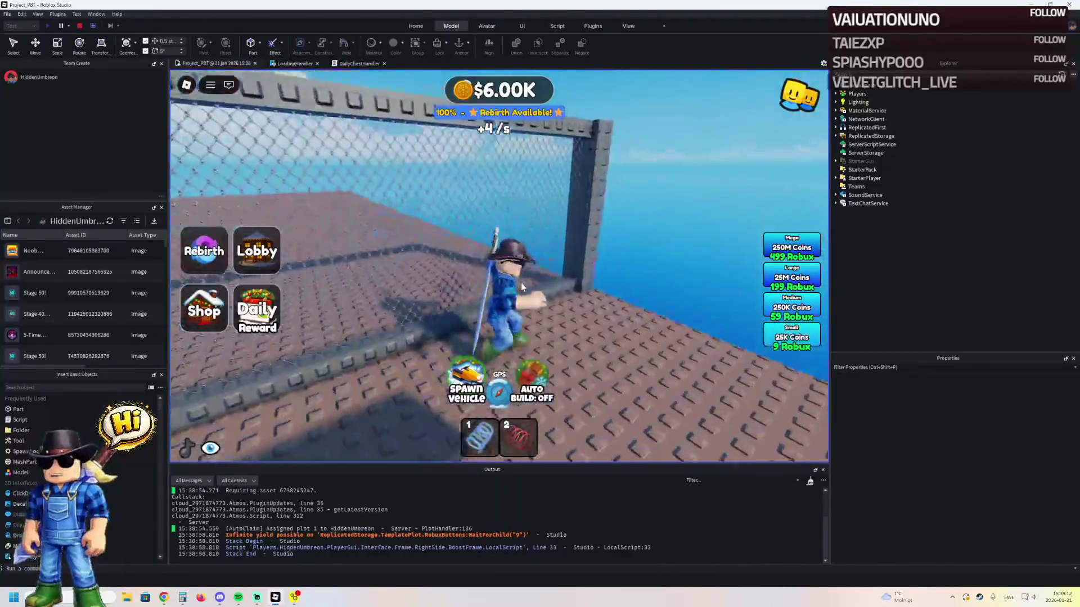
key(s)
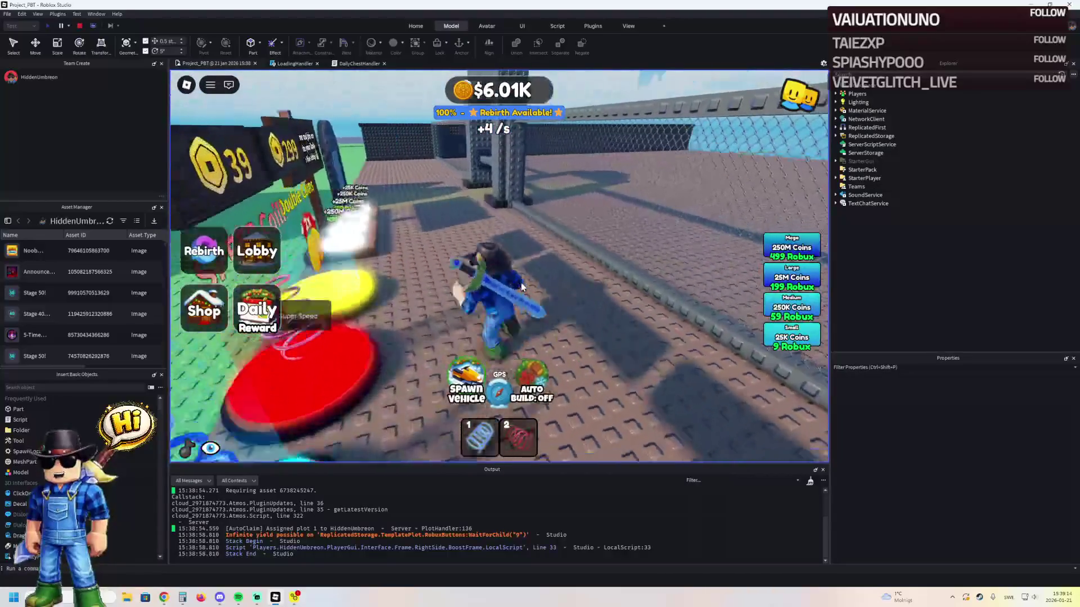
key(s)
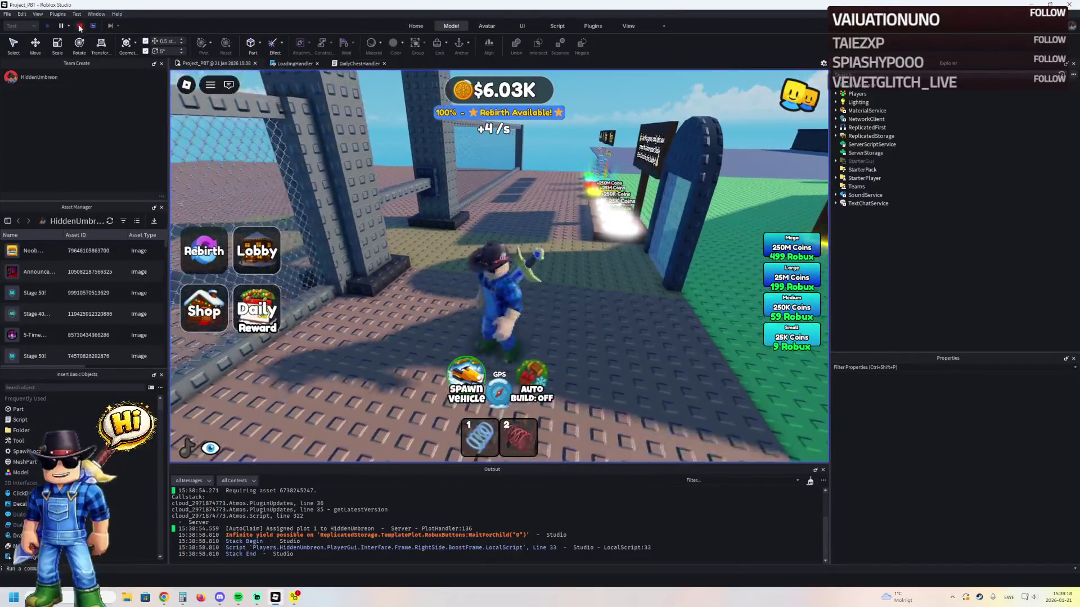
click(79, 25)
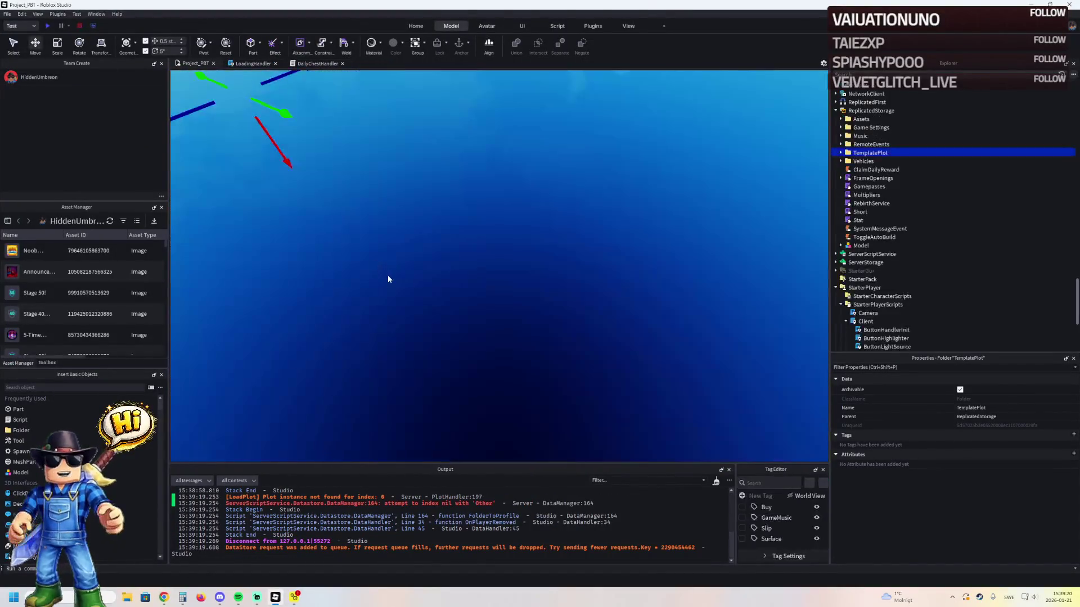
- Duplicate the Prison Gate button, colour the copy Really red, and move it beside Left Prison Fence
scroll(487, 221, up, 5)
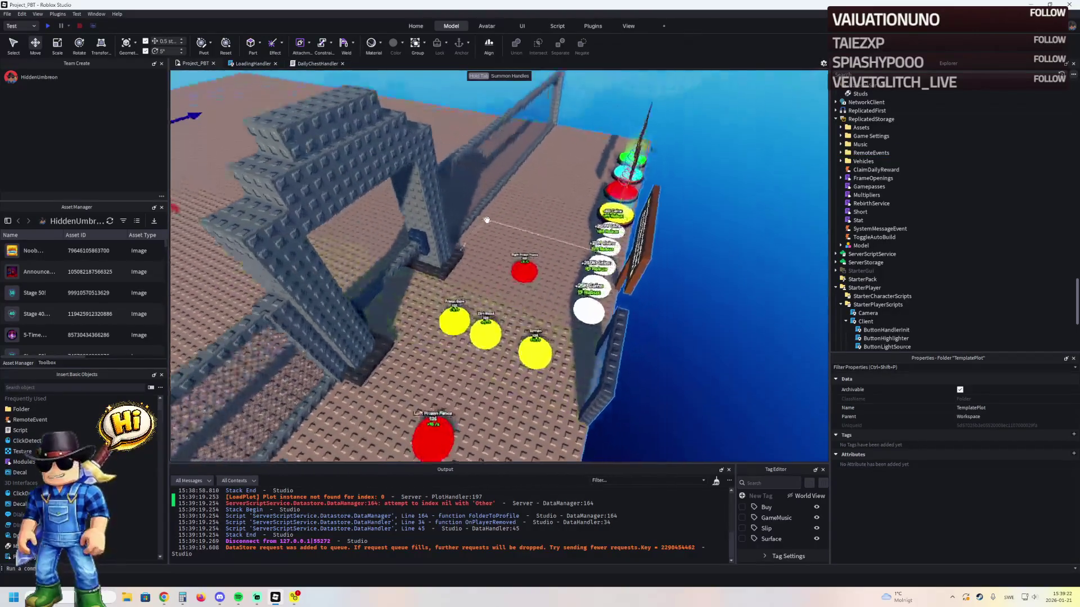
click(472, 287)
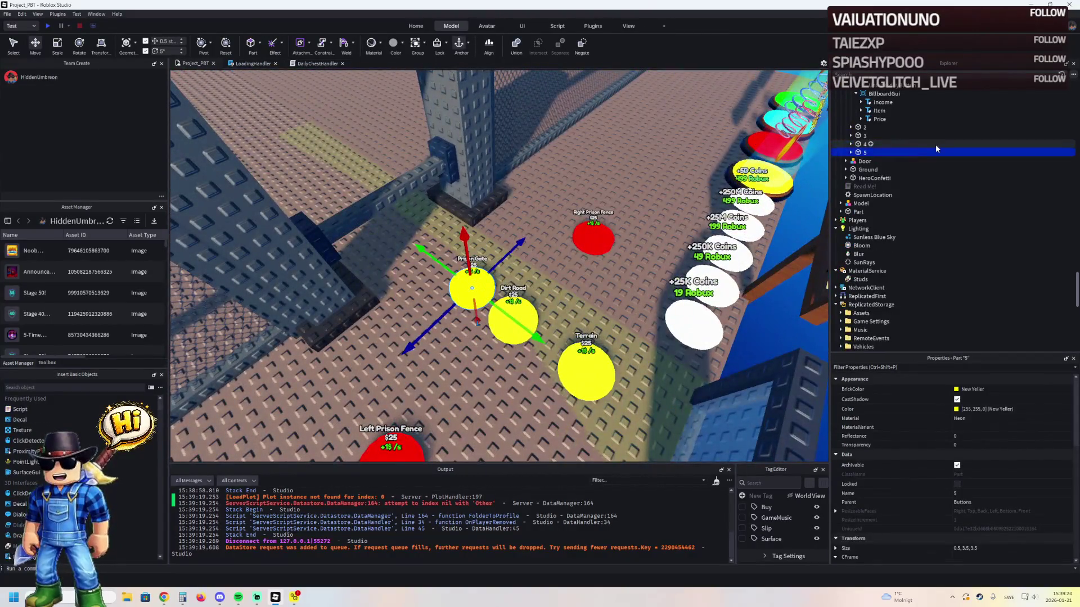
key(ctrl+d)
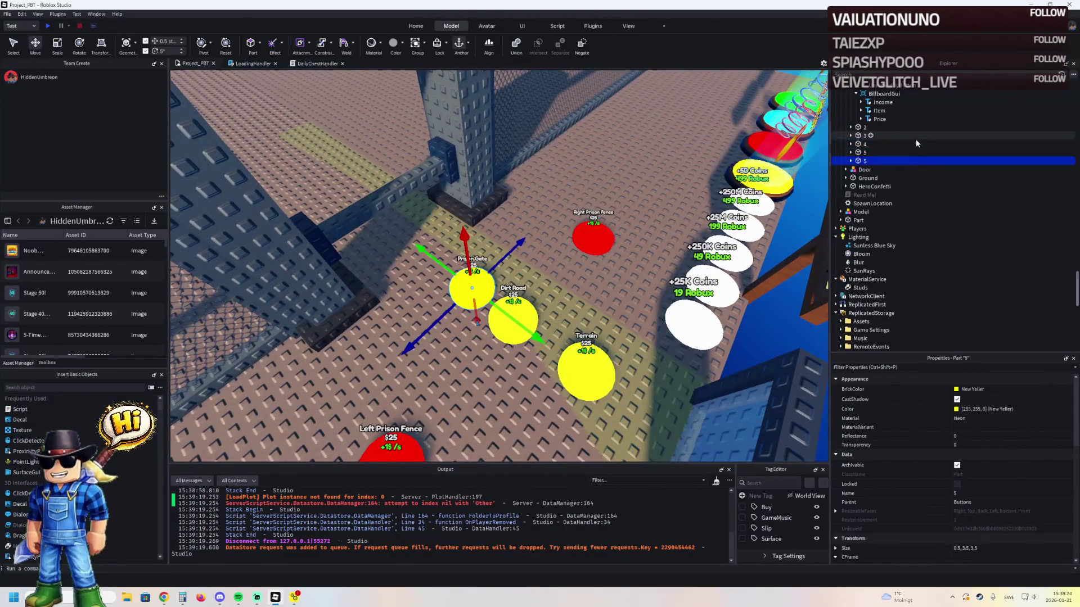
click(957, 389)
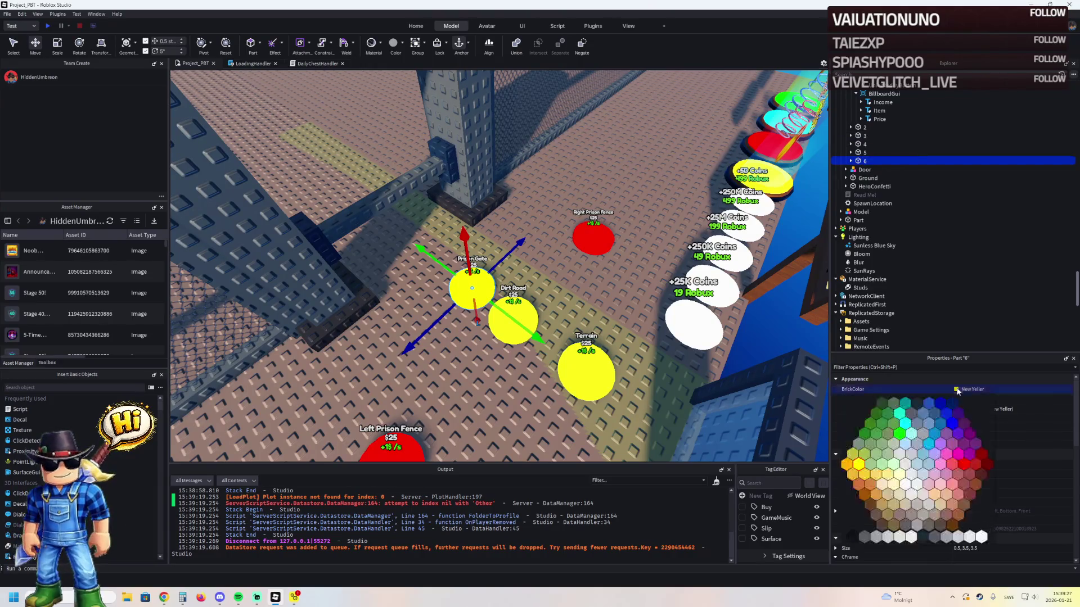
click(964, 465)
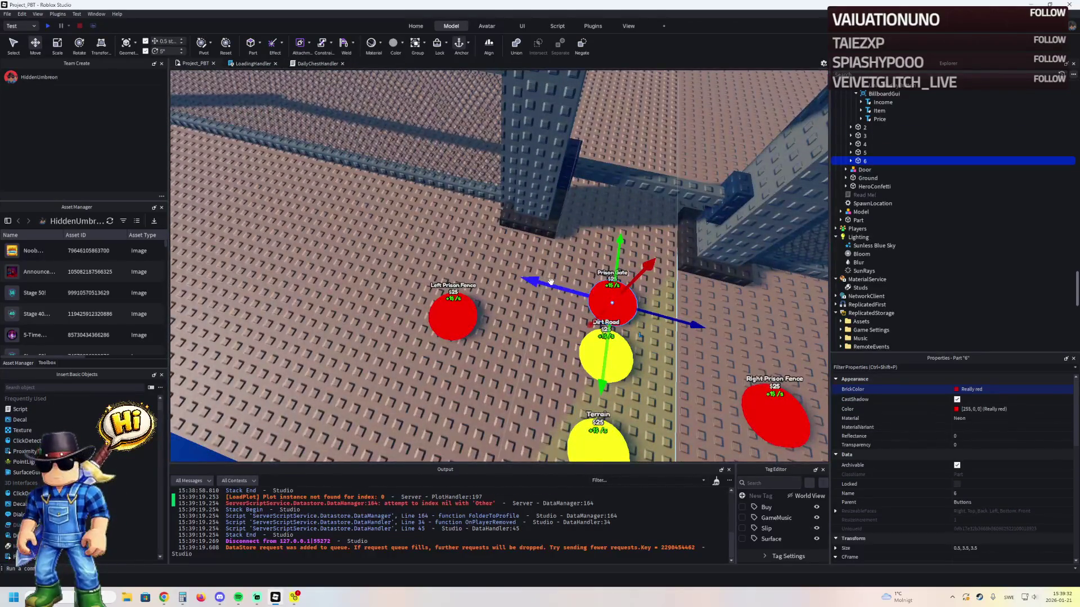
drag(551, 281, 432, 250)
key(f)
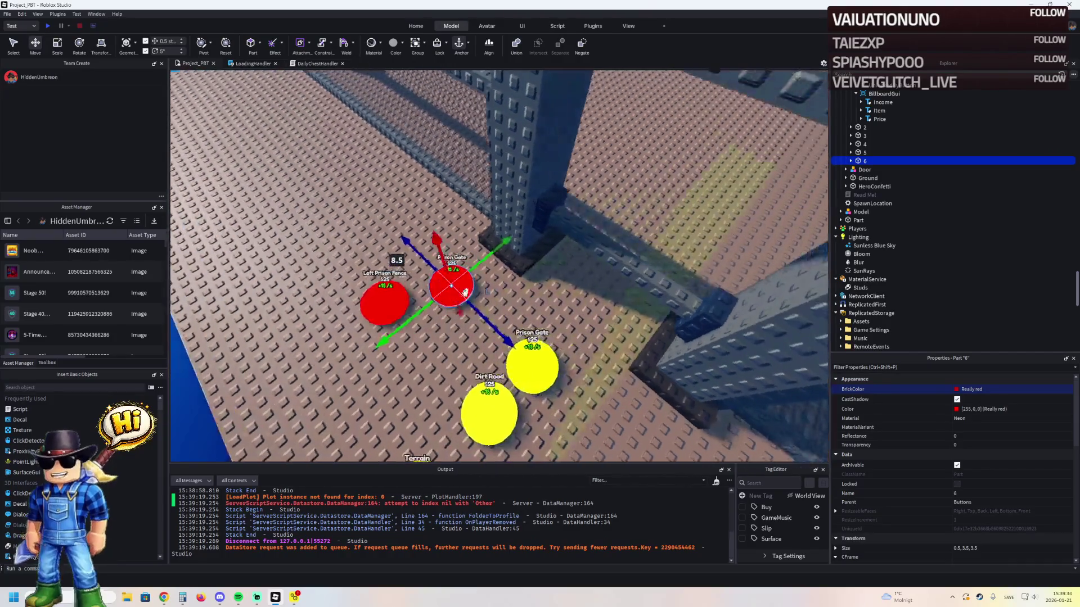
drag(428, 302, 347, 336)
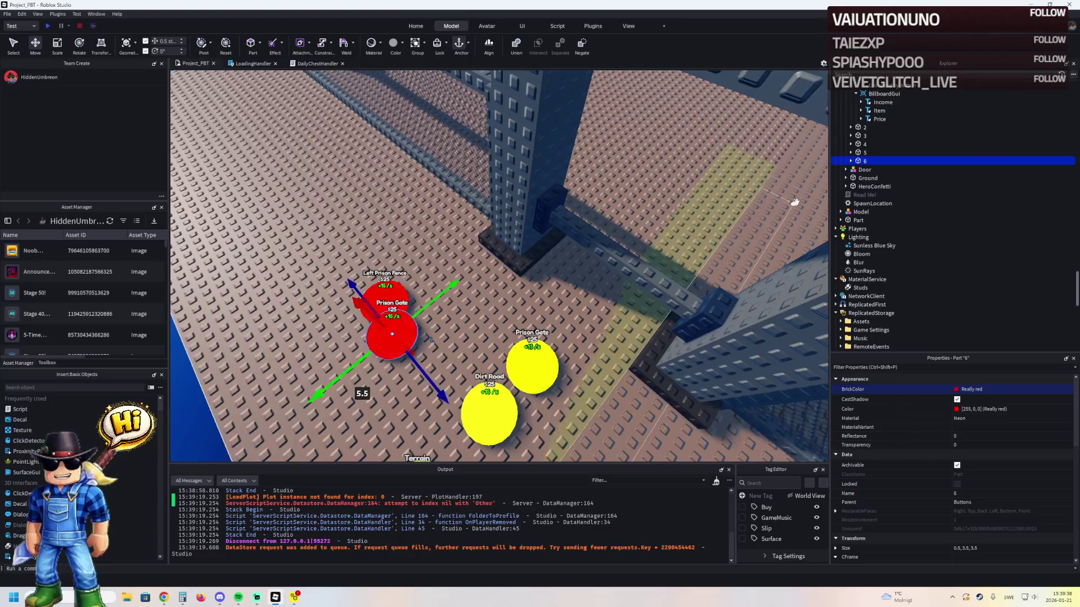
- Set the new button 6's UnlockedByButton value to 5
double_click(898, 160)
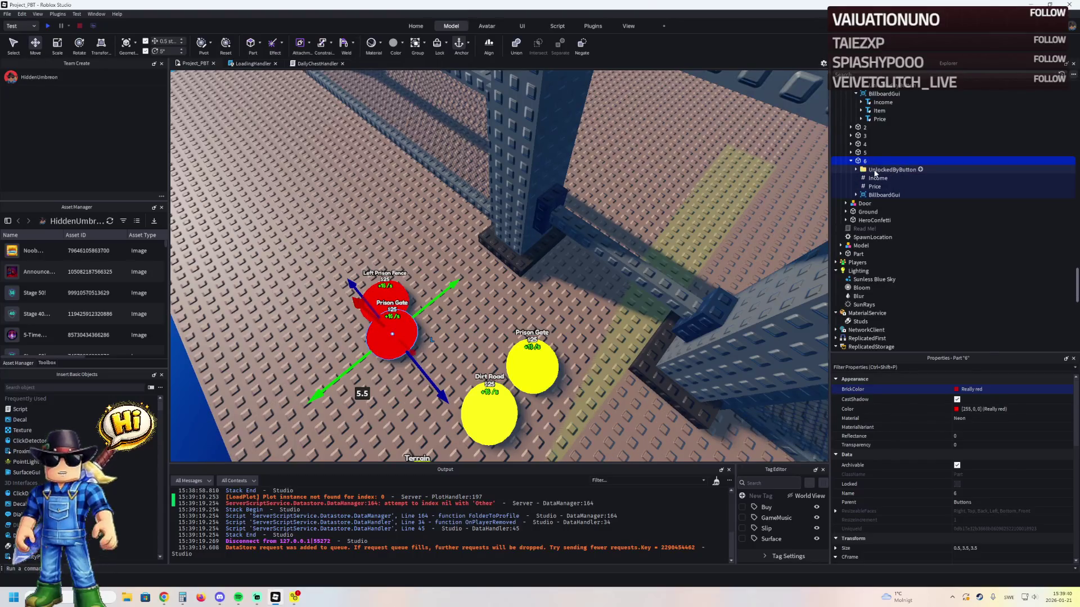
click(881, 170)
key(F2)
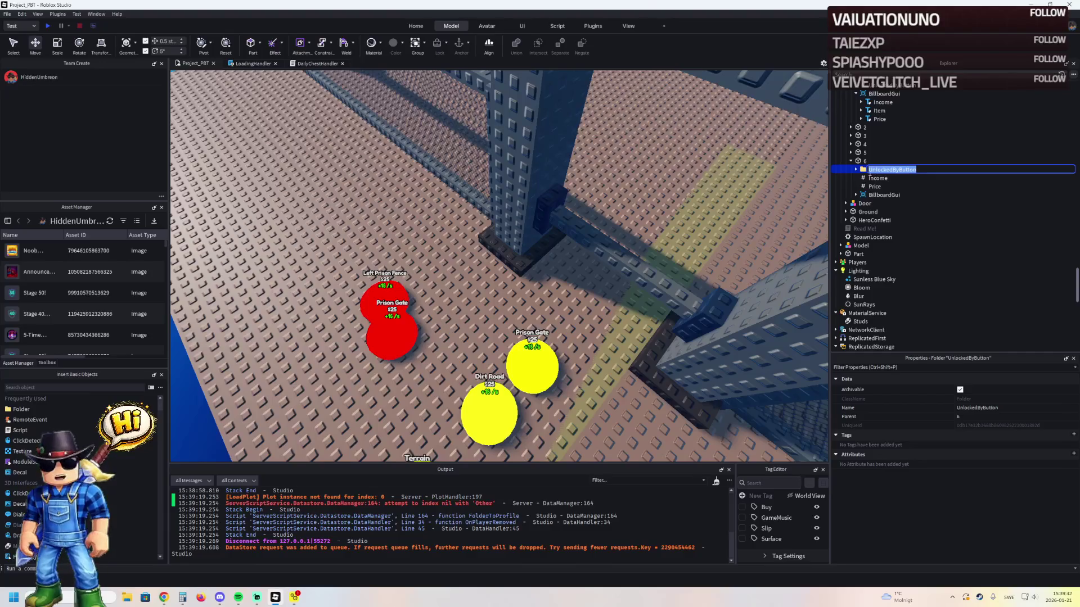
key(Return)
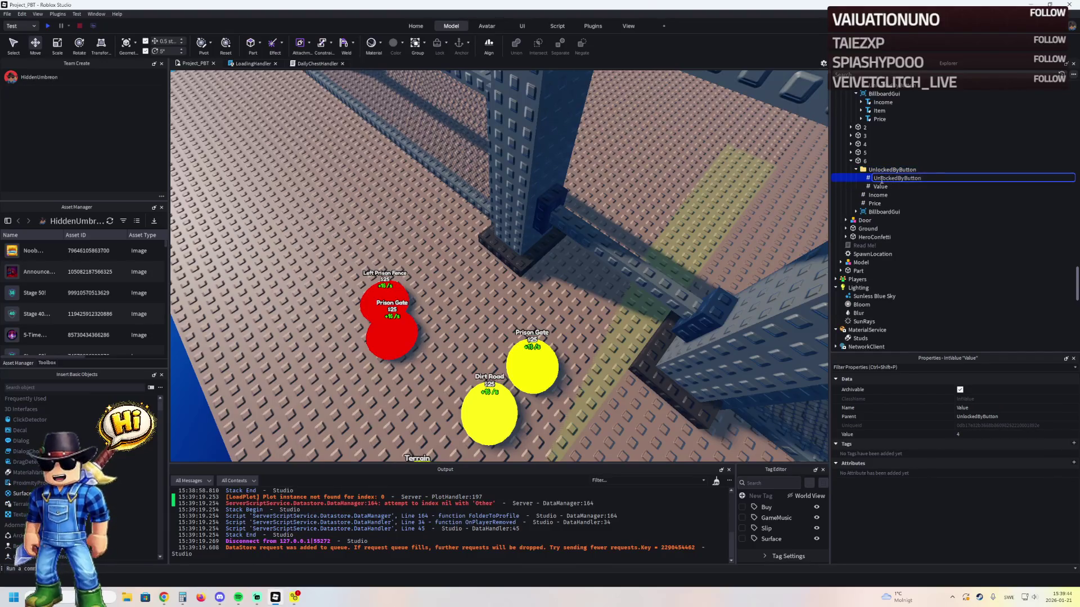
drag(866, 168, 866, 162)
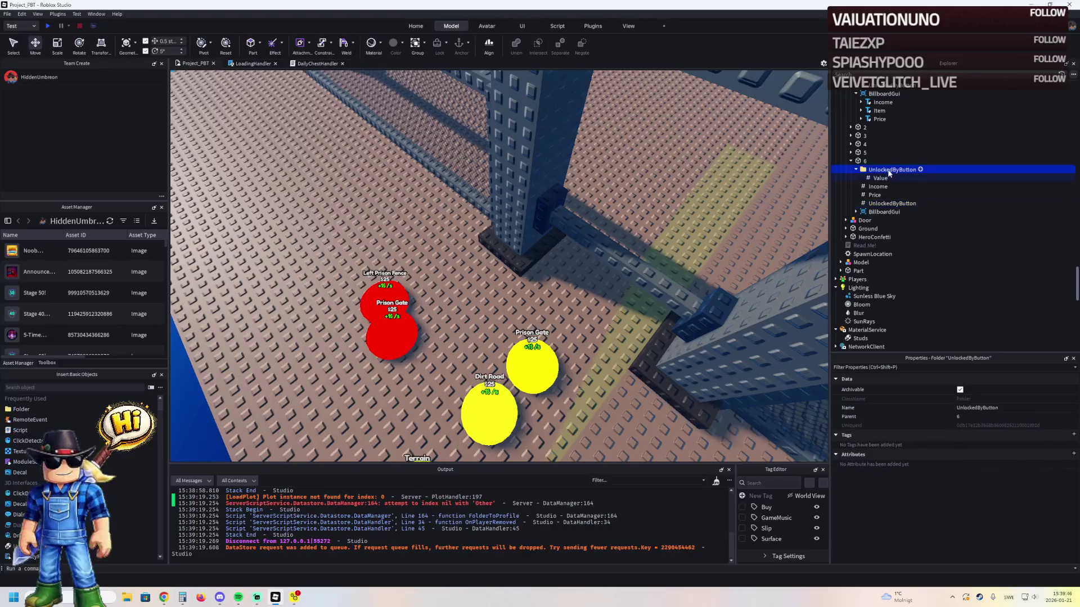
click(992, 434)
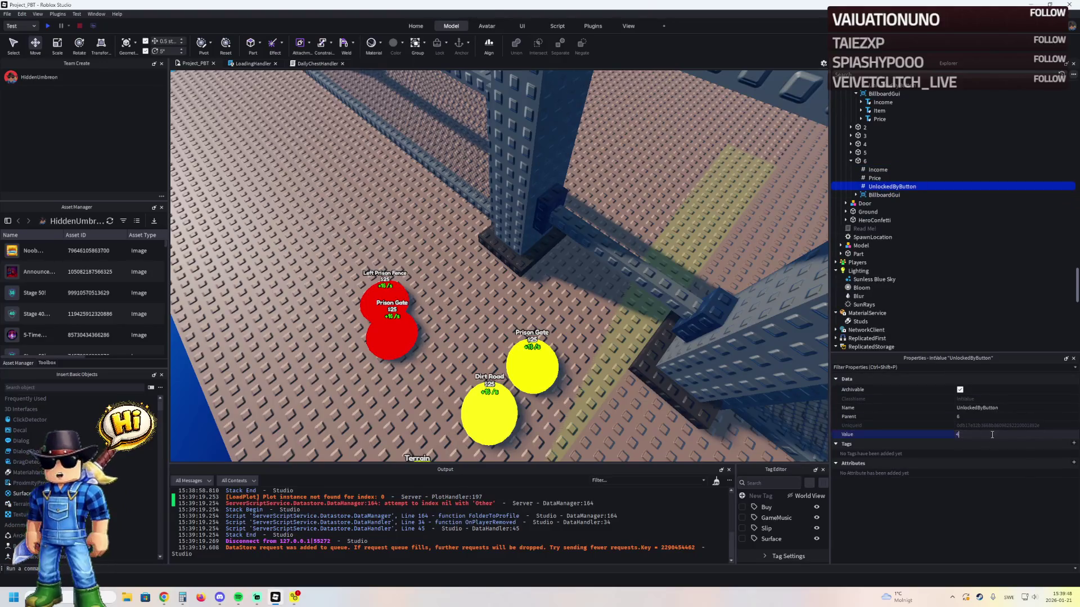
scroll(467, 224, down, 4)
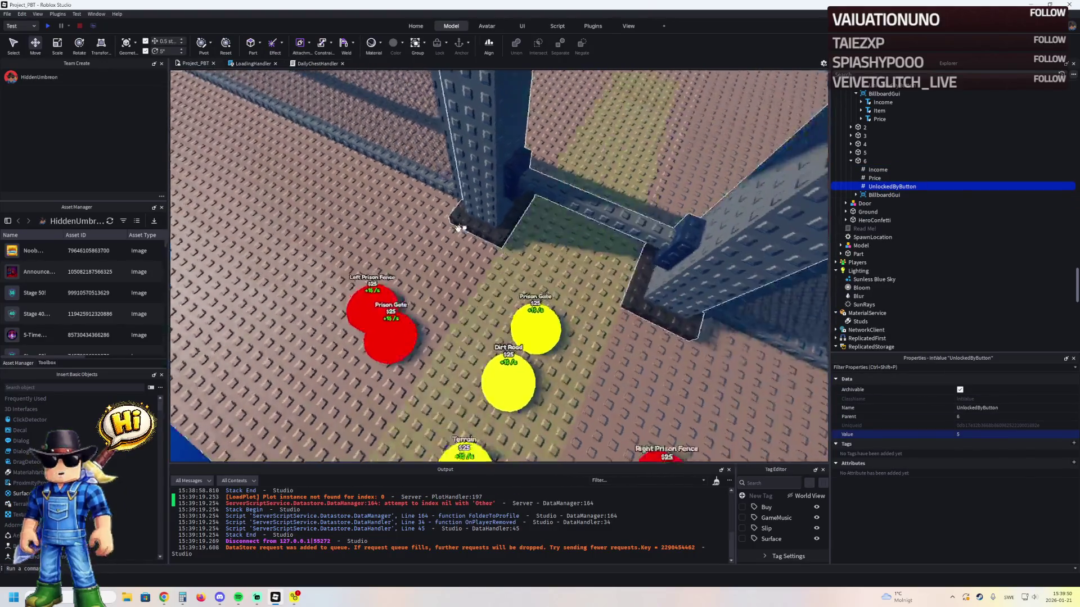
drag(718, 258, 568, 245)
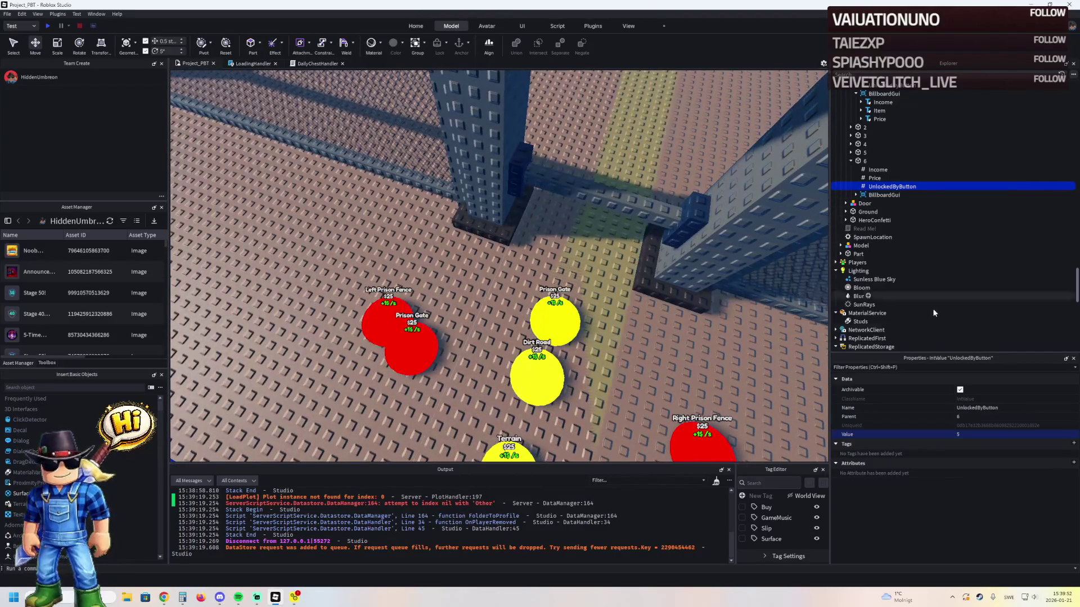
- Change button 6's Item label text to 'Parking Lot'
click(856, 194)
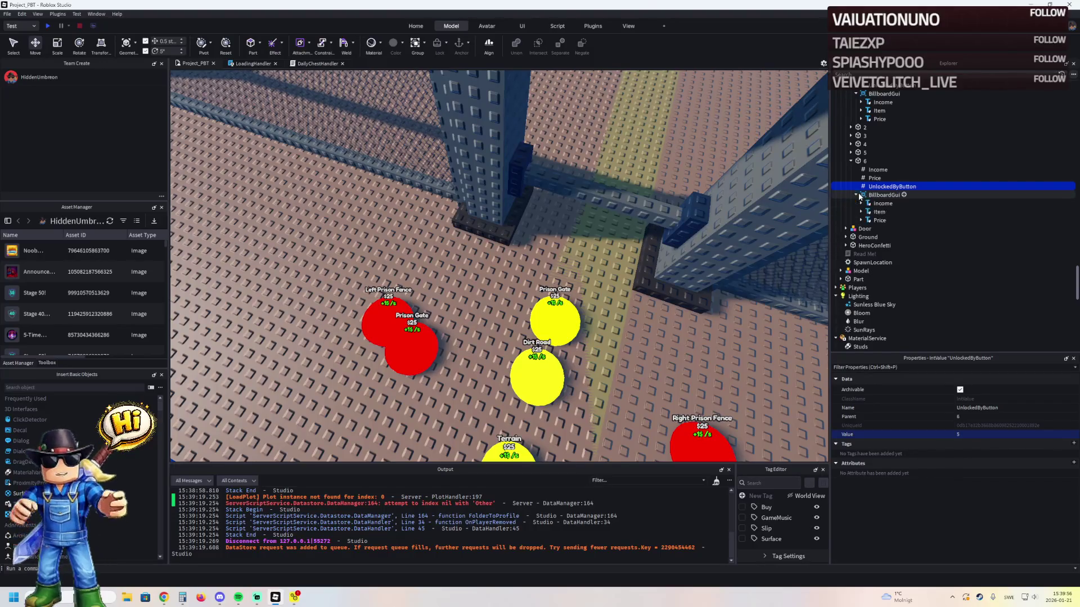
click(878, 212)
scroll(976, 505, down, 10)
text(Parkinglot)
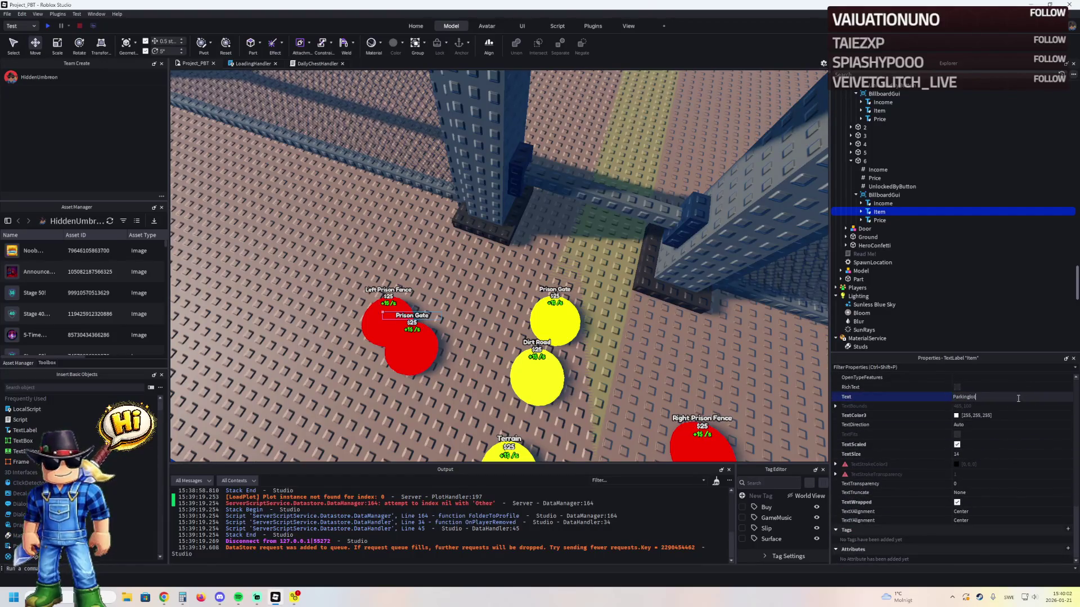
key(Return)
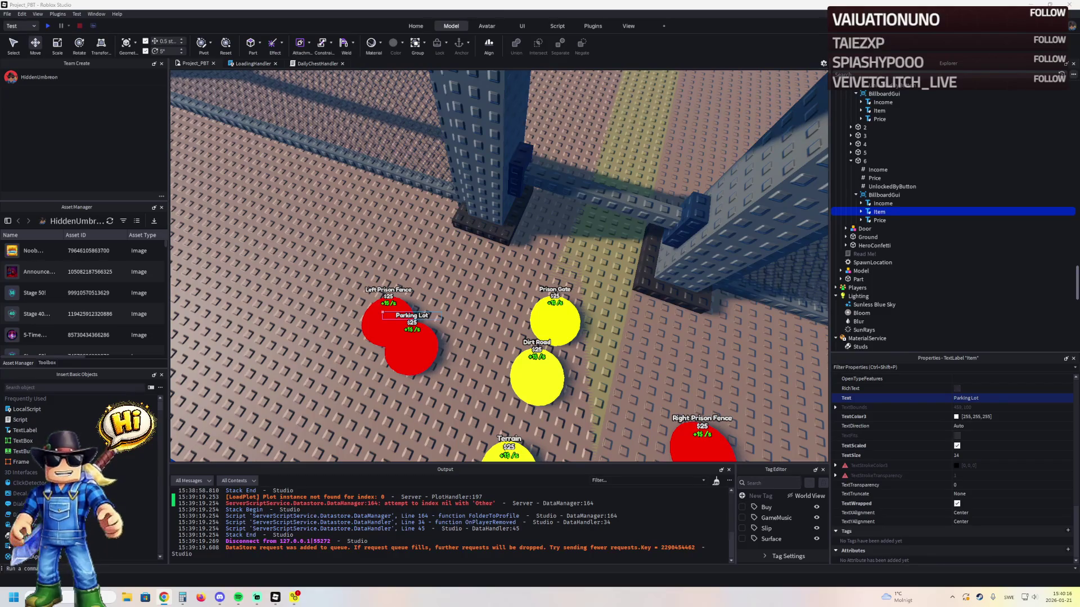
key(e)
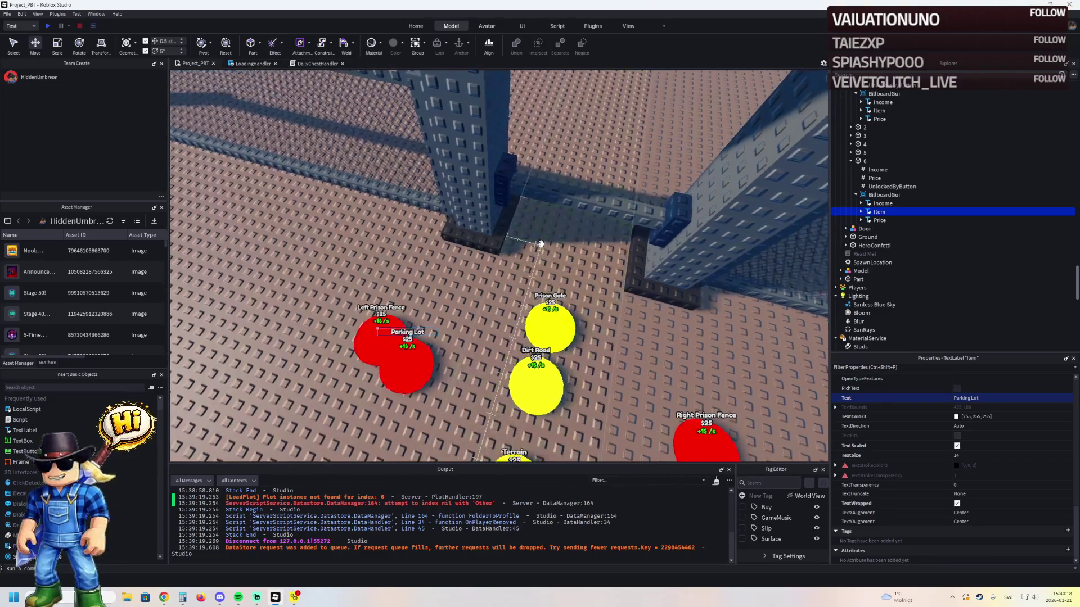
key(f)
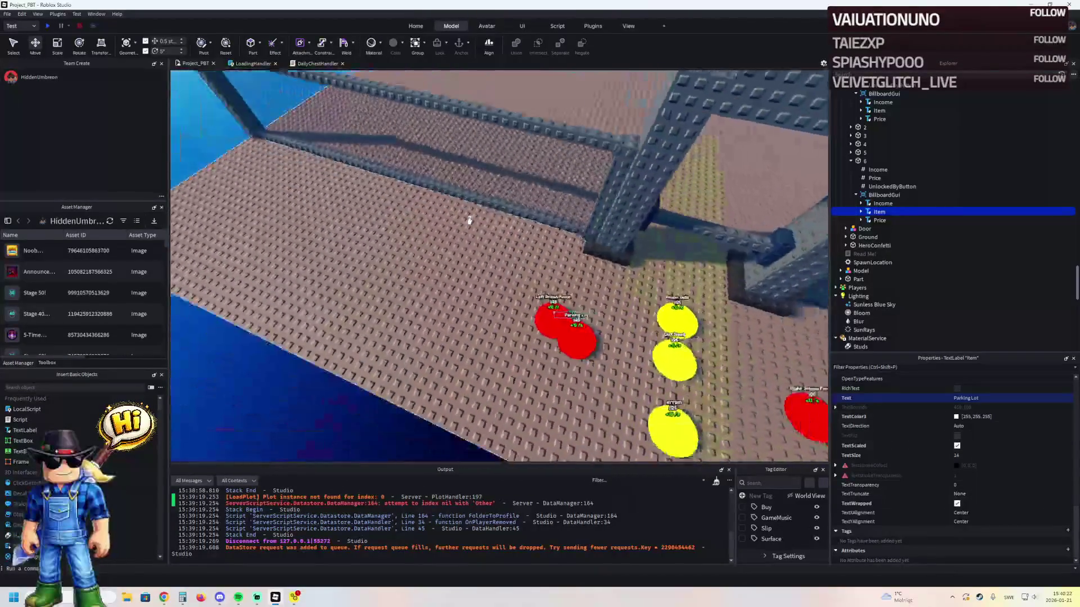
click(452, 241)
- Duplicate a Terrain part, resize the copy to 12.5, and shrink the larger one to 129.5
key(w)
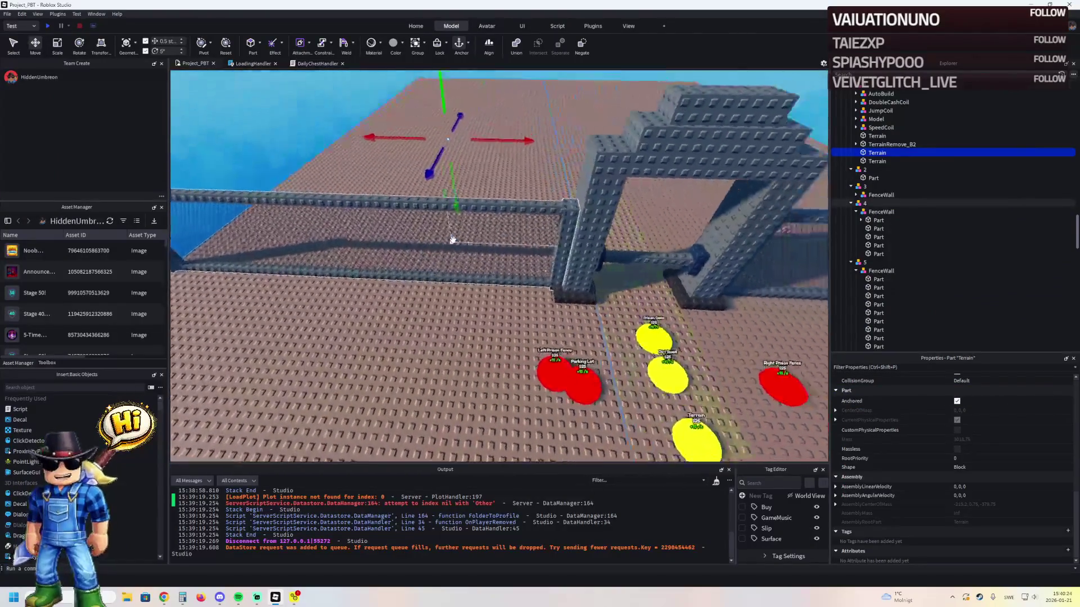
key(s)
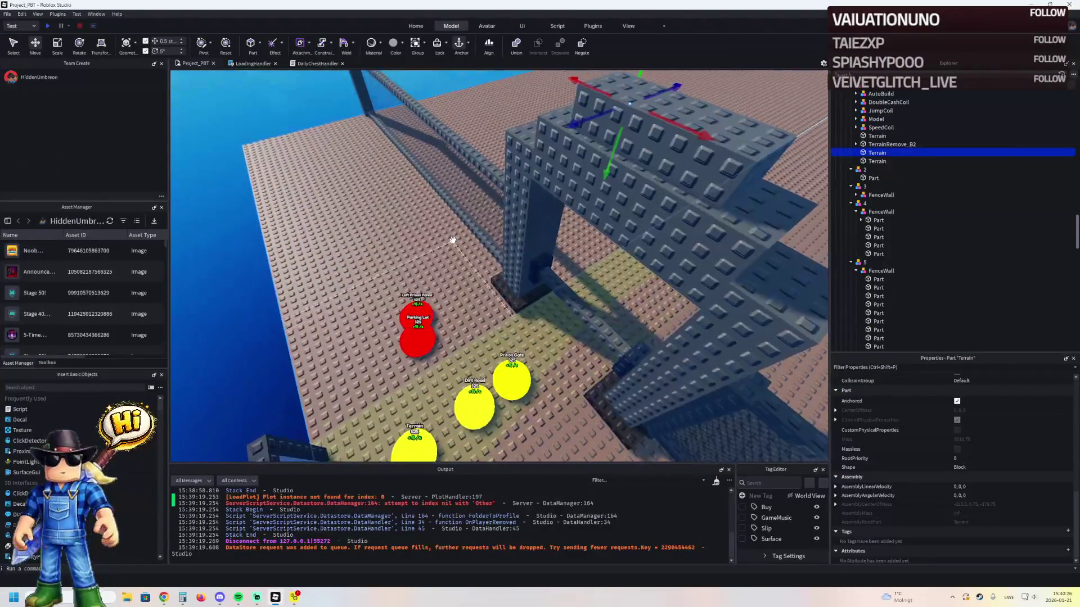
key(ctrl+d)
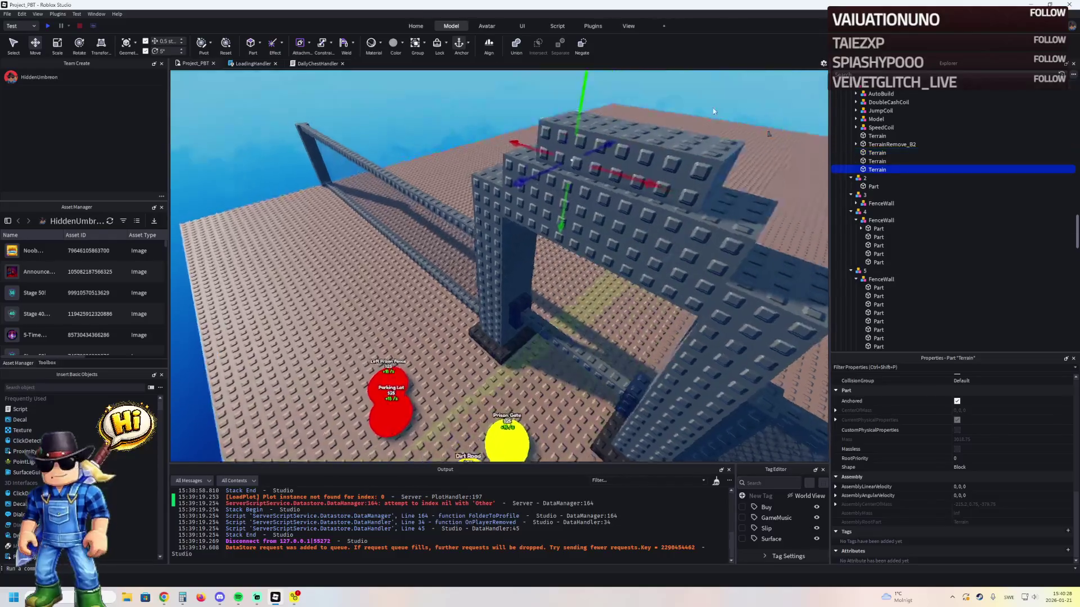
key(ctrl+3)
mouse_move(679, 97)
mouse_down()
mouse_move(404, 218)
mouse_move(407, 297)
mouse_up()
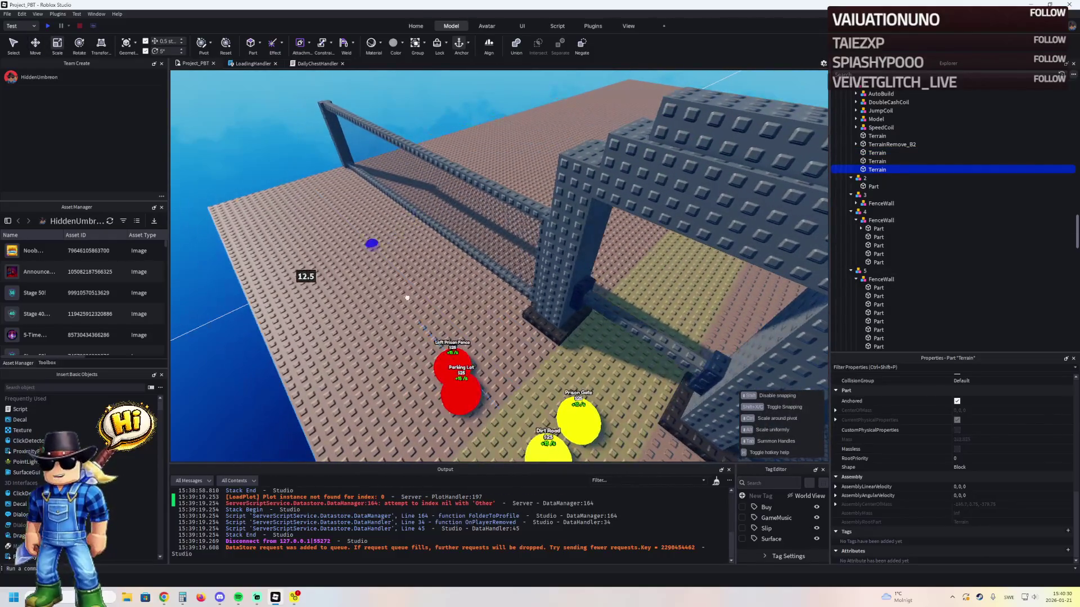
click(374, 313)
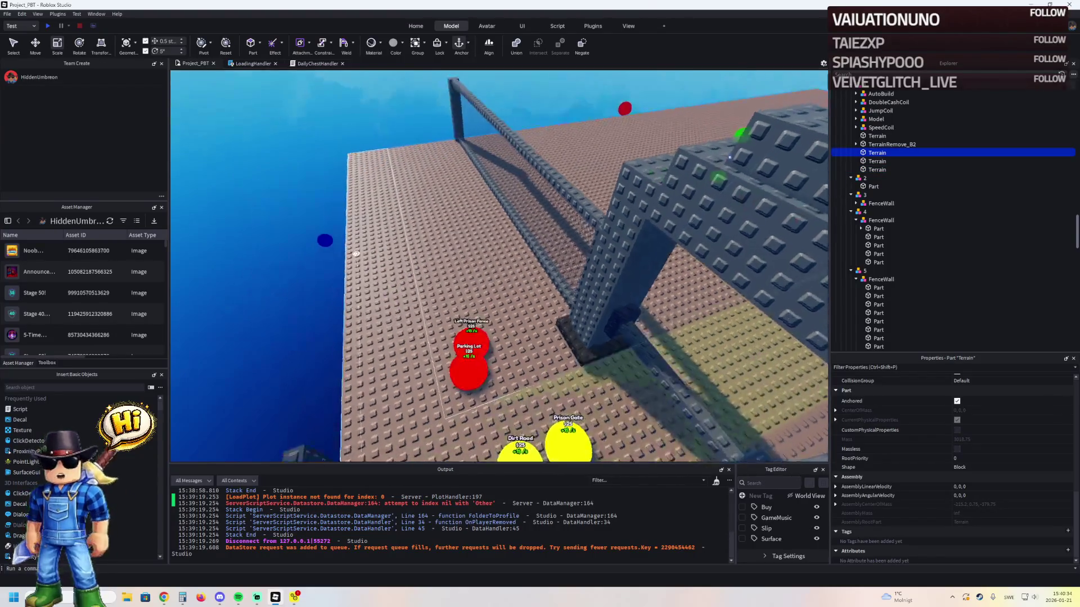
drag(331, 241, 432, 235)
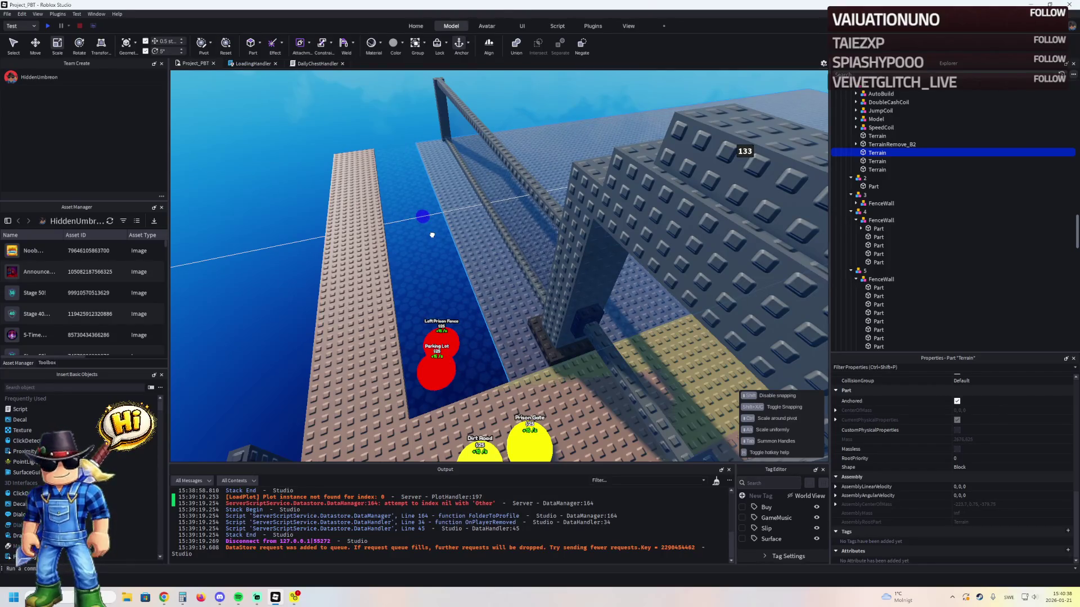
mouse_move(432, 235)
mouse_down()
mouse_move(454, 232)
mouse_move(448, 212)
mouse_move(478, 206)
mouse_up()
- Duplicate the narrow Terrain strip and stretch the copy to size 20
click(391, 252)
key(ctrl+d)
key(ctrl+2)
key(ctrl+3)
scroll(478, 206, down, 5)
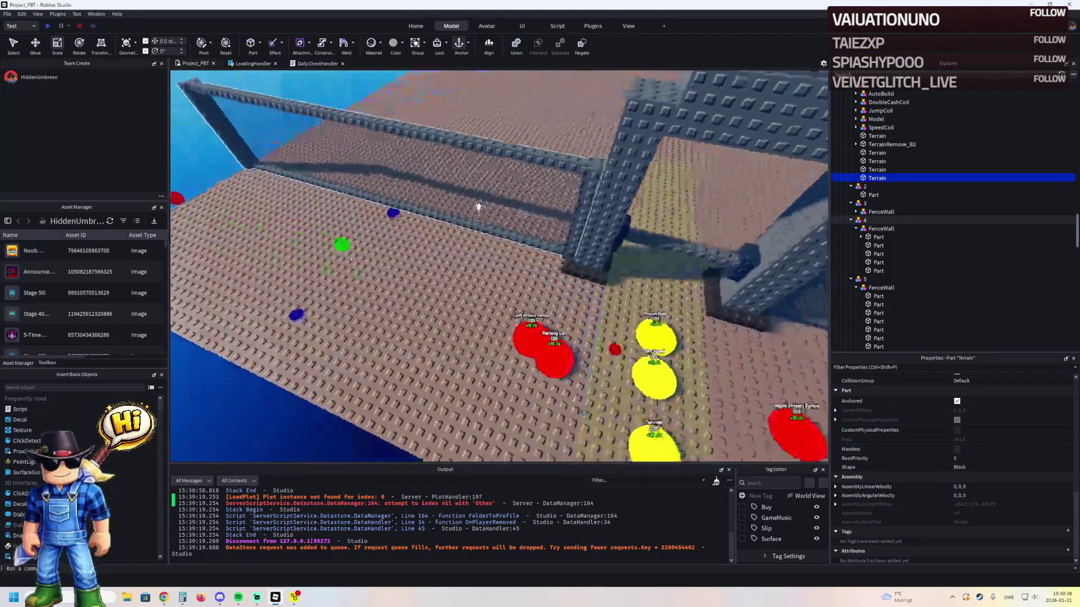
scroll(478, 206, down, 3)
drag(282, 278, 442, 268)
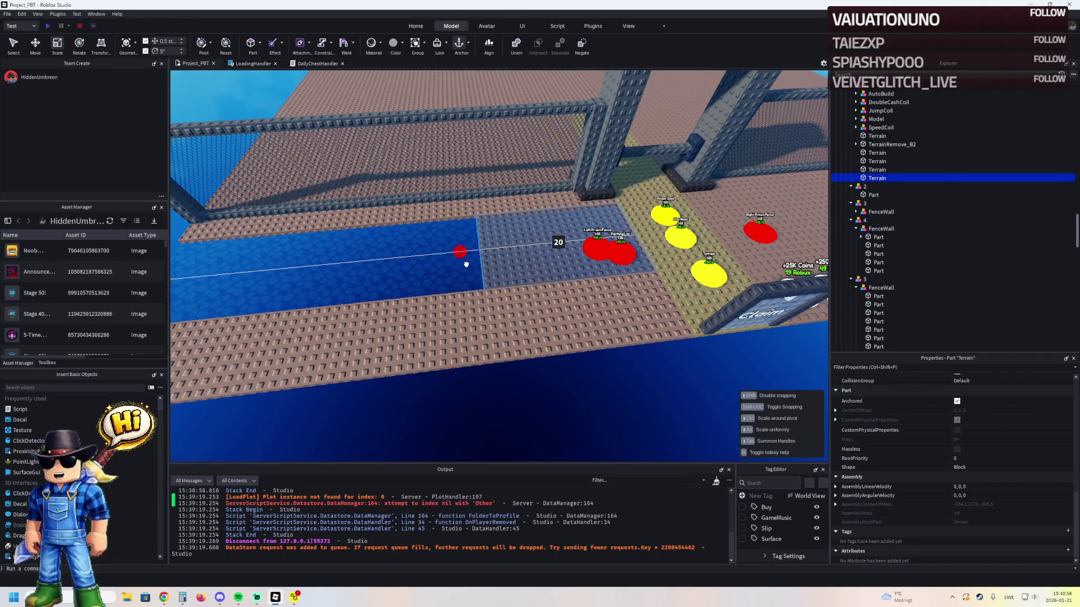
drag(465, 265, 474, 257)
scroll(477, 261, up, 3)
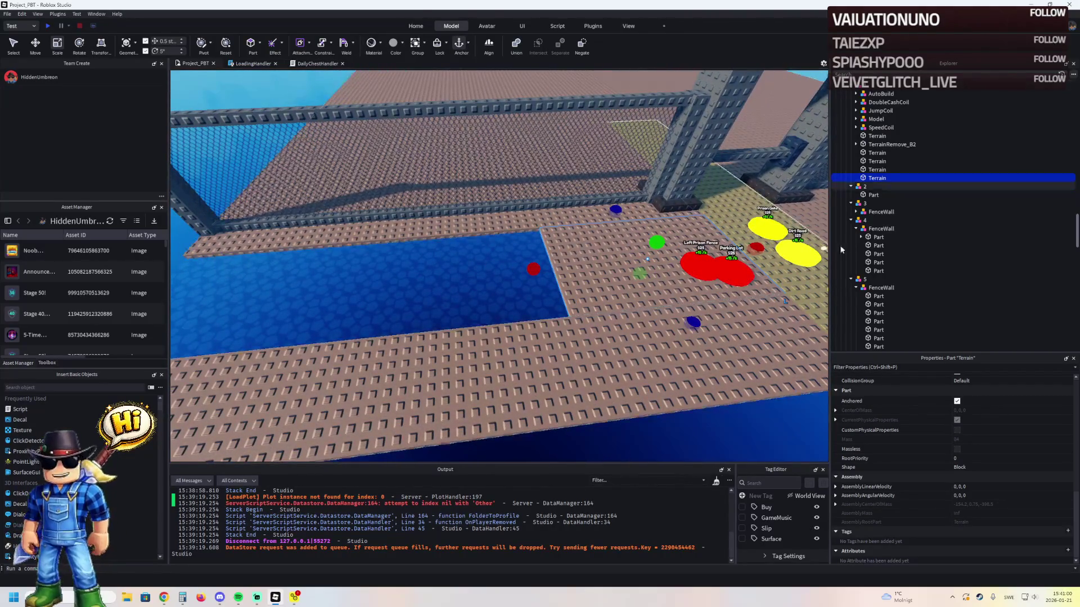
scroll(618, 270, up, 3)
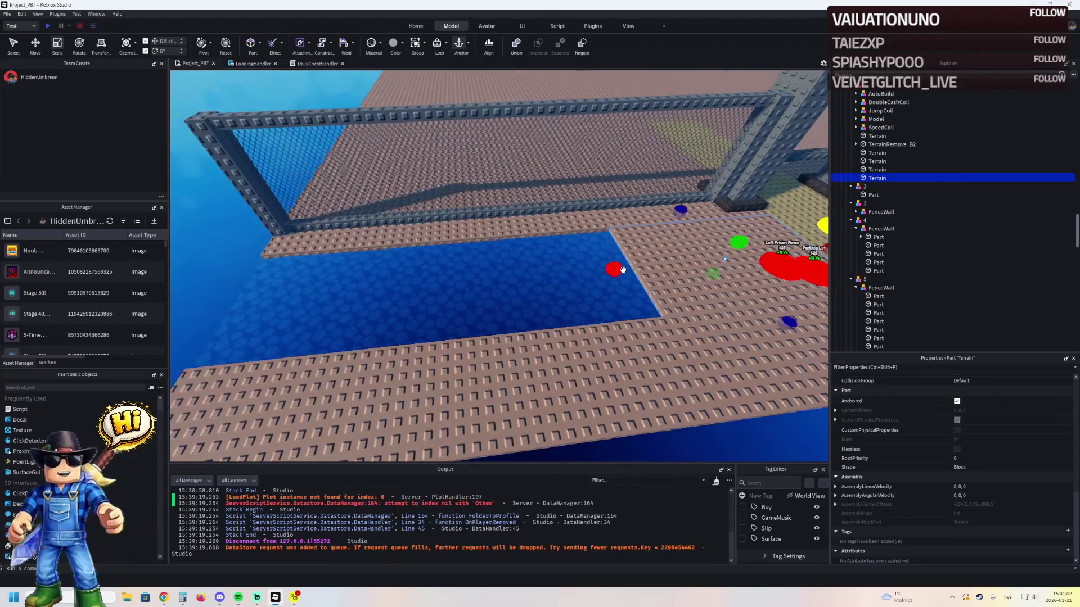
- Duplicate a floor part, slide it over the pool area, and stretch it lengthwise
key(ctrl+d)
drag(668, 264, 542, 278)
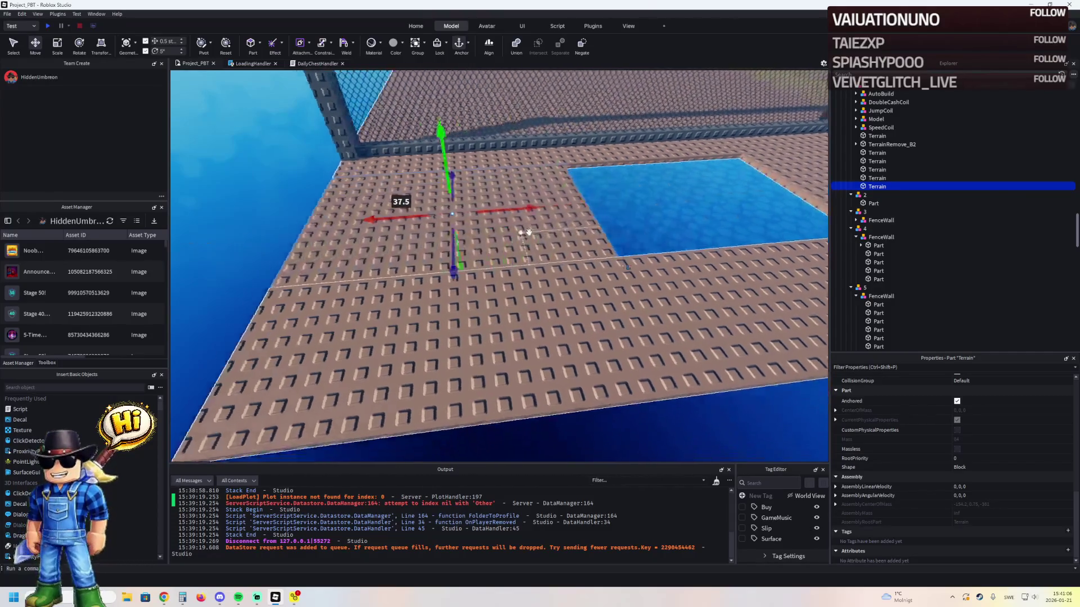
key(ctrl+3)
drag(517, 203, 518, 247)
right_click(518, 248)
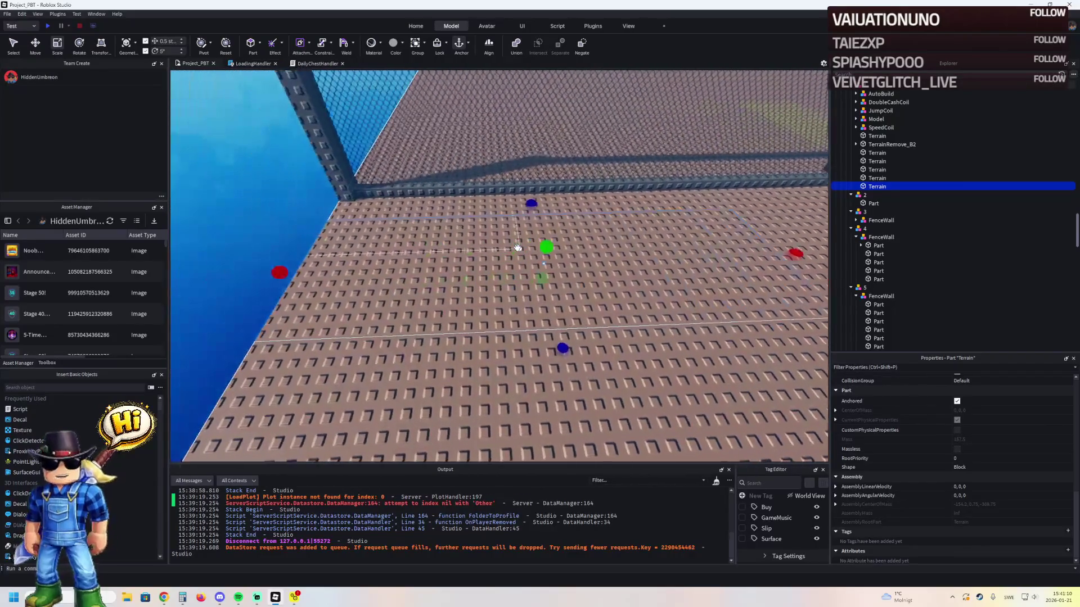
right_click(518, 248)
- Resize the larger floor part to 20 studs and adjust it to close the gap
click(501, 255)
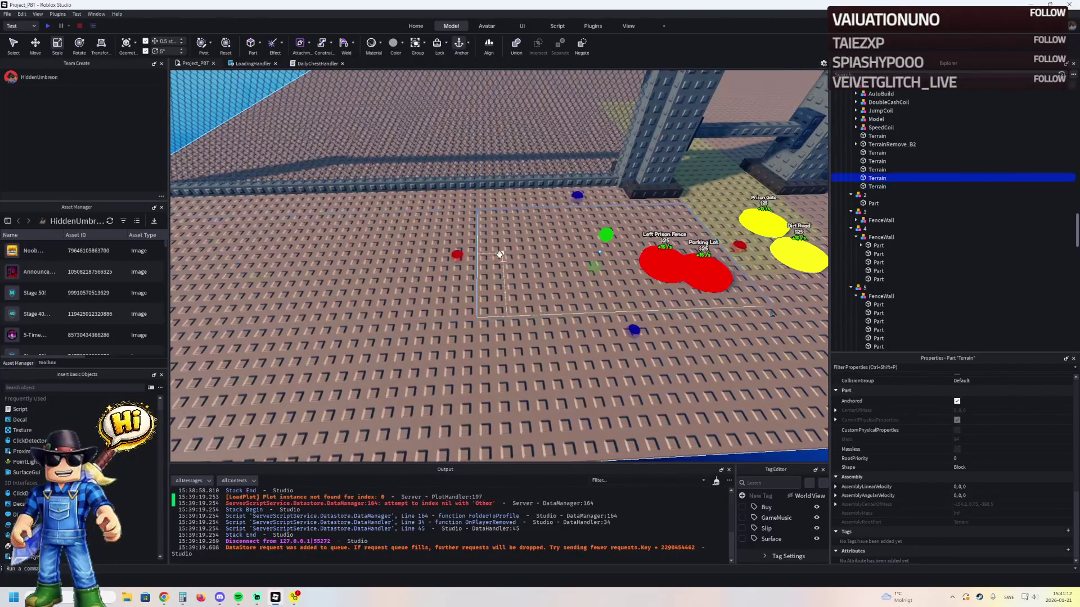
drag(458, 256, 503, 253)
click(462, 257)
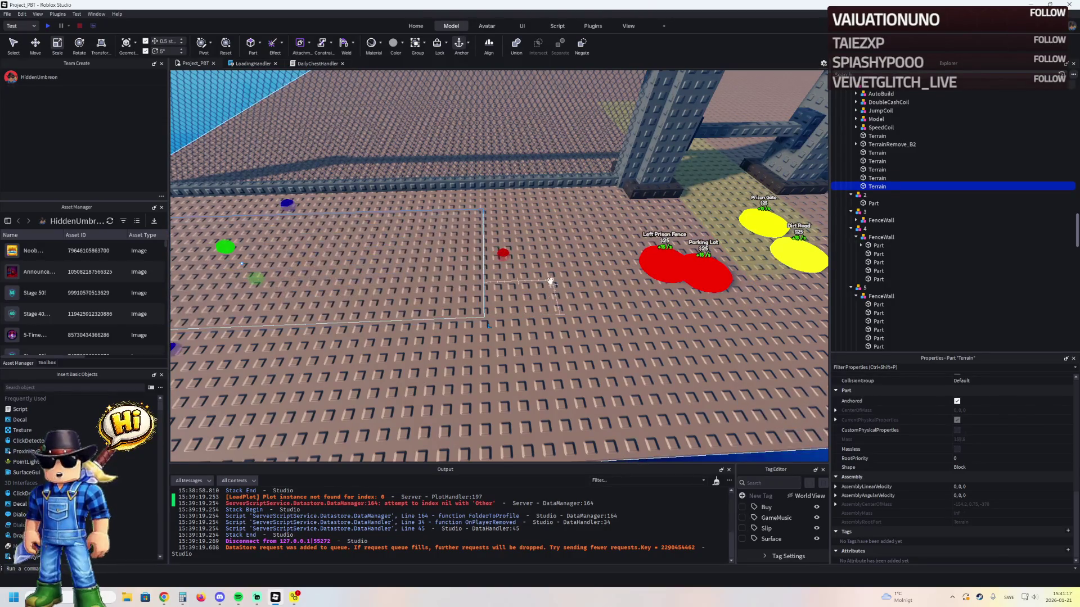
key(ctrl+z)
click(521, 271)
drag(463, 256, 458, 254)
key(d)
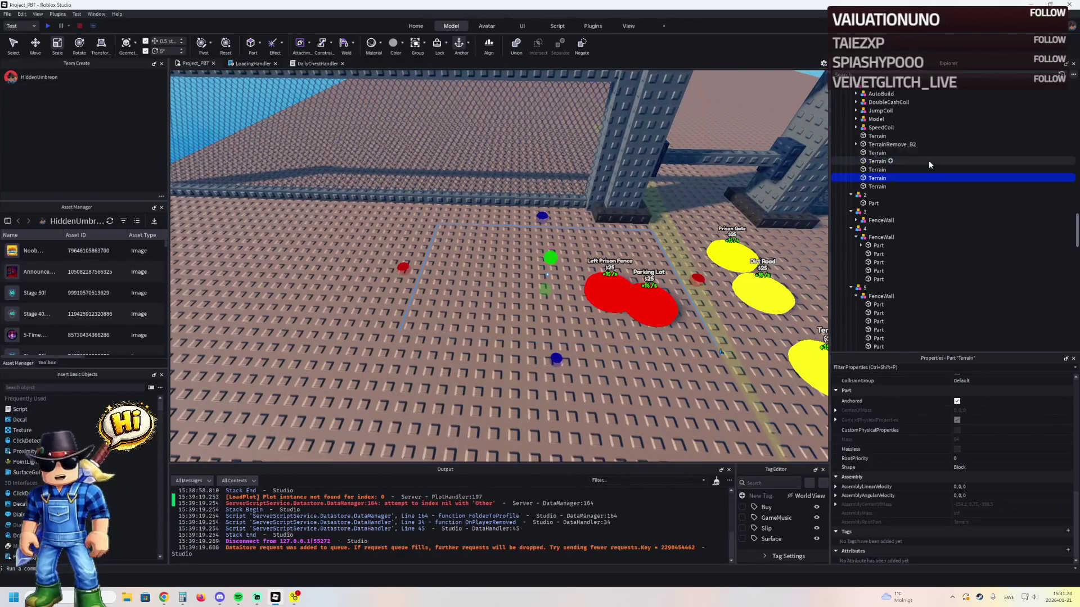
click(891, 145)
- Rename the fourth Terrain part to TerrainRemove_B6
double_click(877, 178)
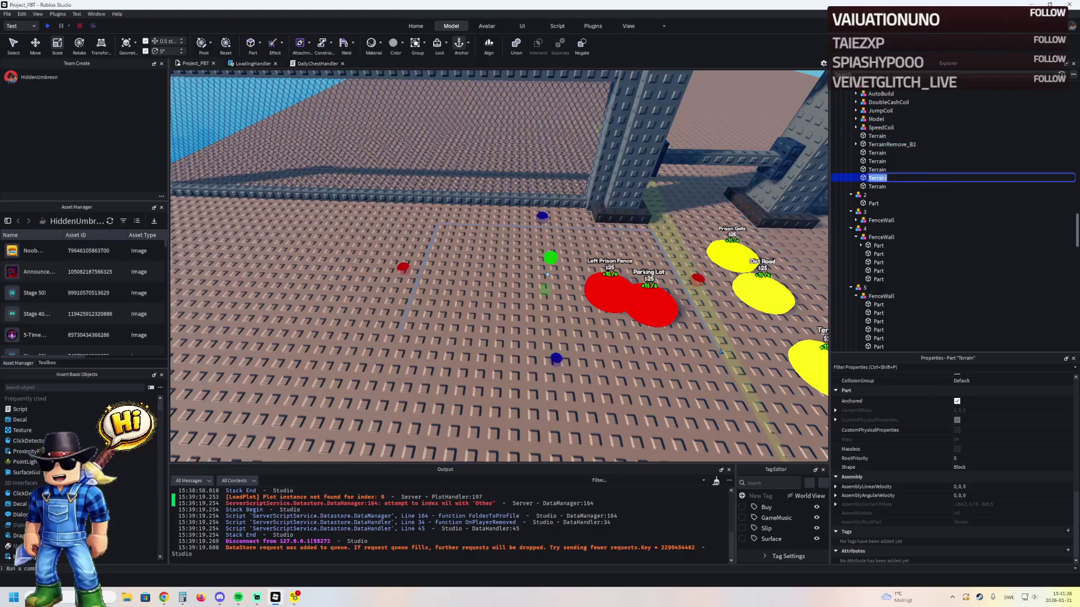
text(Remove_B6)
key(Return)
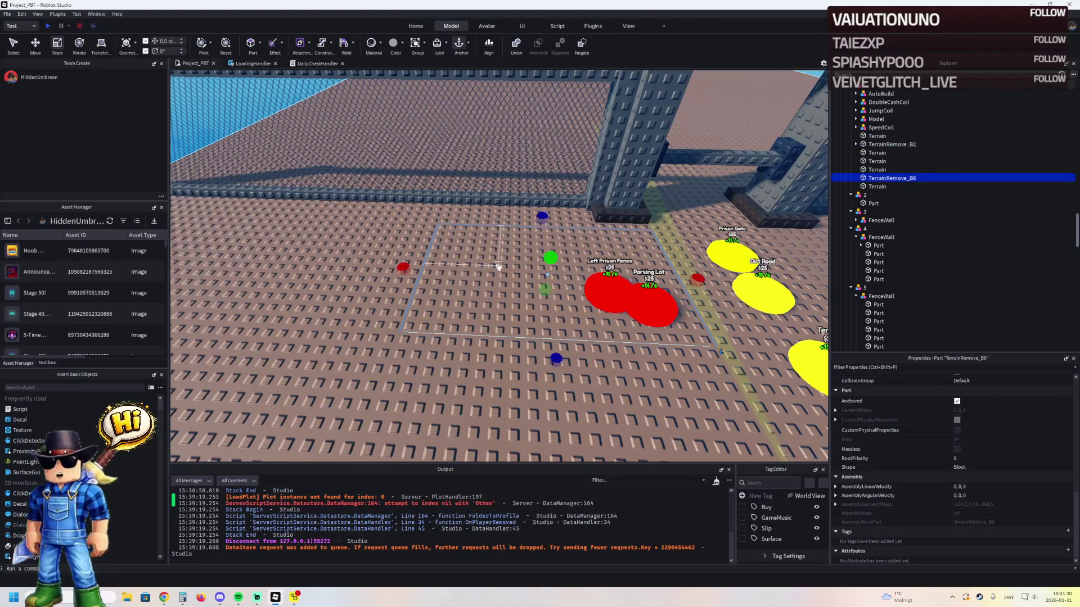
- Duplicate upgrade model 5 and name the copy 6
key(d)
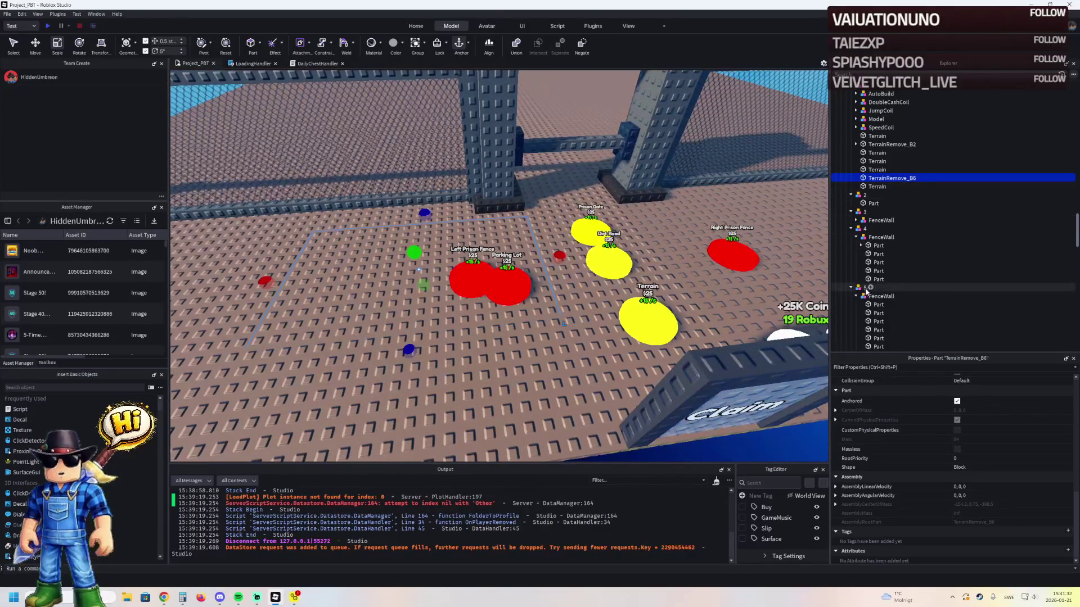
click(864, 287)
key(ctrl+d)
key(F2)
text(6)
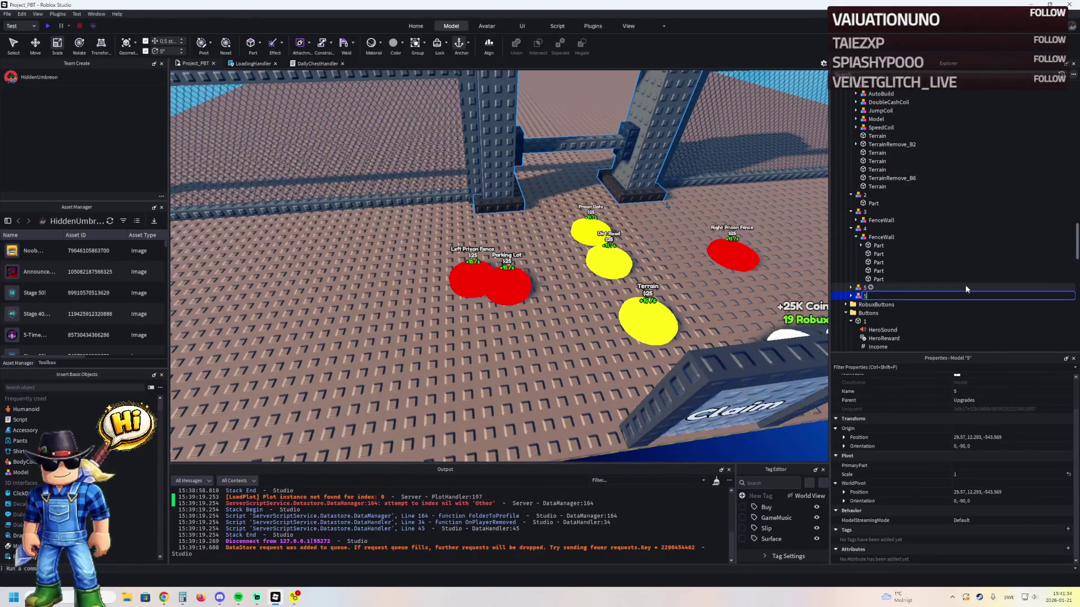
click(674, 308)
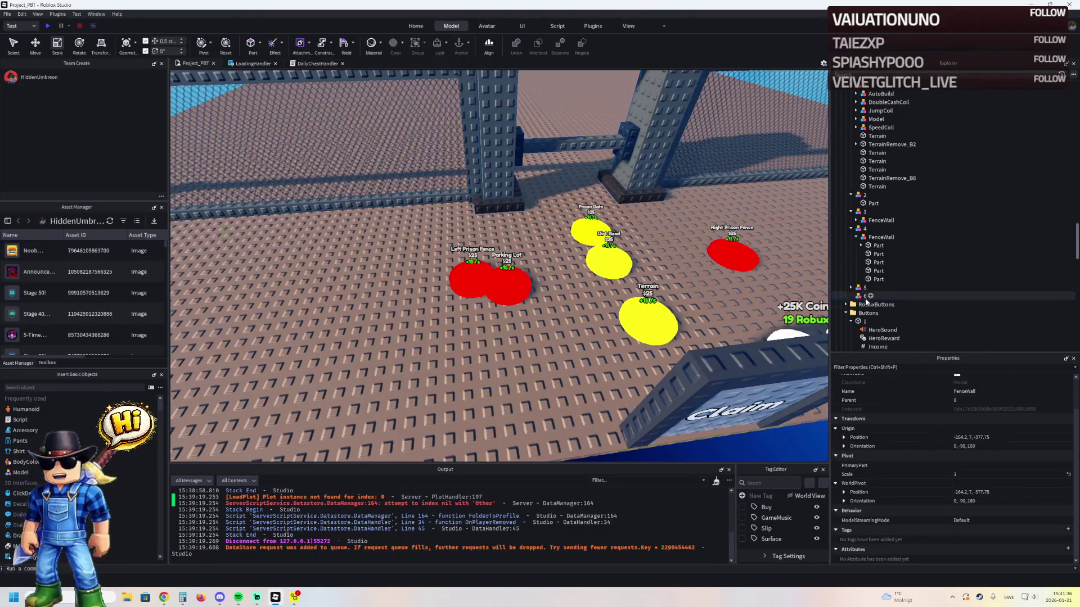
- Copy upgrade 2's floor part into upgrade 6 and slide it toward the button pads
key(w)
click(545, 316)
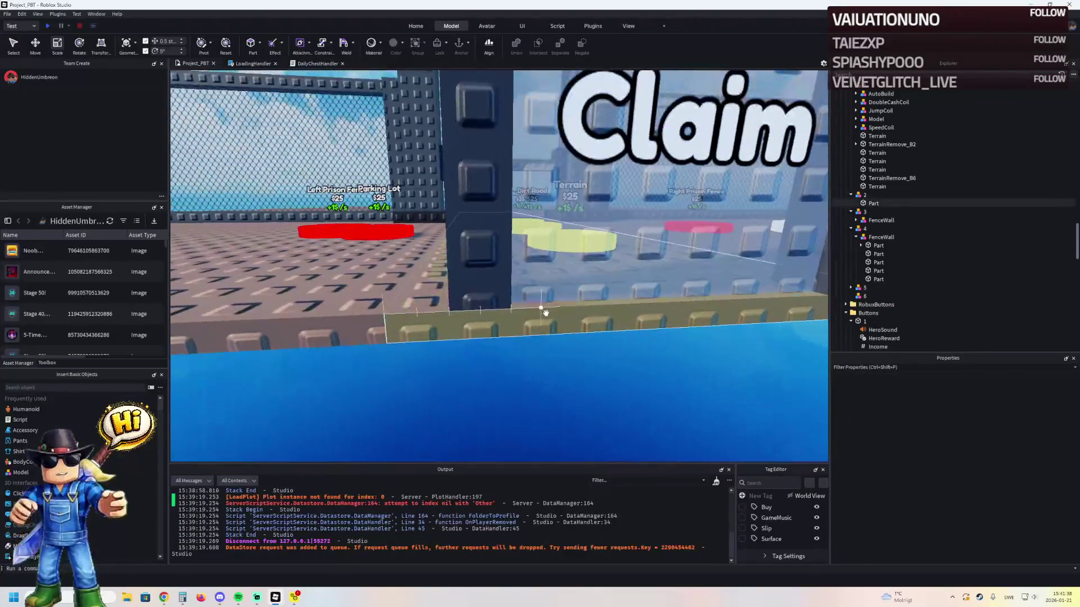
key(f)
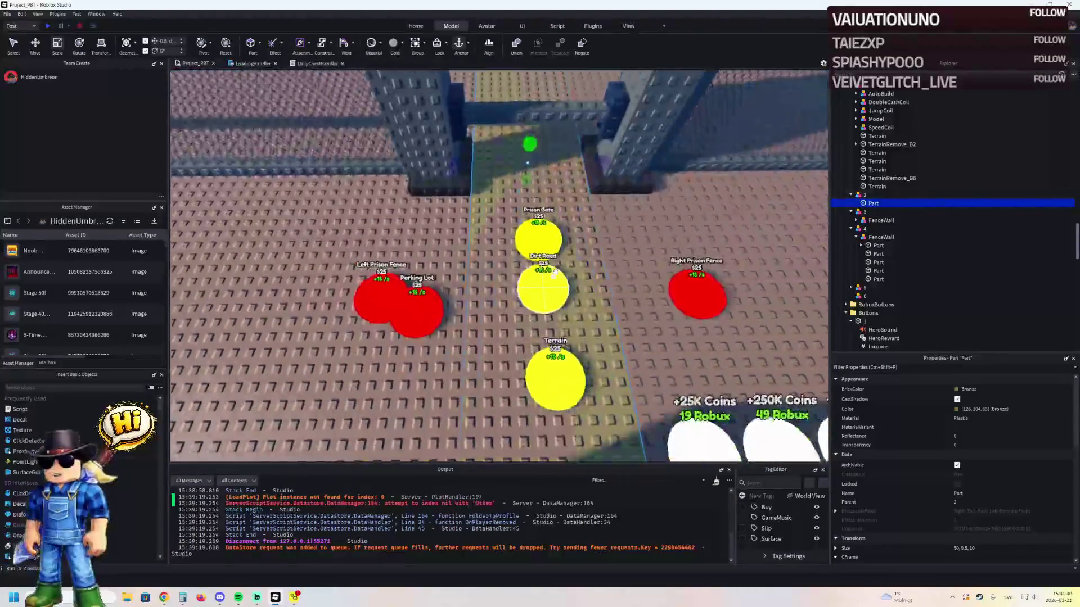
key(ctrl+d)
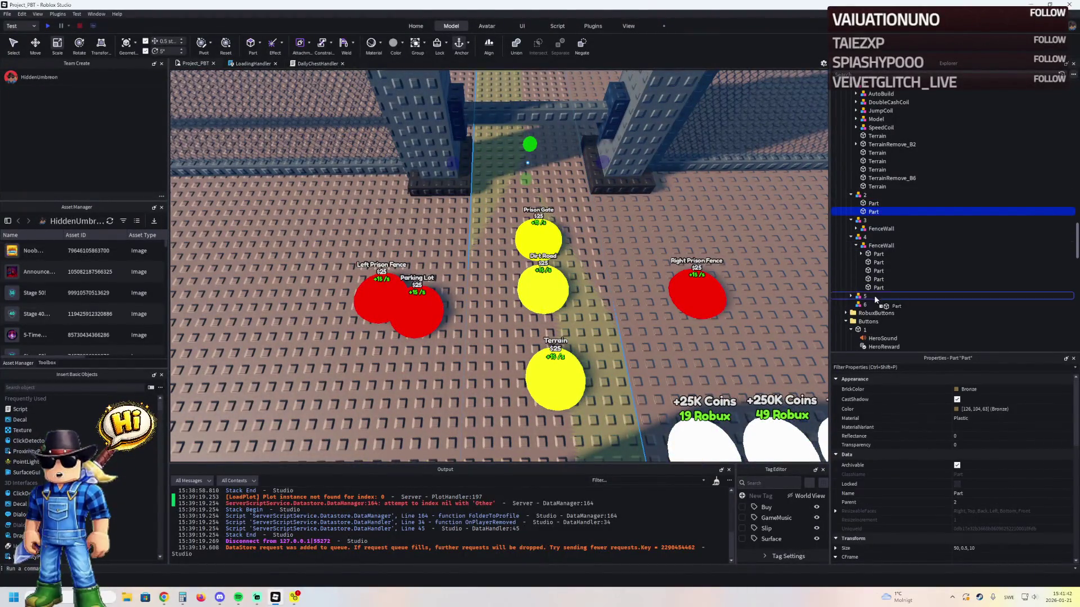
drag(868, 306, 868, 305)
key(ctrl+2)
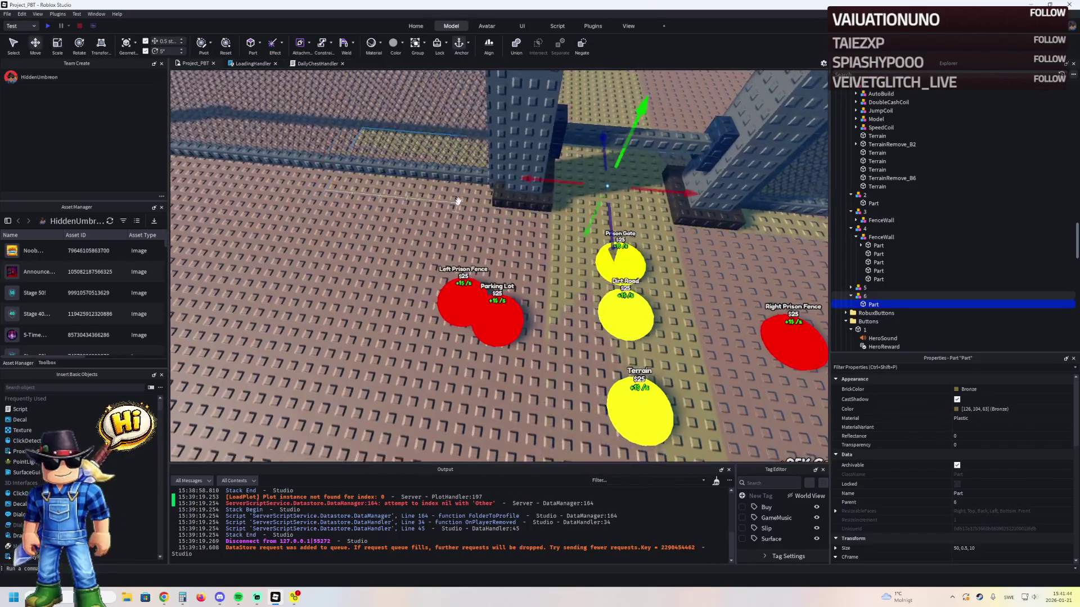
mouse_move(618, 219)
mouse_down()
mouse_move(582, 253)
mouse_move(562, 354)
mouse_move(345, 287)
mouse_up()
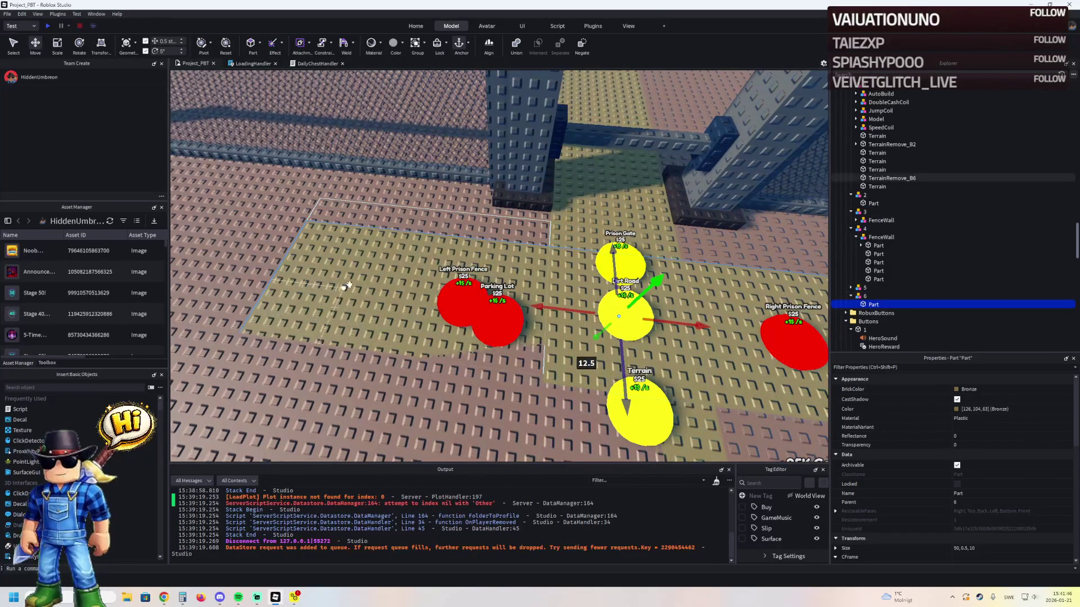
- Give the upgrade 6 plate size 20, 0.5, 12 and TerrainRemove_B6's position
click(397, 222)
click(1011, 548)
click(871, 305)
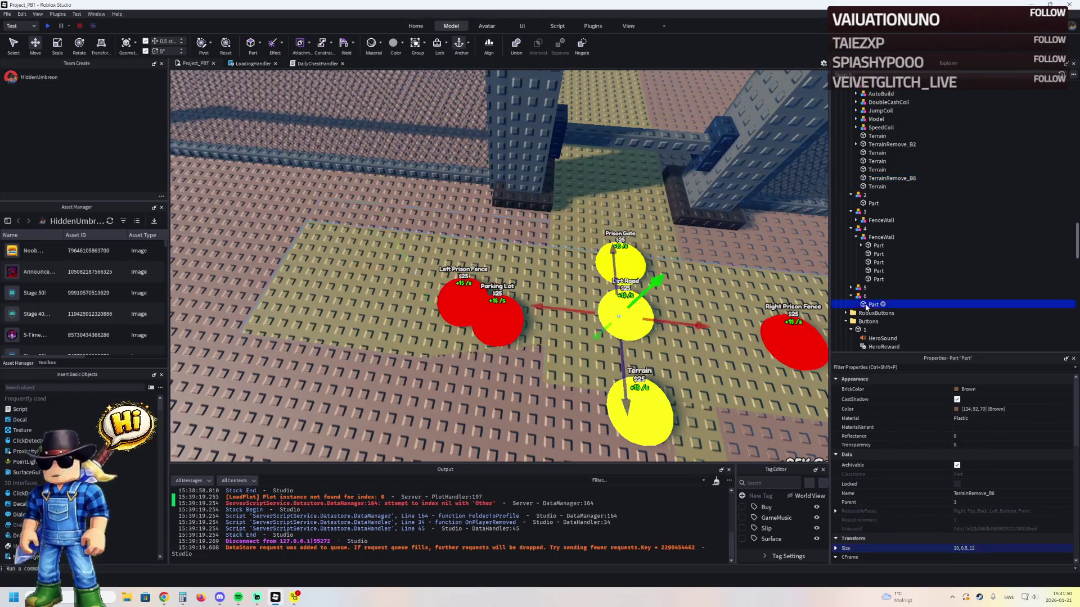
key(Return)
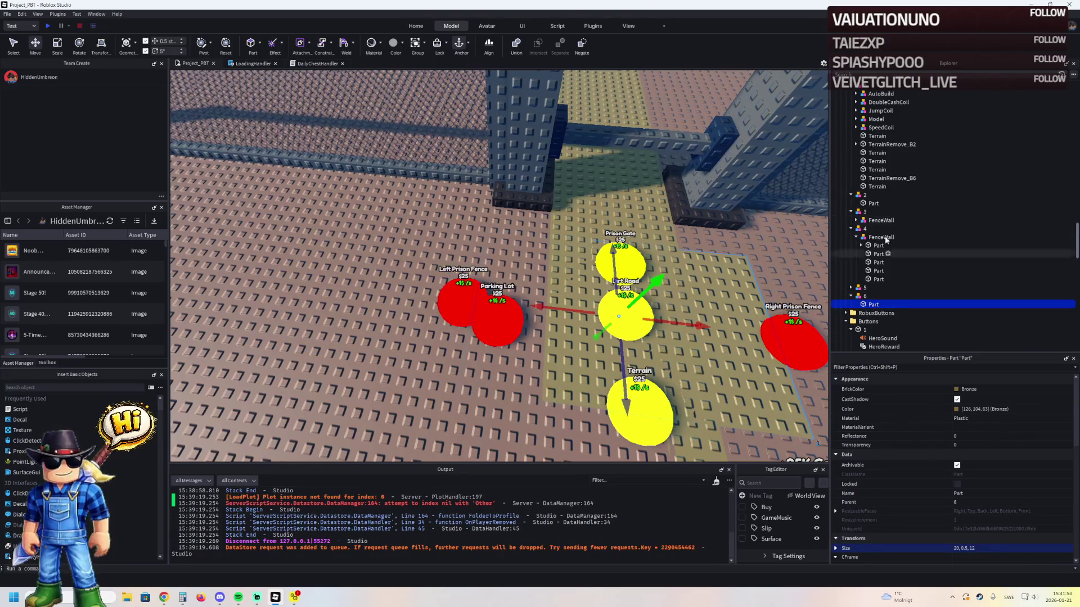
click(886, 178)
scroll(1029, 545, down, 2)
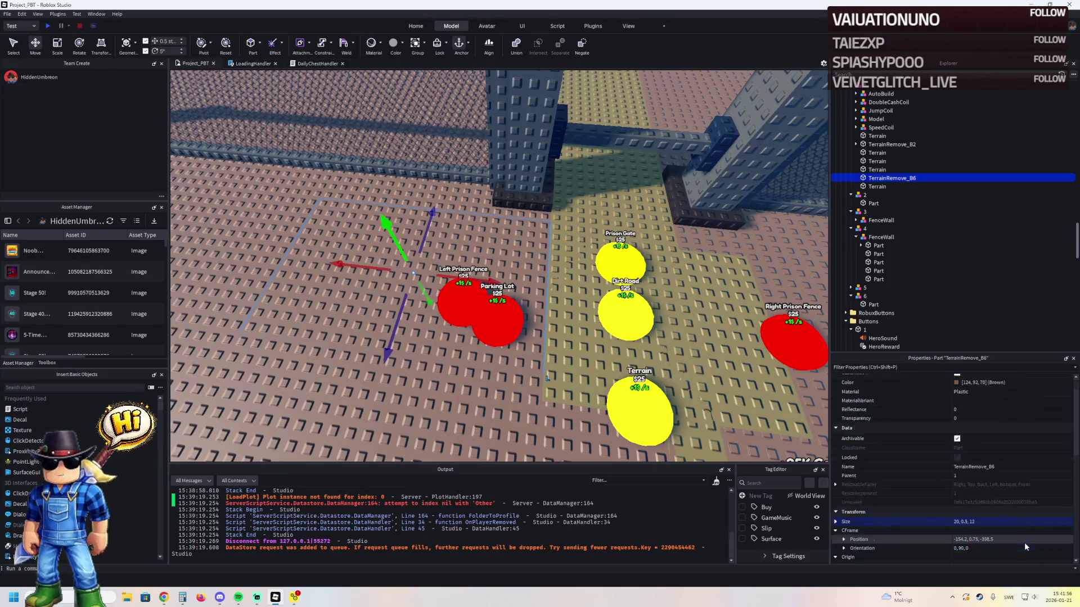
click(1010, 513)
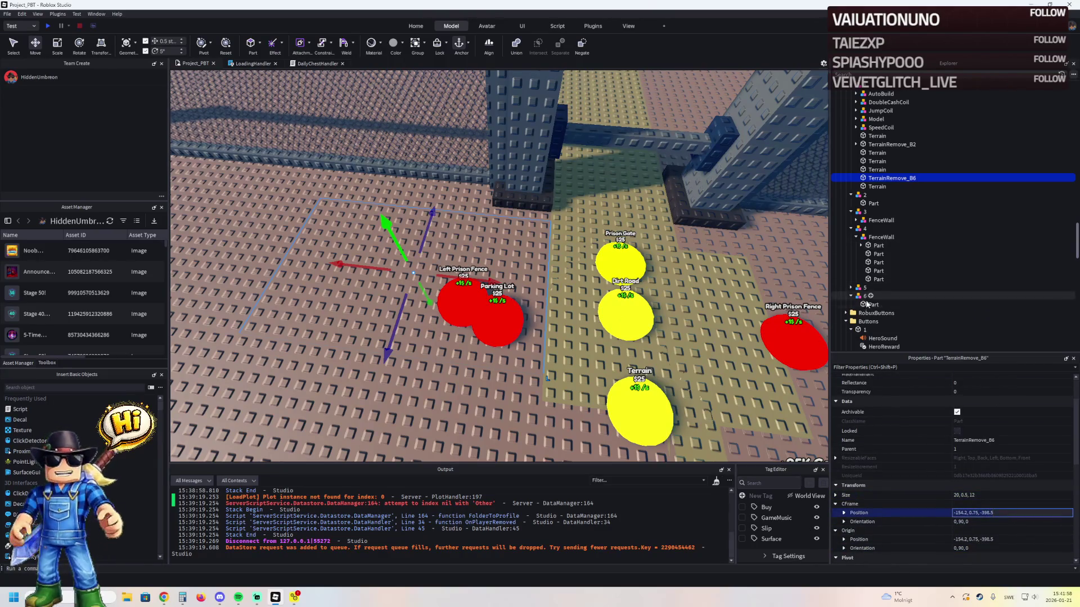
click(888, 305)
key(Return)
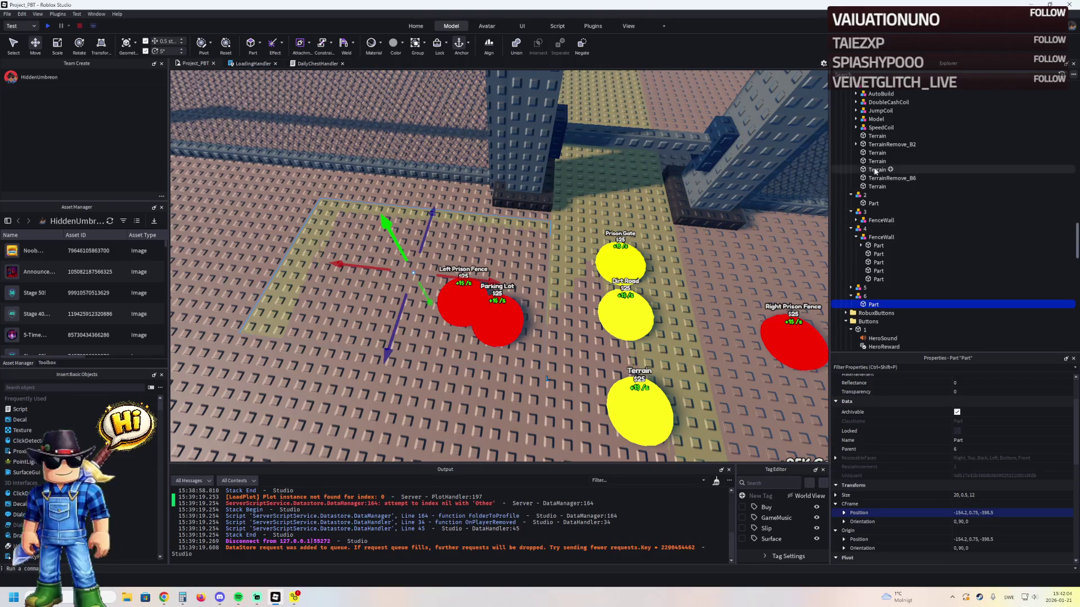
click(855, 145)
- Move a RemoveOnButton value into TerrainRemove_B6 and set it to 6
click(889, 161)
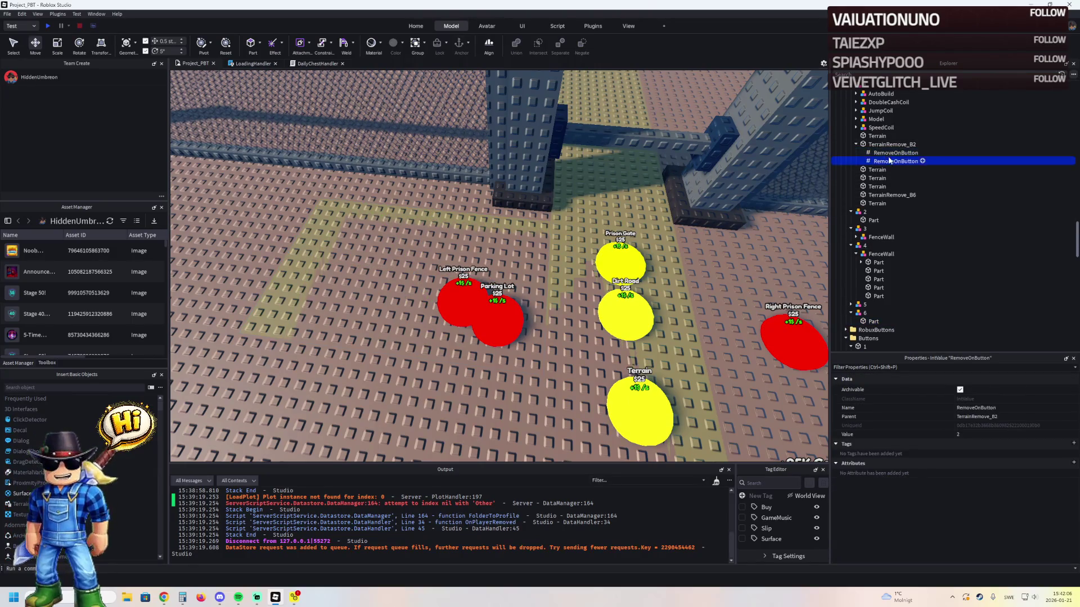
drag(887, 280, 891, 192)
click(995, 436)
text(6)
key(Return)
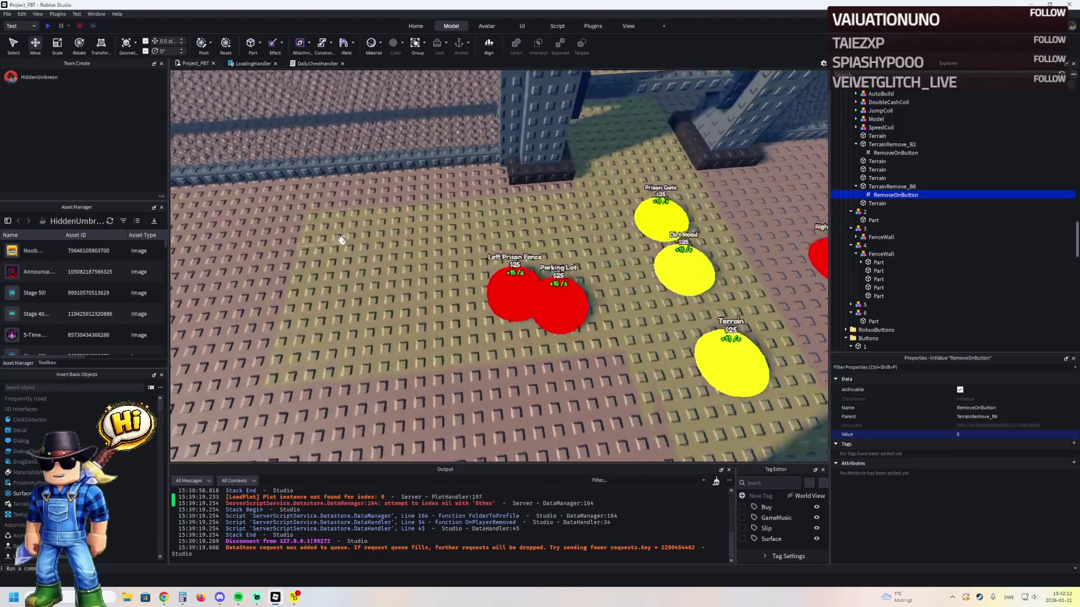
- Colour the upgrade 6 plate Flint
click(873, 321)
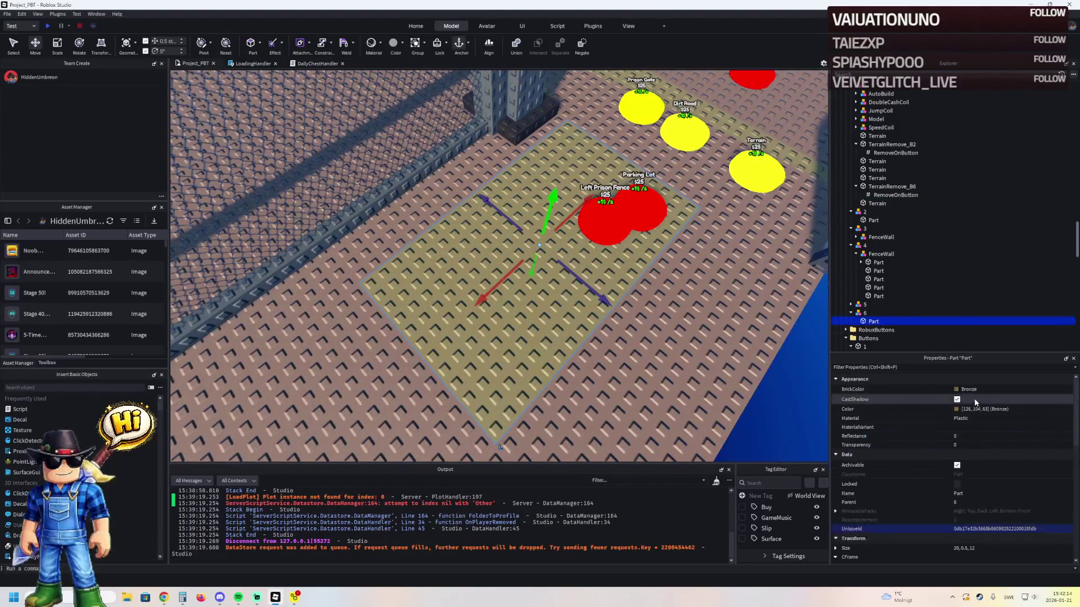
click(972, 389)
click(970, 495)
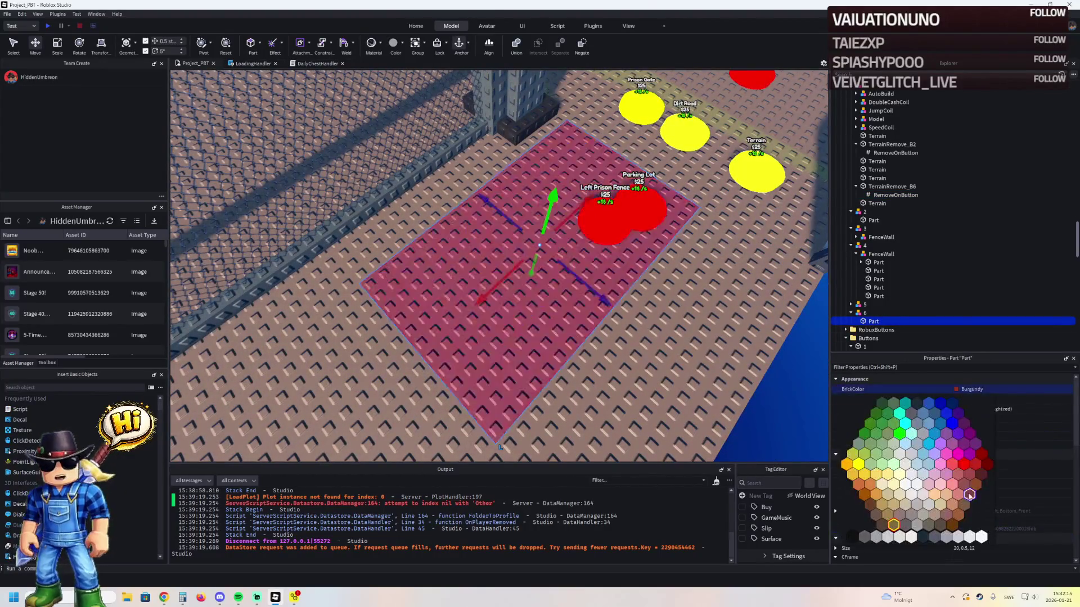
click(939, 524)
scroll(633, 354, up, 5)
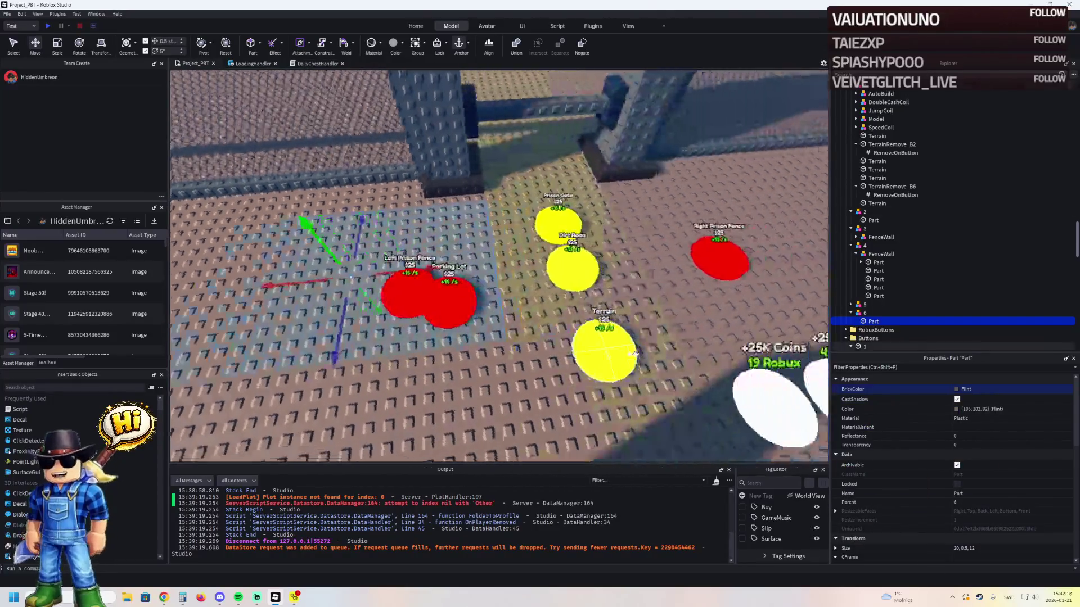
scroll(634, 354, down, 3)
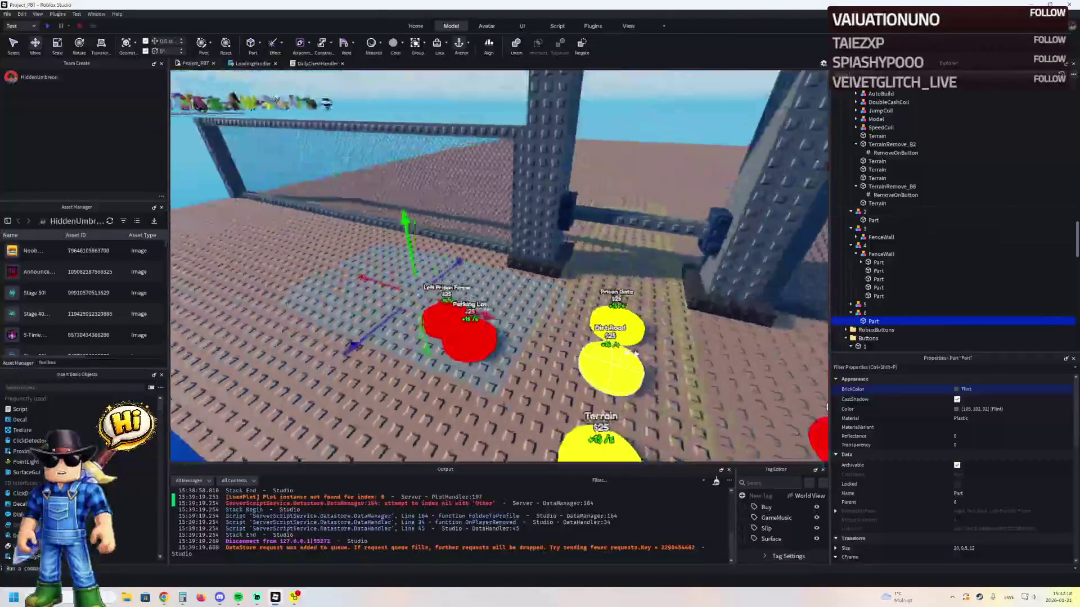
scroll(634, 354, up, 3)
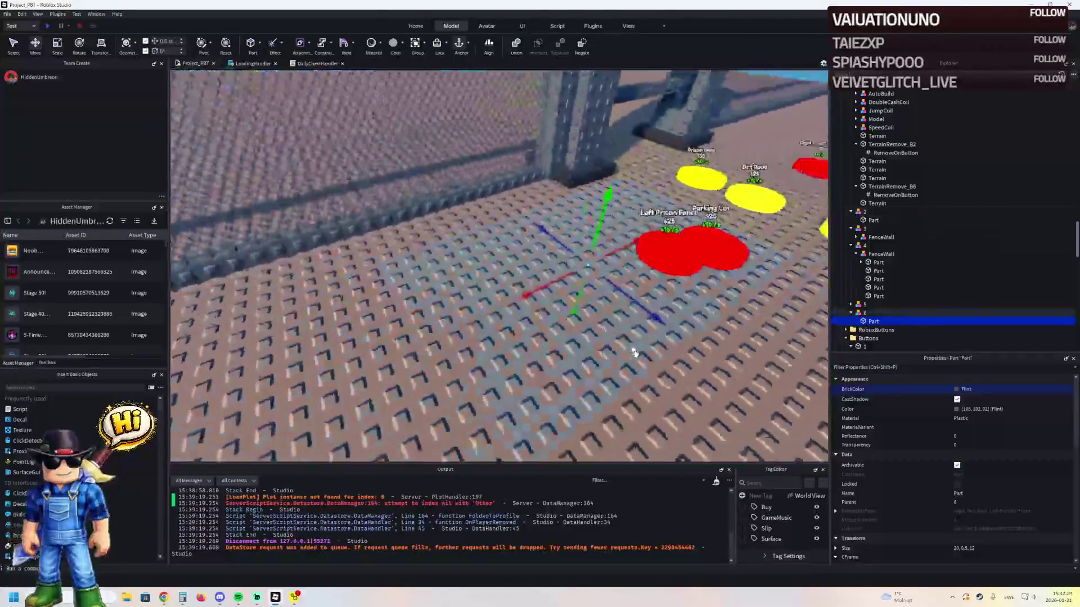
scroll(634, 353, down, 3)
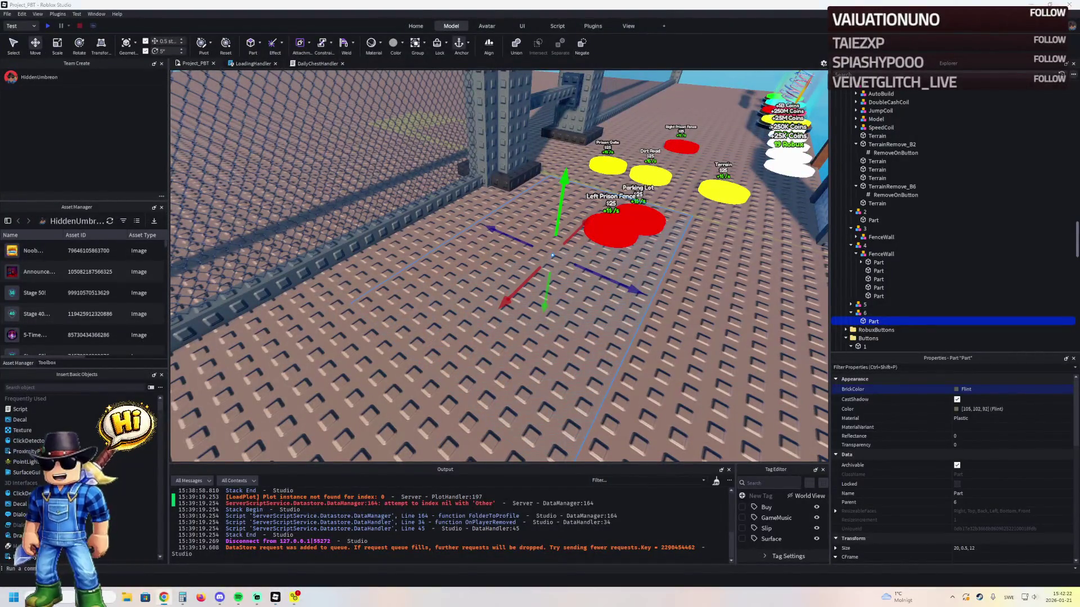
scroll(366, 215, up, 5)
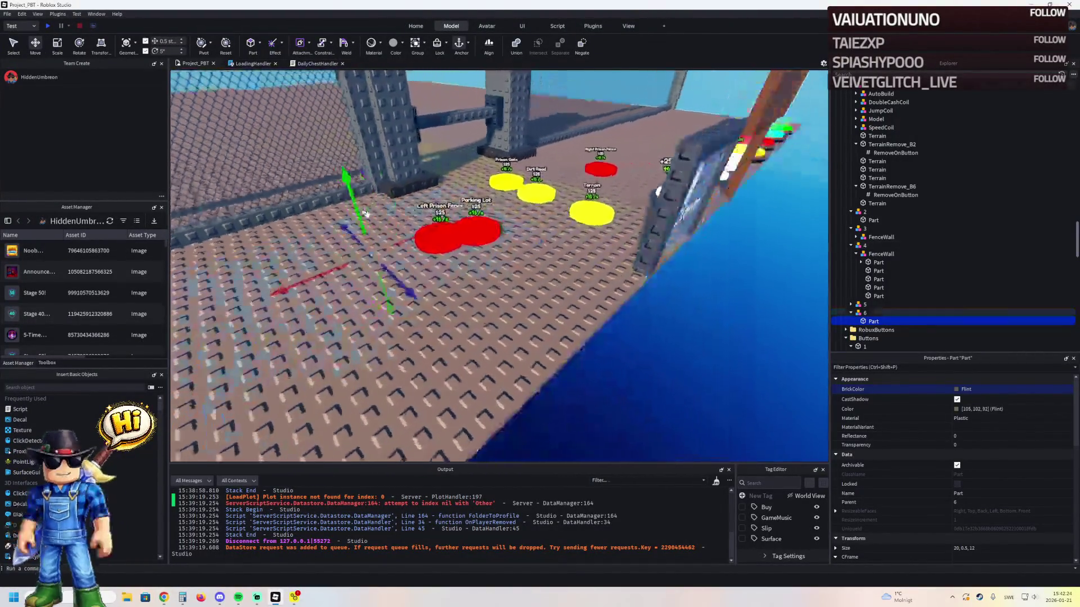
- Shift button 6's red Parking Lot pad right, beside the Dirt Road pad
mouse_move(411, 314)
mouse_down()
mouse_move(499, 307)
mouse_move(517, 291)
mouse_up()
key(s)
key(d)
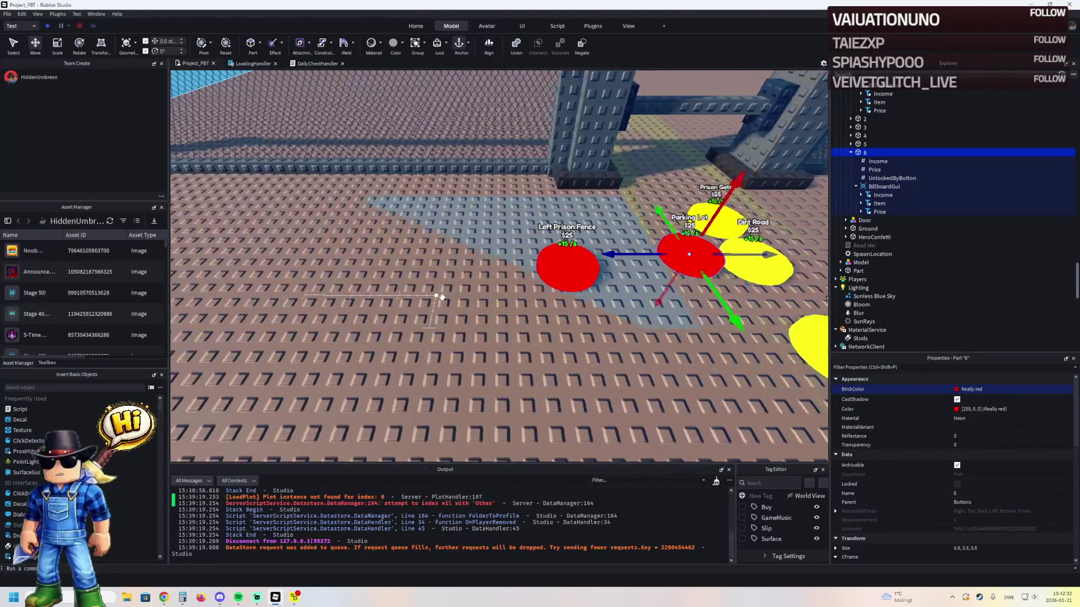
key(w)
key(s)
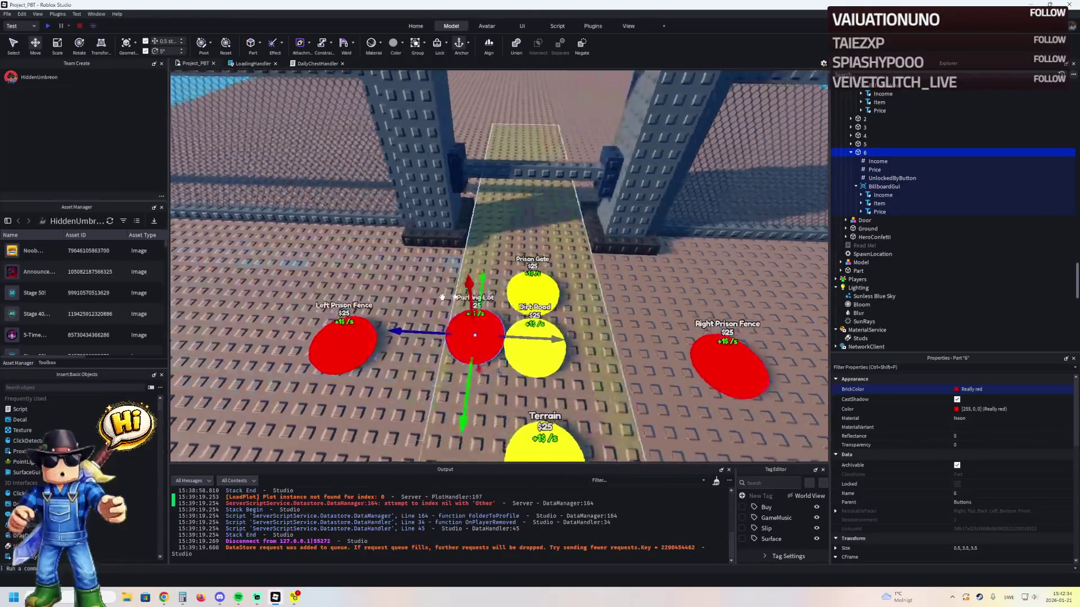
key(a)
key(a)
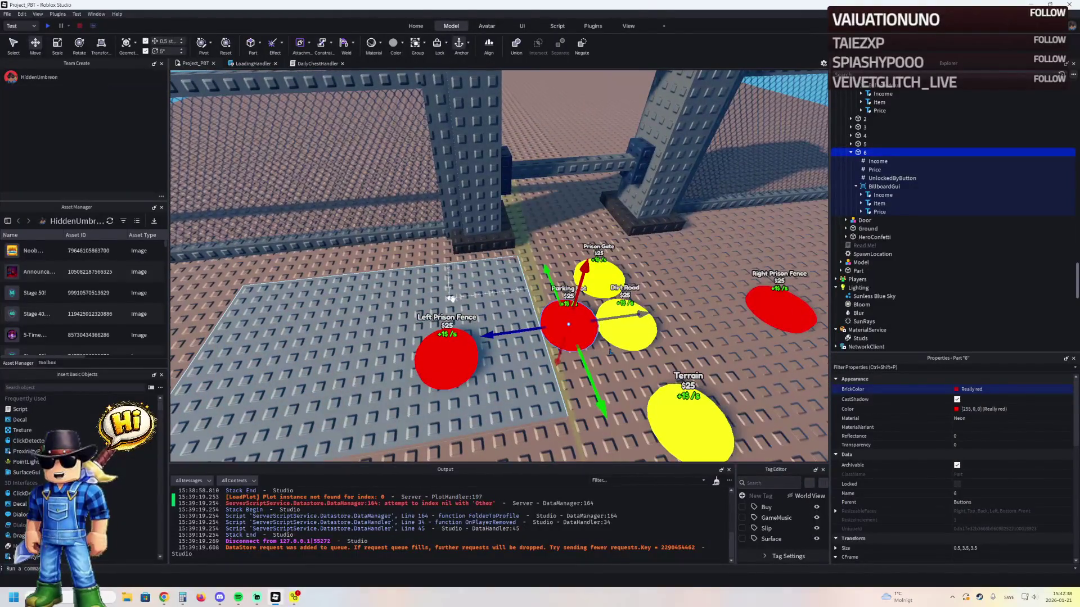
- Select the grey floor plate and TerrainRemove_B6, then look across the button pads
click(464, 300)
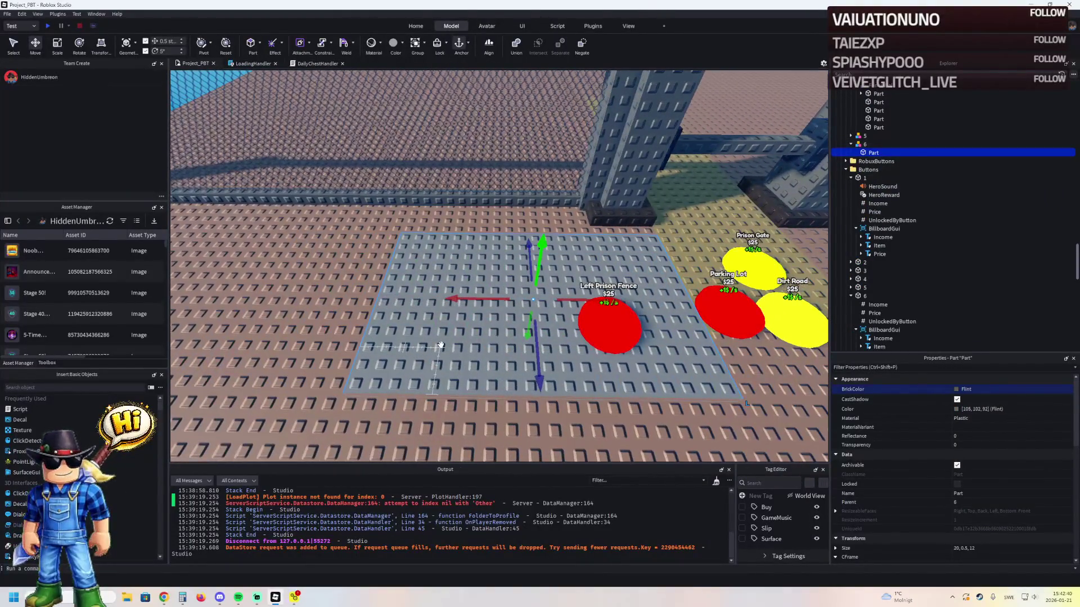
ctrl+click(506, 328)
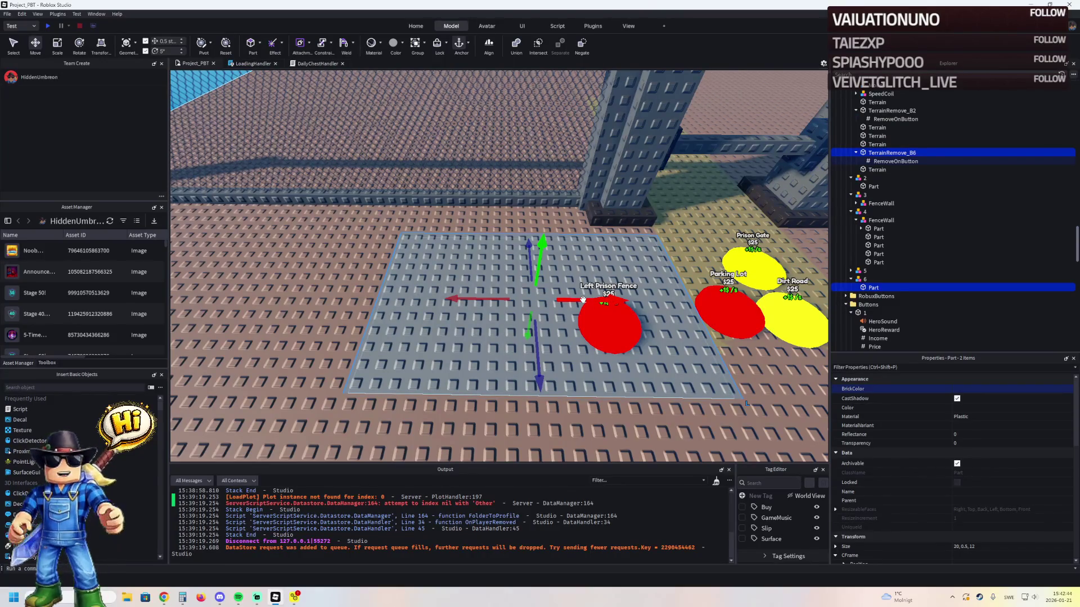
key(d)
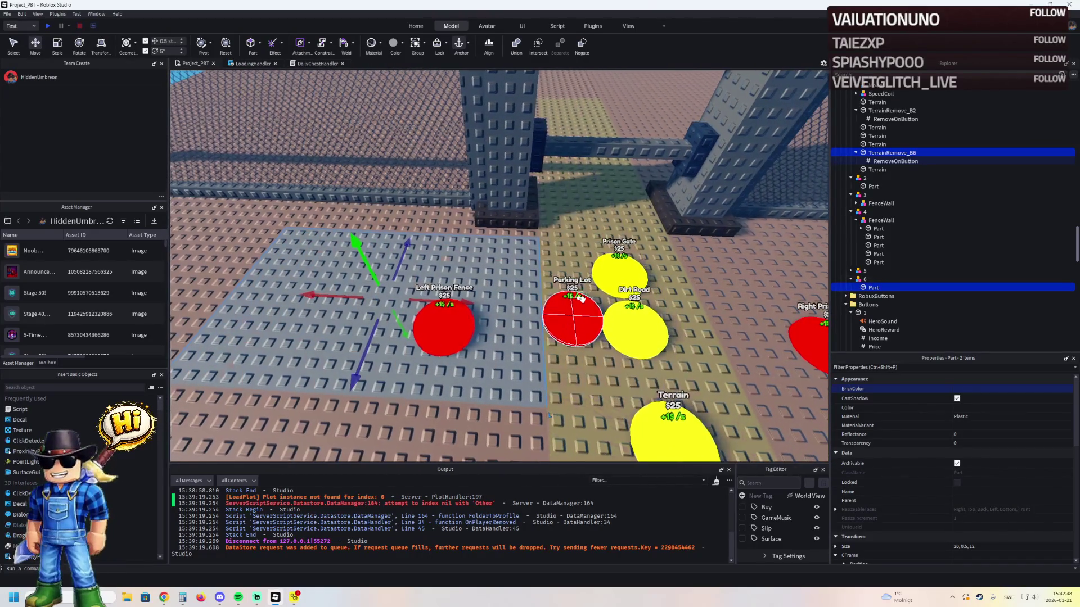
key(a)
key(f)
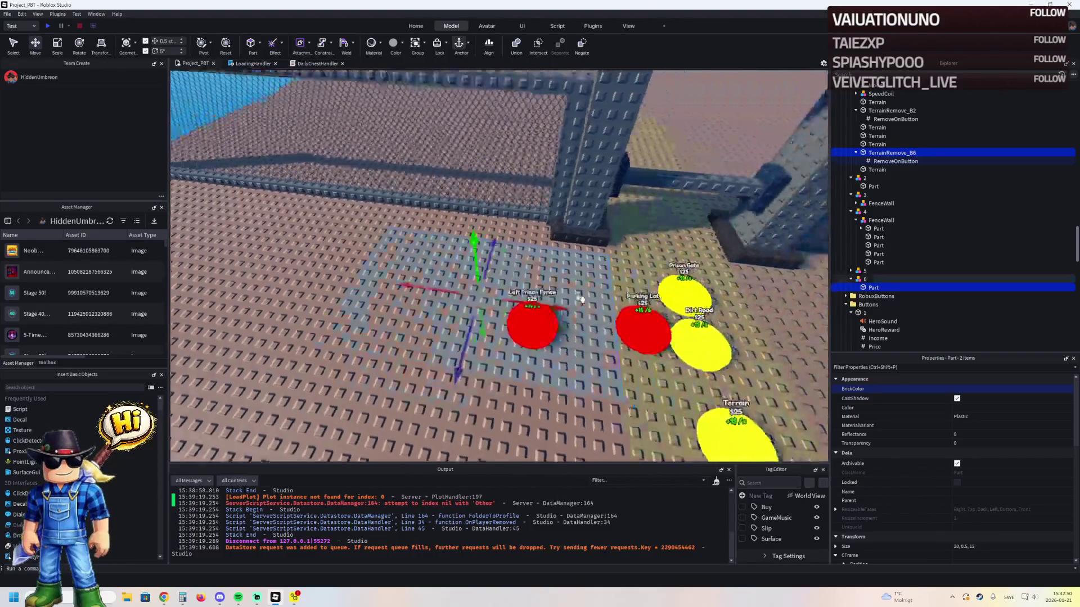
key(s)
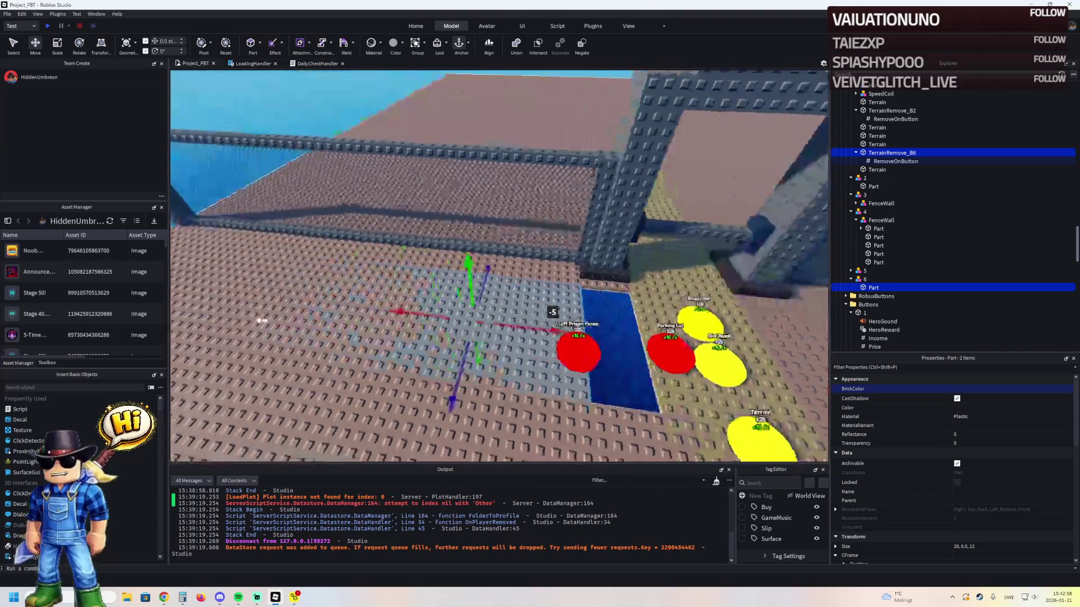
- Scale the grey terrain patch beside Left Prison Fence inward so it is narrower
click(600, 329)
key(ctrl+3)
mouse_move(550, 324)
mouse_down()
mouse_move(525, 314)
mouse_move(611, 322)
mouse_move(279, 261)
mouse_move(239, 273)
mouse_move(460, 300)
mouse_up()
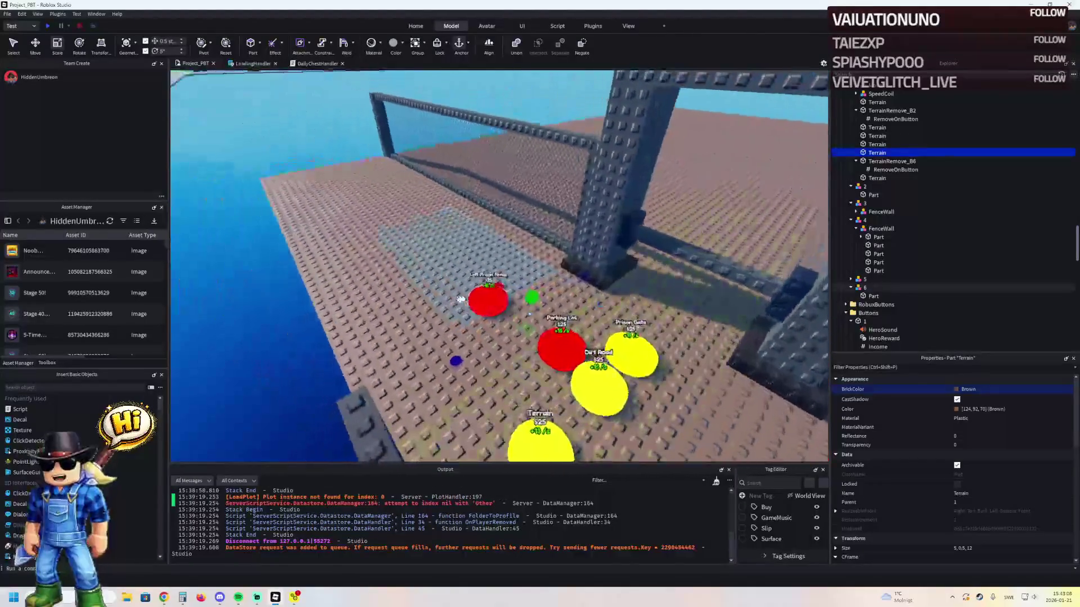
scroll(460, 299, up, 5)
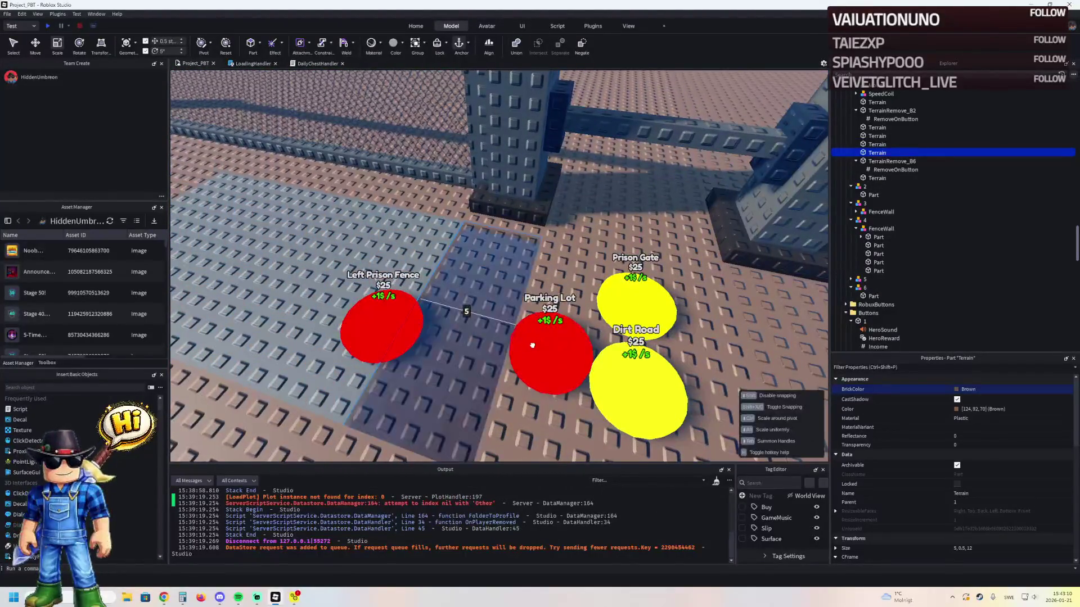
- Move the Parking Lot pad beside Left Prison Fence and set its Income to 0
click(558, 361)
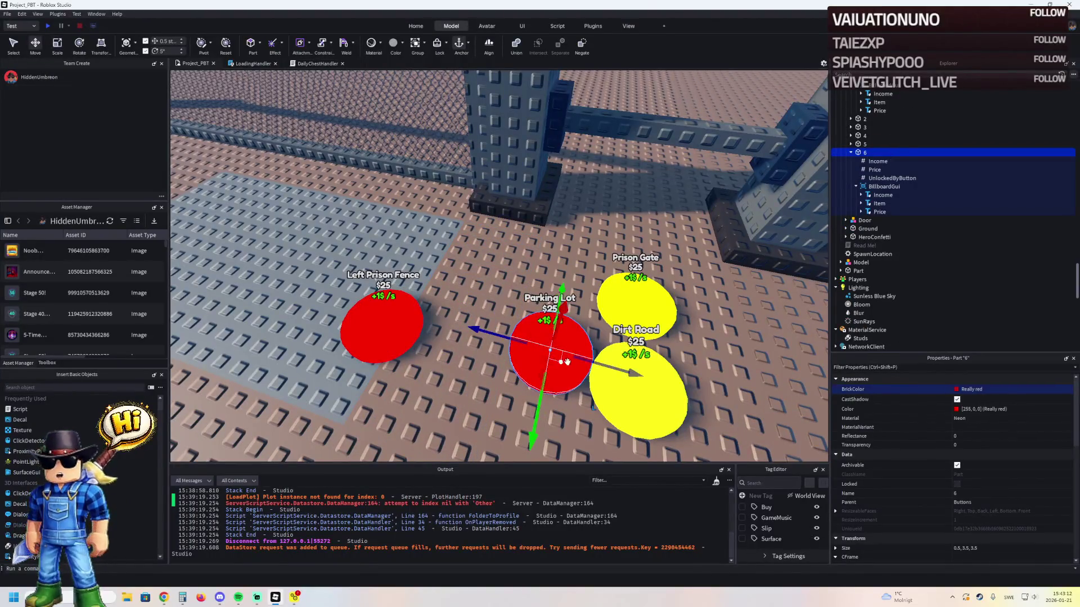
drag(563, 362, 515, 337)
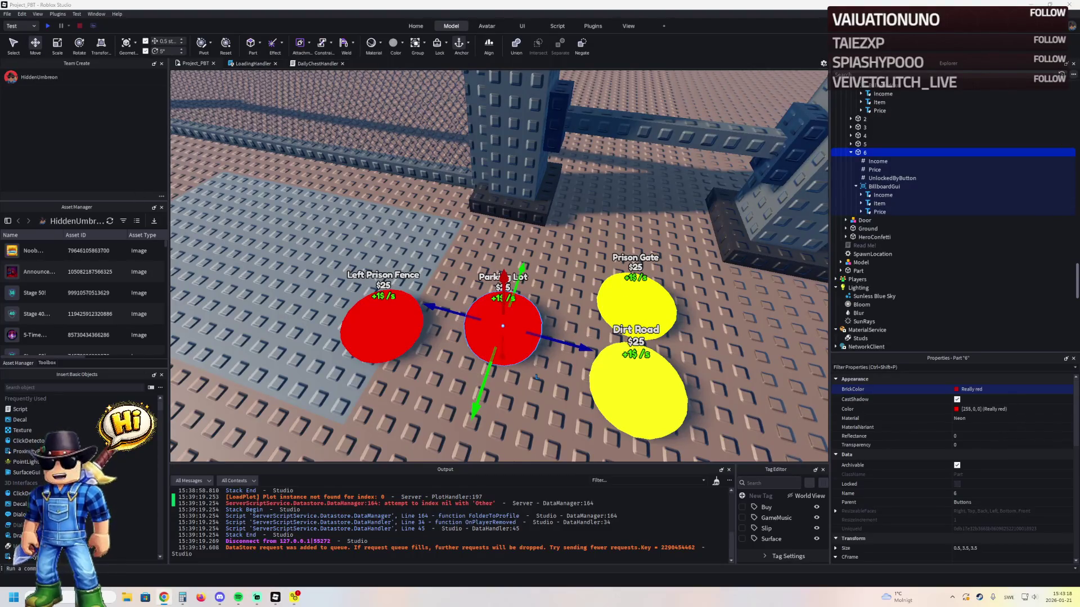
click(875, 170)
click(983, 435)
click(878, 161)
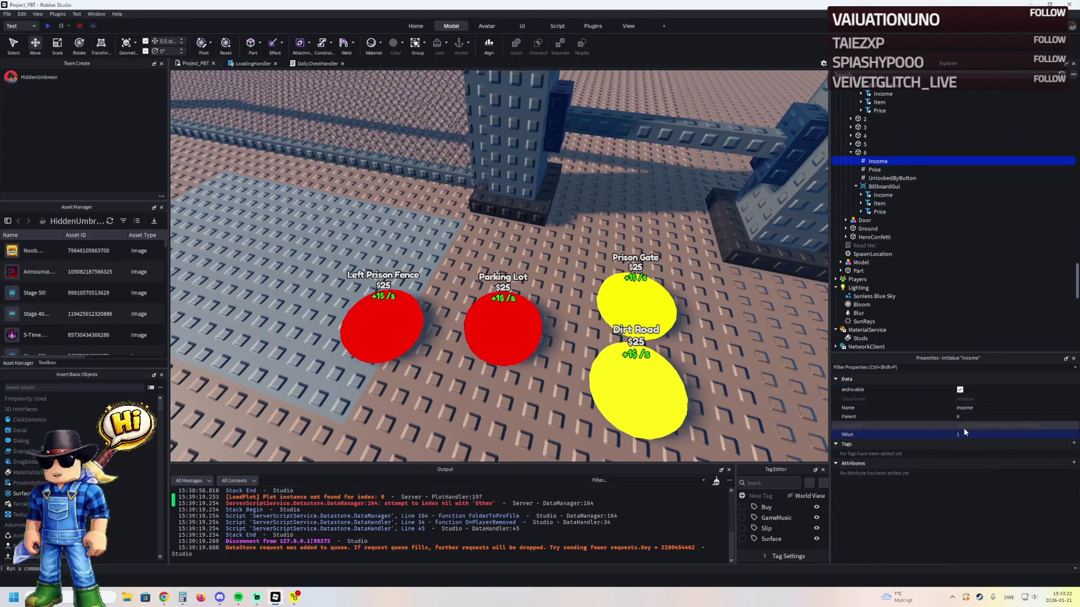
key(Return)
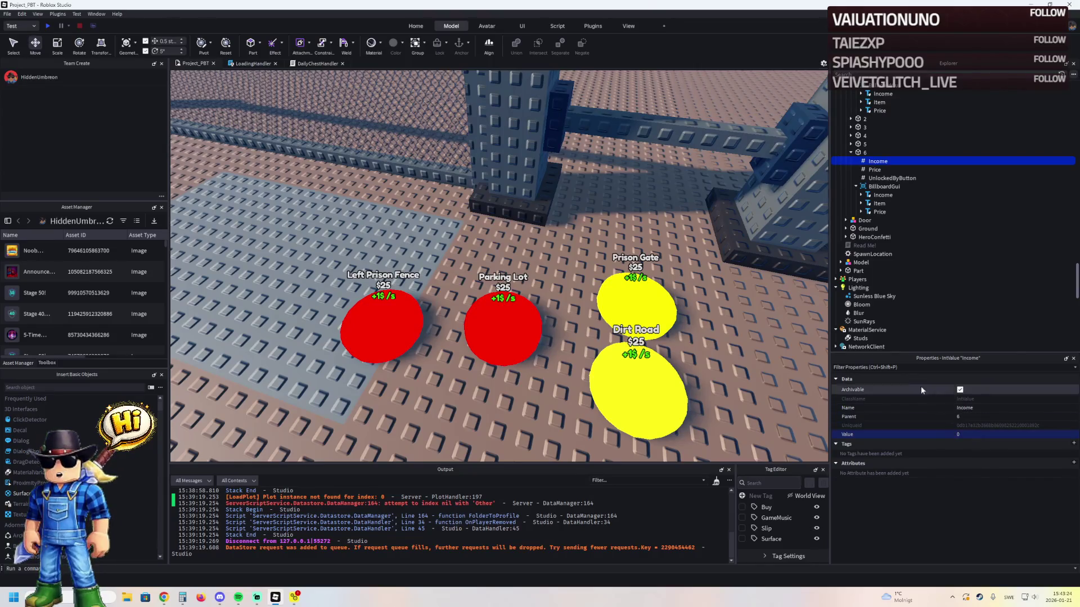
- Reselect and focus on the Parking Lot button, then bring up the model library
click(851, 153)
click(864, 152)
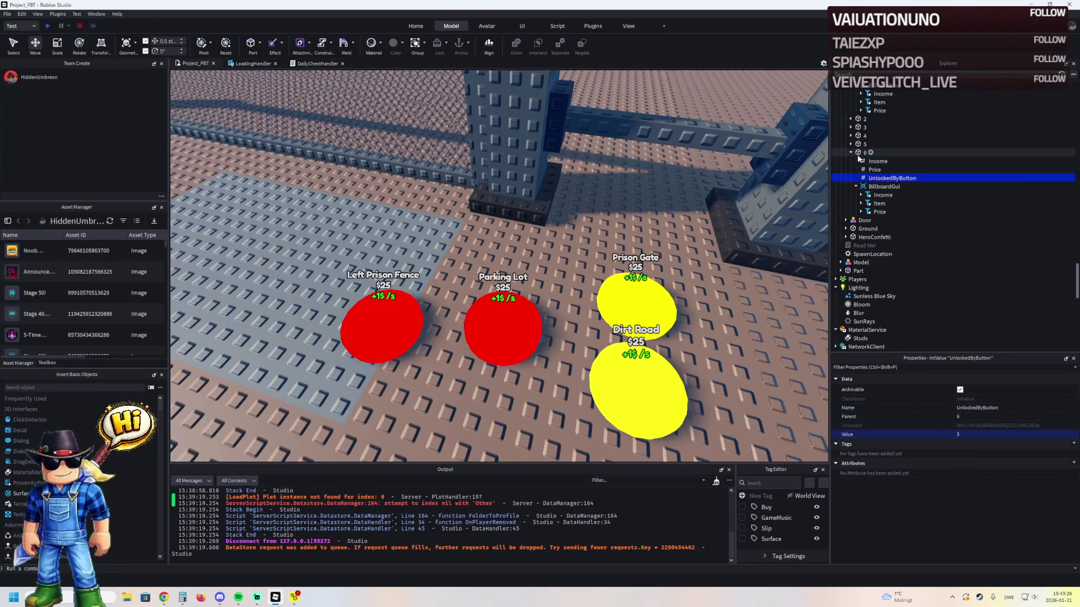
key(f)
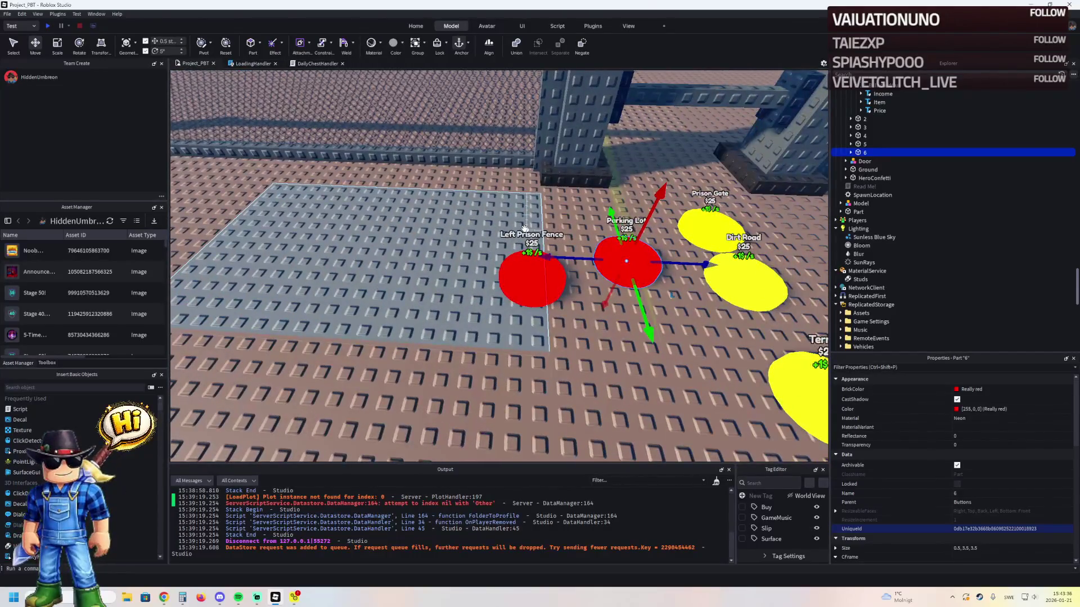
click(49, 364)
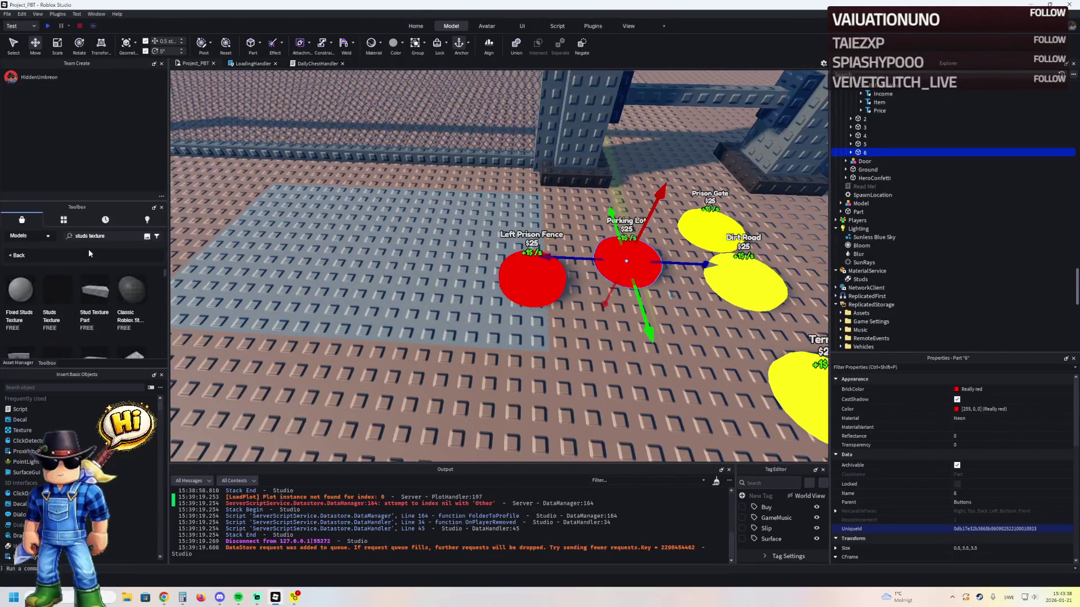
- Search the Toolbox for 'Prison van' and browse the results
double_click(107, 236)
text(Prison van)
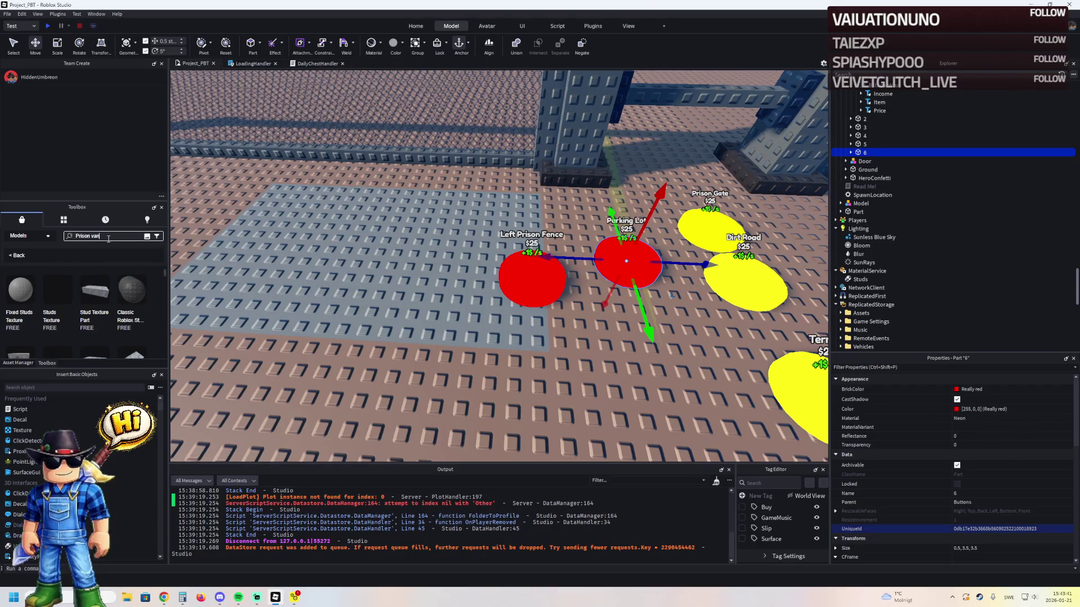
key(Return)
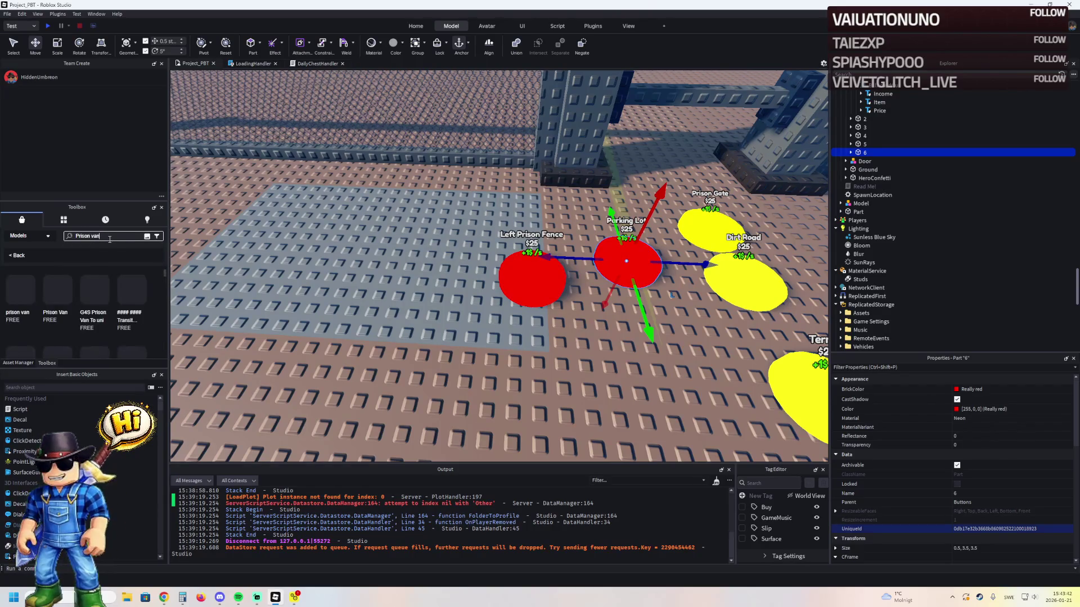
scroll(141, 304, down, 2)
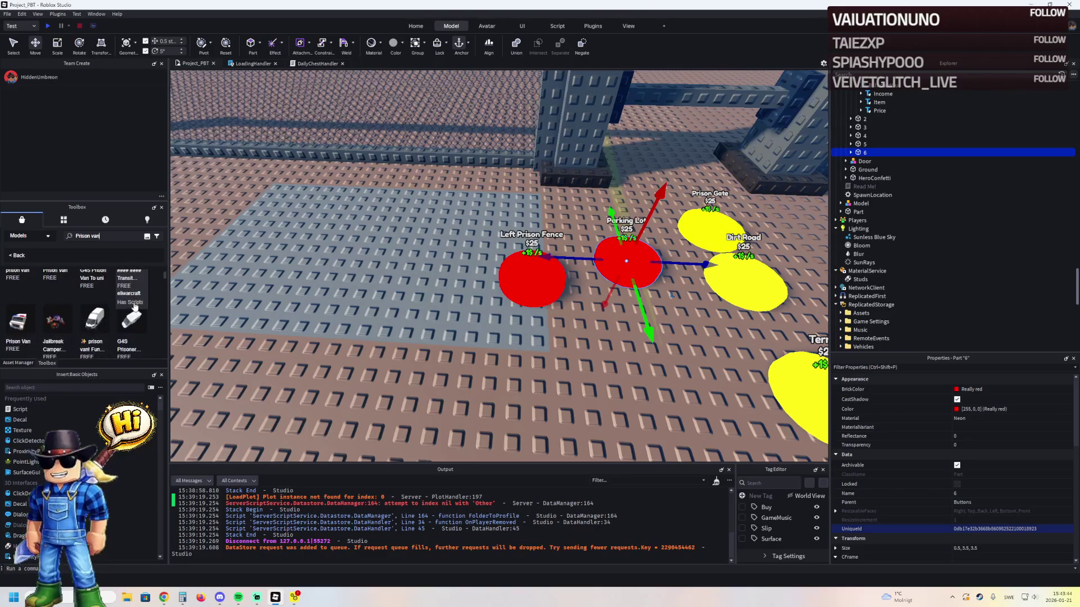
scroll(148, 315, down, 5)
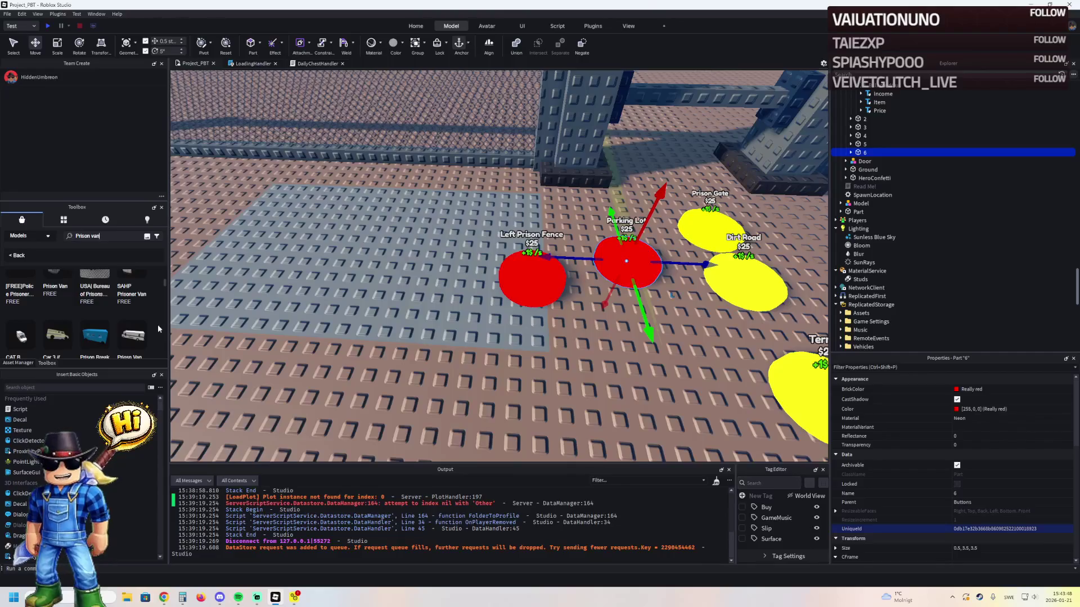
scroll(158, 326, down, 3)
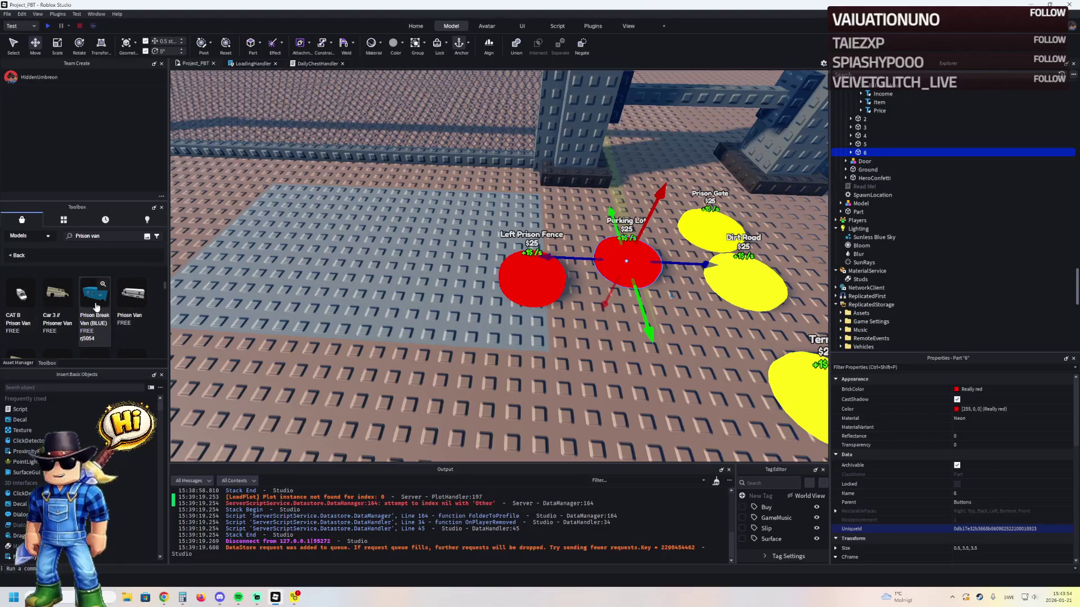
- Try the blue Prison Break Van in the plot, turned 90° and lowered, then delete it
drag(415, 281, 482, 201)
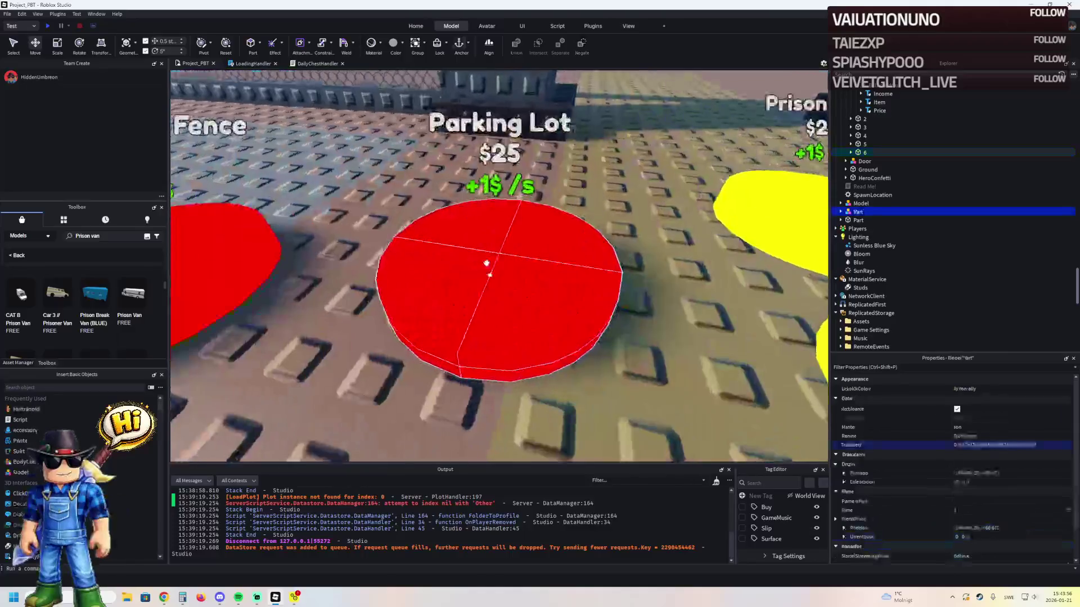
key(f)
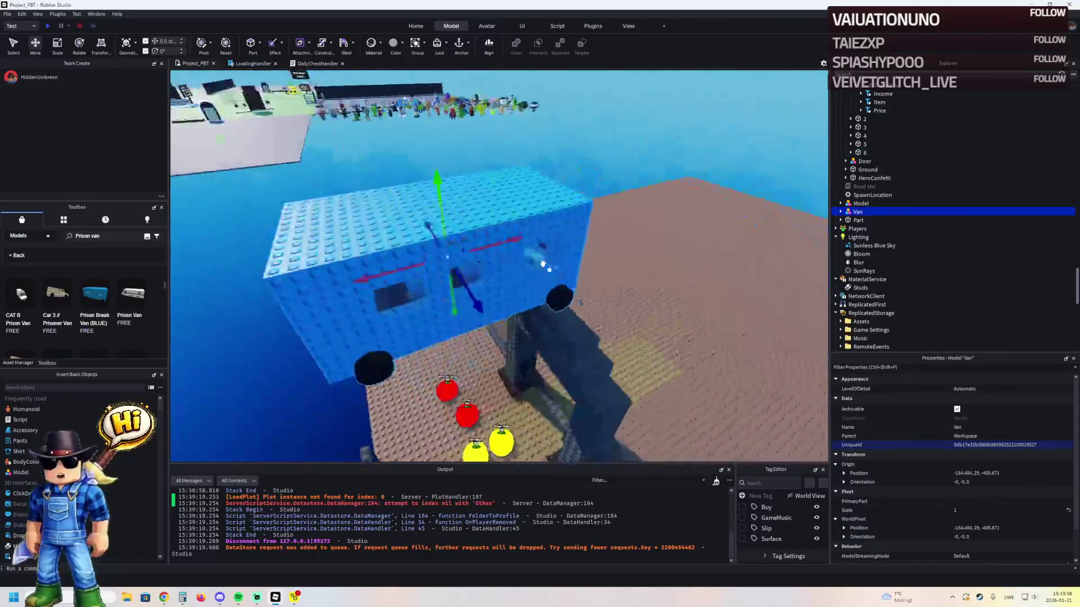
key(ctrl+r)
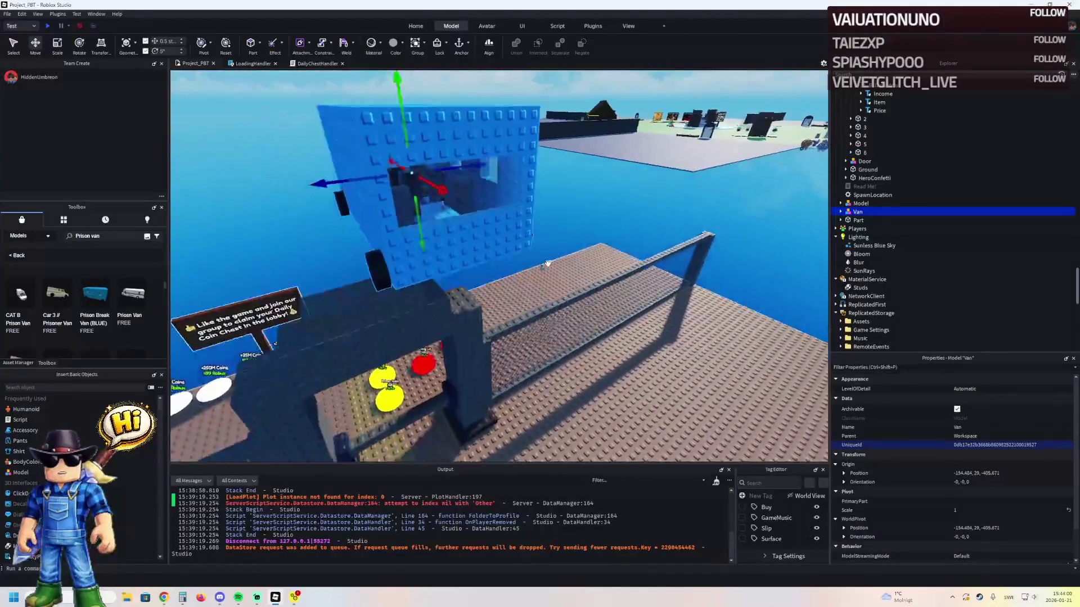
scroll(544, 257, up, 10)
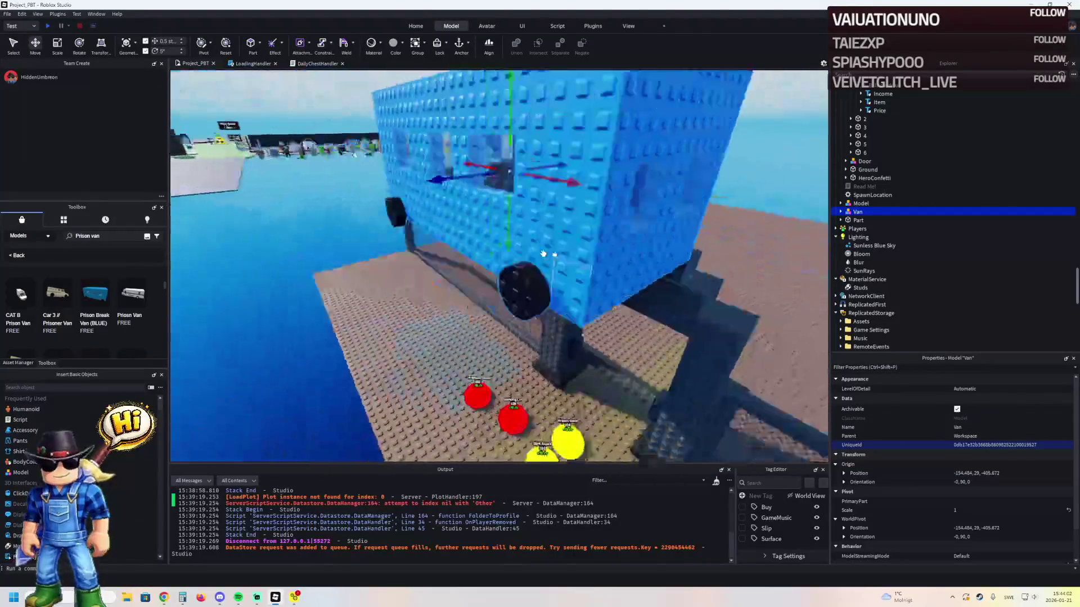
scroll(544, 250, down, 10)
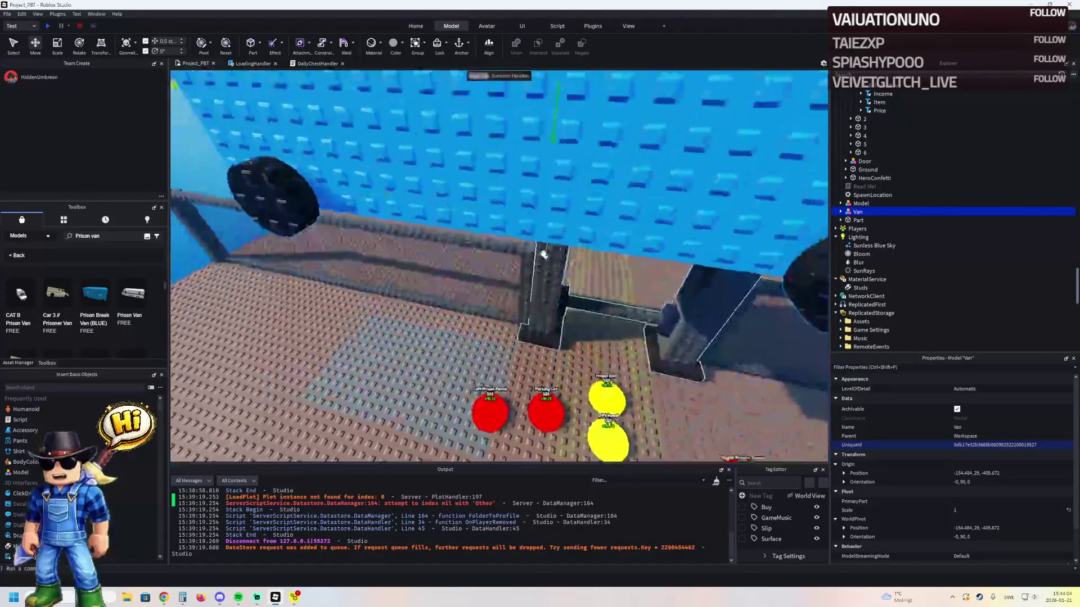
mouse_move(543, 250)
mouse_down()
mouse_move(539, 321)
mouse_move(509, 383)
mouse_move(493, 409)
mouse_move(458, 403)
mouse_up()
key(Delete)
- Scroll further through the van results and drag another van model into the plot
scroll(64, 322, down, 5)
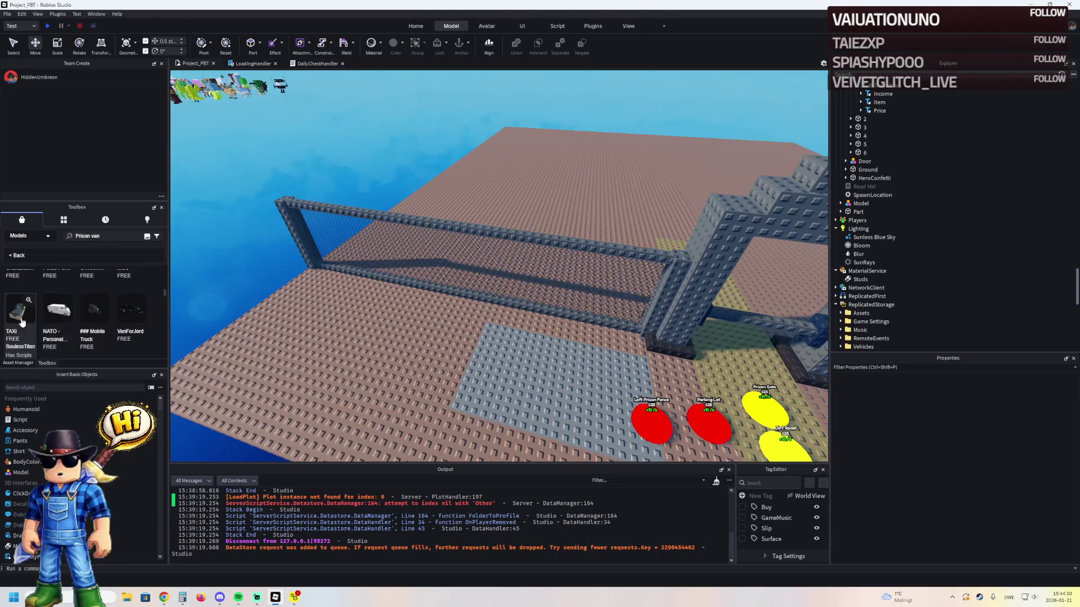
scroll(56, 316, down, 1)
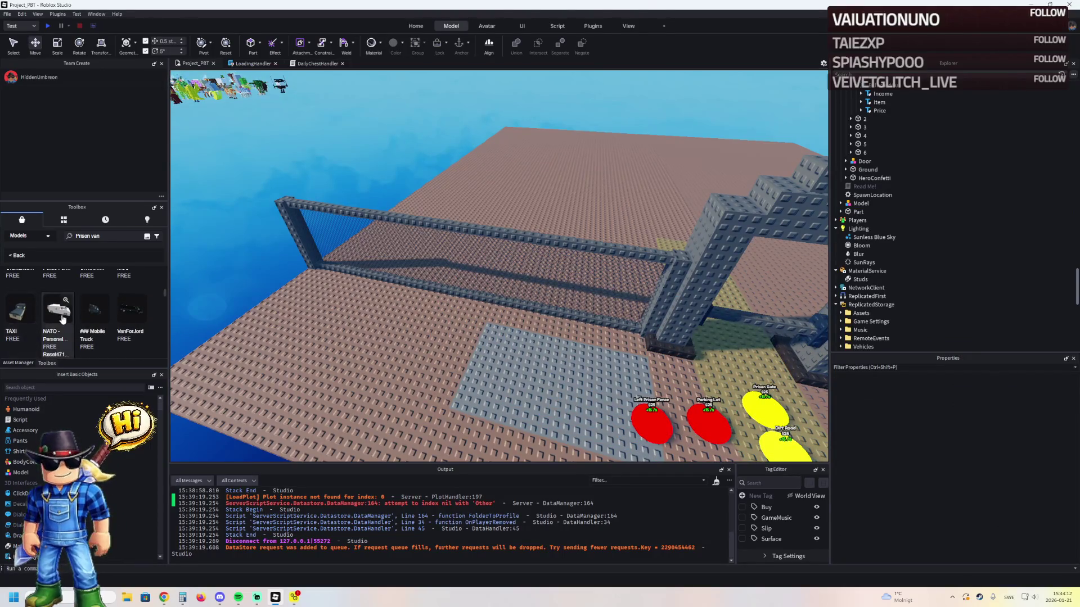
scroll(99, 315, down, 2)
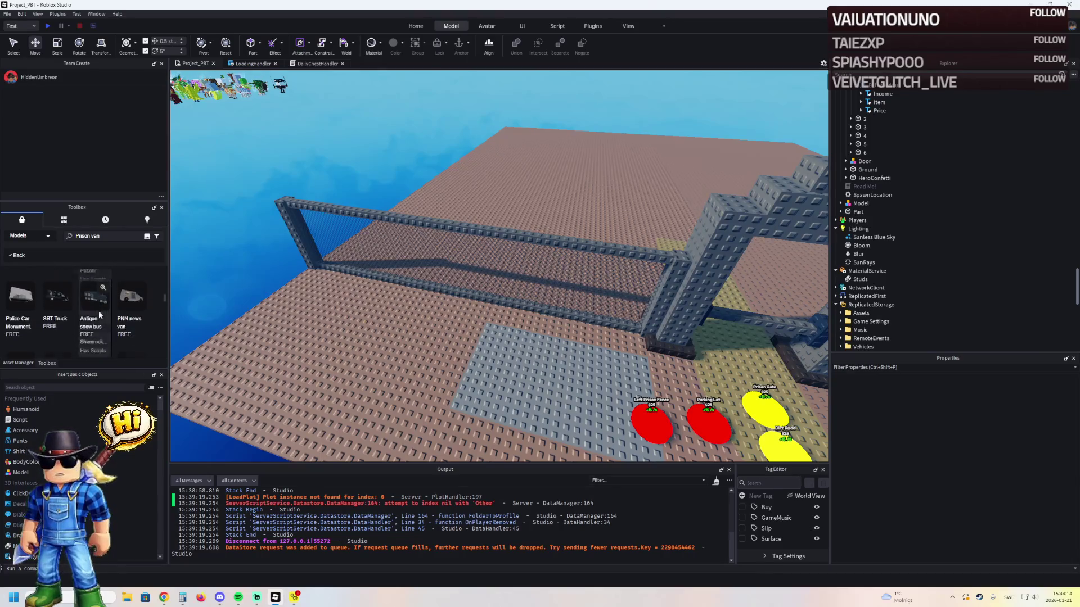
scroll(127, 314, down, 2)
scroll(127, 314, down, 2)
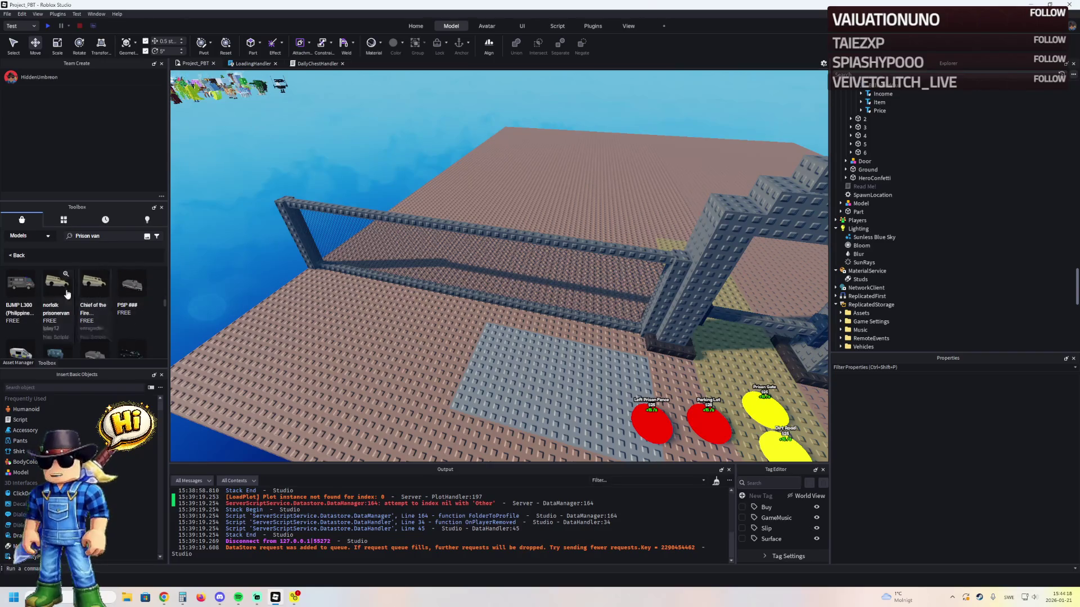
scroll(89, 286, down, 2)
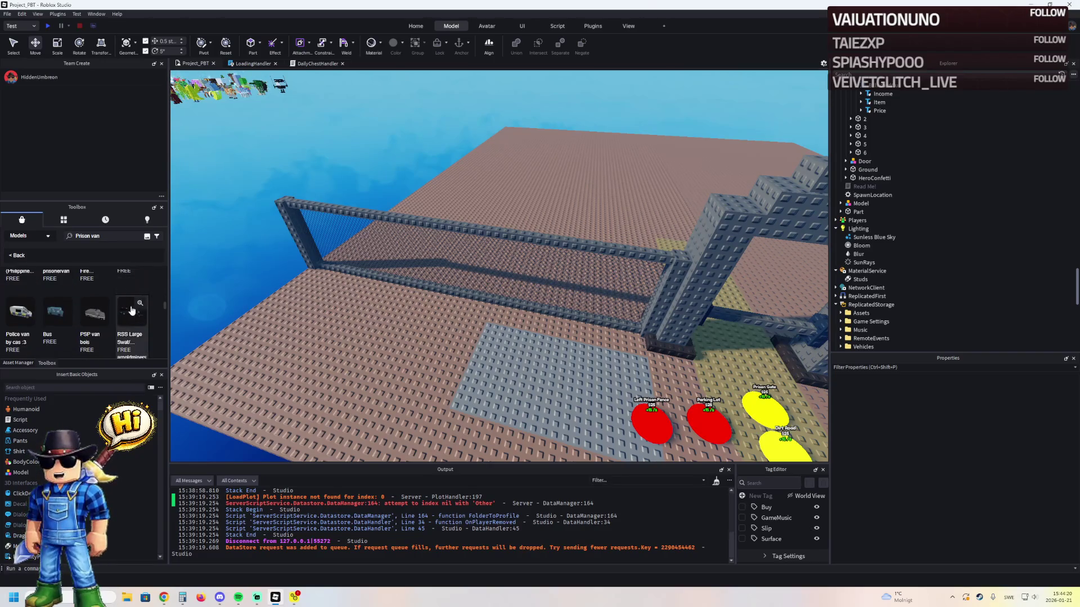
scroll(90, 292, down, 2)
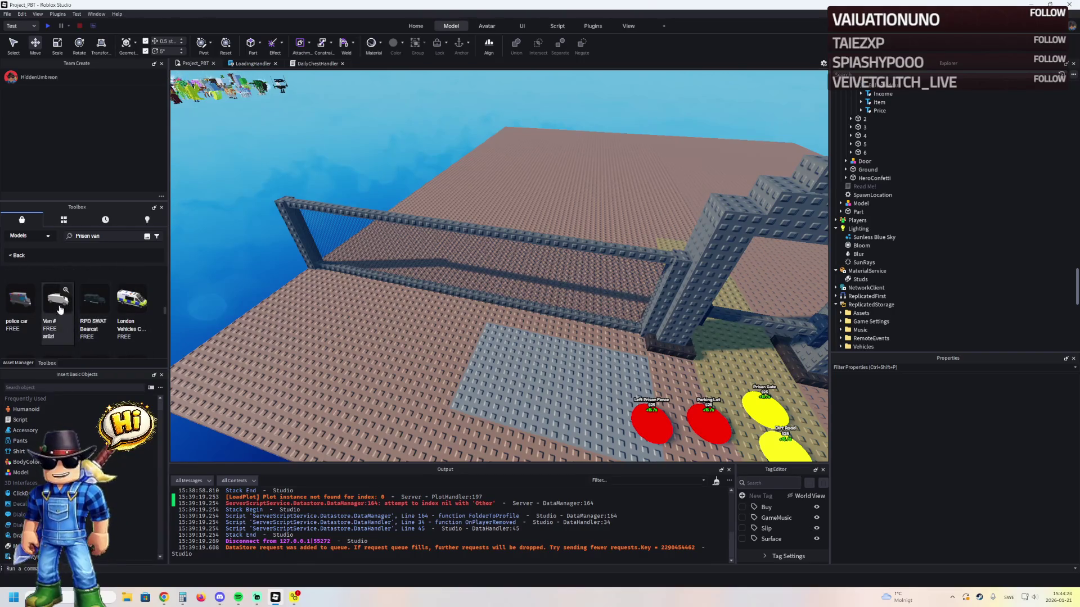
drag(26, 310, 325, 358)
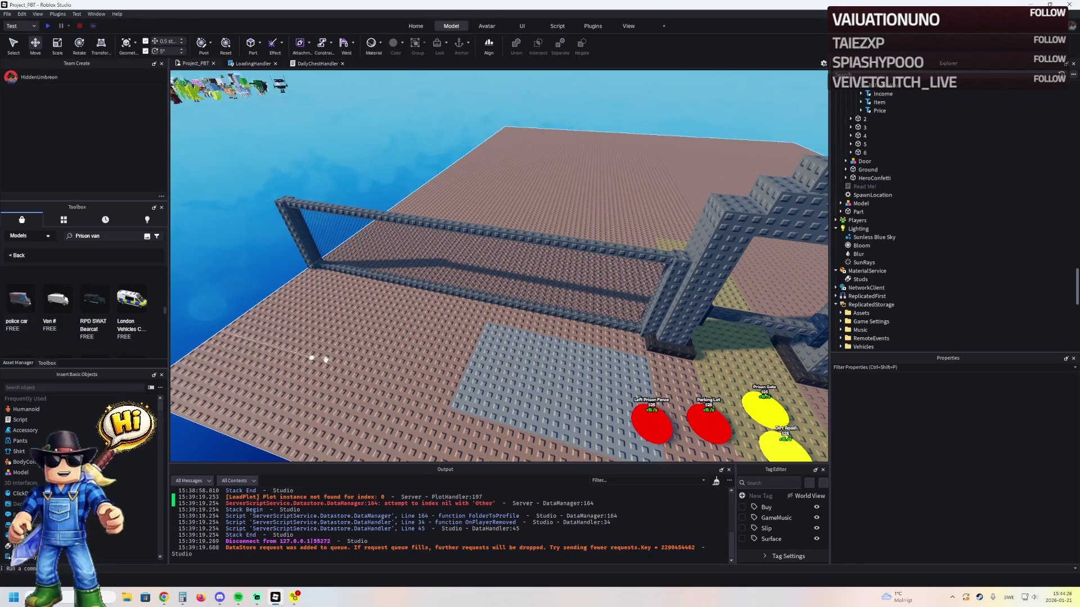
- Drop the van onto the plot, turn it 90°, and orbit around it
mouse_move(460, 351)
mouse_down()
mouse_move(522, 345)
mouse_move(441, 320)
mouse_move(458, 446)
mouse_move(459, 423)
mouse_up()
key(ctrl+r)
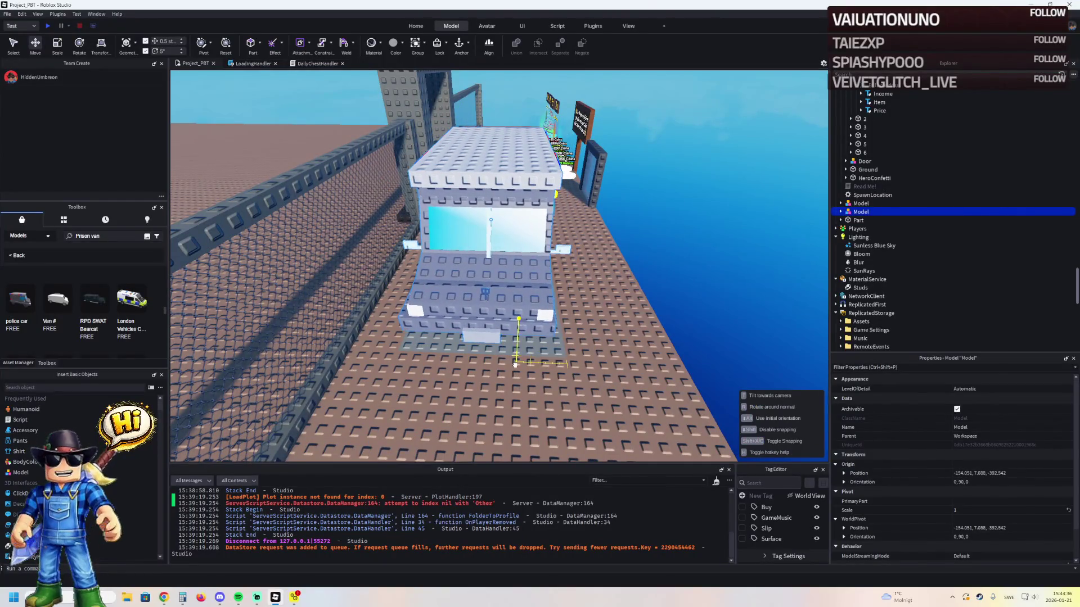
scroll(515, 364, up, 10)
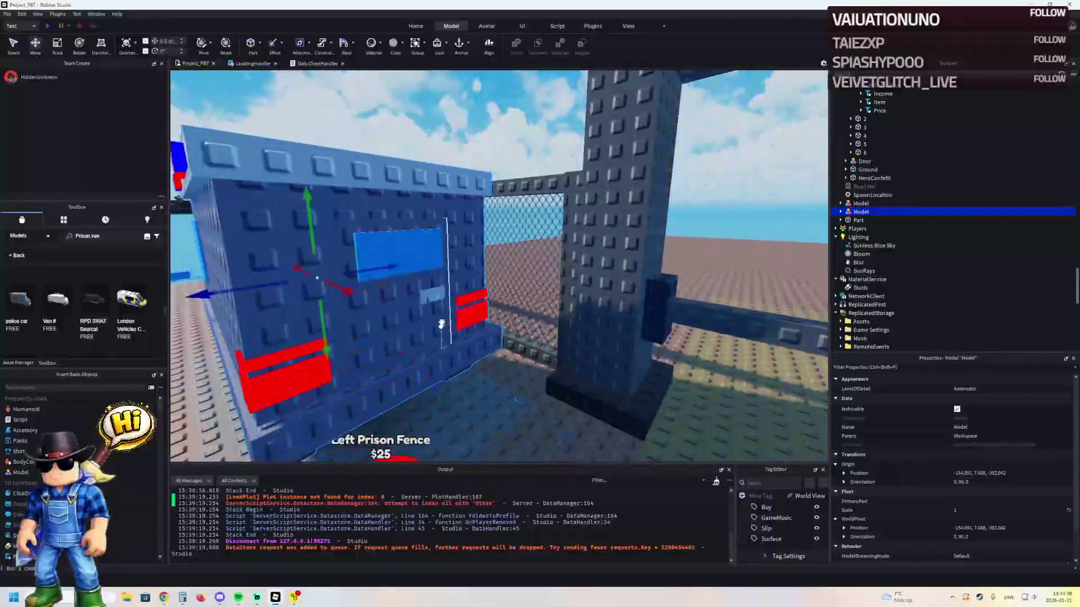
scroll(424, 323, down, 5)
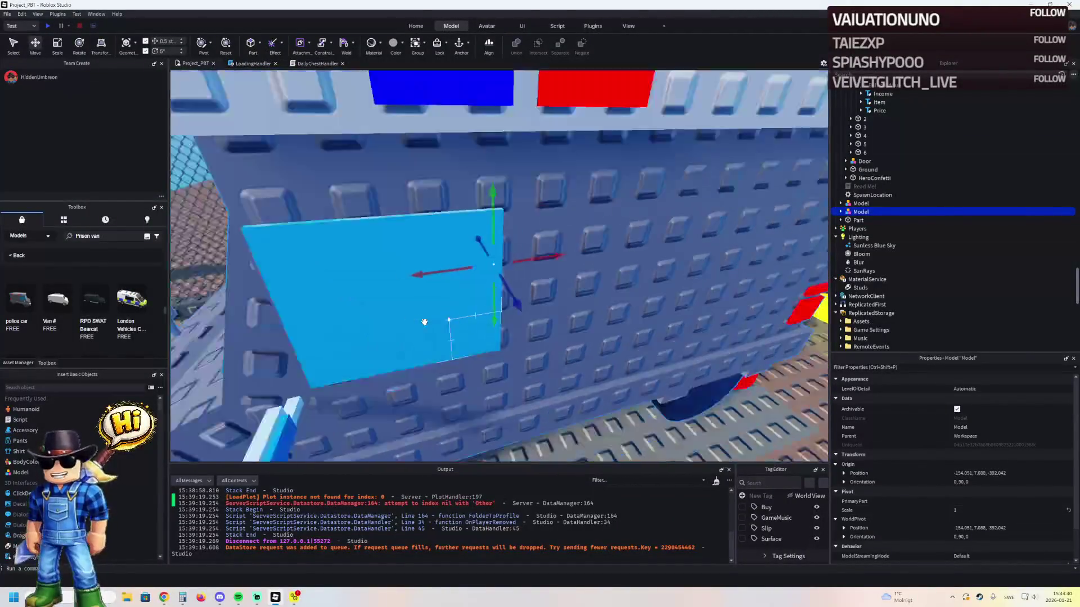
drag(424, 322, 468, 379)
scroll(468, 379, up, 5)
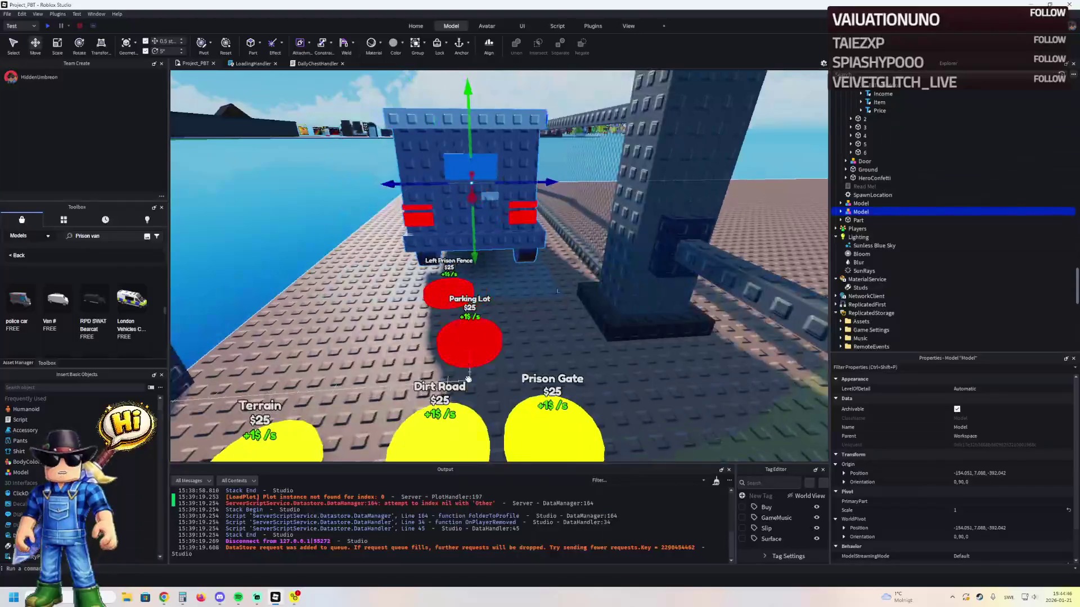
scroll(468, 378, up, 5)
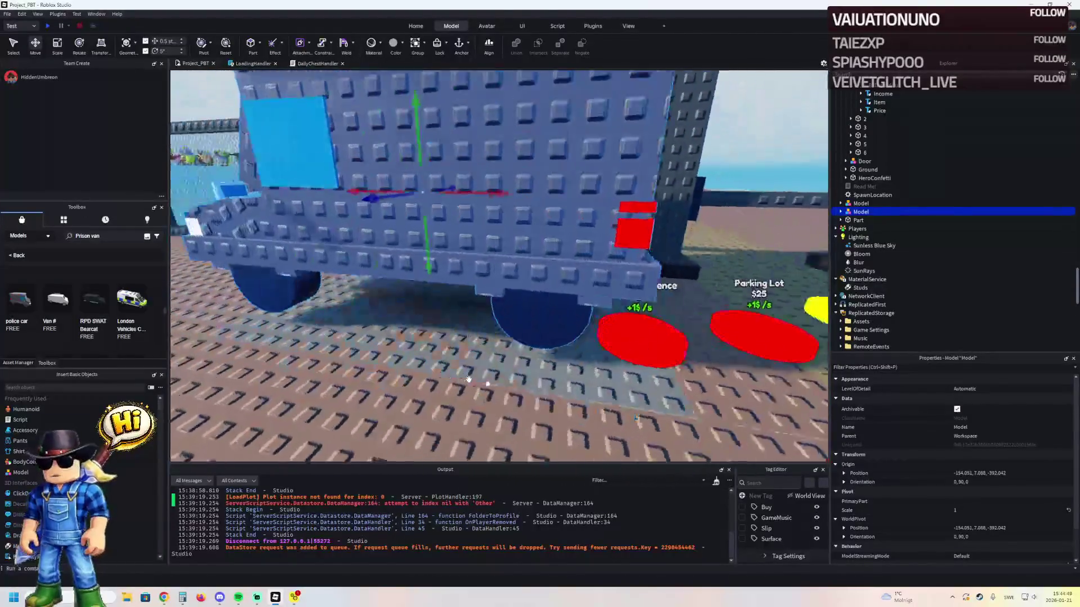
drag(469, 379, 468, 379)
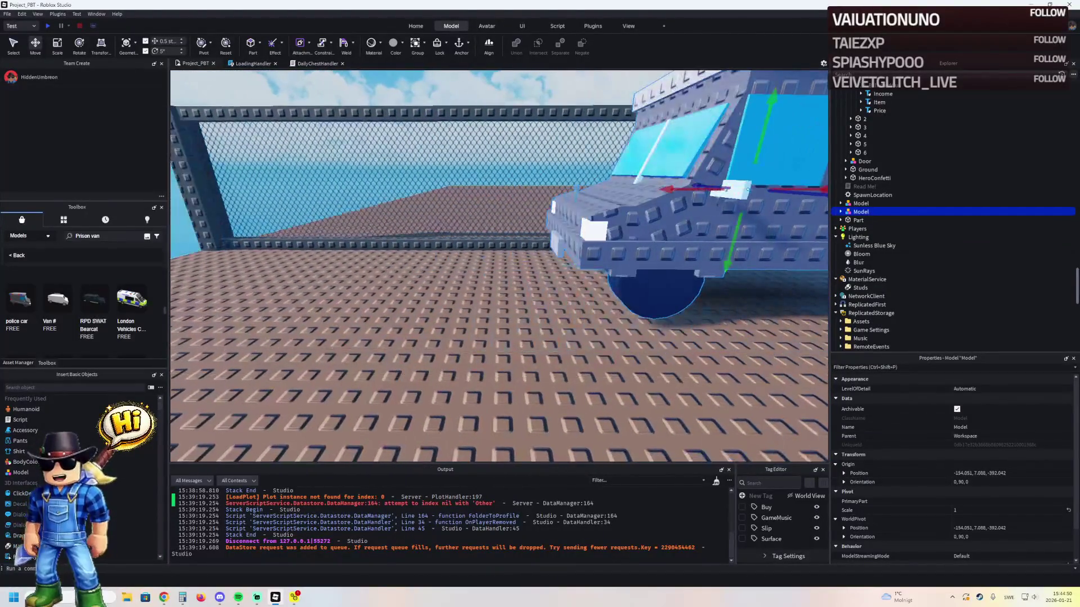
drag(265, 254, 332, 243)
scroll(332, 243, up, 5)
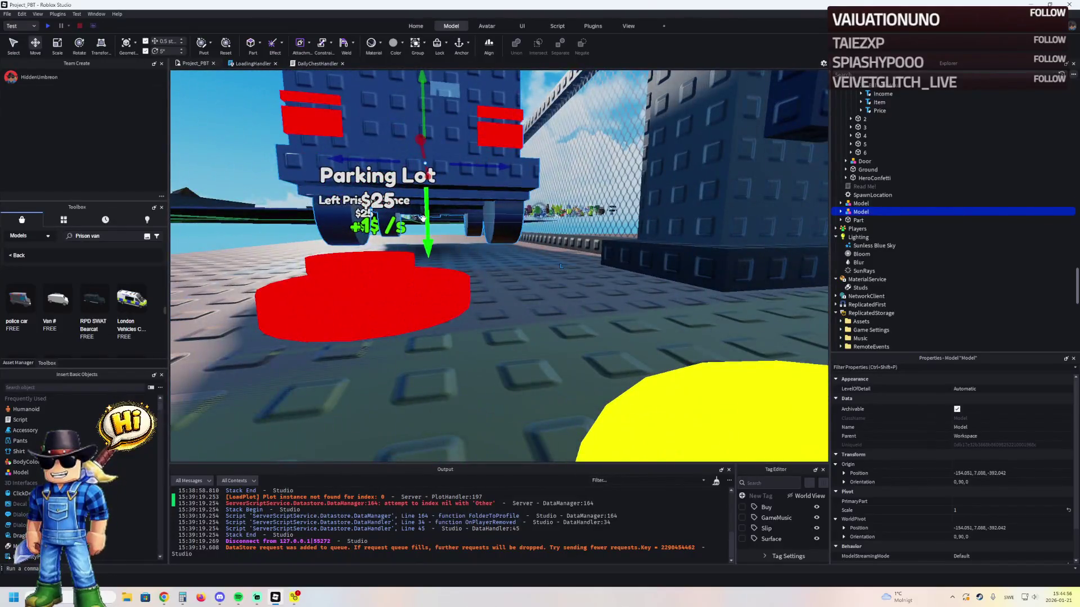
- Lower the van 0.5 studs, shift it 0.5 studs sideways, and rotate it about 1.7°
drag(421, 219, 538, 224)
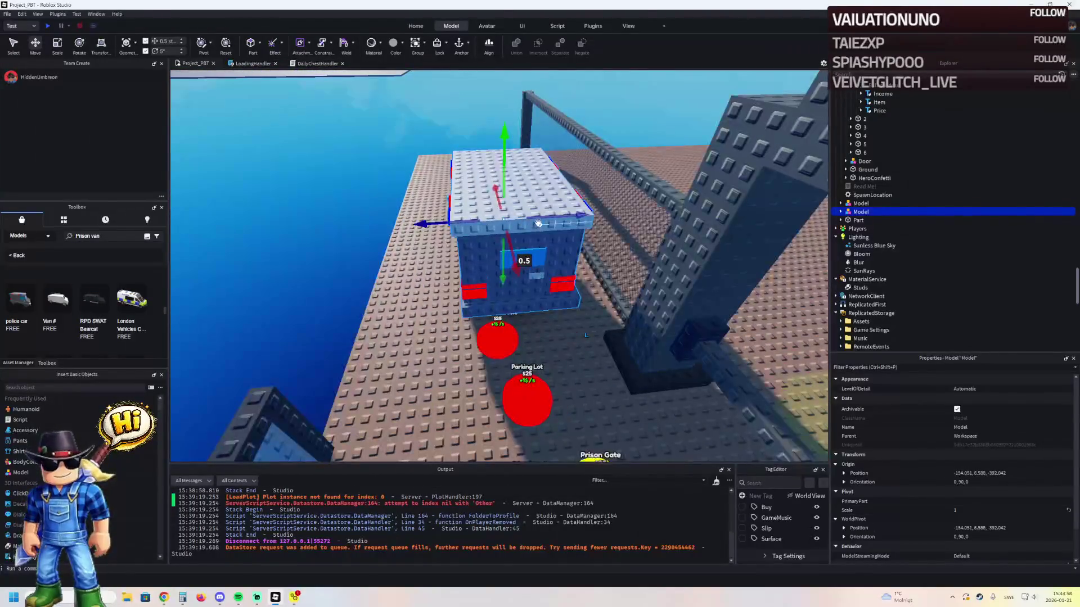
drag(443, 220, 419, 224)
key(ctrl+4)
drag(500, 243, 511, 299)
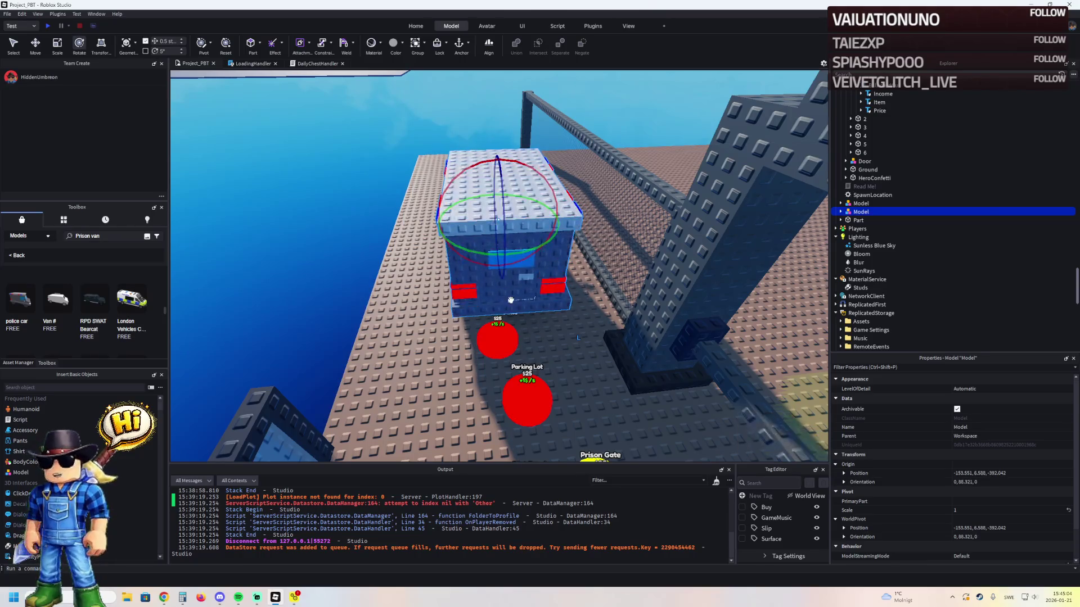
key(d)
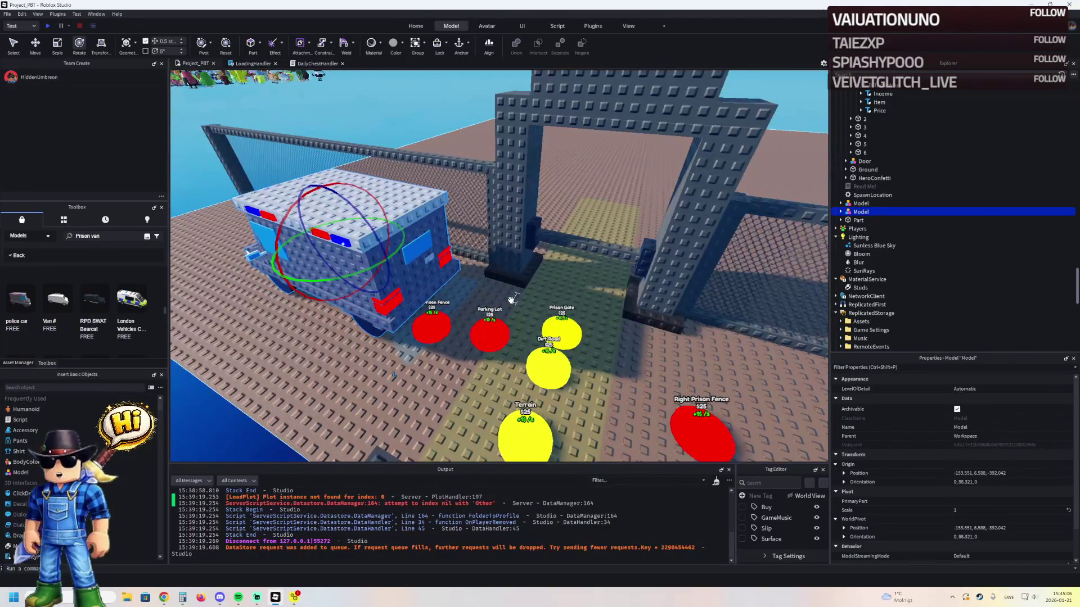
key(w)
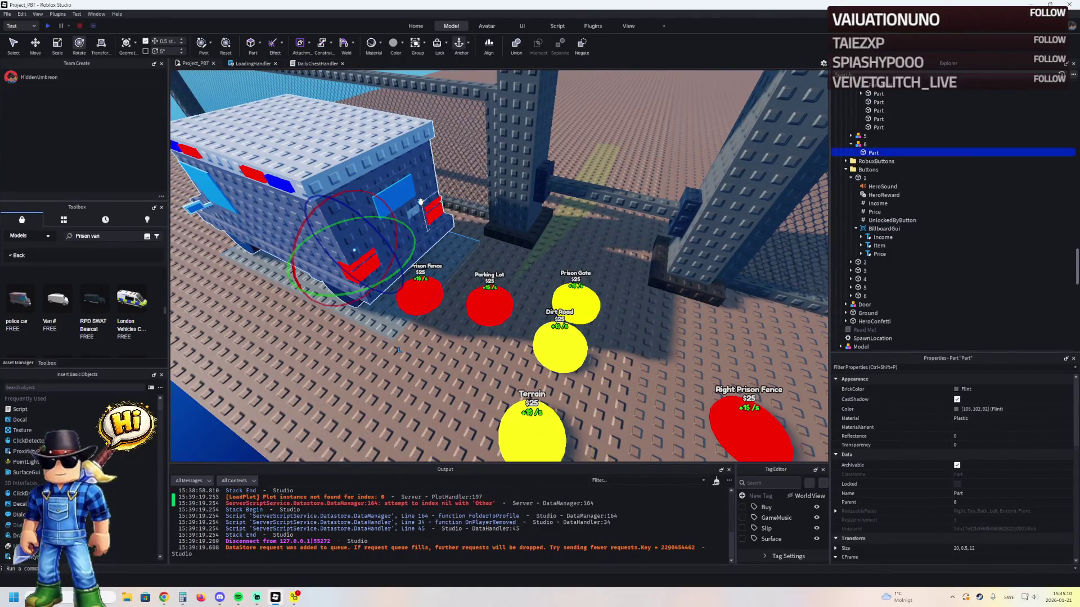
- Duplicate upgrade group 6 and rename the copy to 7
scroll(876, 159, up, 5)
click(856, 145)
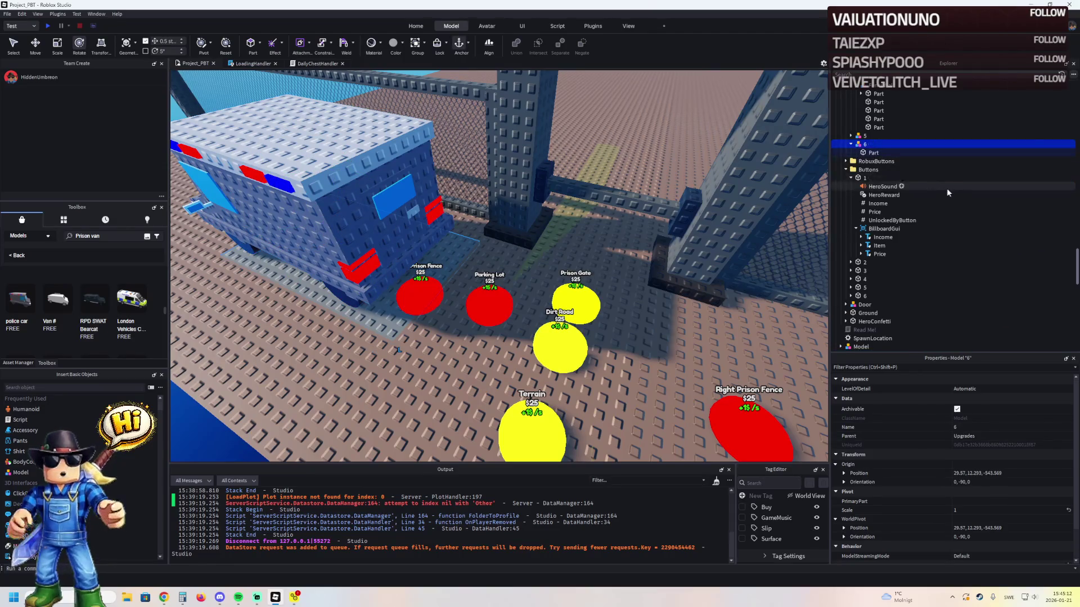
key(ctrl+d)
key(F2)
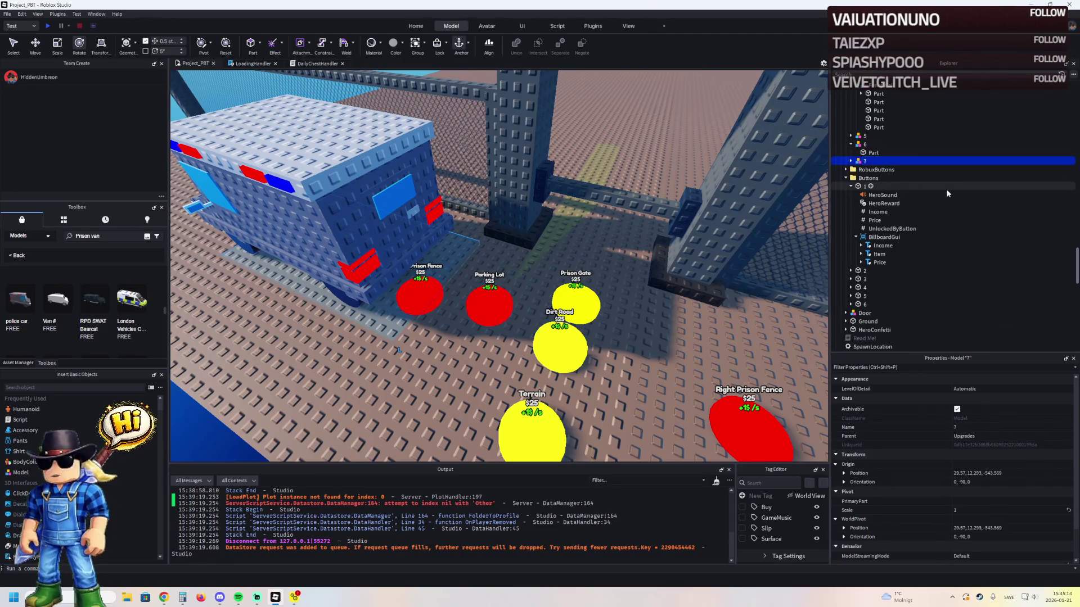
text(7)
key(Return)
- Move the prison van model into group 7
click(324, 172)
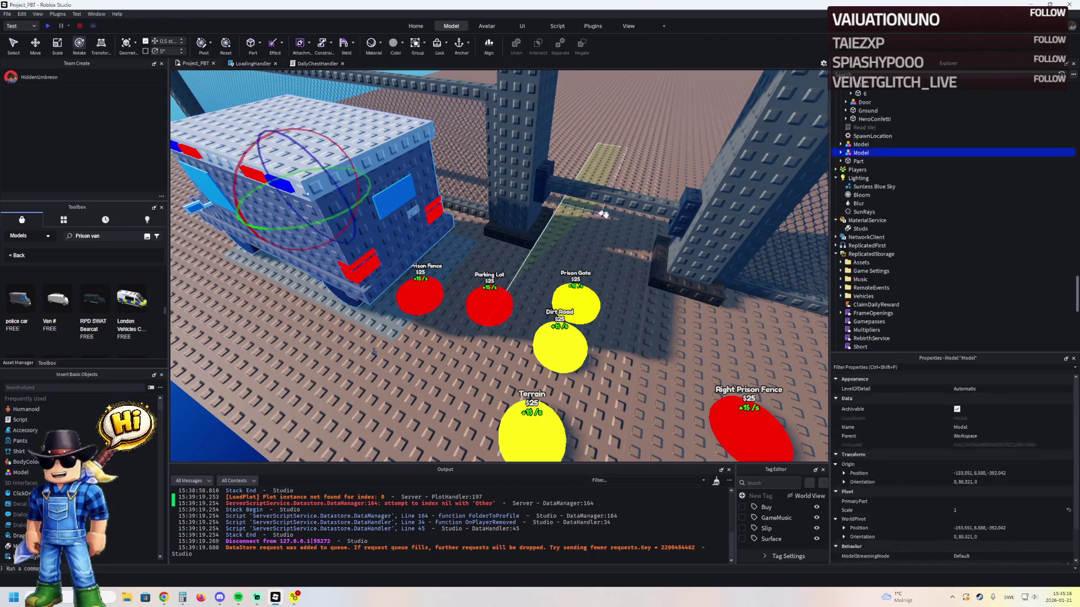
ctrl+click(421, 295)
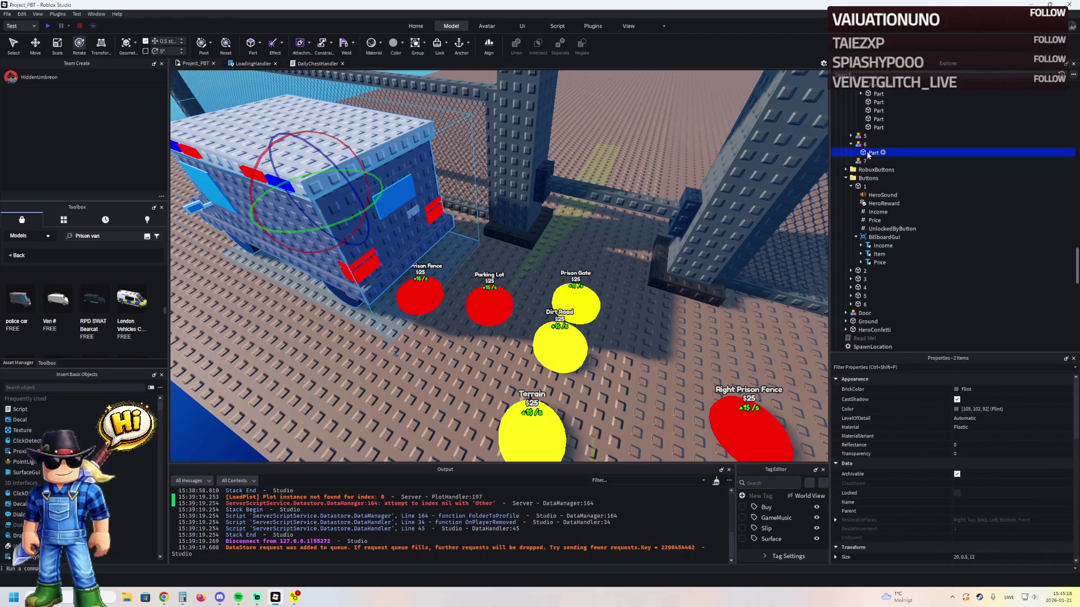
drag(867, 149, 871, 159)
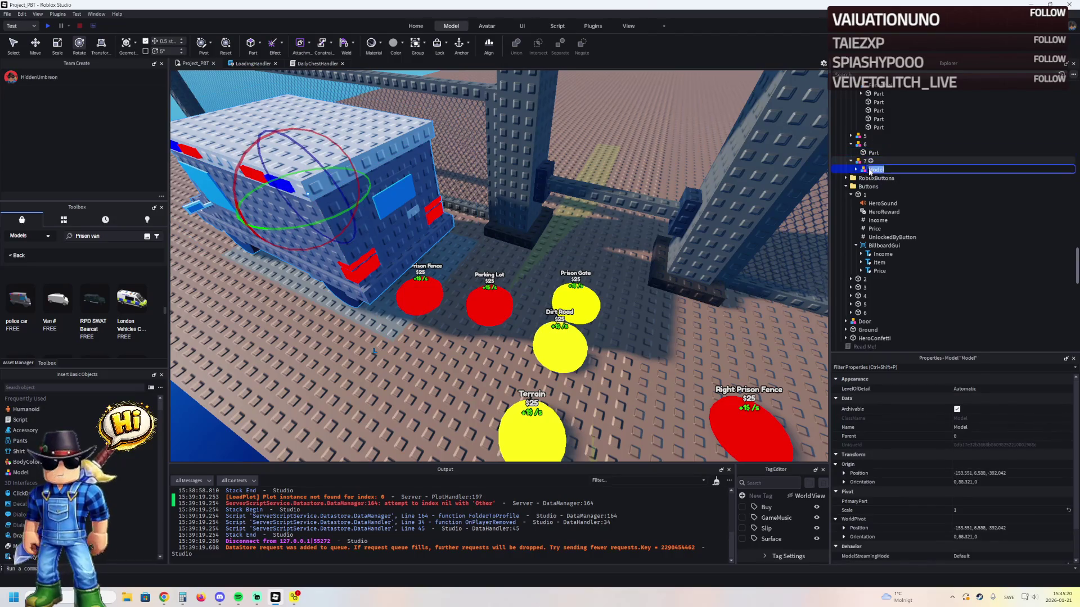
- Select the van's nested inner model and nudge it half a stud
double_click(867, 171)
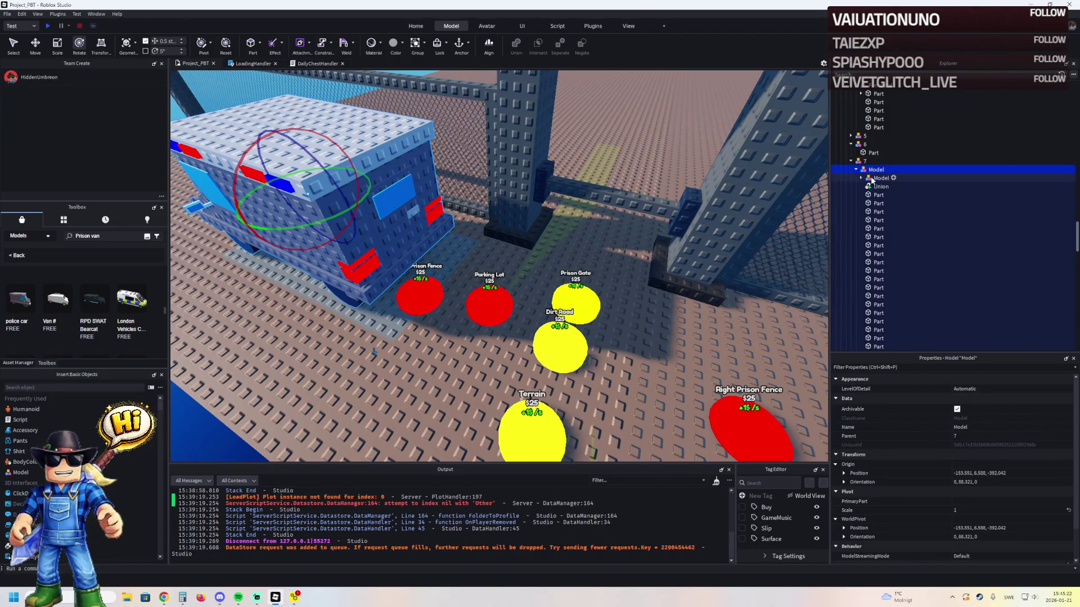
click(872, 179)
click(860, 177)
key(f)
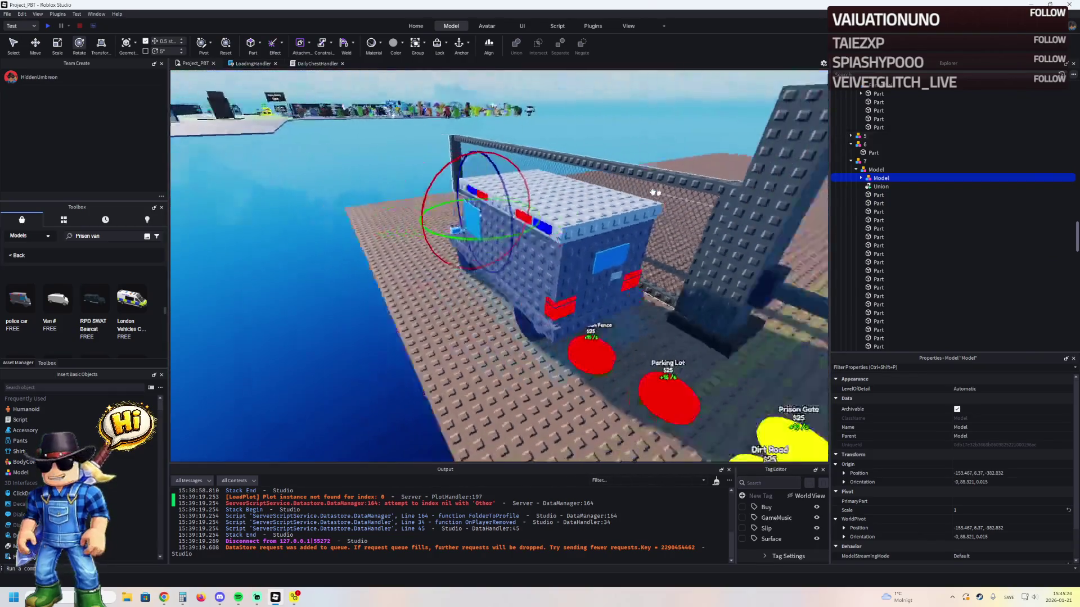
key(ctrl+2)
mouse_move(577, 250)
mouse_down()
mouse_move(520, 252)
mouse_move(581, 254)
mouse_up()
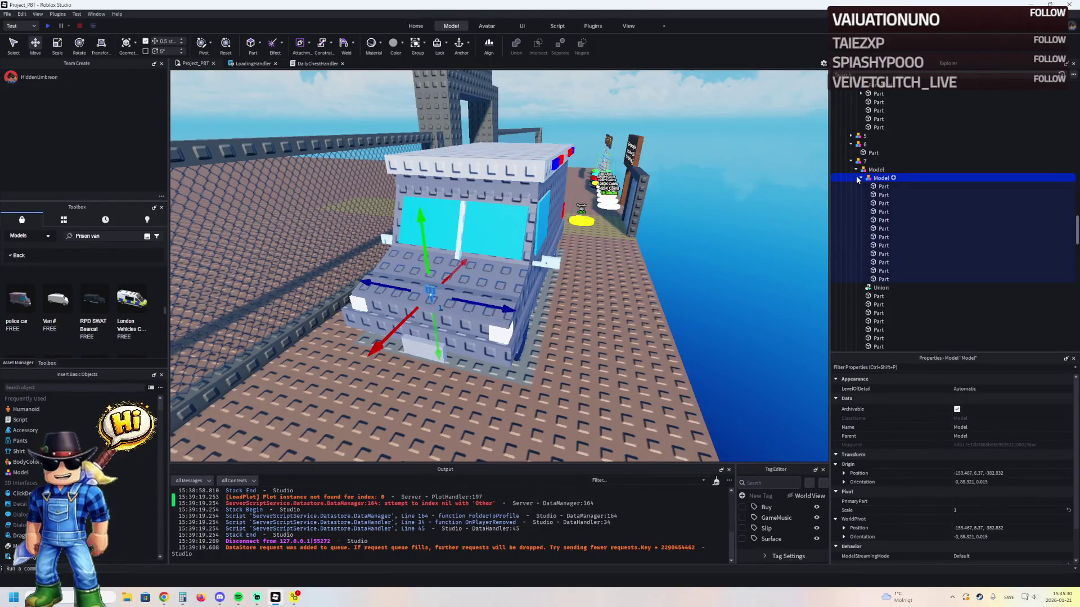
- Ungroup the inner model with Ctrl+U, then shift the Union body vertically
key(ctrl+u)
click(707, 216)
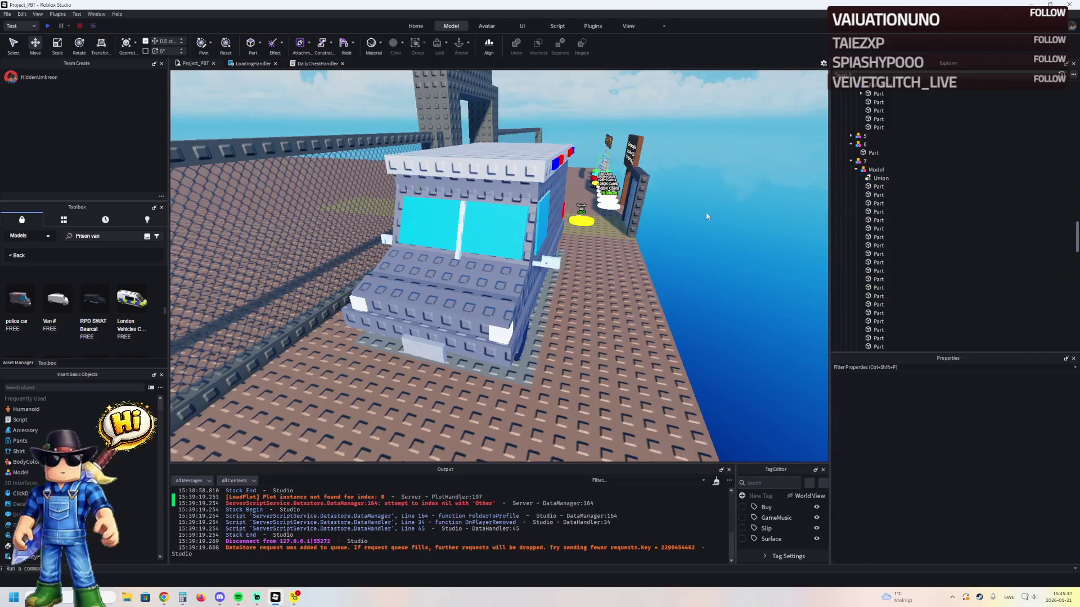
click(881, 177)
mouse_move(501, 183)
mouse_down()
mouse_move(503, 197)
mouse_move(504, 155)
mouse_up()
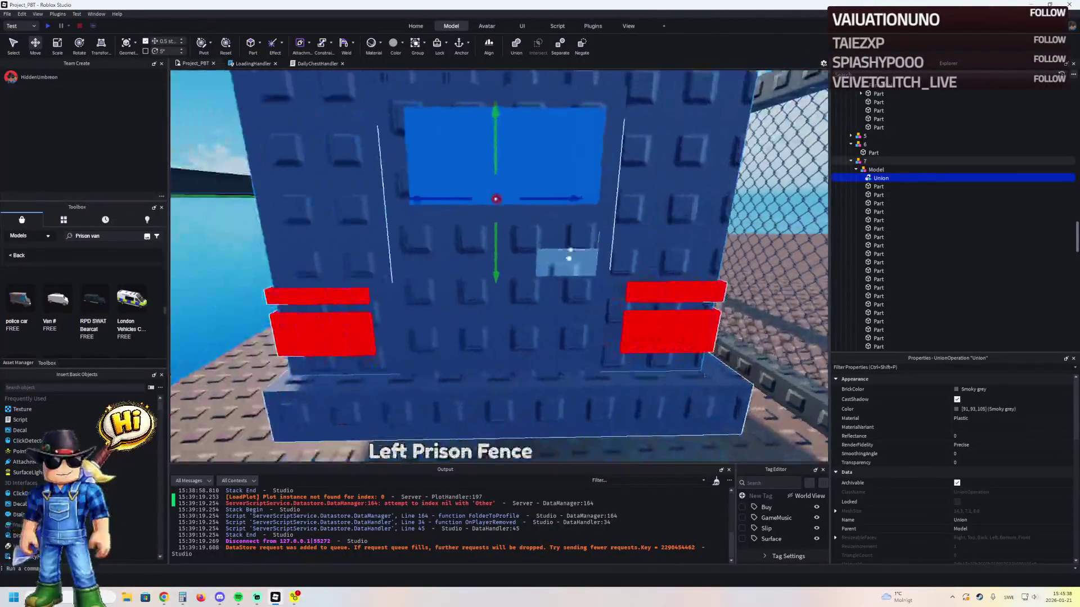
- Group the rear door and blue window into a model with its pivot at the hinge edge
click(568, 259)
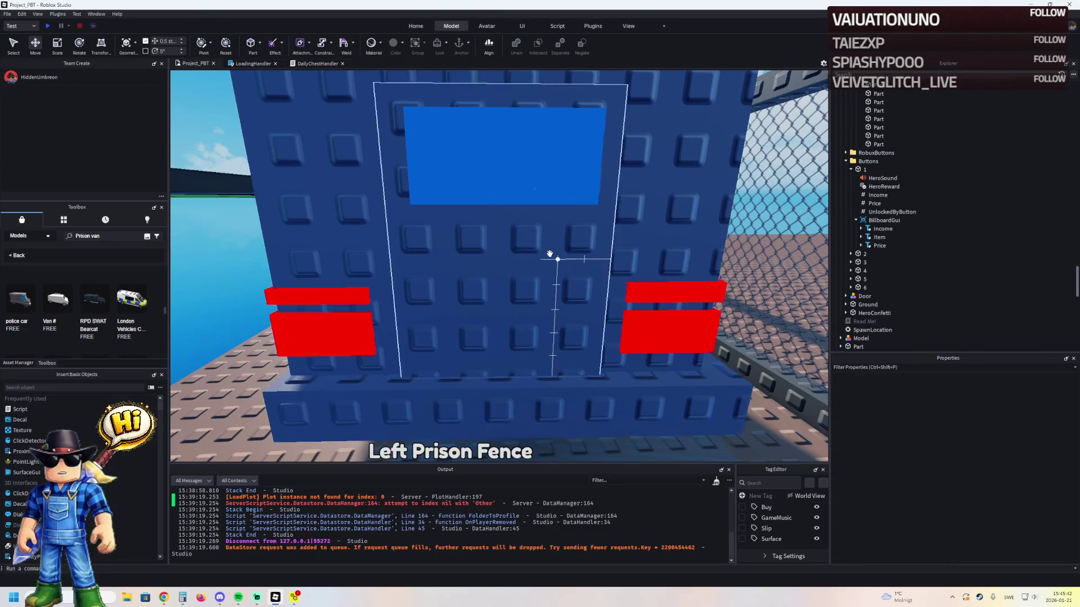
ctrl+click(557, 174)
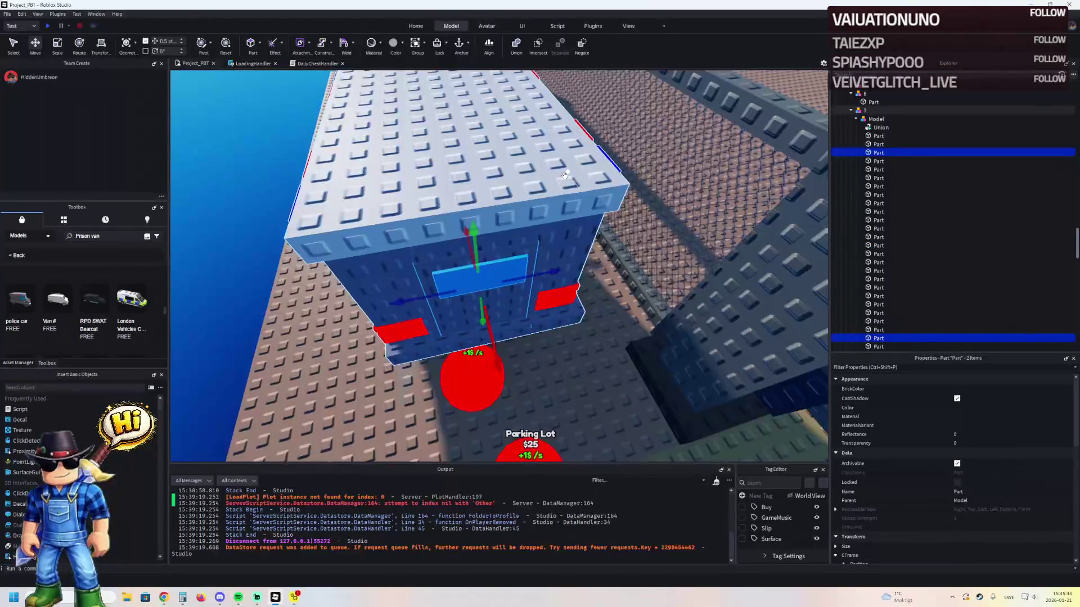
key(e)
key(ctrl+g)
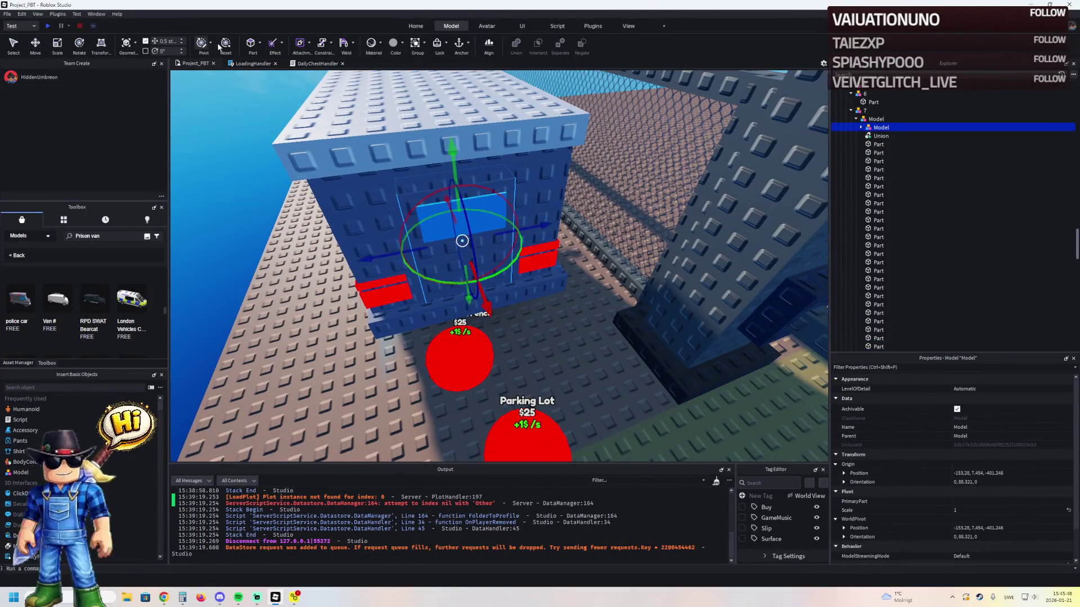
mouse_move(534, 225)
mouse_down()
mouse_move(448, 278)
mouse_move(372, 298)
mouse_move(421, 278)
mouse_move(381, 277)
mouse_up()
key(ctrl+4)
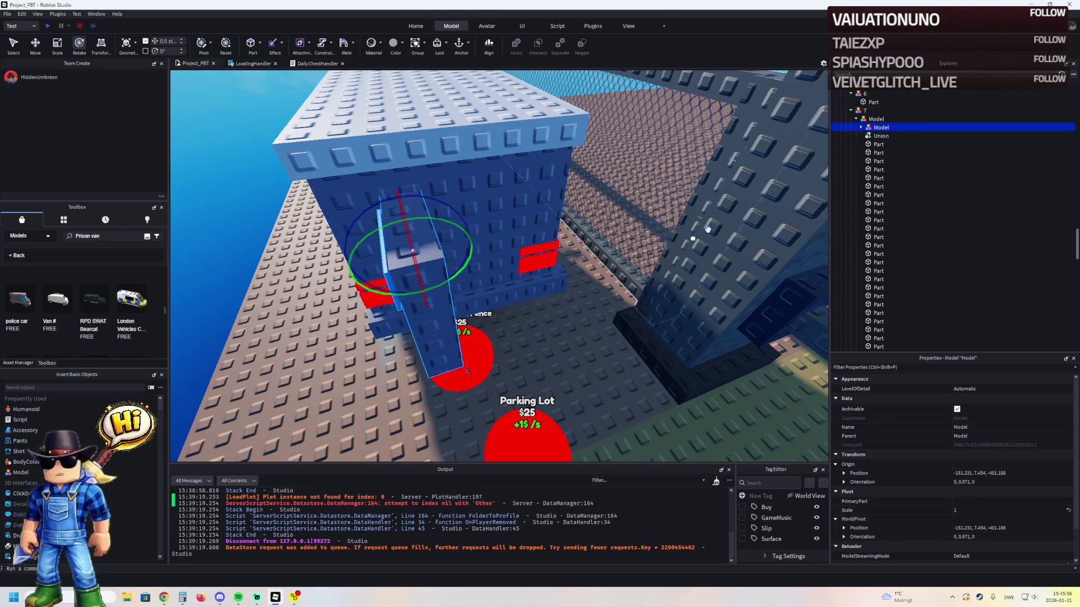
- Resize the door panel to 1, 5.4, 4.1 and slide it 0.1 studs sideways
click(874, 136)
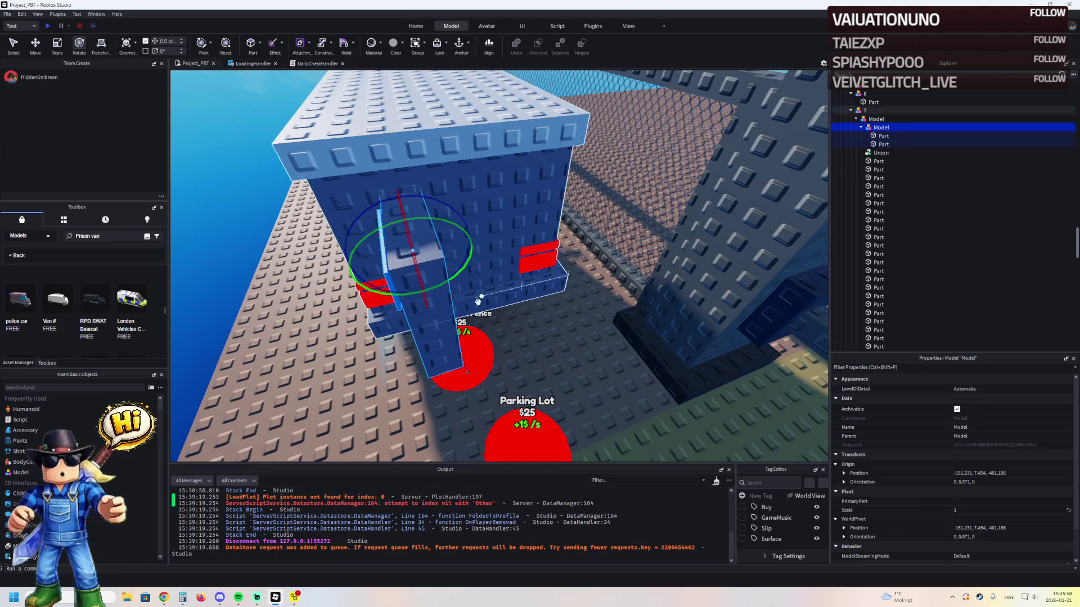
key(ctrl+3)
drag(469, 265, 460, 271)
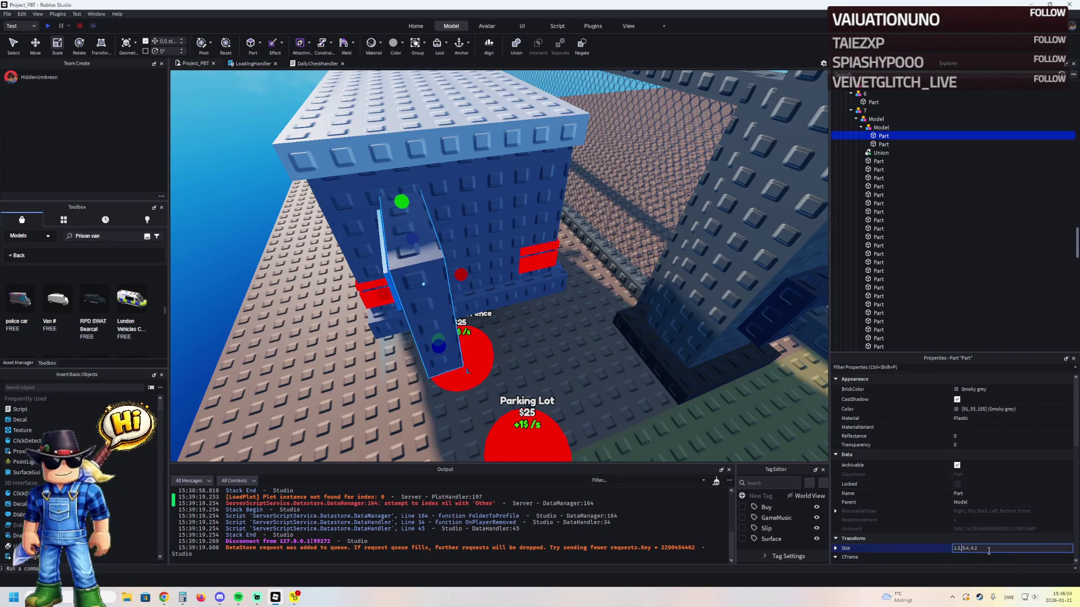
key(BackSpace)
key(BackSpace)
key(Return)
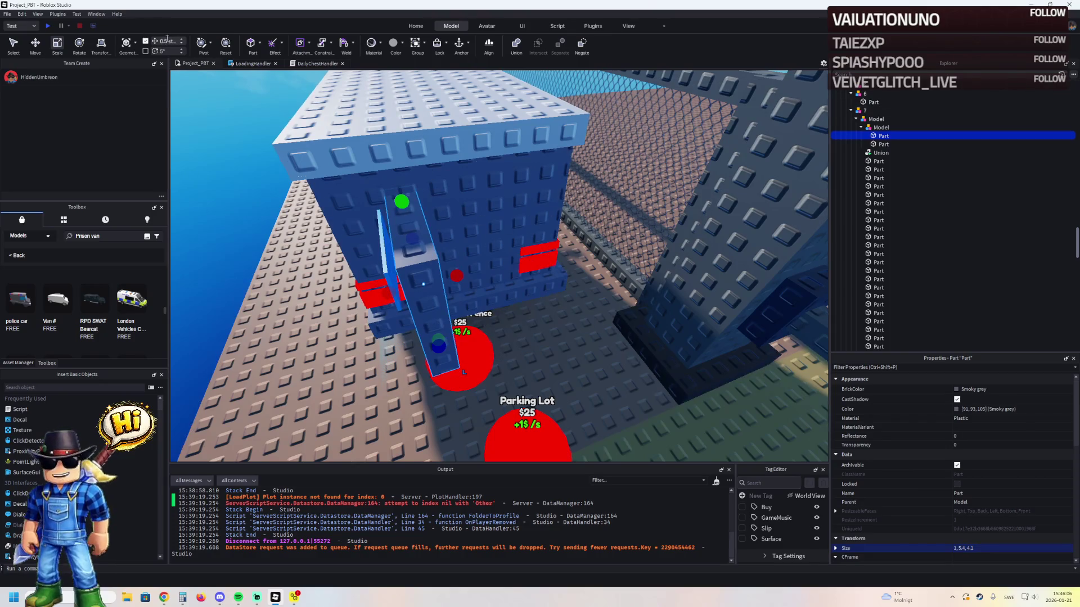
key(ctrl+2)
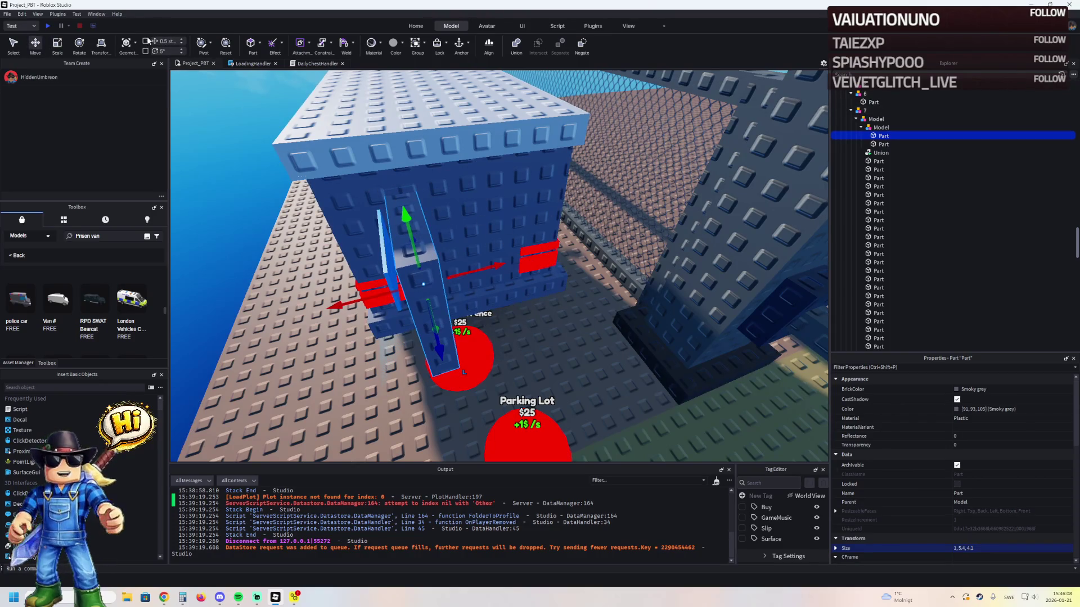
click(182, 44)
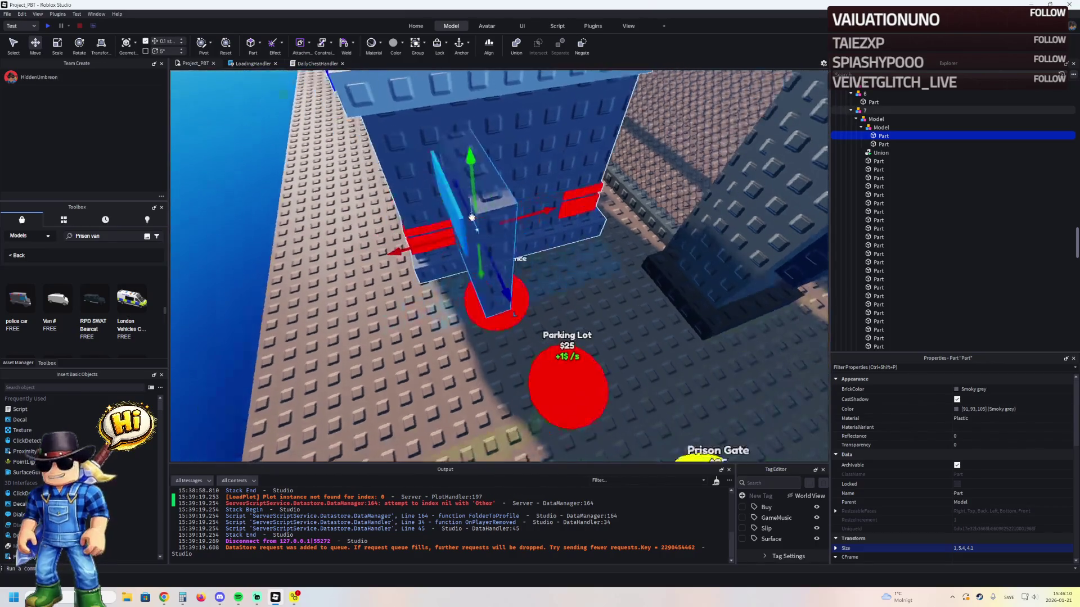
drag(510, 218, 509, 219)
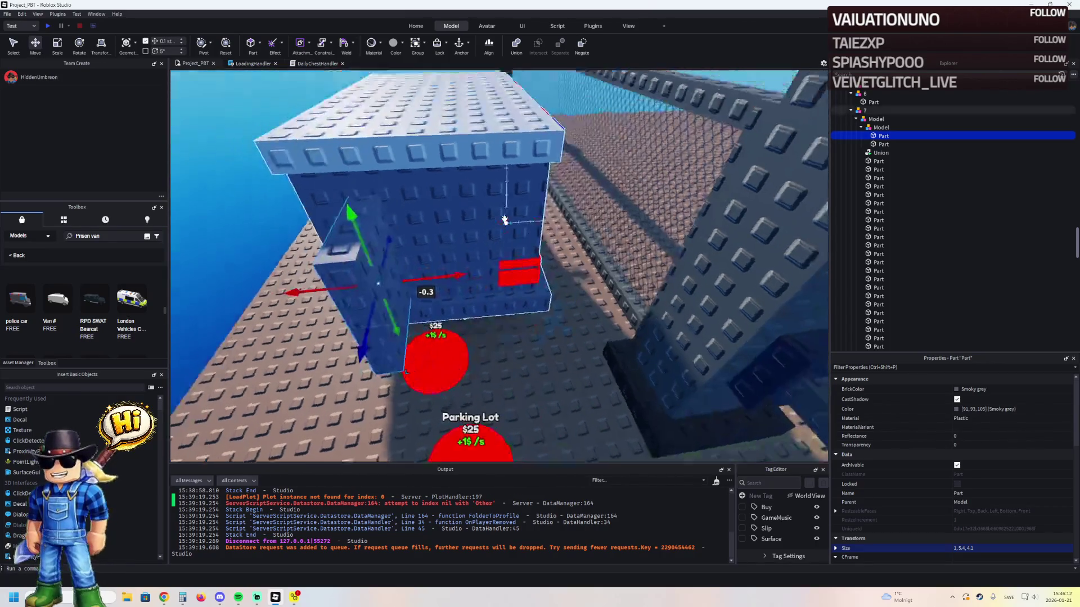
click(469, 209)
ctrl+click(469, 209)
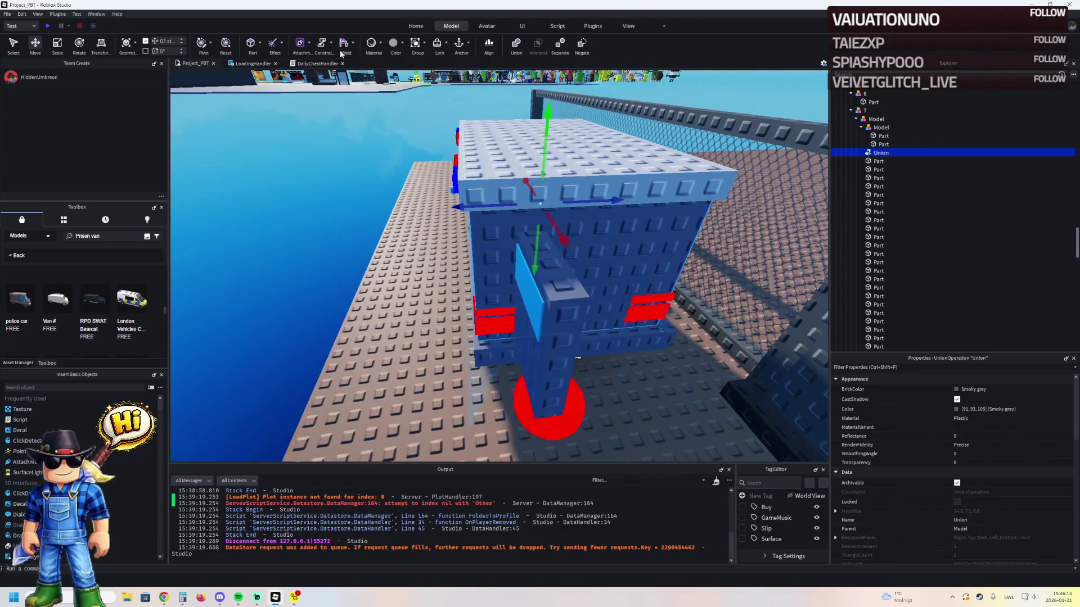
- Duplicate a van side part, thin it to about 0.9 studs, and resize the neighbouring part's depth
click(627, 239)
scroll(627, 238, up, 3)
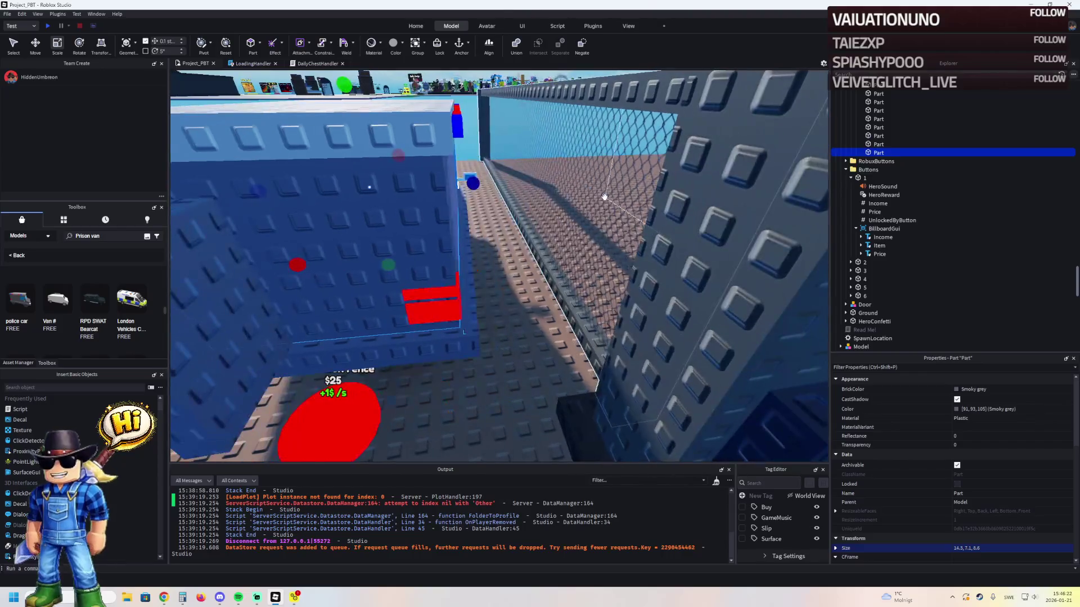
key(ctrl+d)
drag(520, 214, 517, 191)
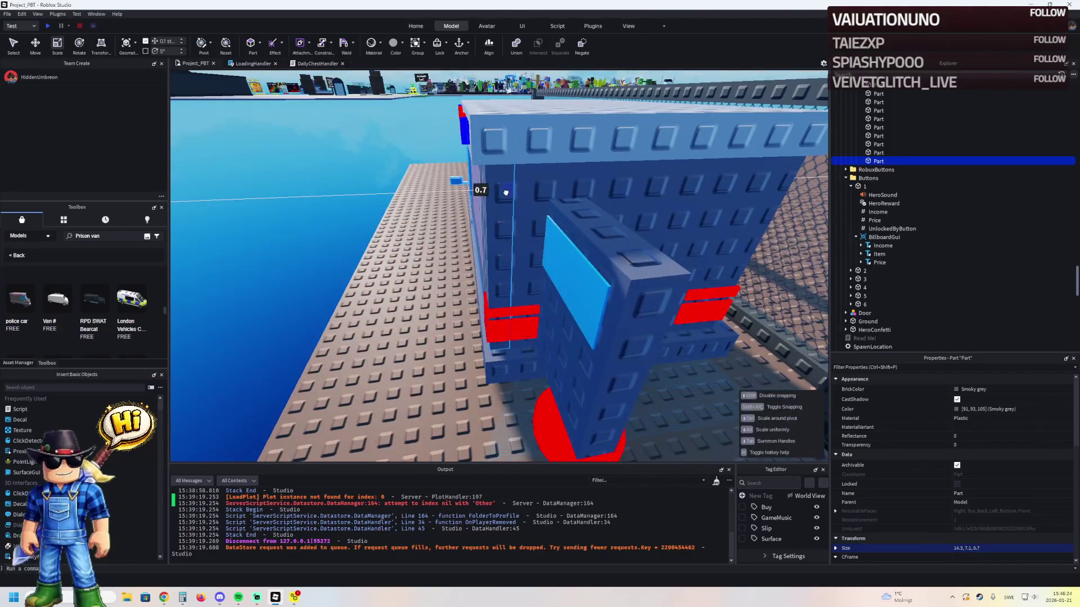
click(550, 180)
mouse_move(456, 197)
mouse_down()
mouse_move(502, 211)
mouse_move(502, 291)
mouse_up()
- Copy the resized part, narrow it to about 2.7 studs, and slide another copy along the wall
key(ctrl+d)
key(ctrl+2)
key(ctrl+3)
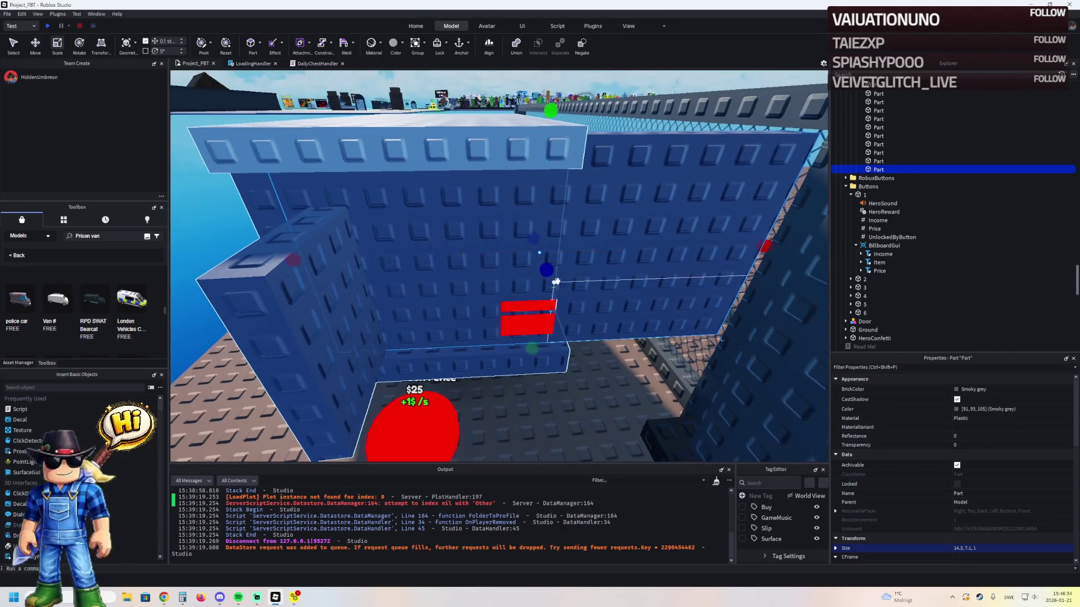
mouse_move(750, 249)
mouse_down()
mouse_move(787, 253)
mouse_move(548, 256)
mouse_up()
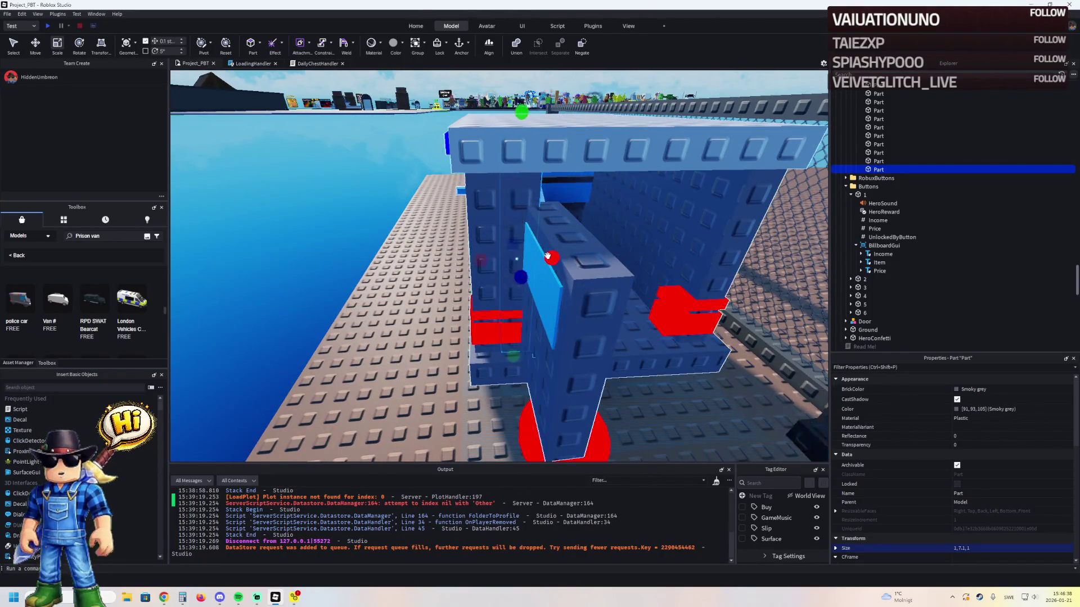
key(ctrl+d)
mouse_move(478, 259)
mouse_down()
mouse_move(490, 260)
mouse_move(475, 261)
mouse_up()
- Shrink the thin light-blue pane's height to 1.443
right_click(576, 239)
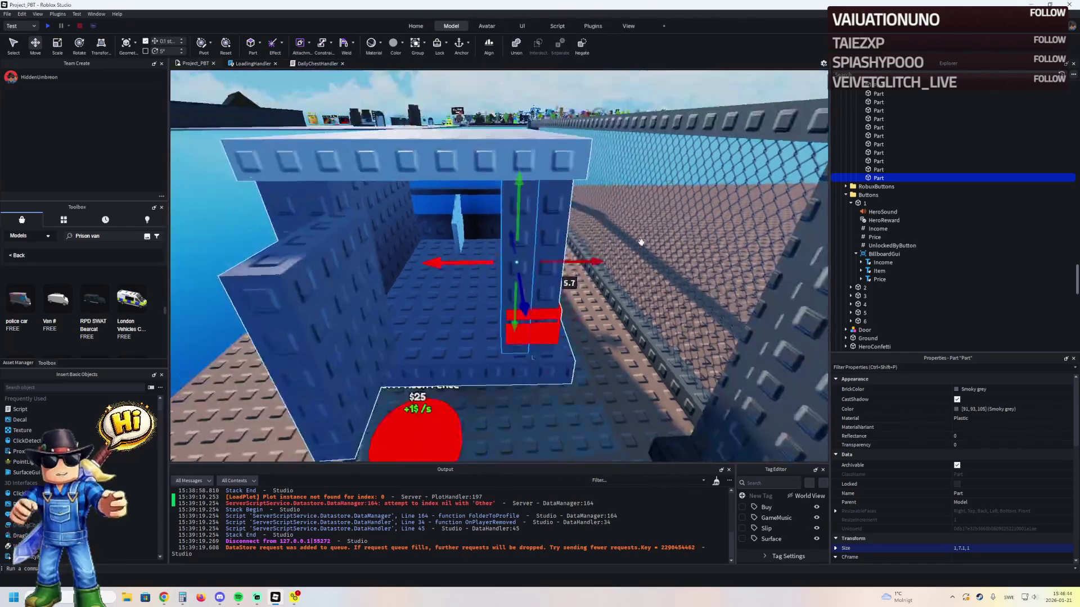
scroll(641, 242, down, 3)
scroll(641, 242, up, 3)
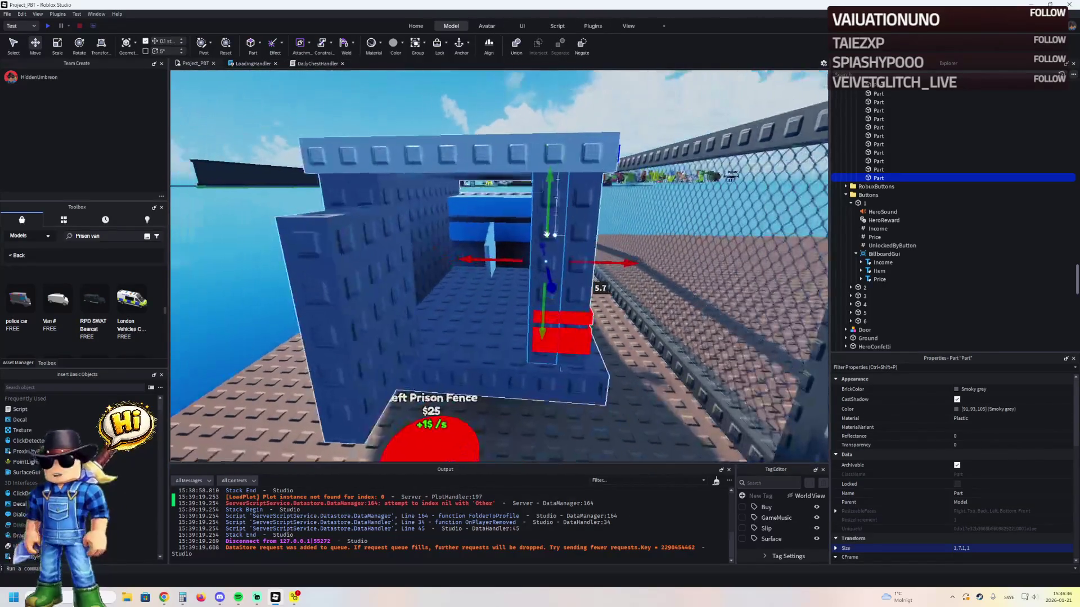
click(487, 245)
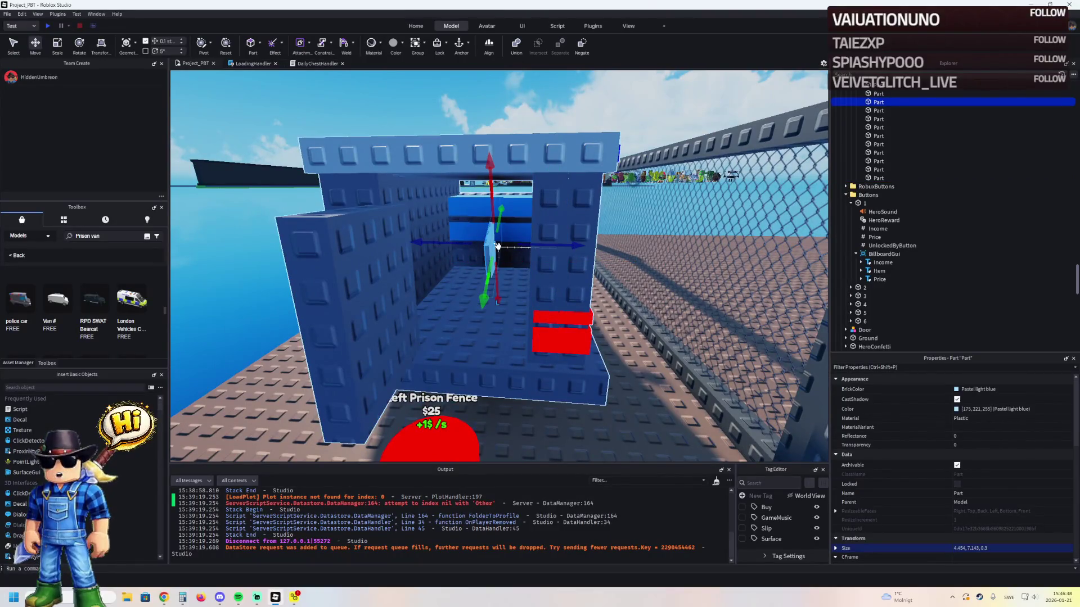
key(f)
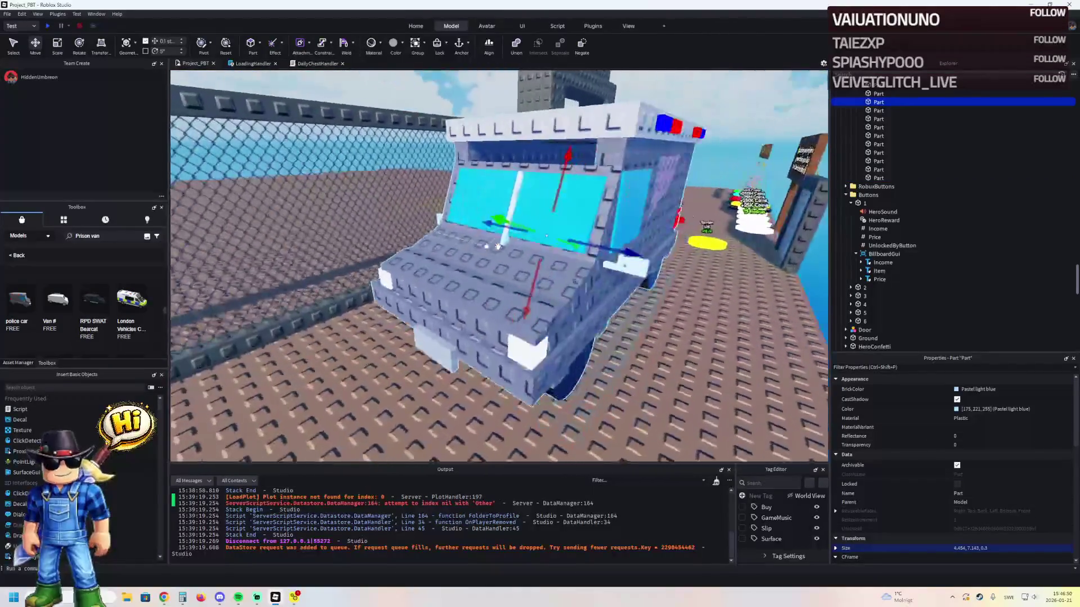
key(ctrl+3)
drag(562, 284, 528, 270)
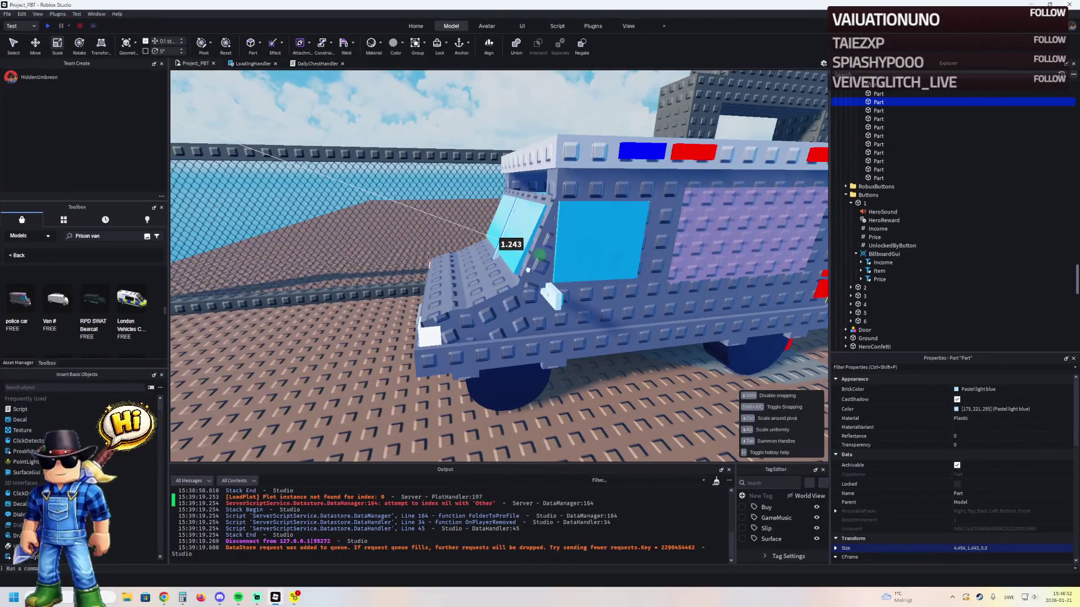
- Stretch a grey van wall panel upward
key(d)
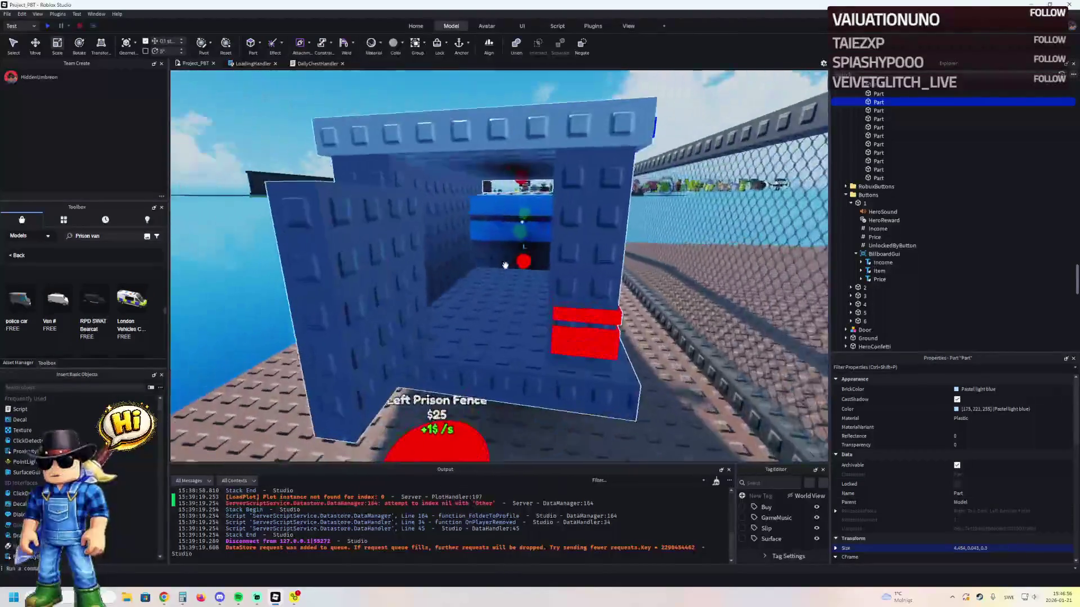
click(494, 271)
mouse_move(474, 214)
mouse_down()
mouse_move(474, 192)
mouse_move(464, 198)
mouse_up()
- Return to the Move tool and inspect the first NegativePart cut-out in the van
key(ctrl+2)
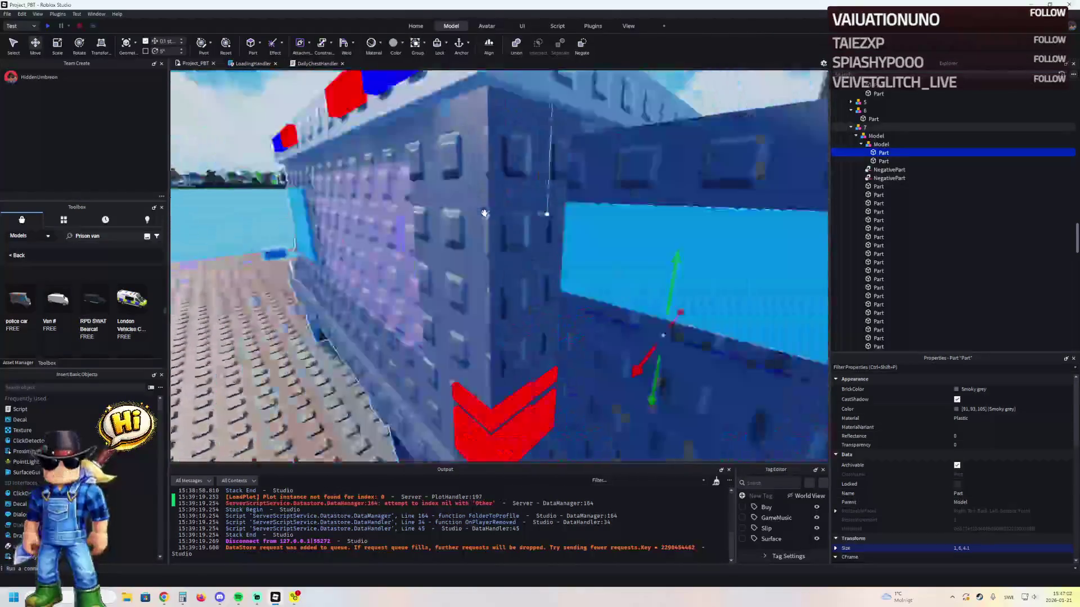
key(w)
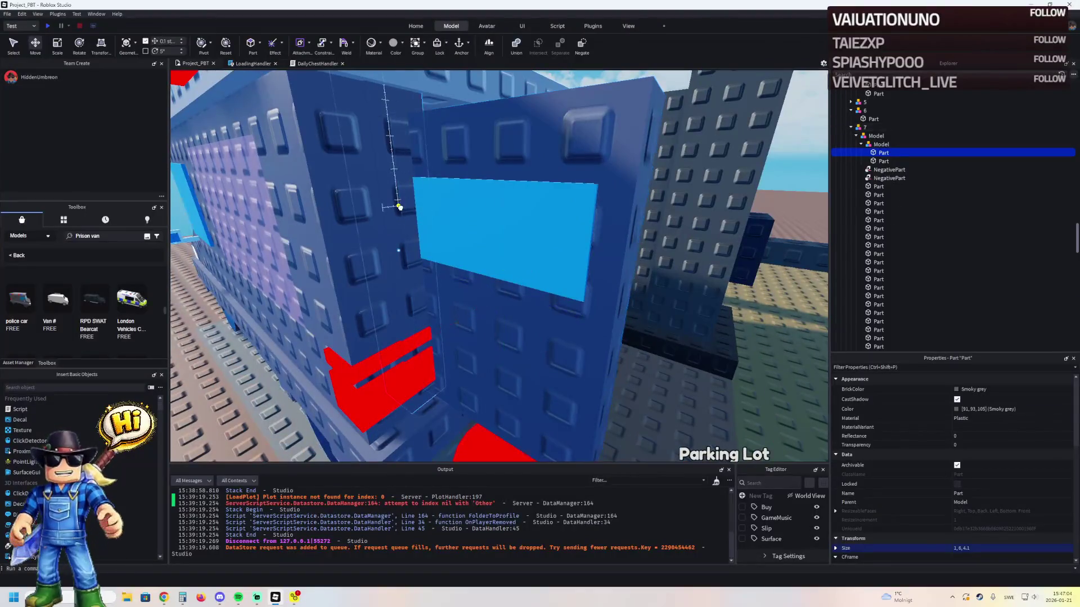
key(s)
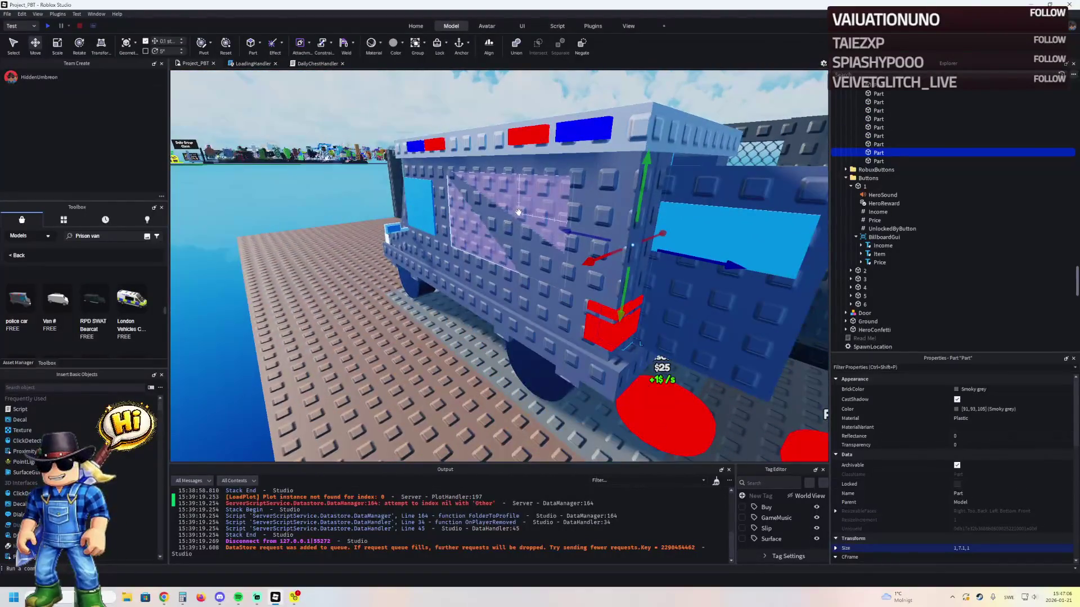
click(519, 212)
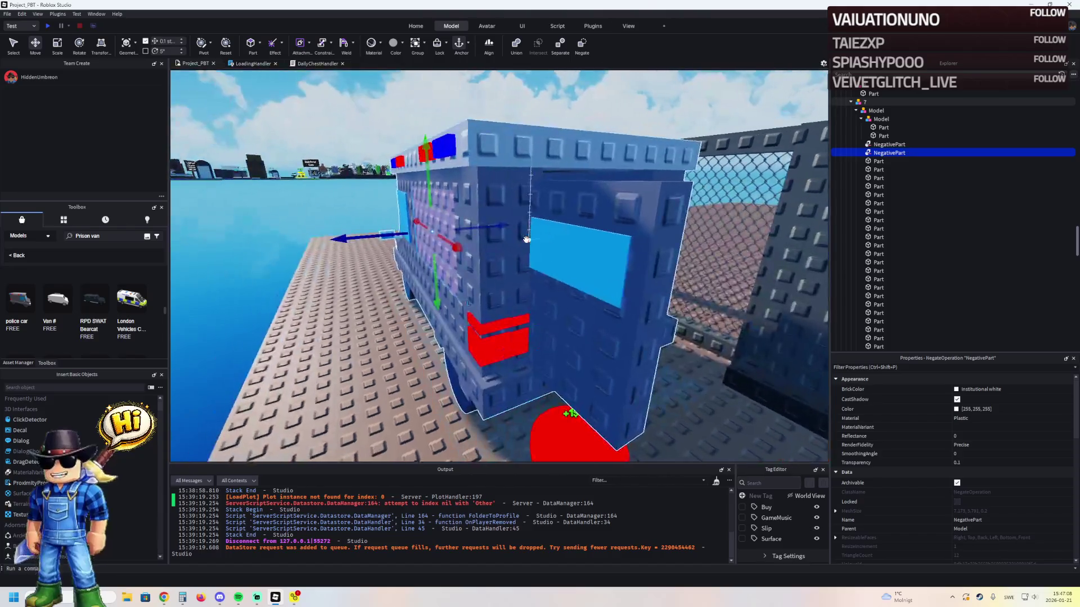
click(742, 208)
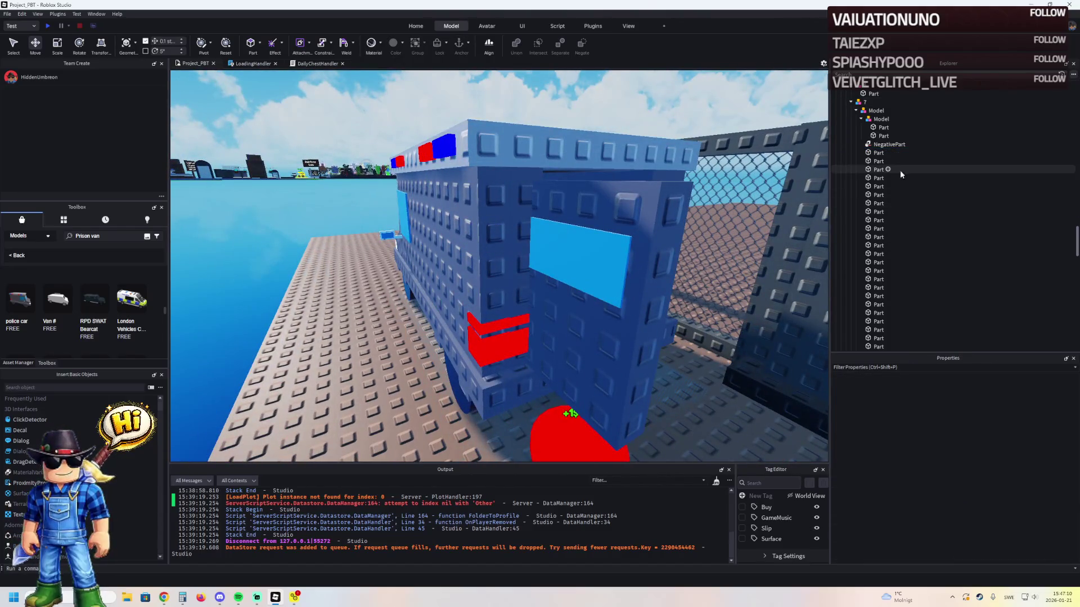
- Select the other NegativePart cut-out, then view the van's rear and pick its side panel
click(876, 152)
key(ctrl+shift+n)
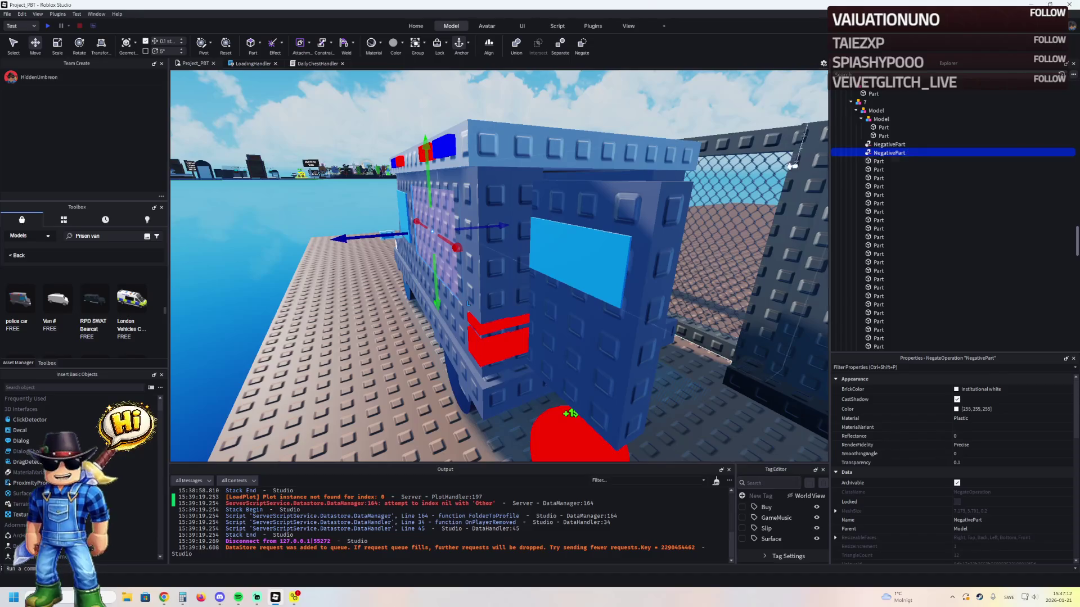
key(a)
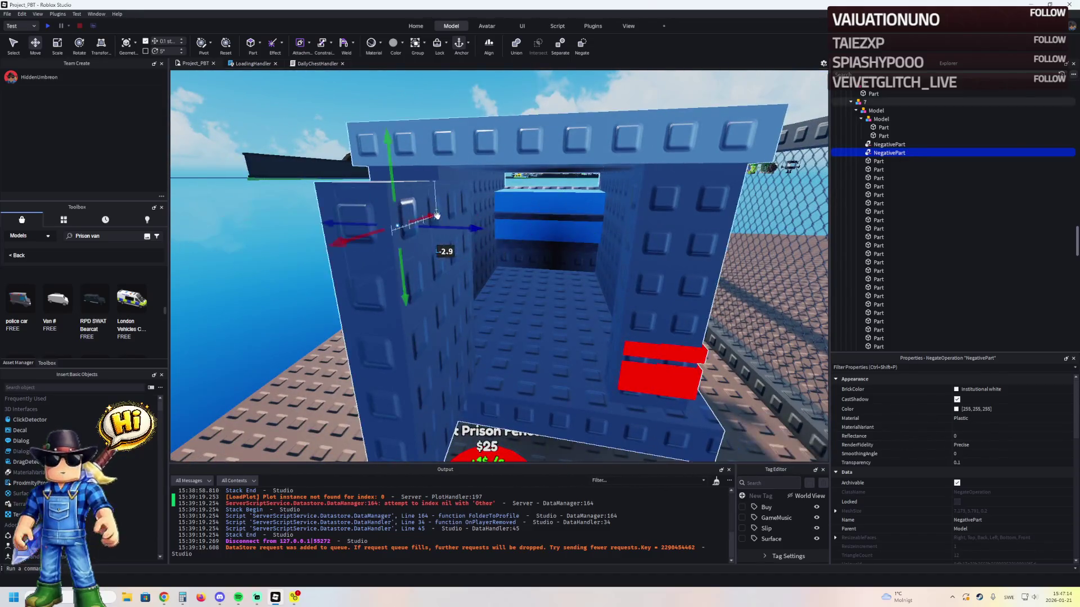
key(s)
key(a)
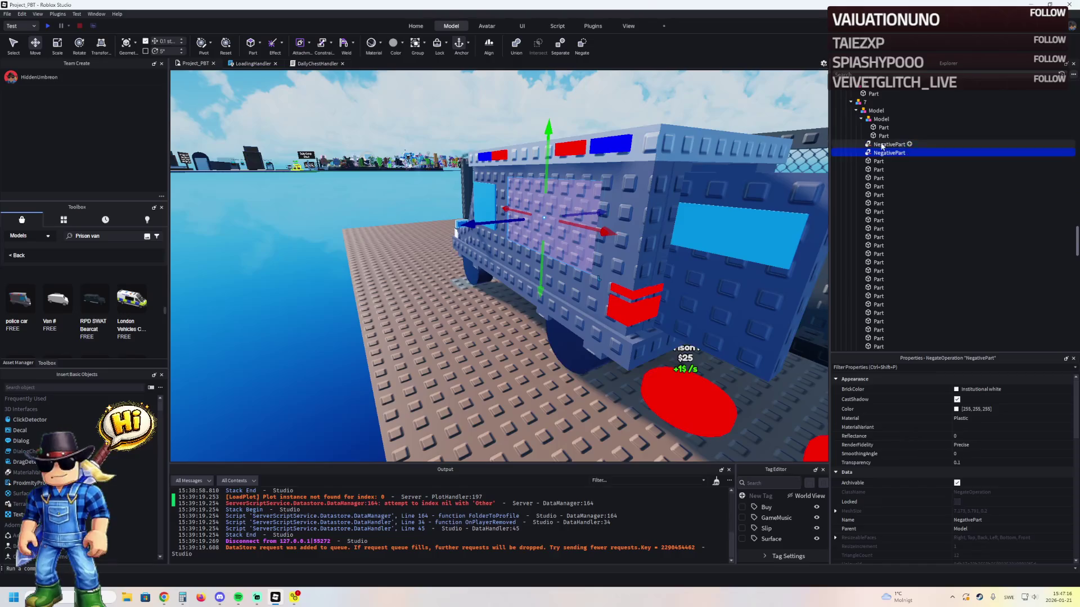
click(550, 223)
- Inspect the van from several angles, selecting its blue window, a grey wall piece and the fence wall
key(f)
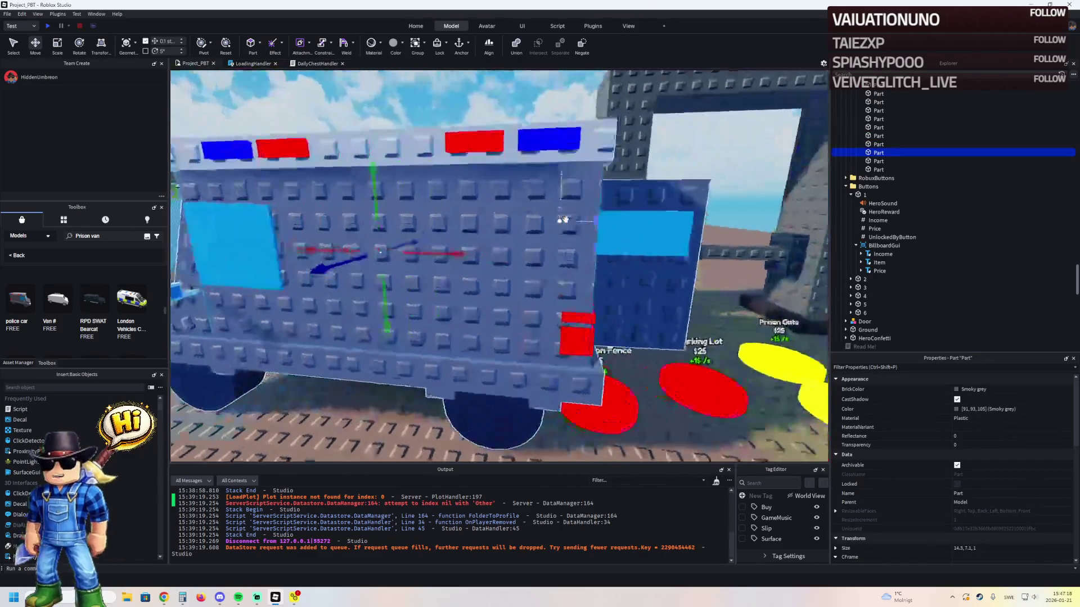
click(446, 248)
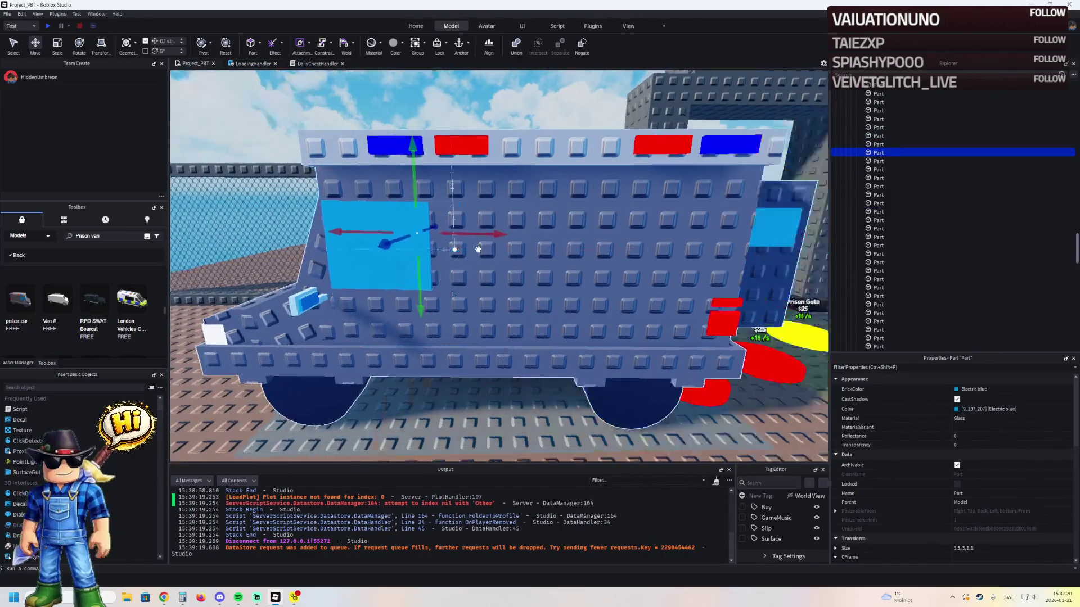
key(a)
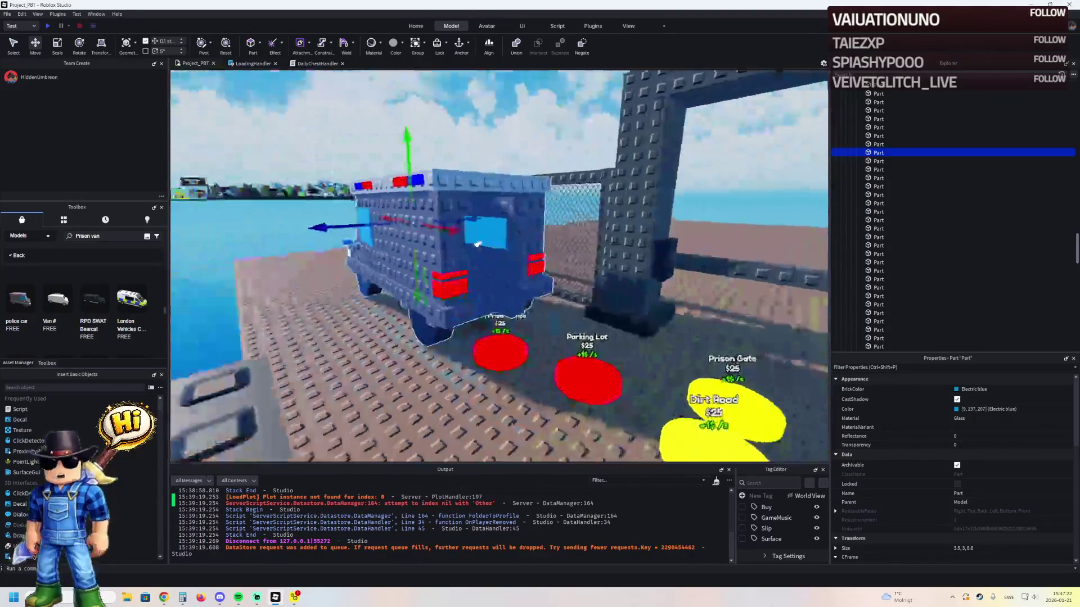
key(w)
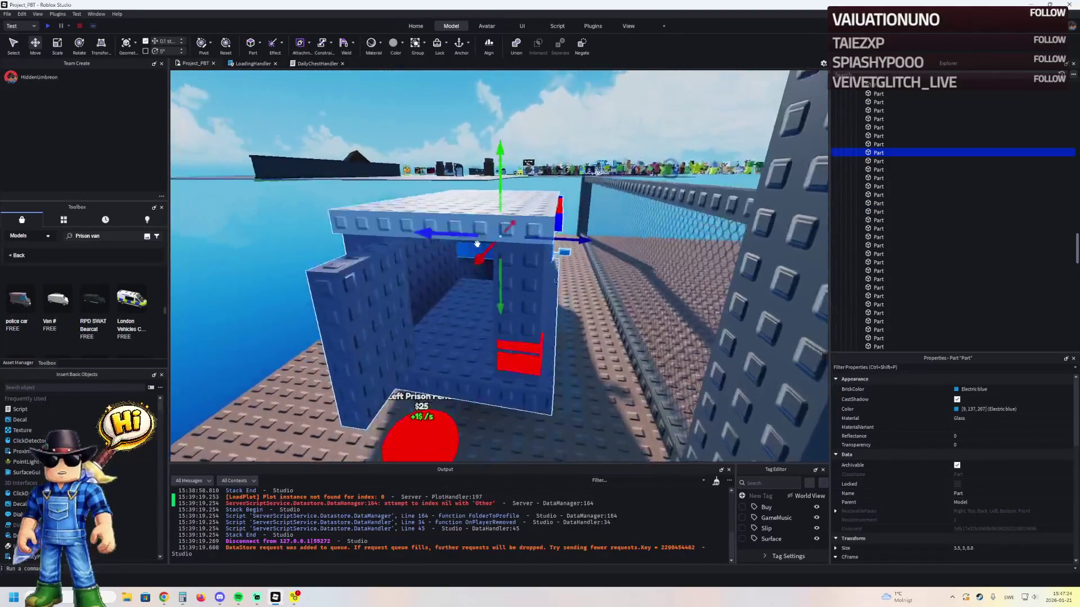
key(s)
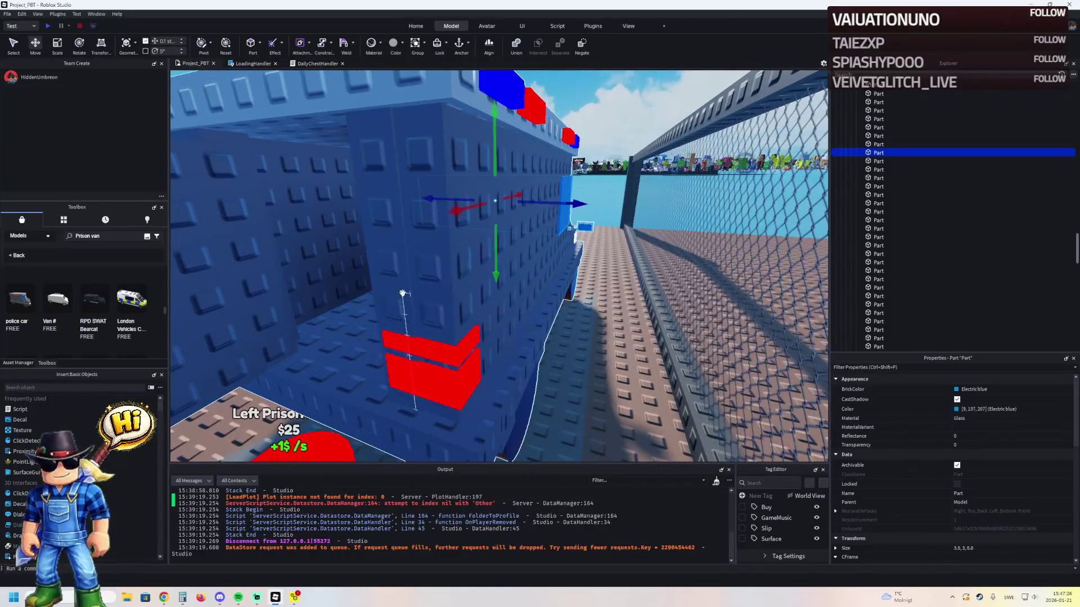
click(391, 274)
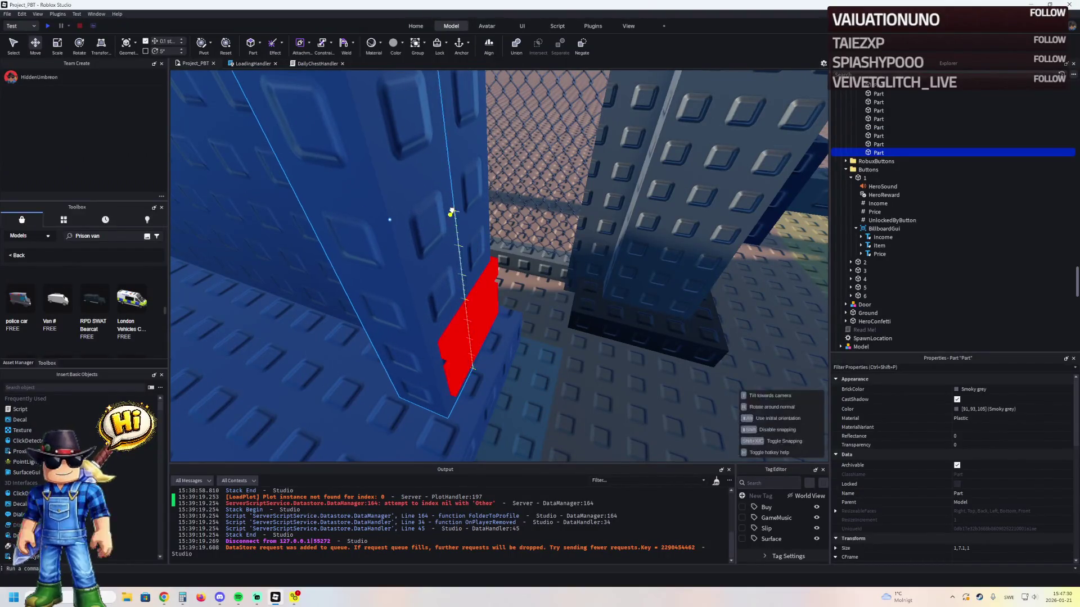
key(s)
click(539, 262)
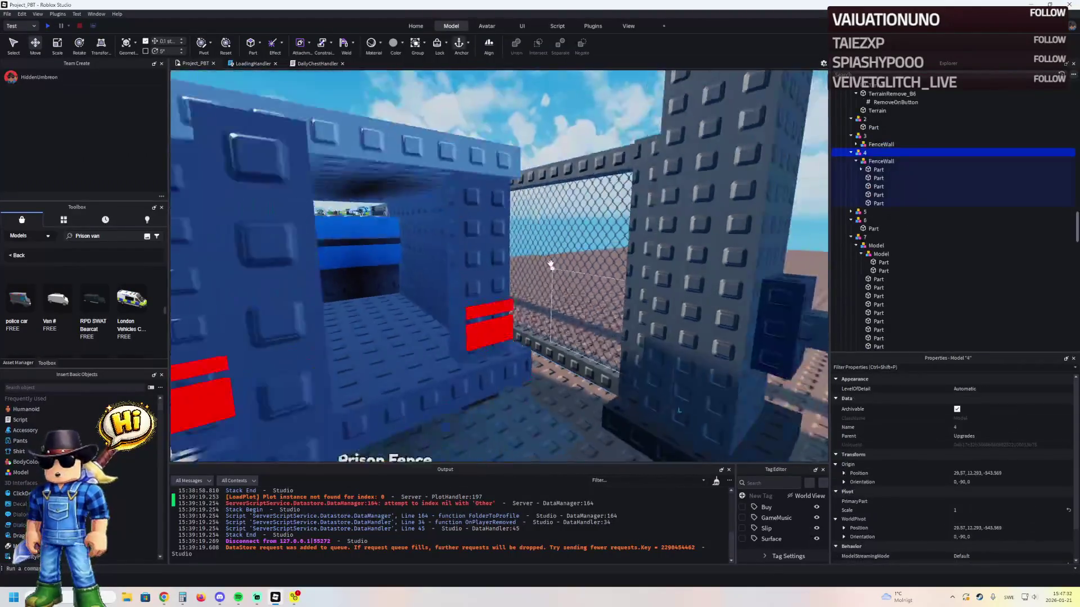
key(w)
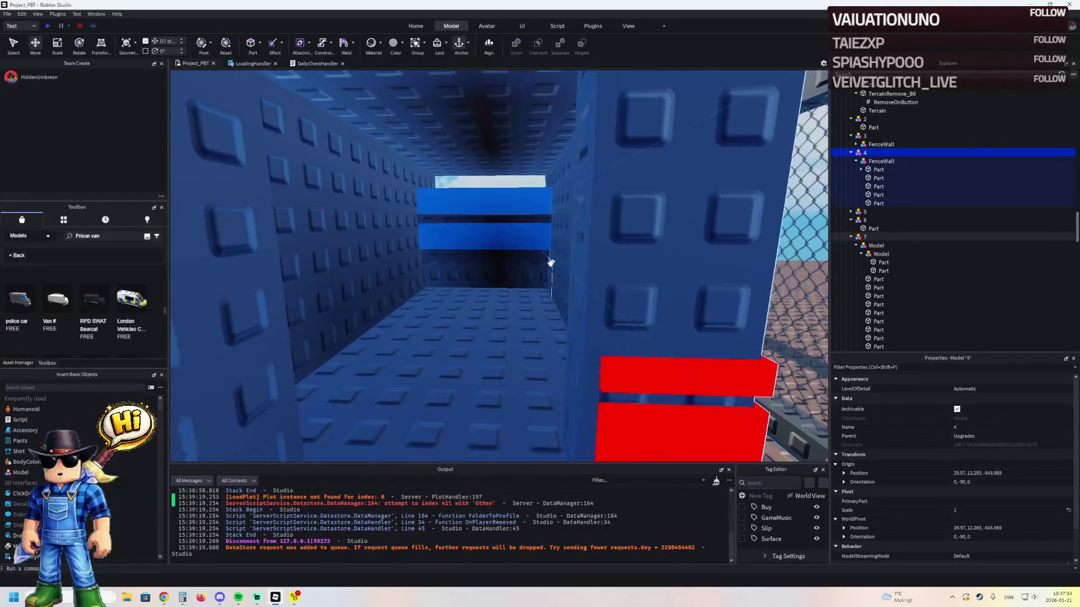
key(a)
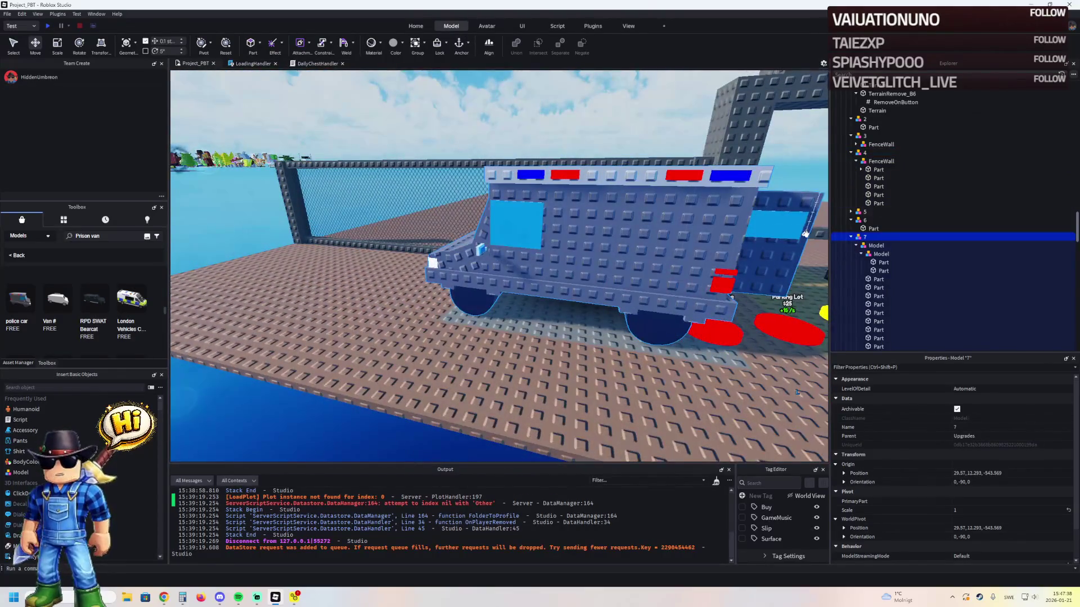
scroll(866, 255, down, 10)
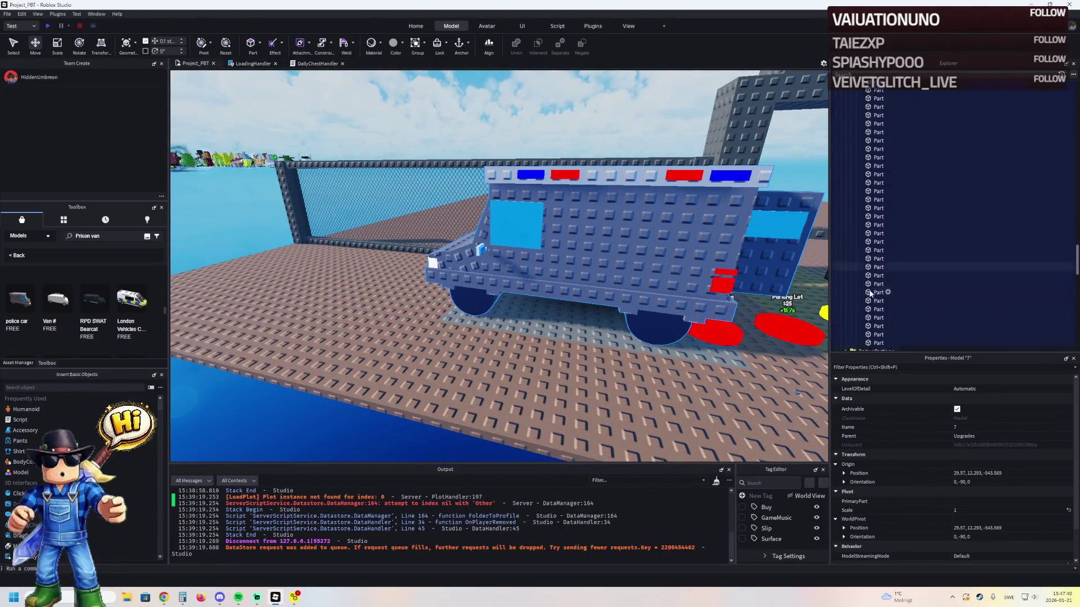
- Check the van's neon strip and light-blue window, then select the large blue side panel
click(879, 249)
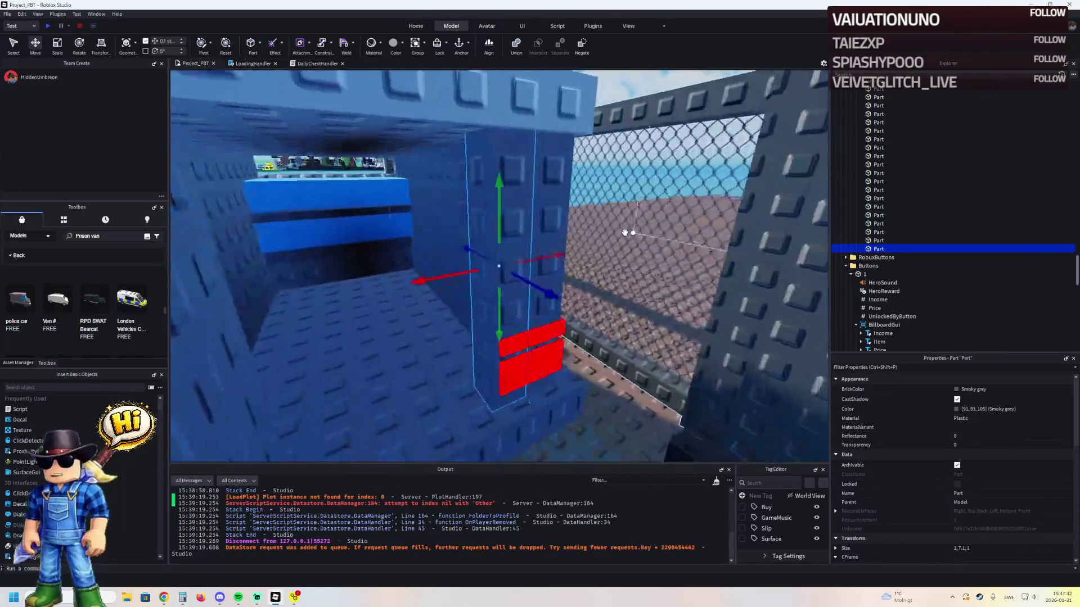
click(560, 358)
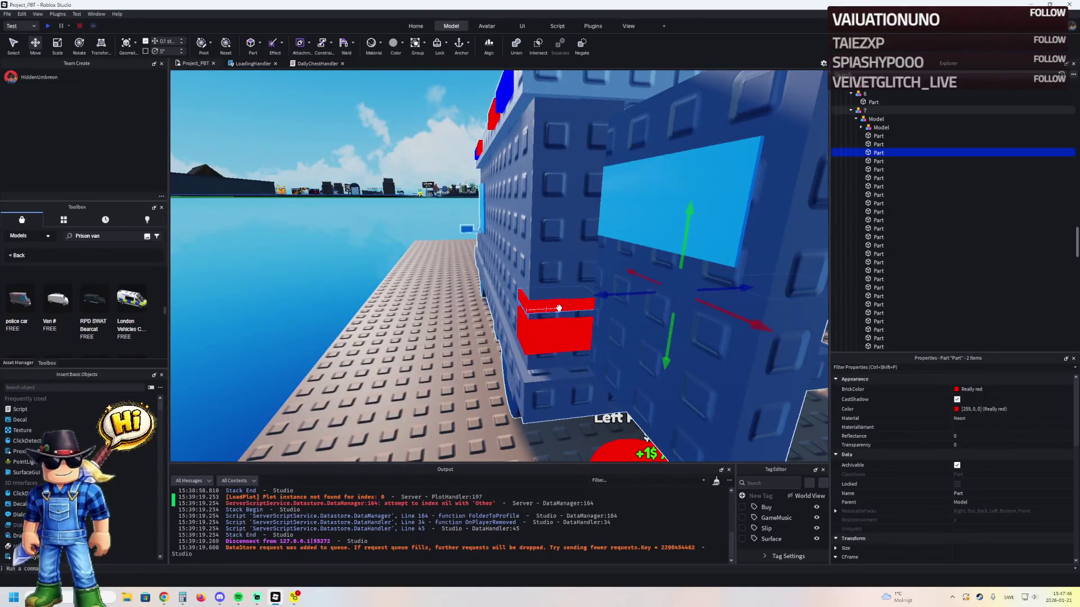
click(563, 316)
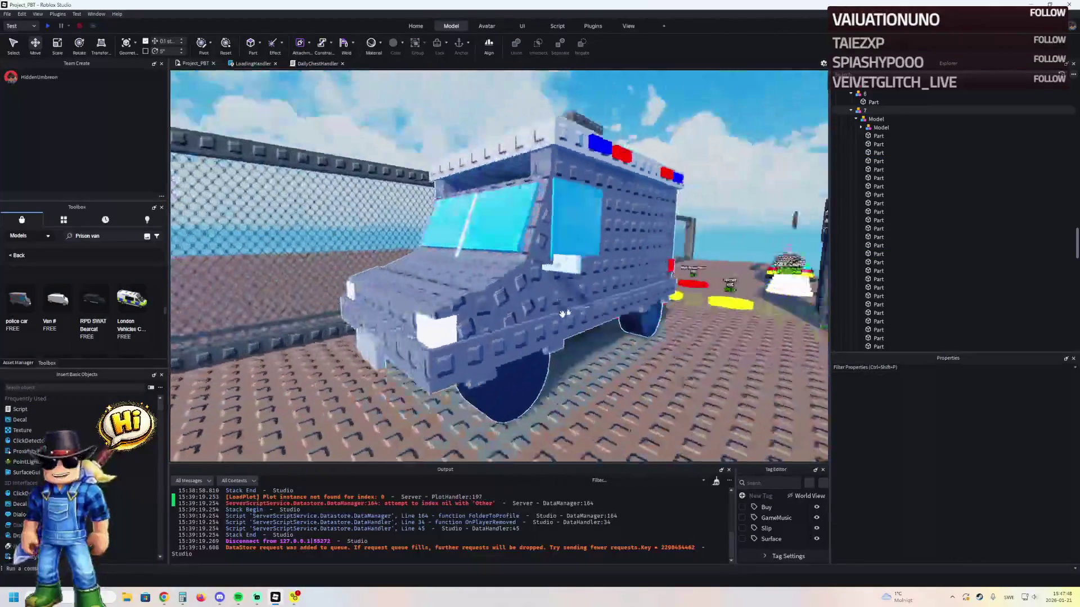
scroll(561, 314, up, 3)
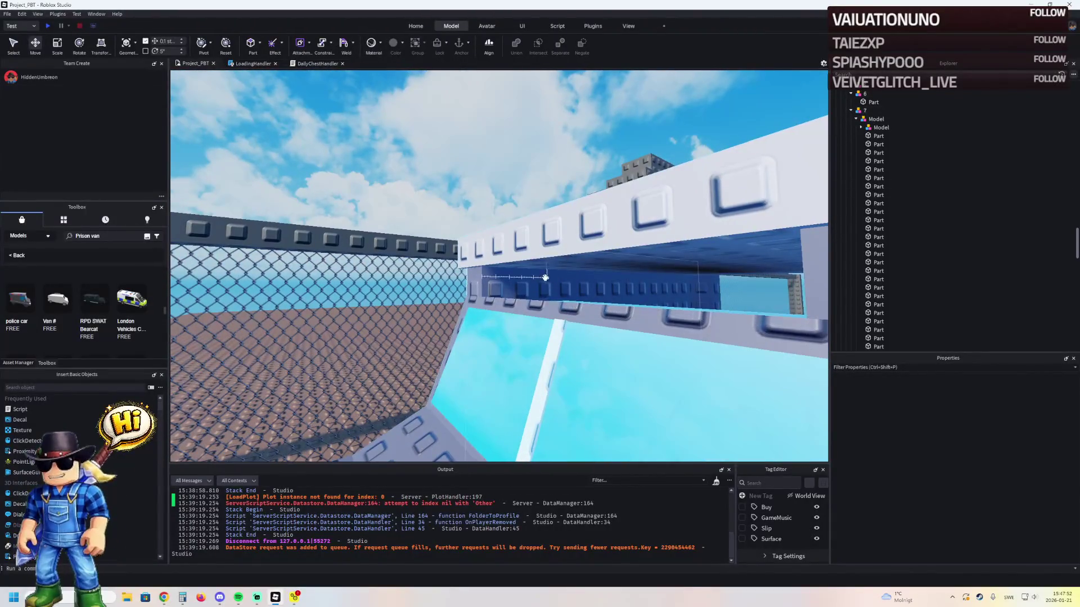
click(542, 280)
key(d)
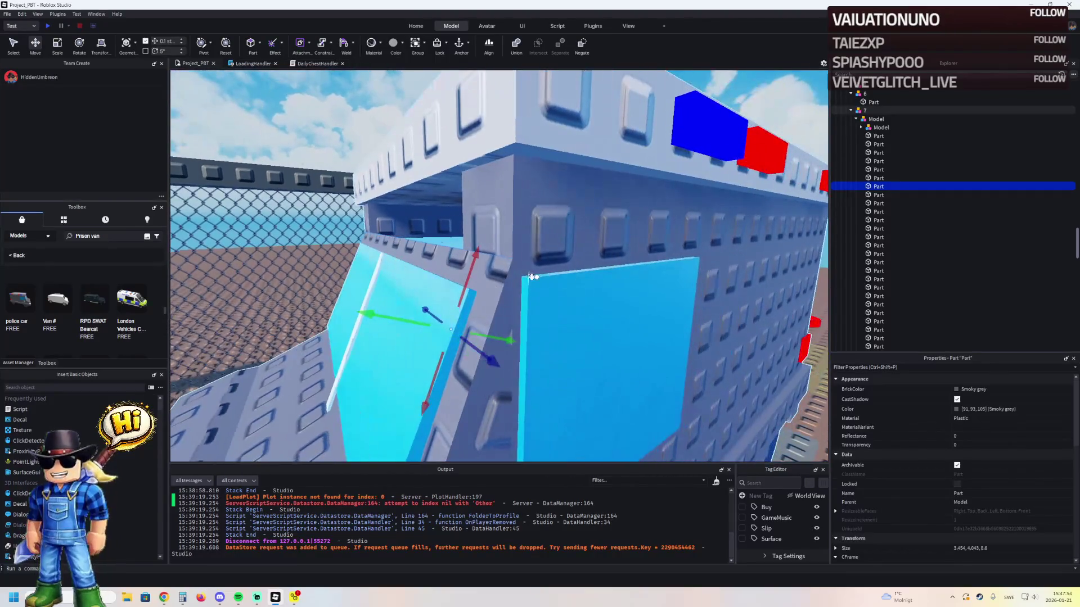
key(d)
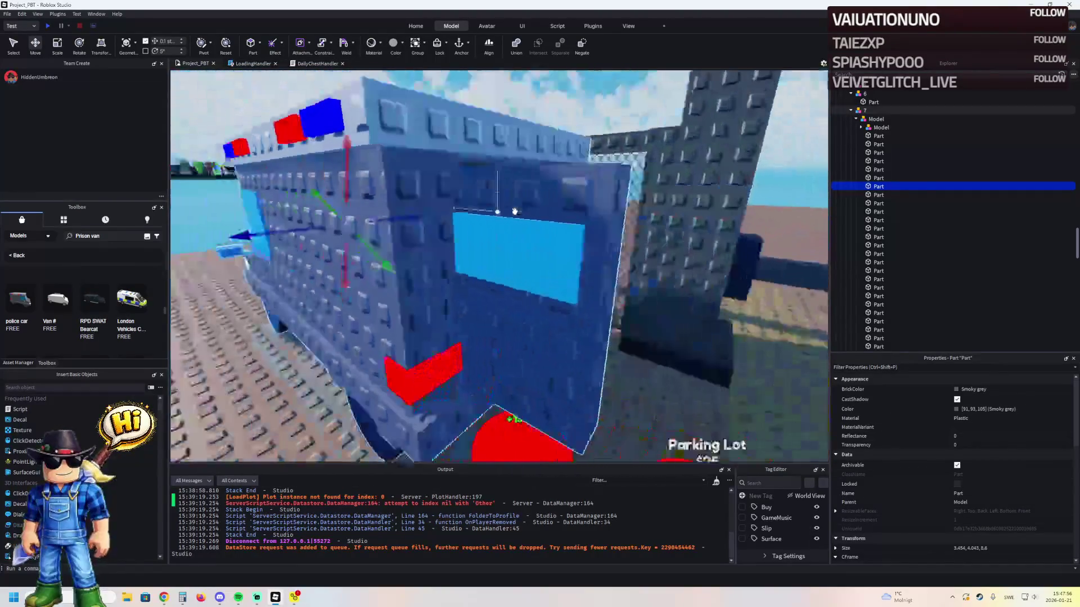
click(413, 193)
key(s)
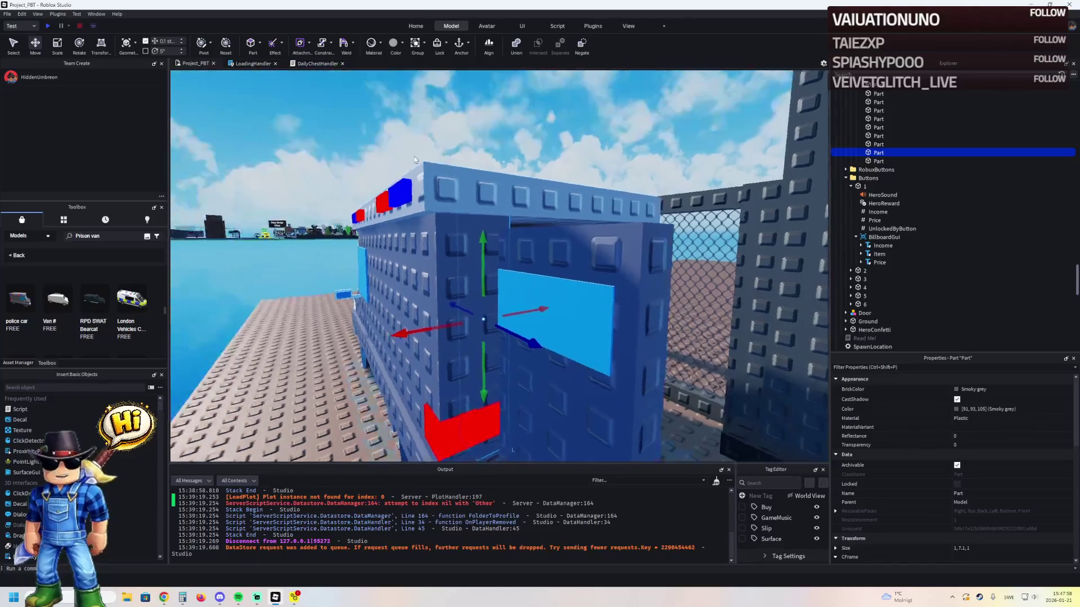
- Duplicate the selected van part and drag the copy onto the van's roof edge
key(ctrl+3)
key(e)
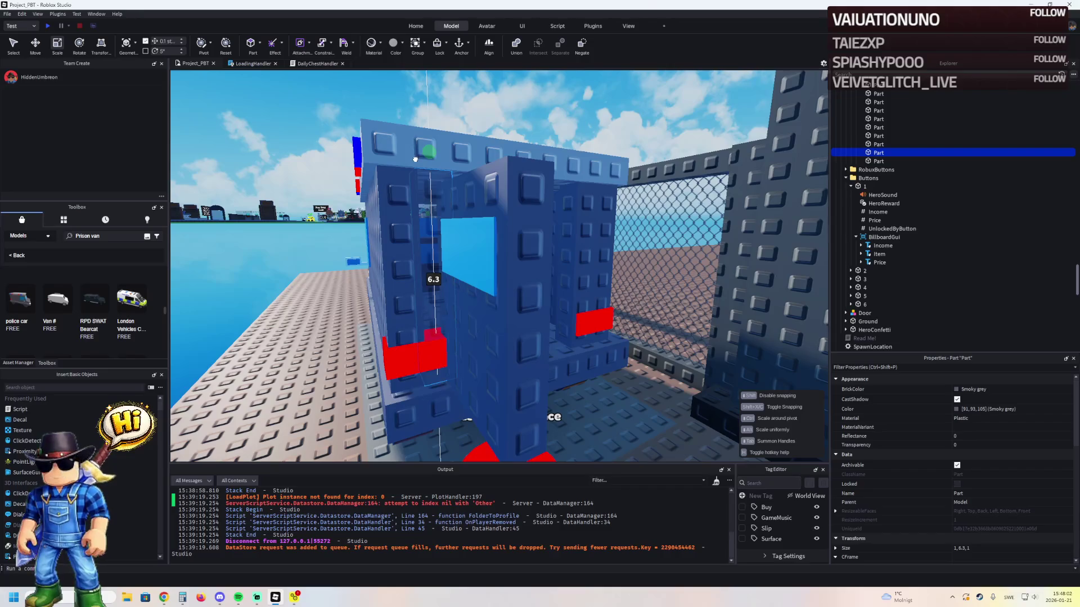
key(w)
key(ctrl+d)
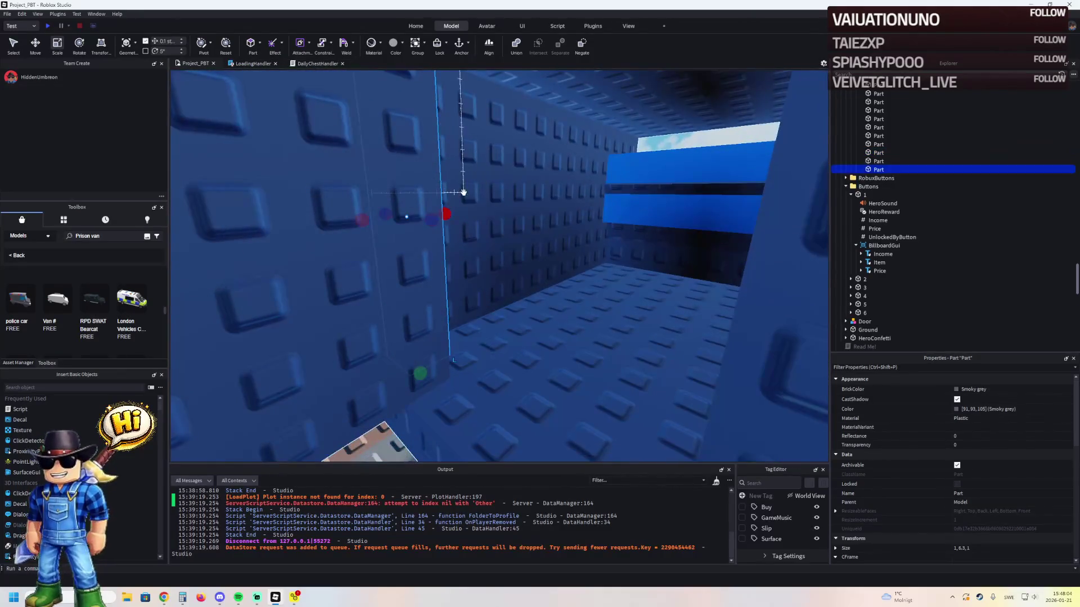
mouse_move(457, 212)
mouse_down()
mouse_move(605, 225)
mouse_move(571, 222)
mouse_move(572, 108)
mouse_move(494, 221)
mouse_up()
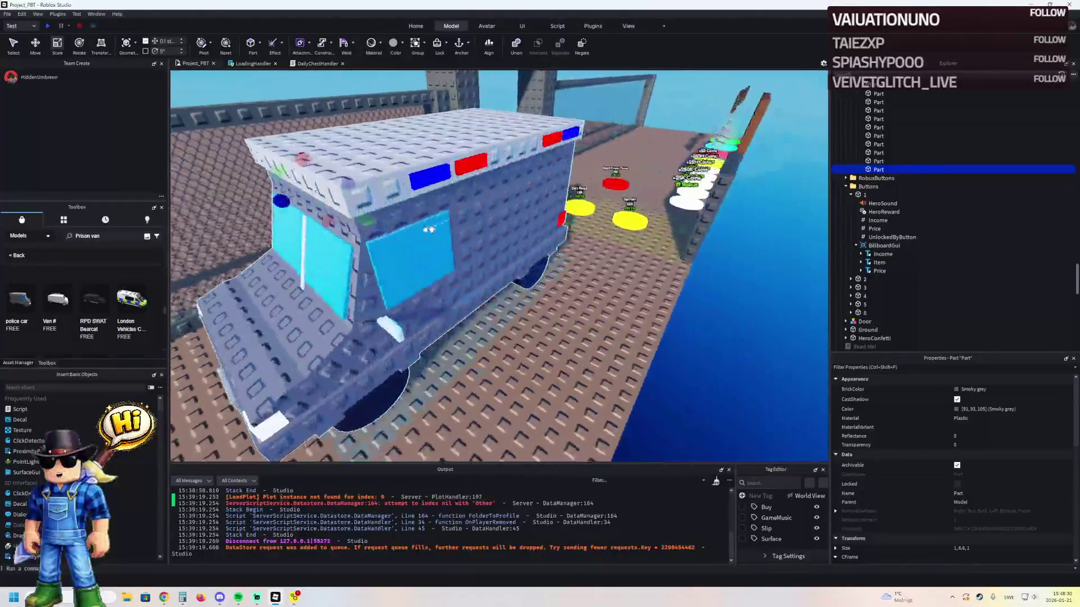
scroll(432, 229, up, 3)
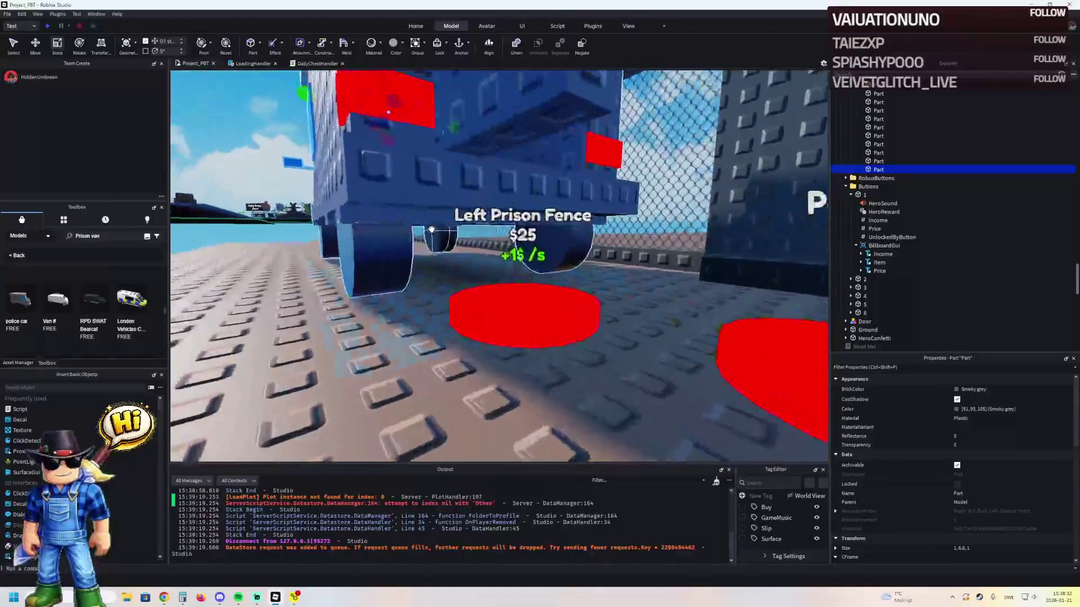
- Select a wheel part and try a new Size value, then undo the size change
scroll(383, 224, up, 5)
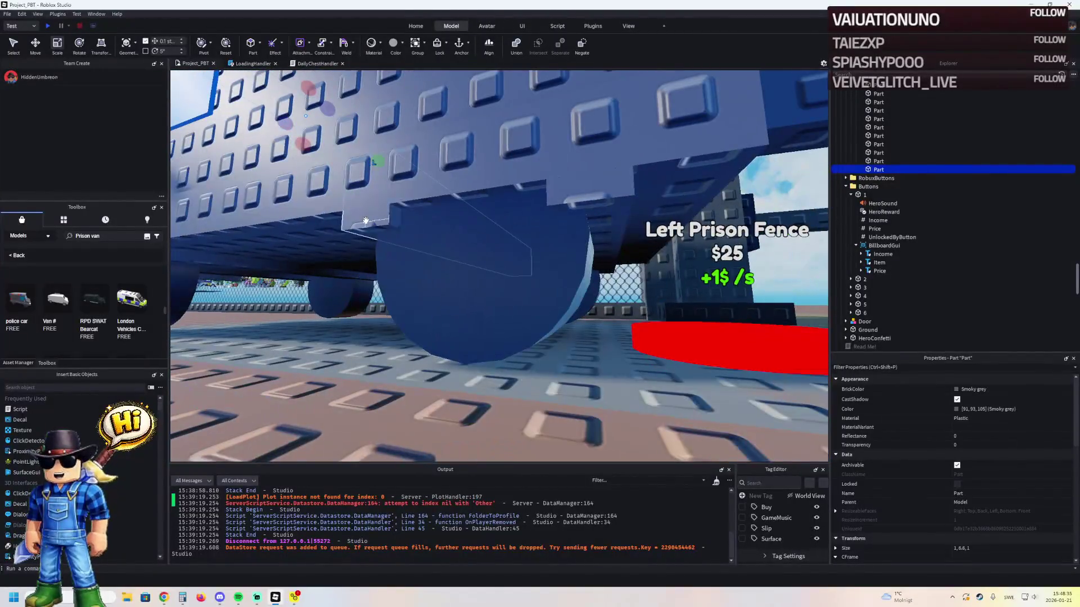
click(365, 221)
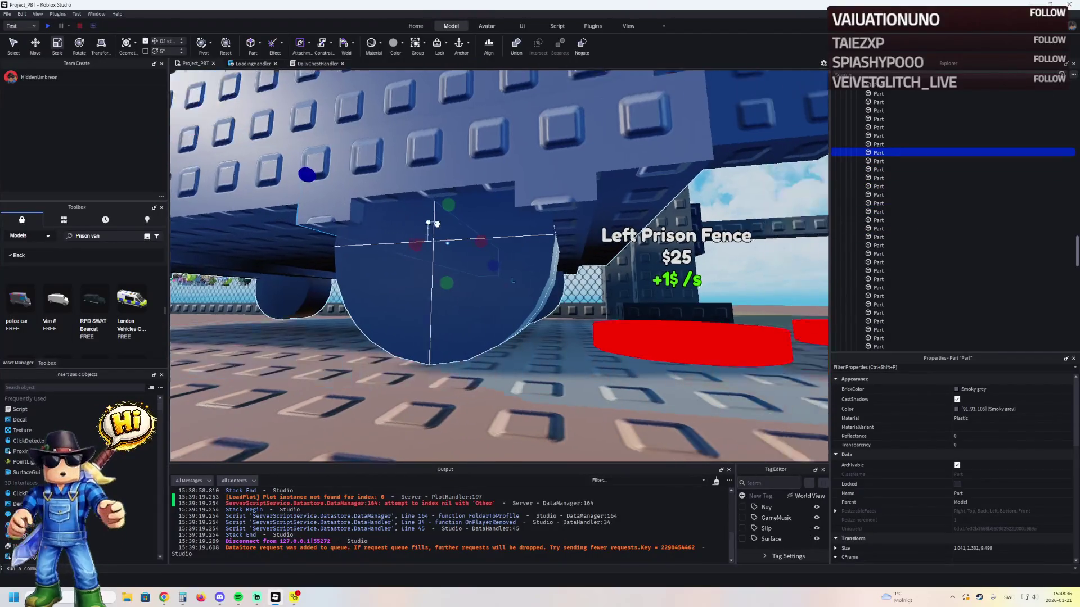
ctrl+click(446, 207)
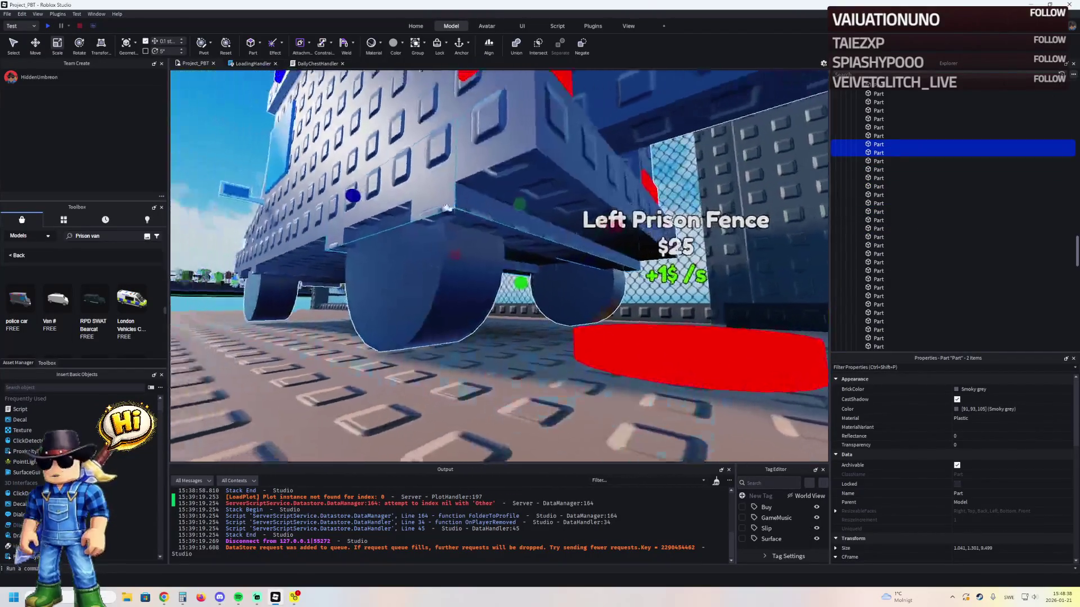
ctrl+click(395, 212)
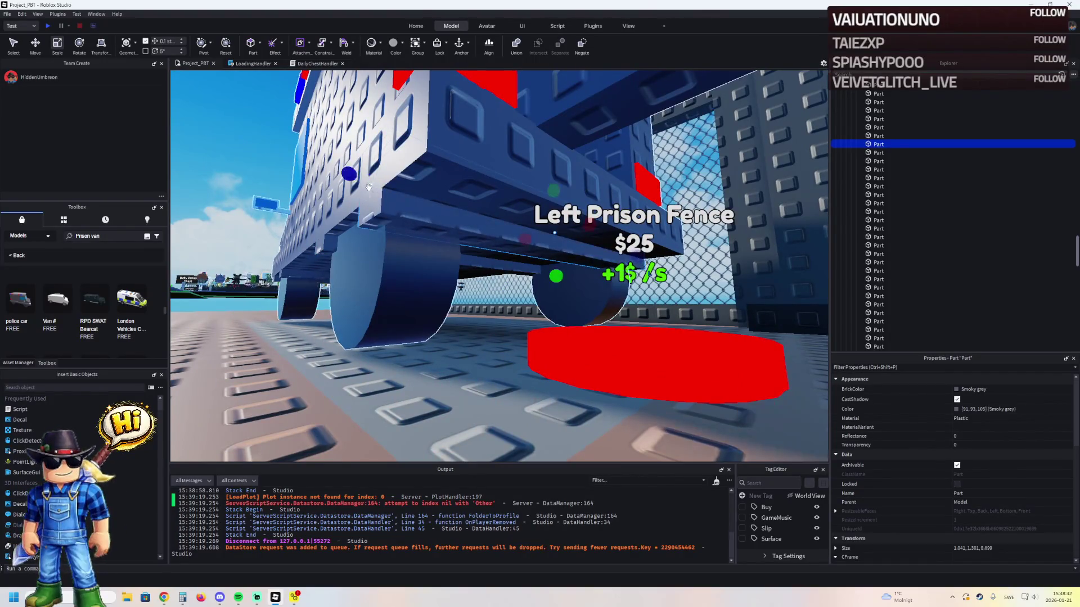
click(1003, 548)
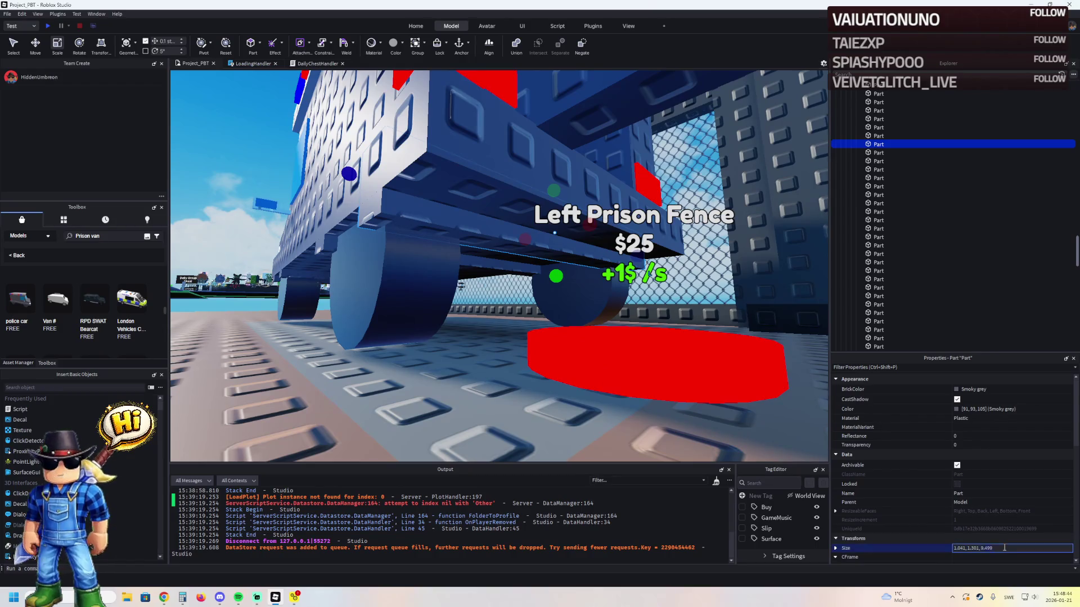
key(Return)
scroll(506, 281, up, 3)
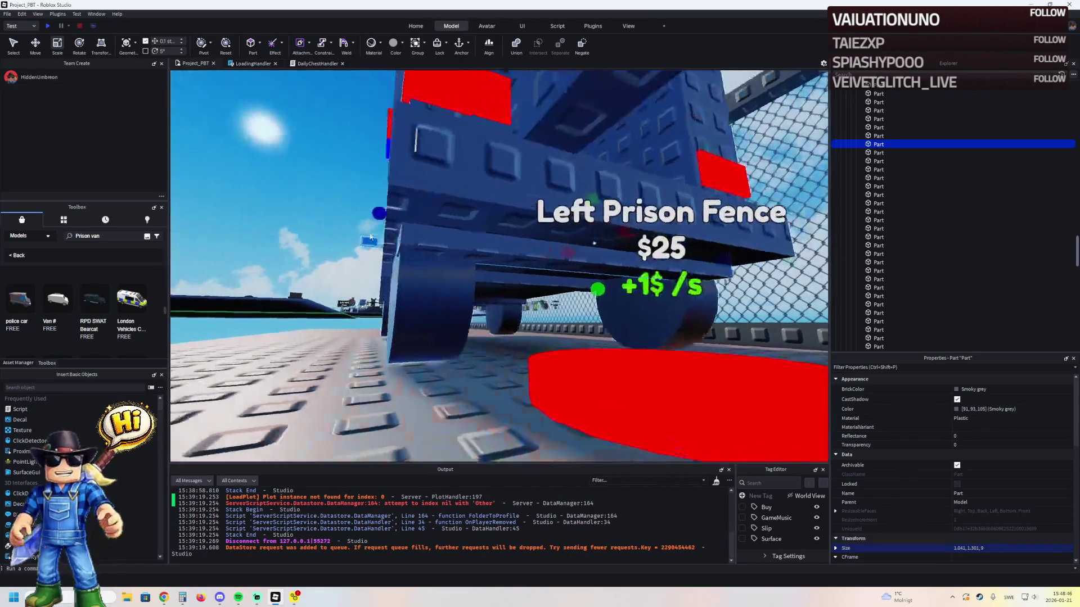
key(f)
key(ctrl+z)
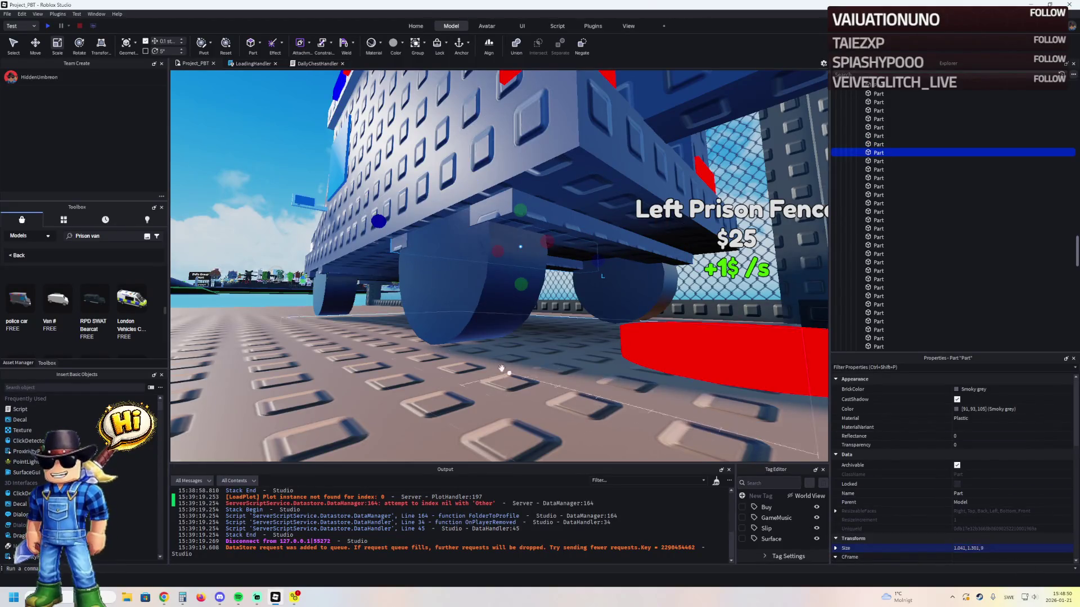
- Select another wheel part and shorten its length to 9
click(394, 264)
scroll(355, 273, up, 3)
scroll(355, 273, down, 5)
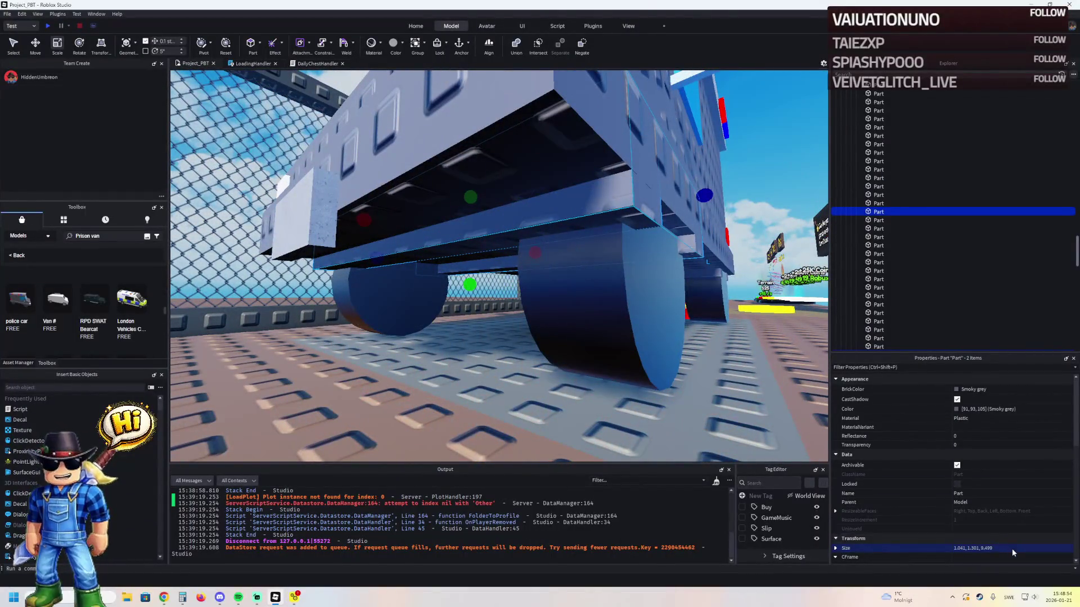
key(BackSpace)
key(BackSpace)
key(BackSpace)
key(Return)
scroll(679, 325, up, 5)
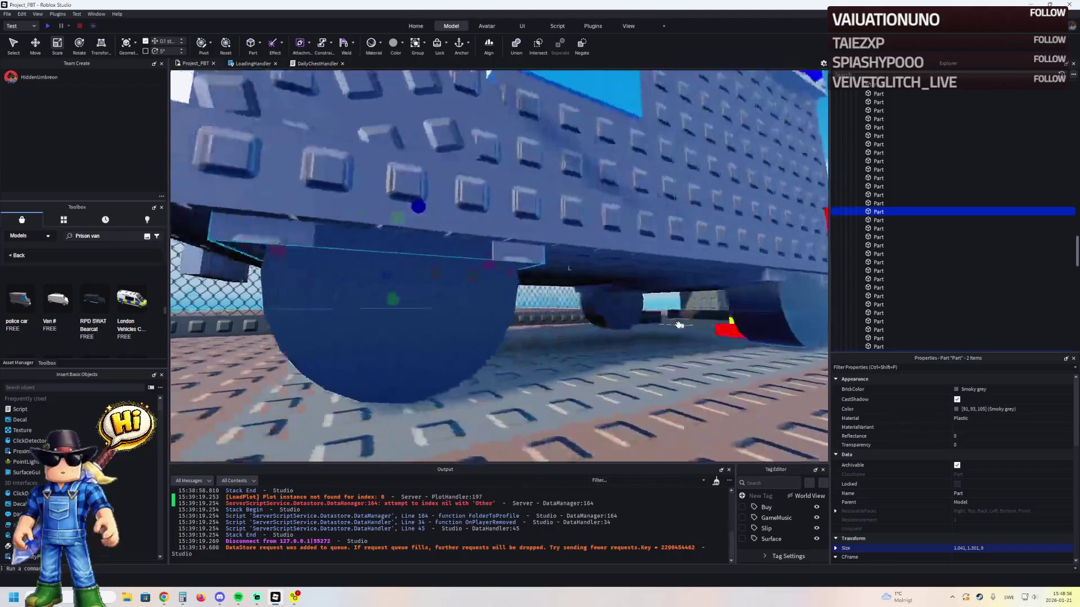
scroll(679, 325, up, 8)
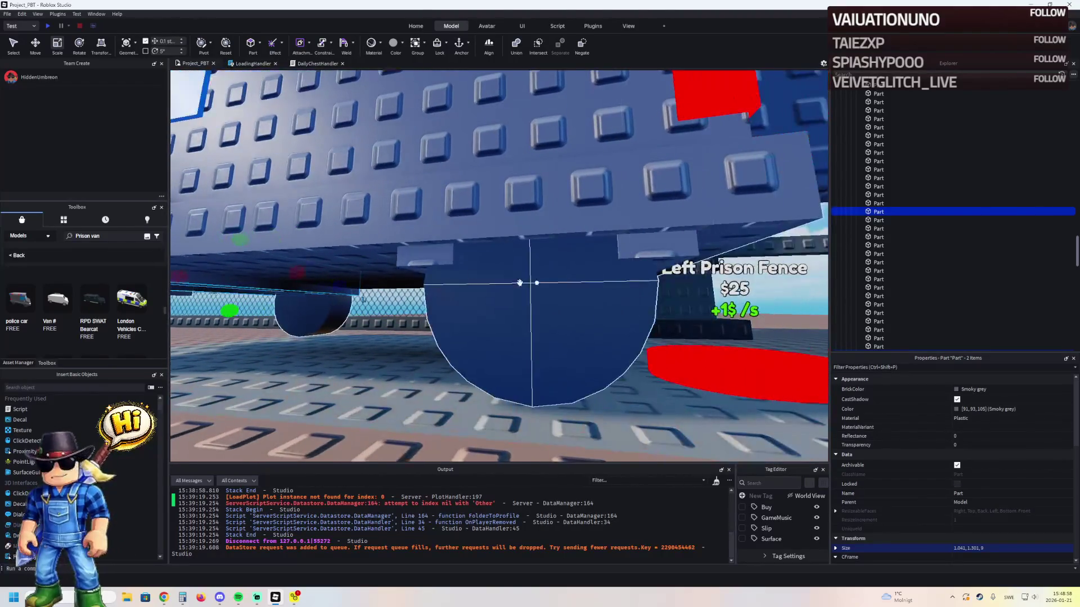
- Select all four wheels and recolour them Black plastic
ctrl+click(419, 261)
ctrl+click(652, 245)
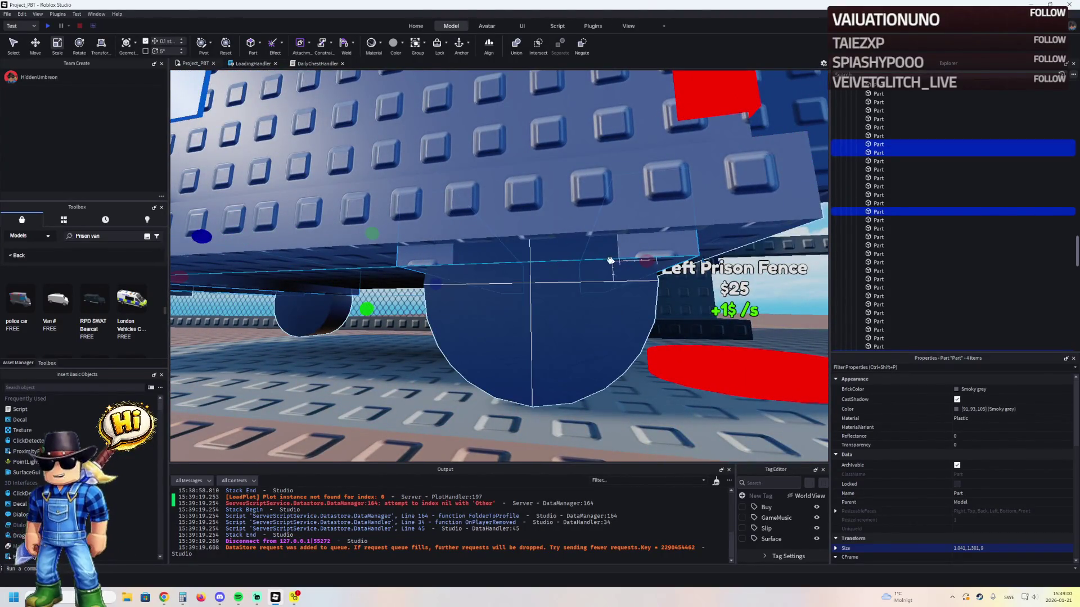
click(534, 291)
click(549, 313)
key(f)
ctrl+click(605, 295)
ctrl+click(419, 315)
ctrl+click(760, 306)
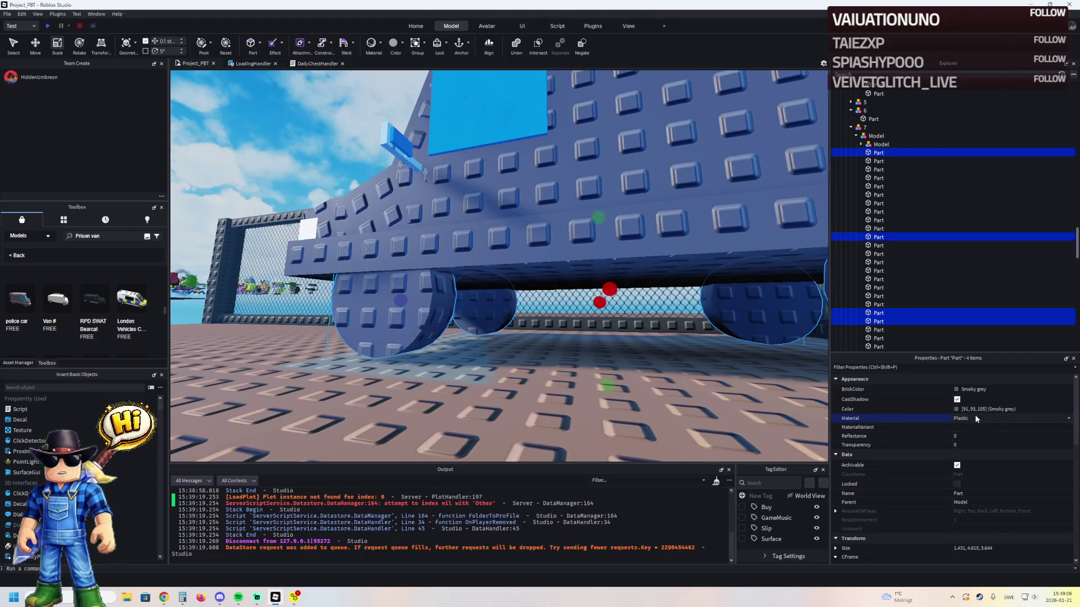
scroll(974, 418, down, 1)
click(968, 389)
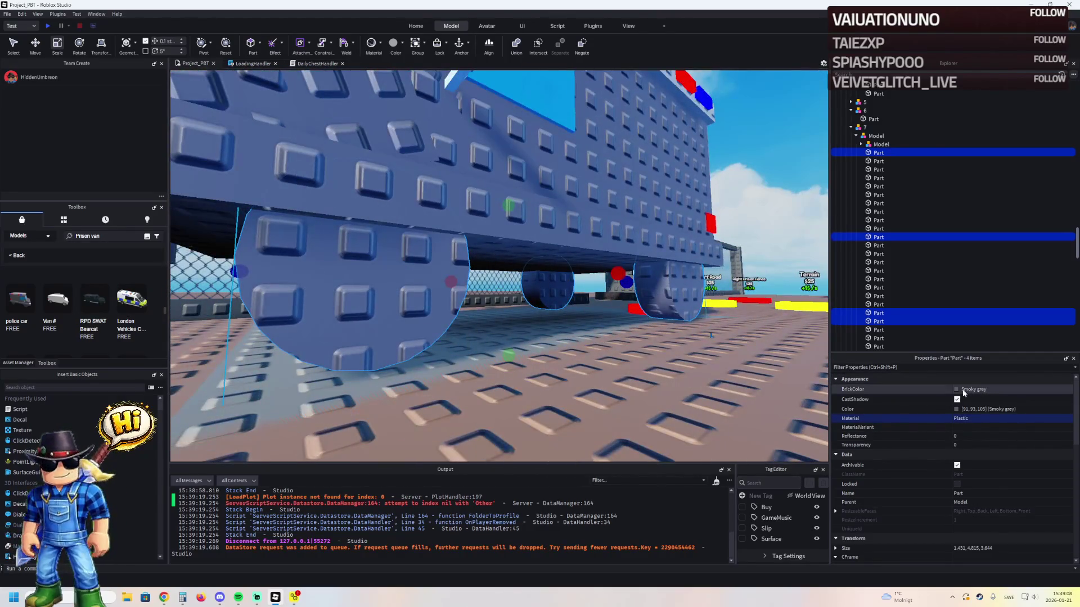
click(1007, 523)
key(ctrl+2)
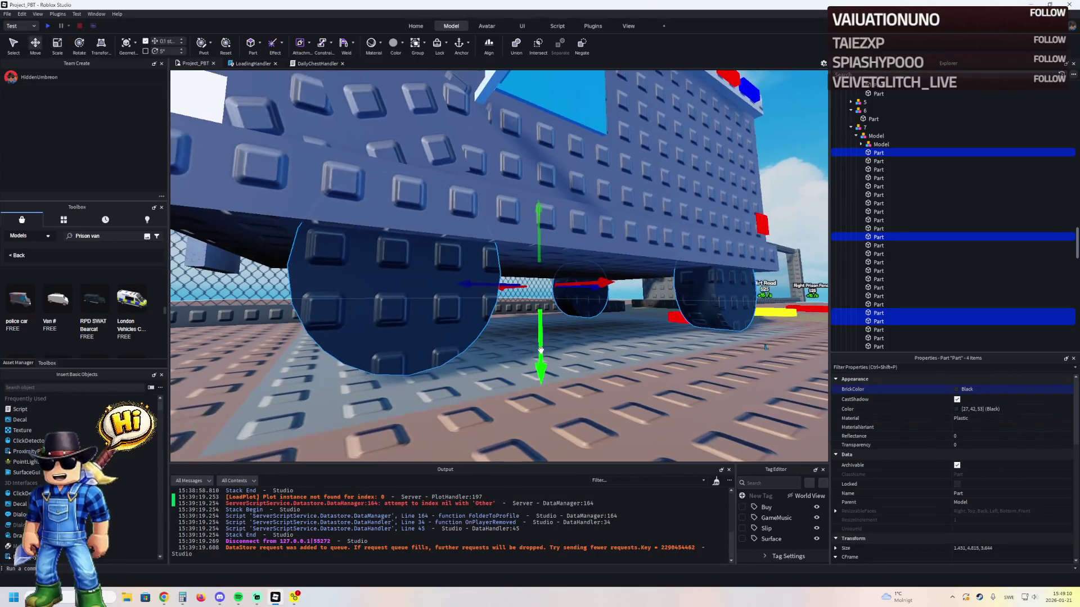
click(586, 237)
- Select the van's inner model in Explorer and lift it slightly upward
key(f)
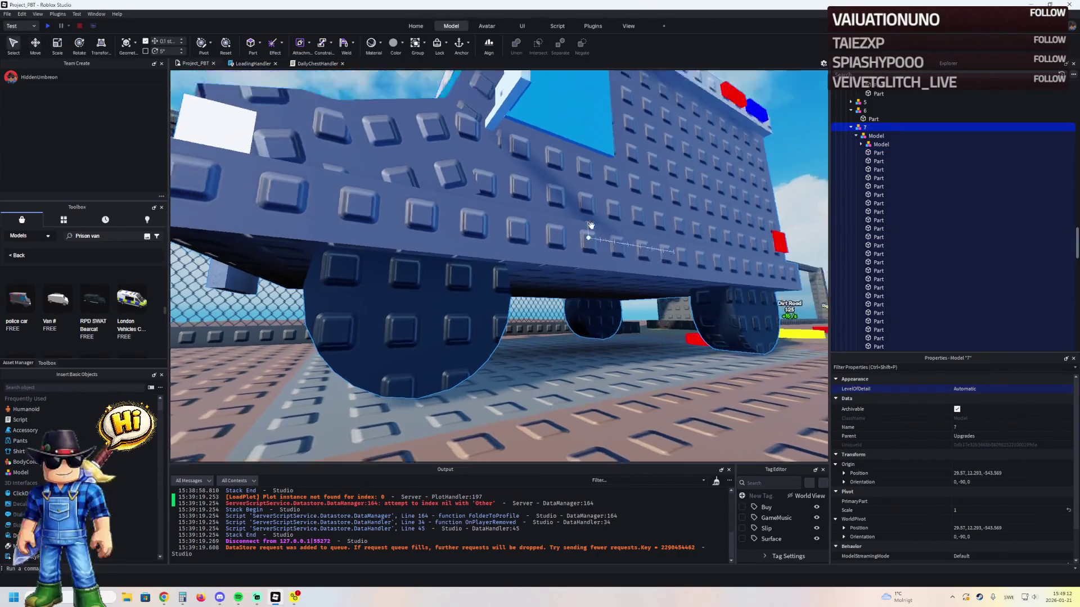
click(855, 136)
click(876, 136)
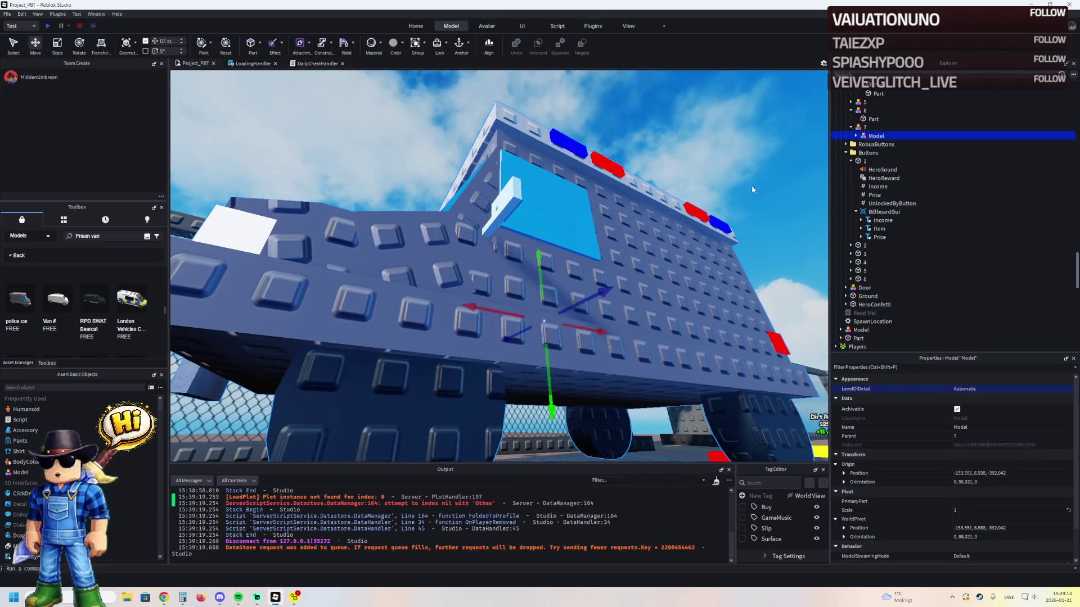
drag(584, 297, 588, 306)
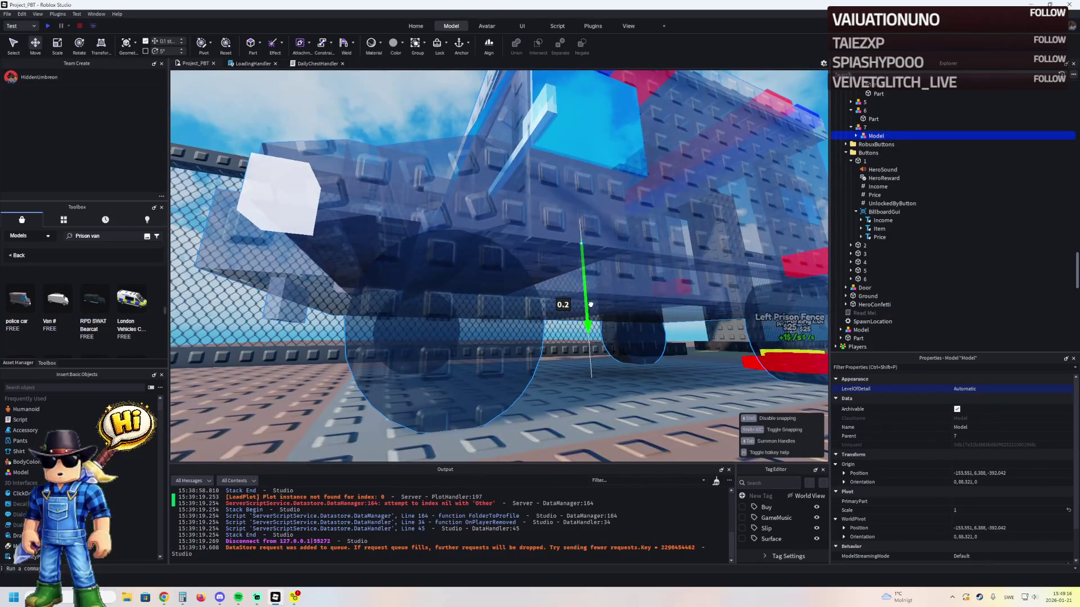
- Review the raised van from behind and above, then focus the view on it
key(s)
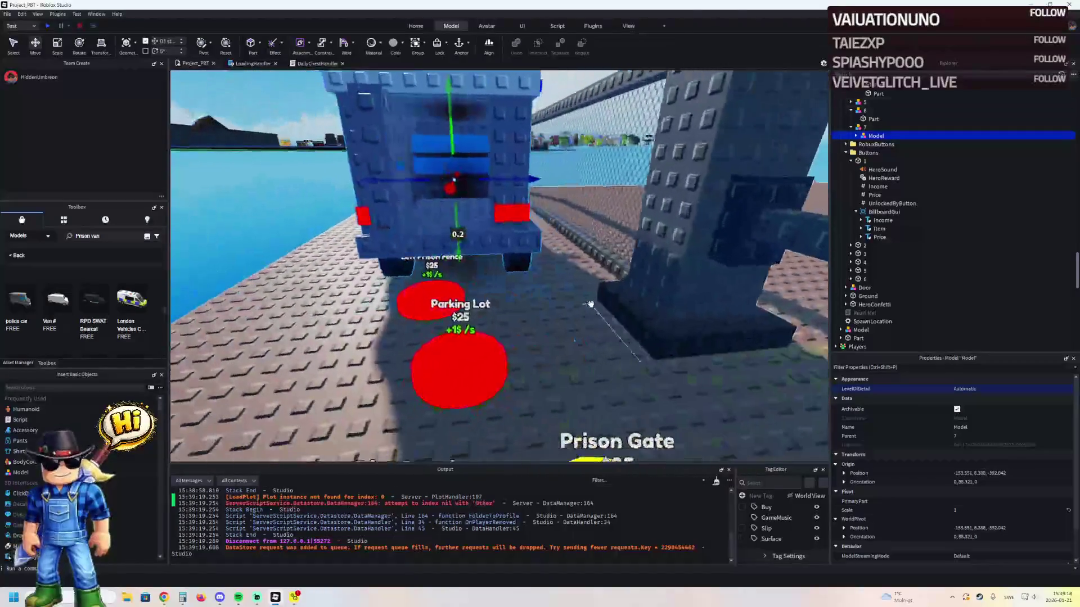
key(e)
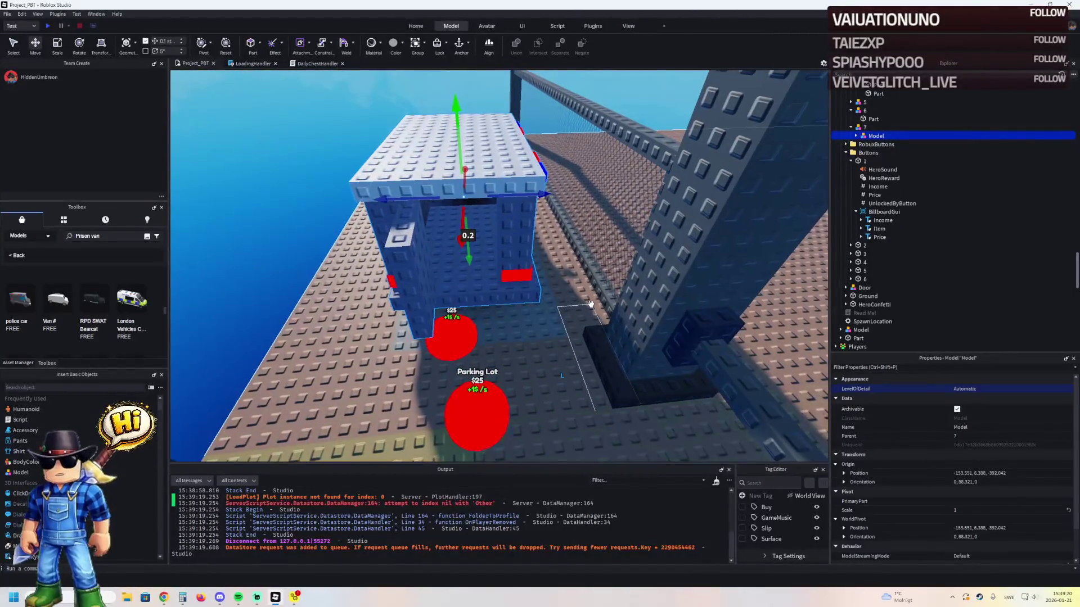
key(q)
key(s)
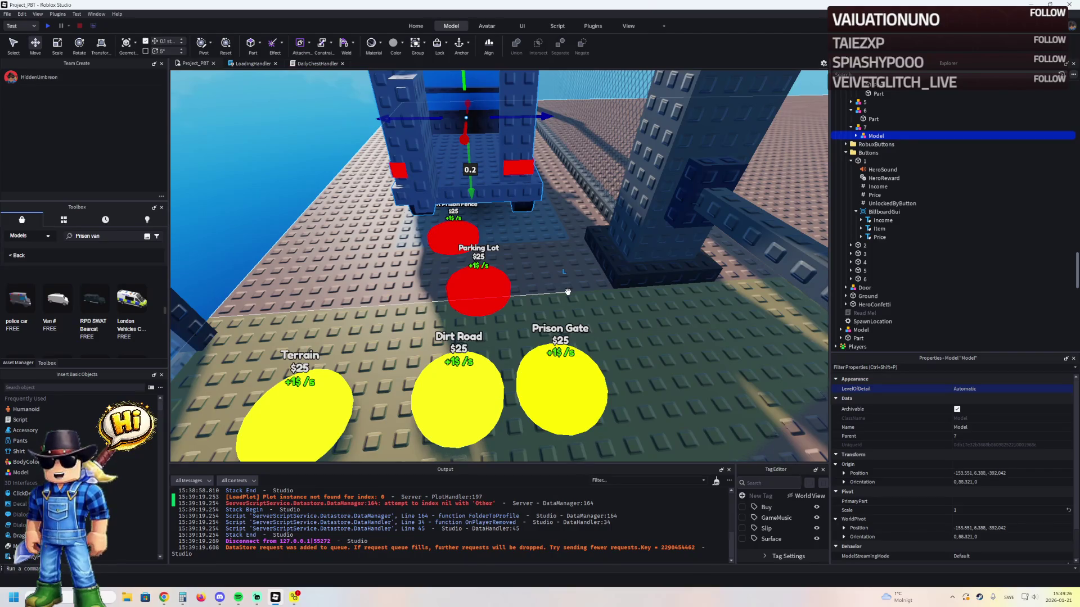
drag(563, 242, 535, 234)
key(f)
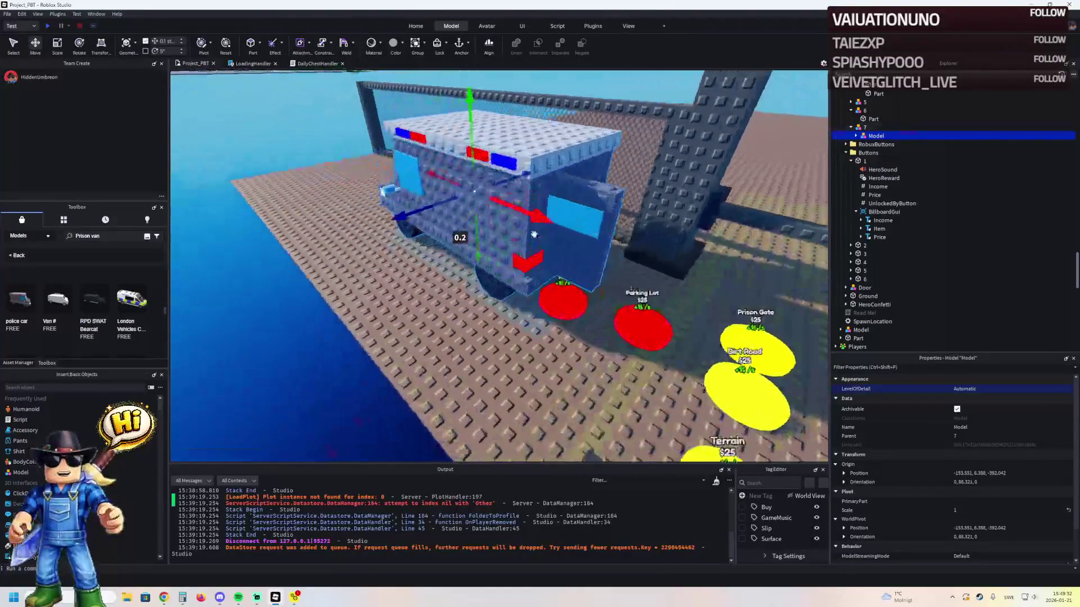
scroll(105, 326, up, 1)
click(116, 239)
text(car)
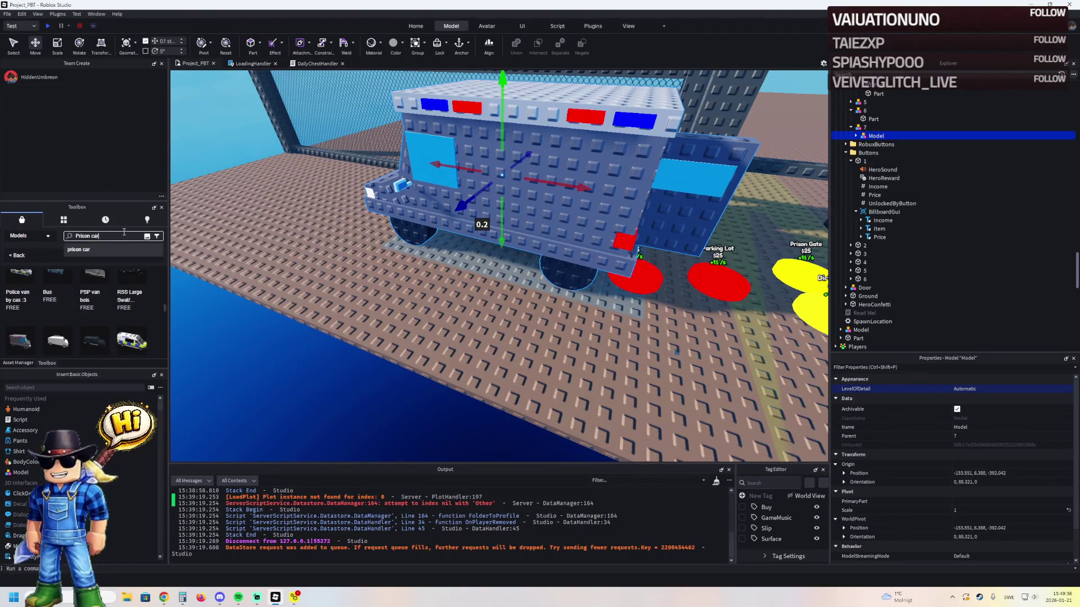
- Run the 'Prison car' search, start inserting a police car model, then cancel it
key(Return)
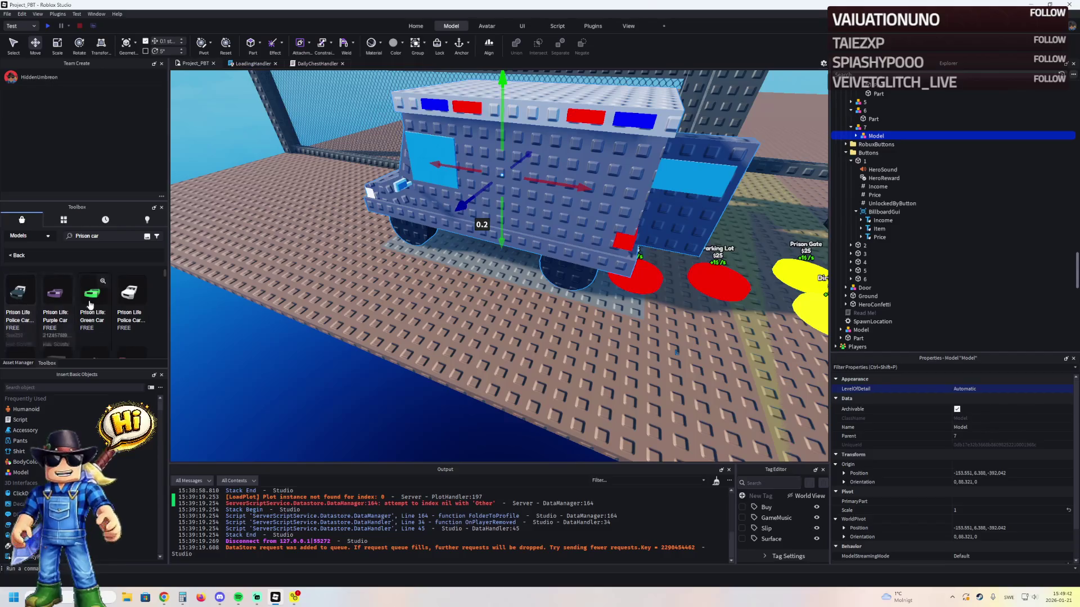
drag(90, 305, 545, 304)
click(590, 316)
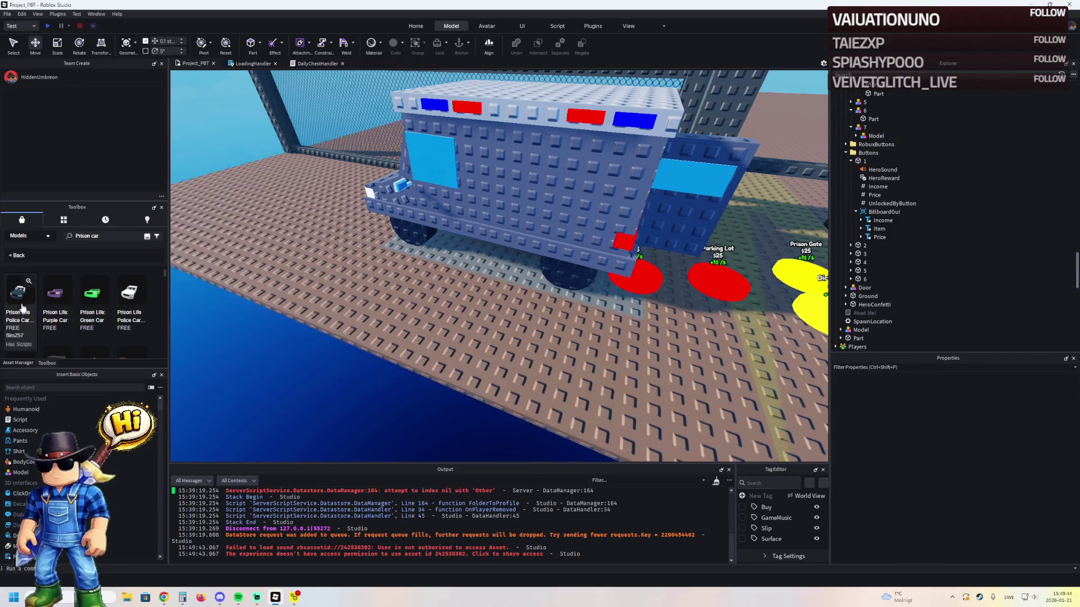
scroll(115, 308, down, 2)
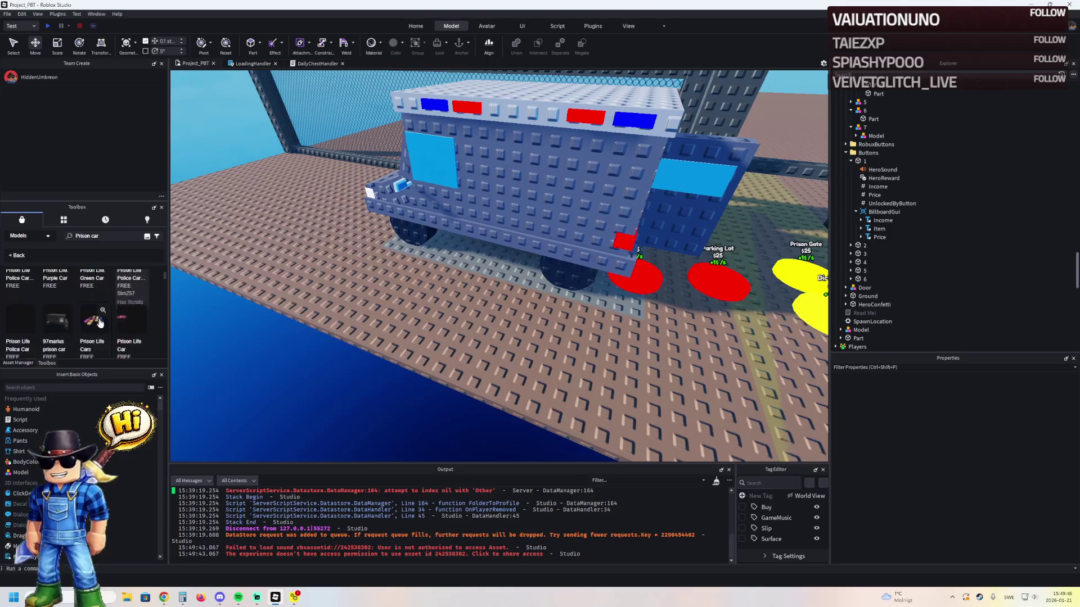
scroll(22, 293, down, 1)
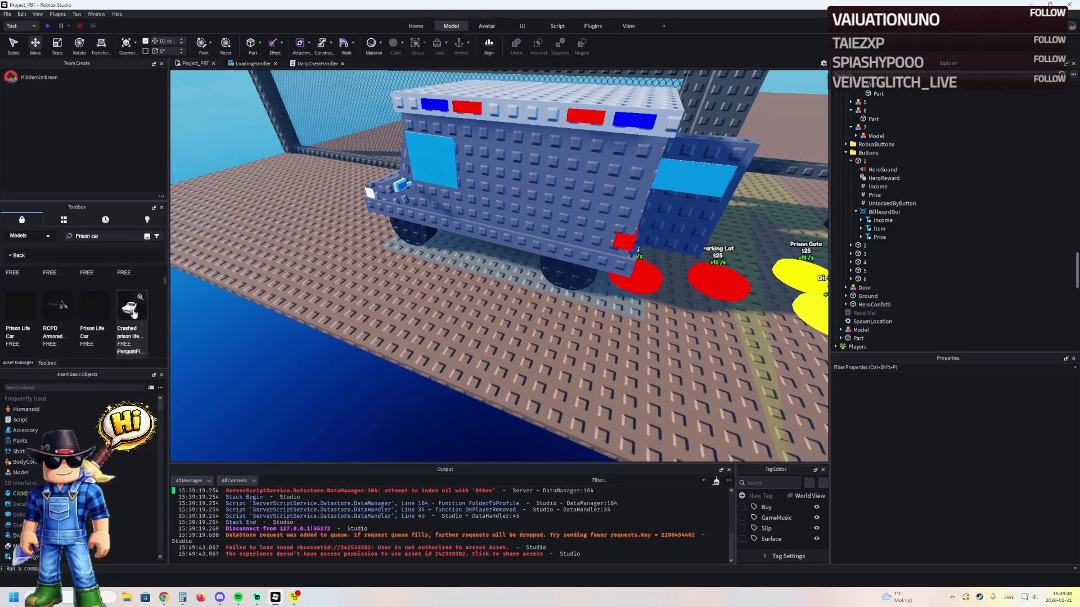
scroll(68, 289, down, 1)
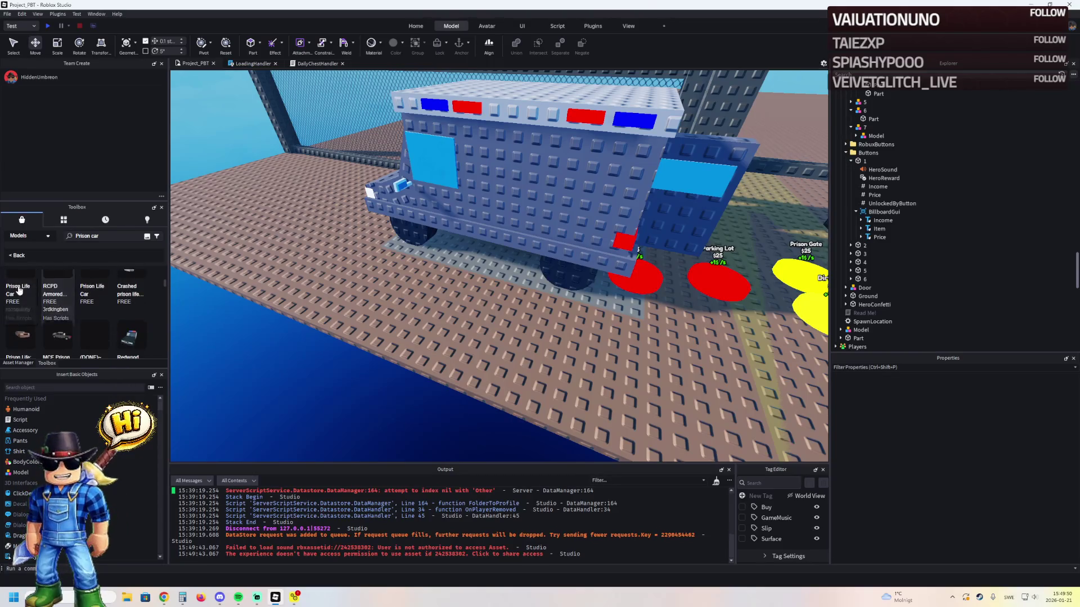
- Change the search to 'police car' and scroll through the results grid
click(85, 237)
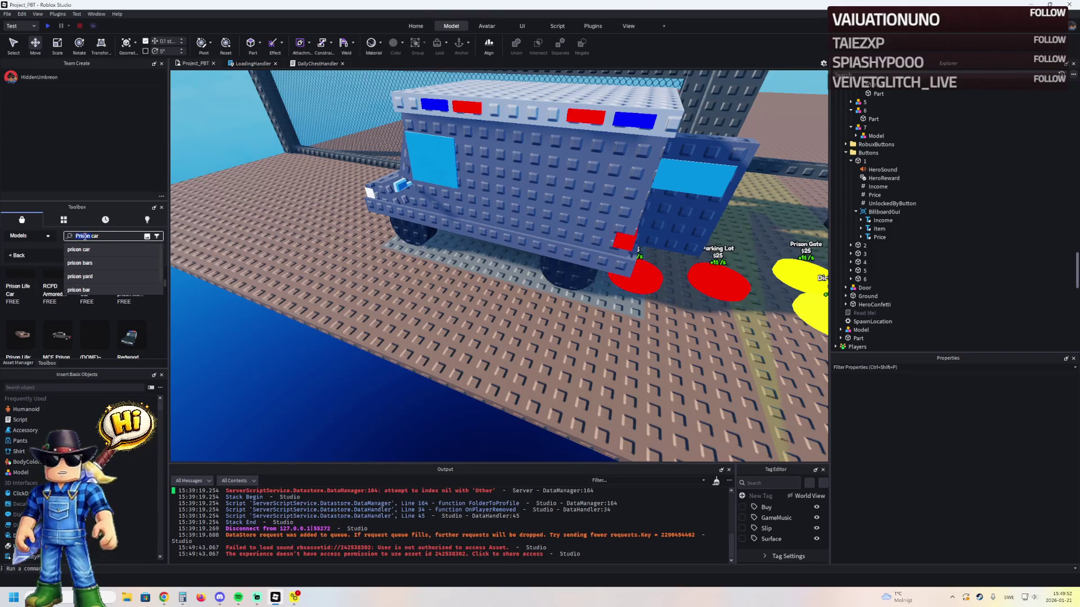
double_click(85, 236)
text(poli)
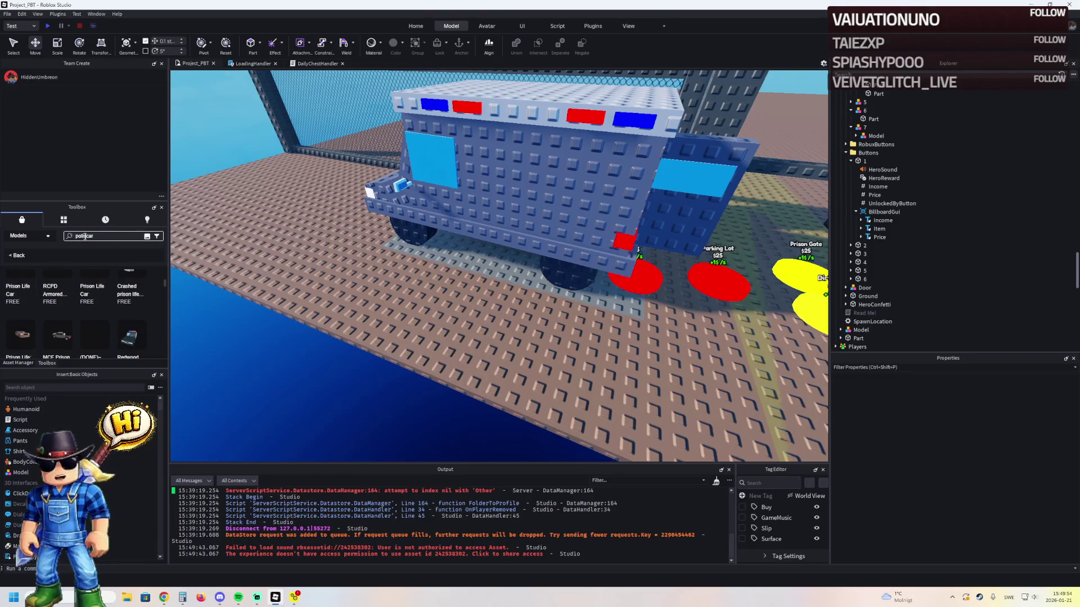
text(ce c)
key(Return)
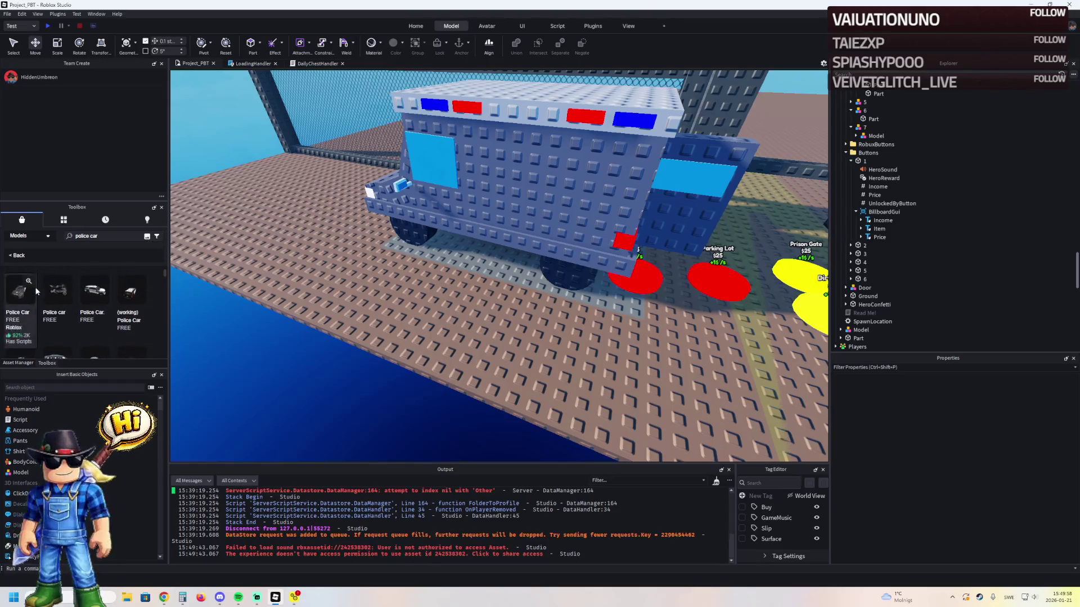
scroll(76, 292, down, 3)
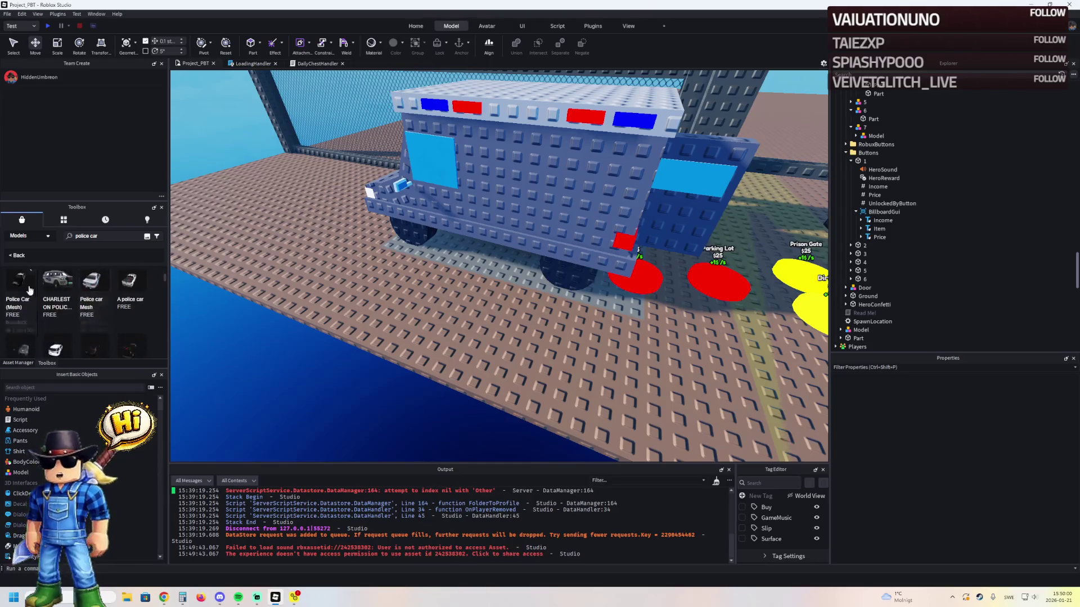
scroll(82, 301, down, 5)
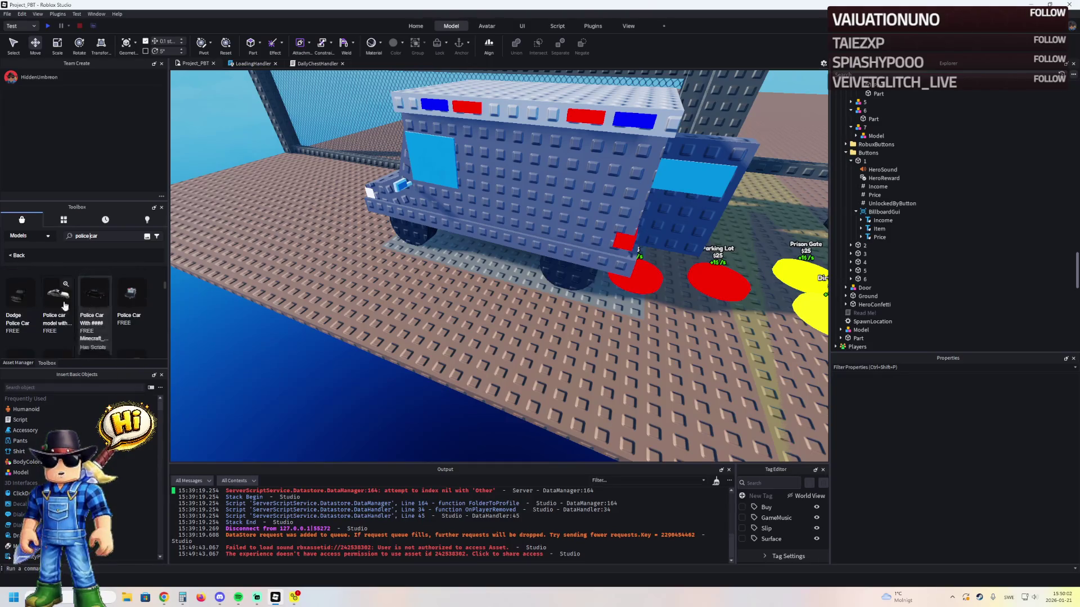
scroll(114, 303, down, 3)
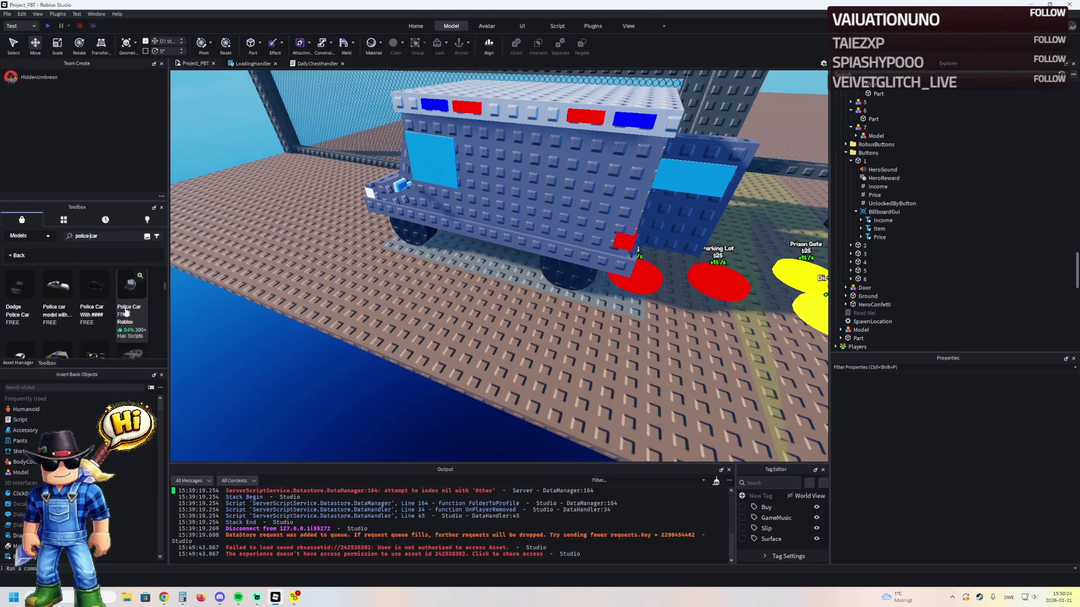
scroll(95, 324, down, 4)
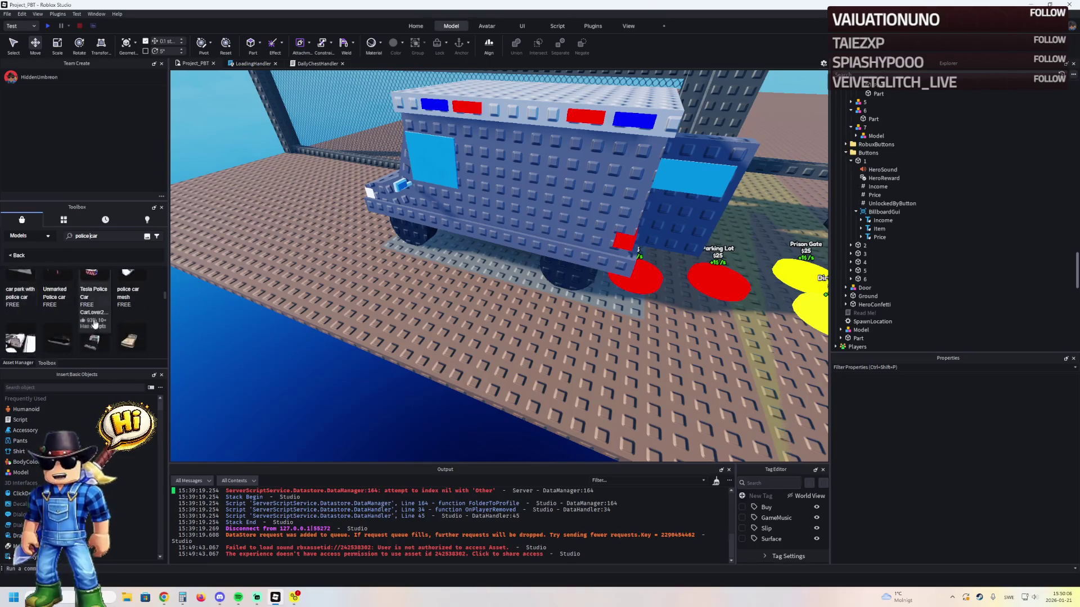
scroll(64, 322, down, 4)
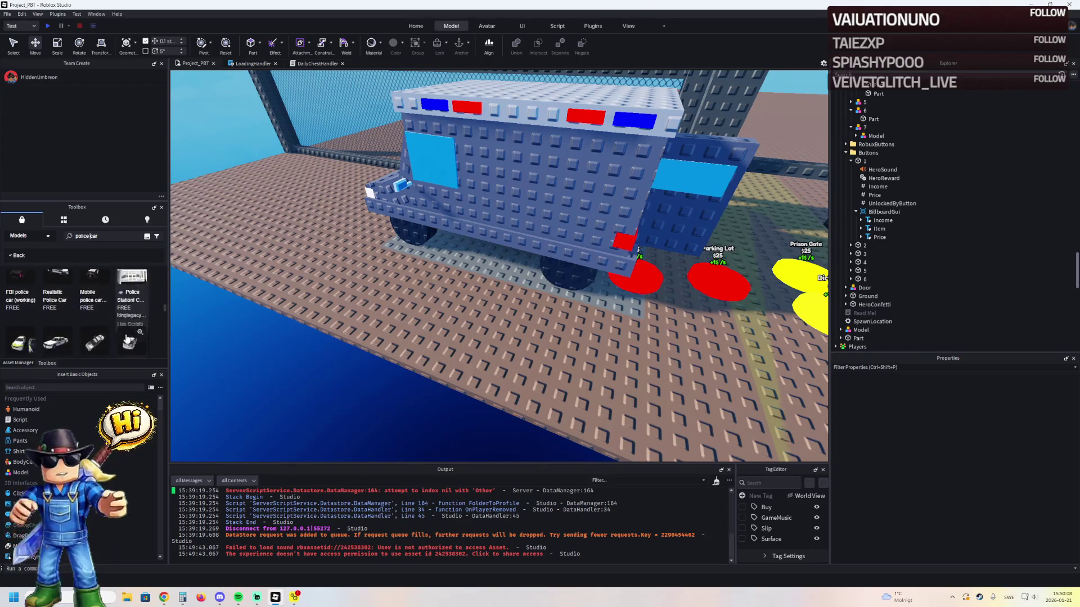
scroll(111, 336, down, 2)
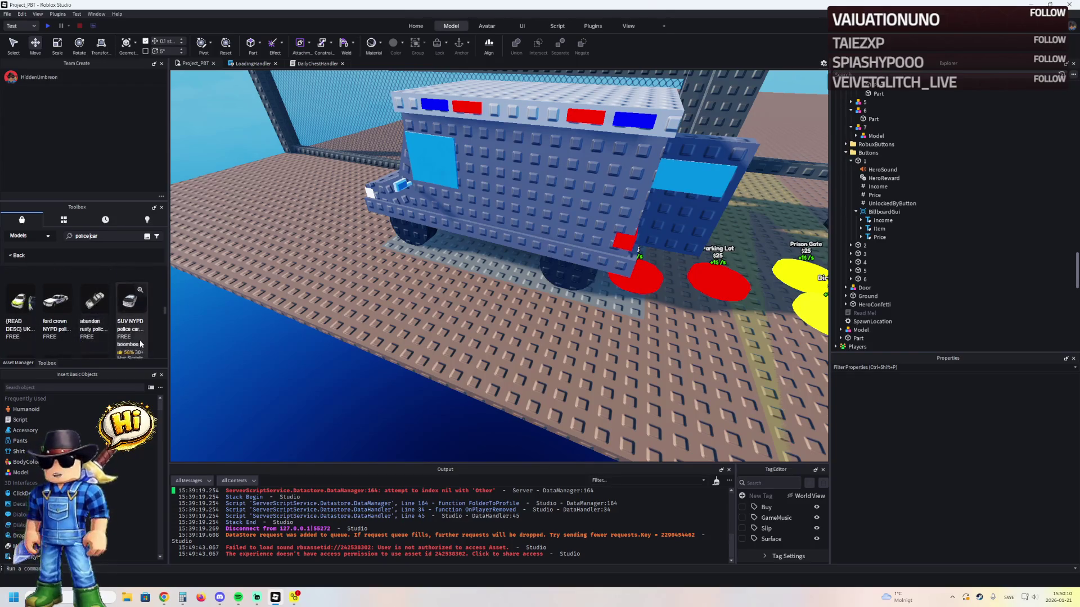
scroll(110, 317, down, 2)
scroll(66, 309, down, 2)
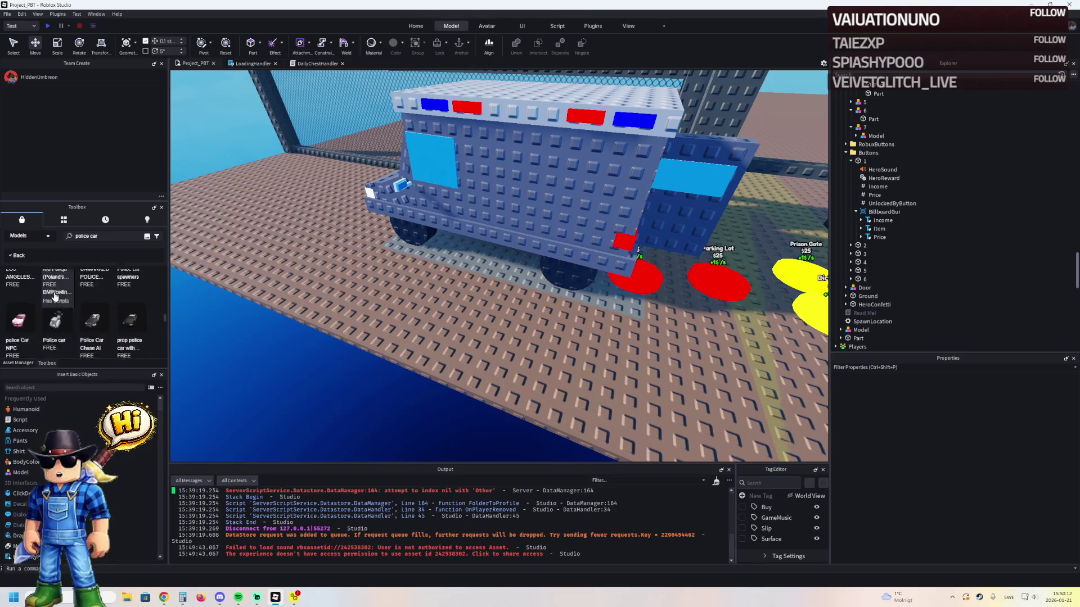
scroll(73, 306, down, 2)
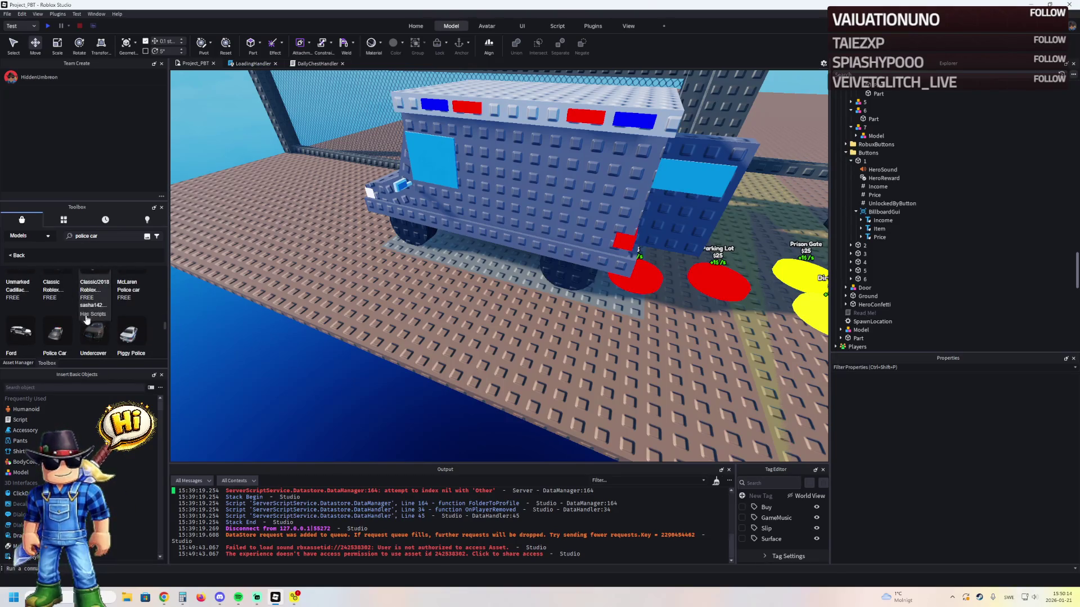
scroll(90, 326, down, 1)
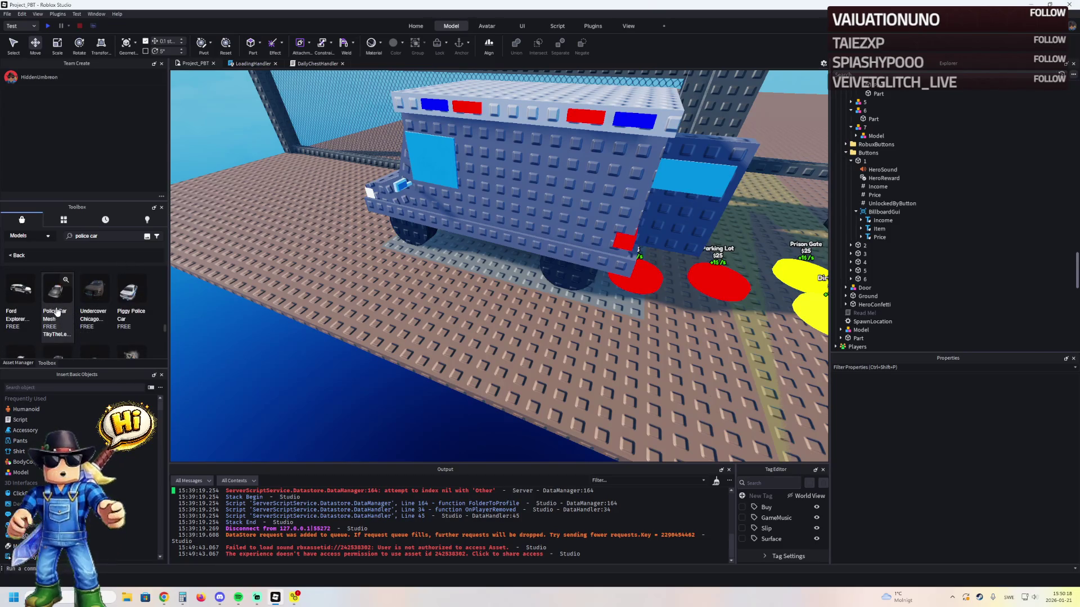
scroll(57, 312, down, 1)
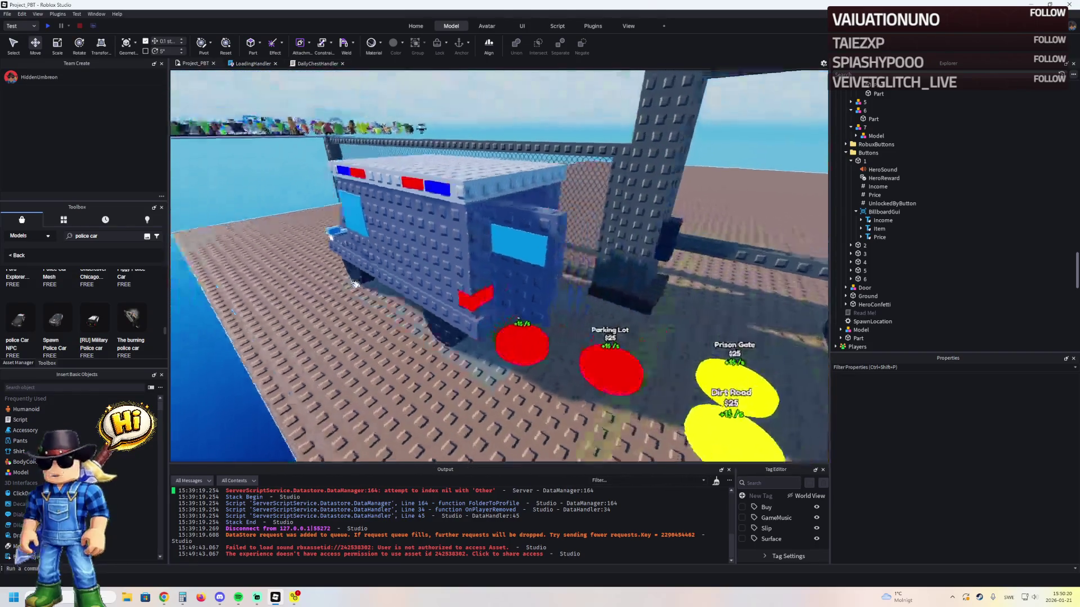
- Rotate the van model about 87 degrees and slide it slightly along its length
key(w)
click(479, 300)
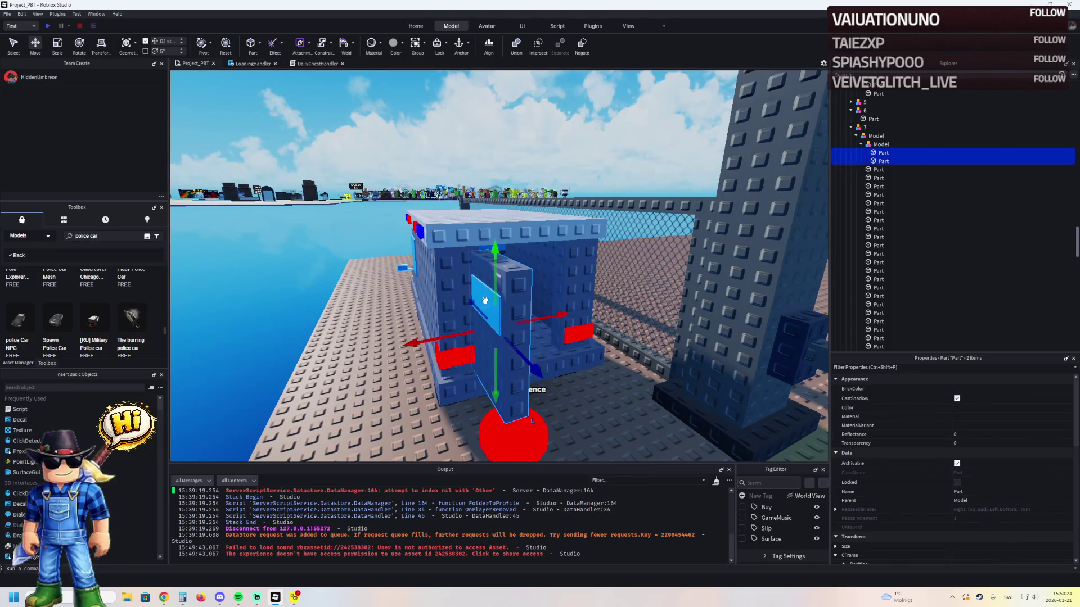
key(ctrl+2)
drag(488, 300, 493, 300)
click(492, 301)
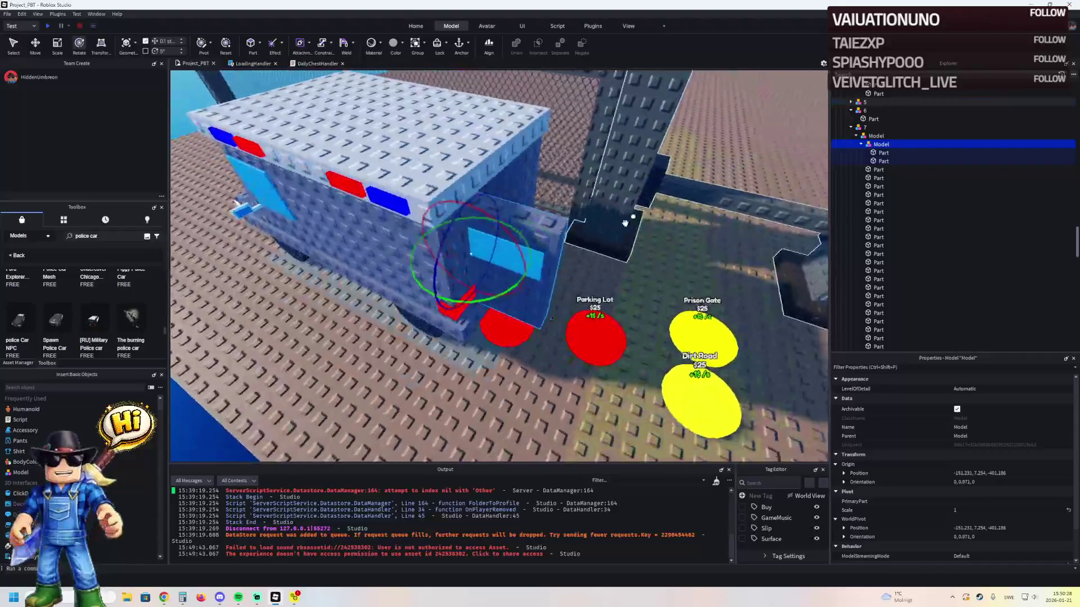
mouse_move(528, 264)
mouse_down()
mouse_move(500, 280)
mouse_move(505, 247)
mouse_up()
key(ctrl+2)
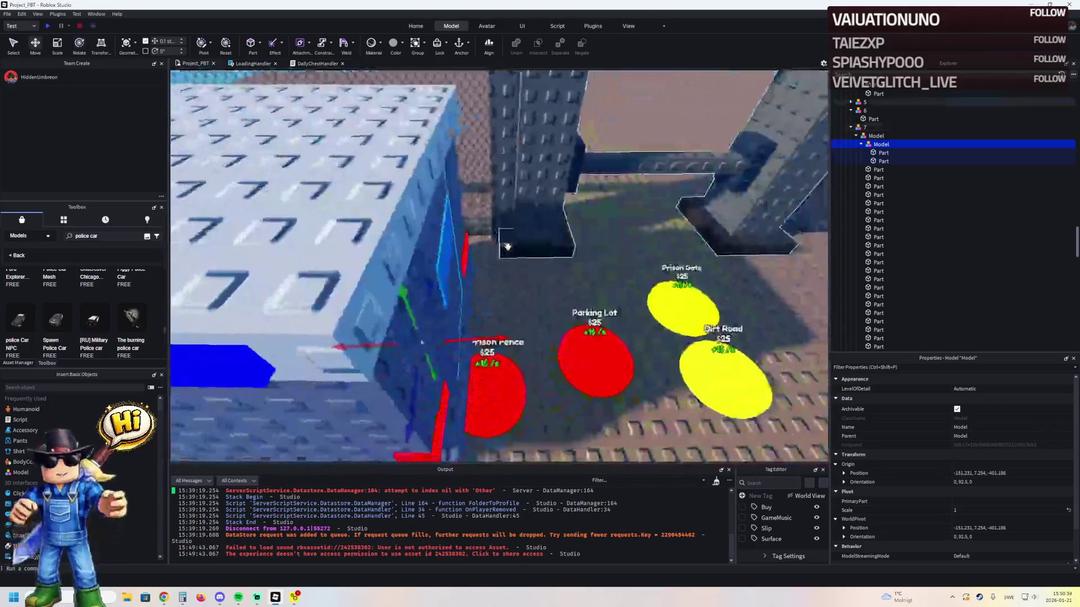
key(ctrl+4)
drag(450, 354, 450, 355)
key(ctrl+2)
mouse_move(467, 315)
mouse_down()
mouse_move(407, 352)
mouse_move(461, 366)
mouse_move(483, 335)
mouse_move(463, 335)
mouse_up()
drag(428, 381, 410, 318)
- Widen the van's back panel and resize the blue glass window panel
click(448, 269)
mouse_move(453, 260)
mouse_down()
mouse_move(456, 132)
mouse_move(435, 199)
mouse_up()
click(435, 199)
drag(504, 195, 462, 200)
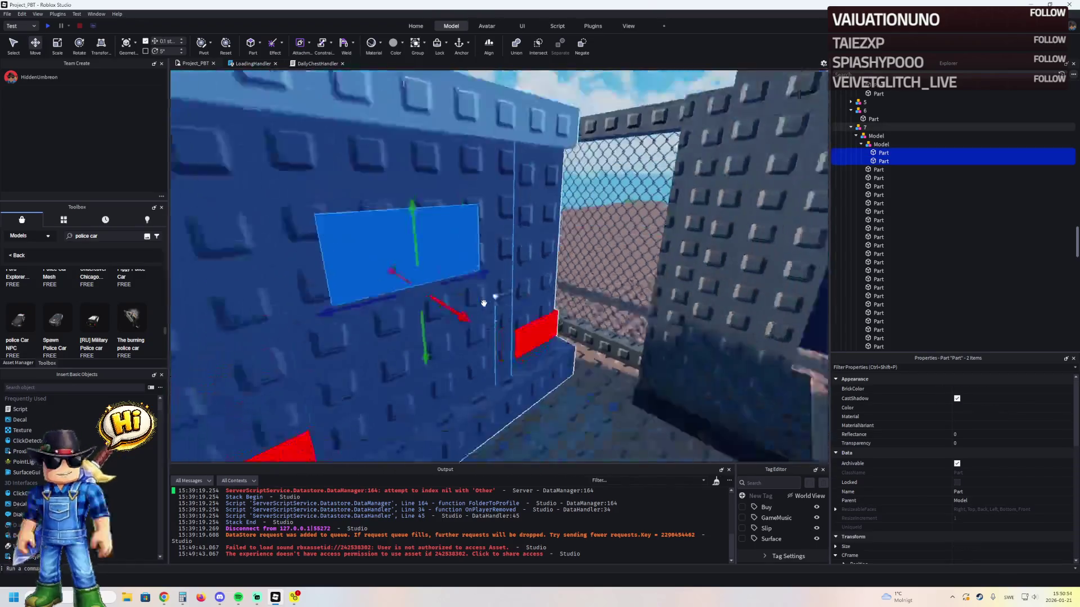
- Select the van's parent model and rotate it a few degrees straighter
ctrl+click(878, 153)
click(880, 144)
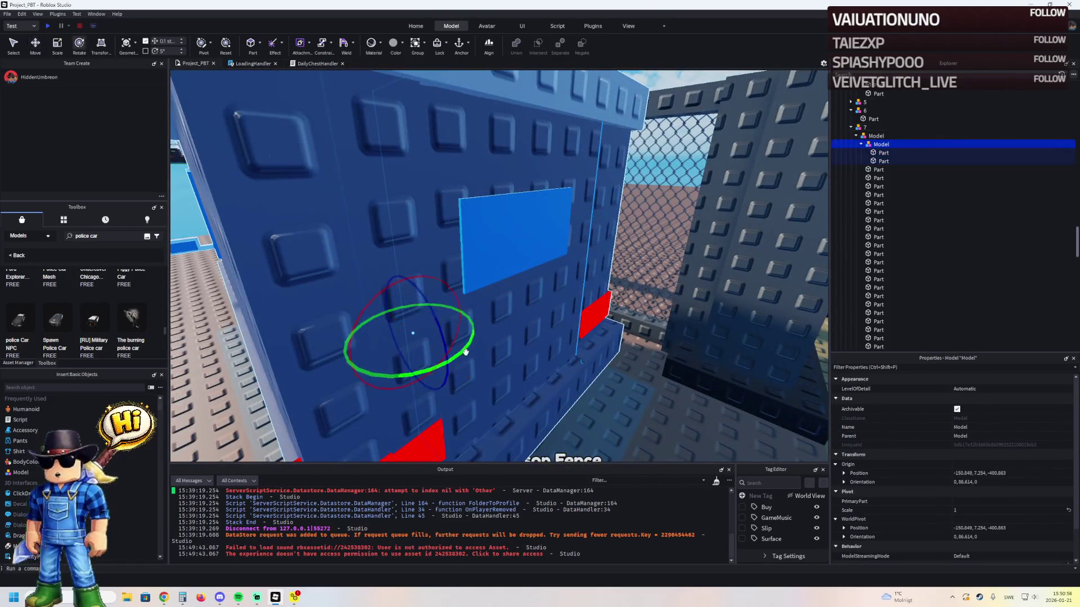
drag(465, 351, 472, 351)
click(471, 354)
scroll(594, 404, down, 5)
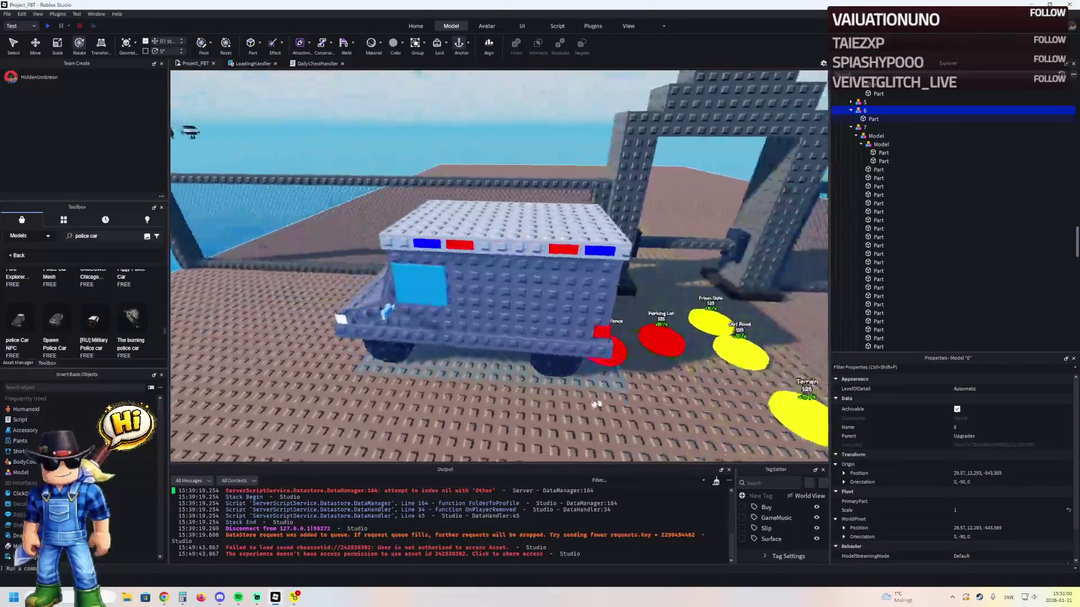
click(523, 327)
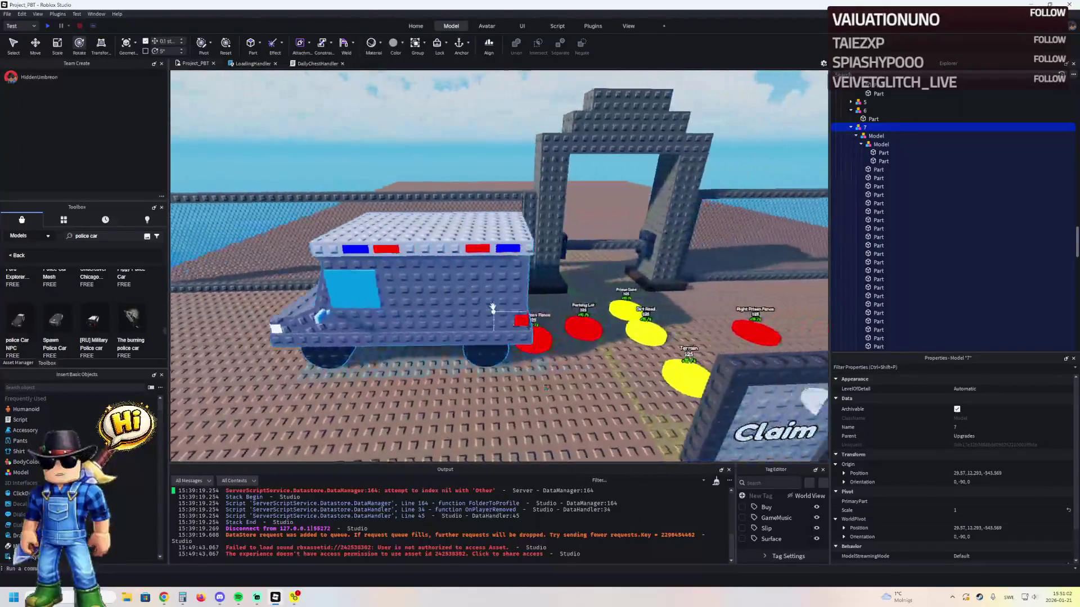
click(867, 136)
click(856, 136)
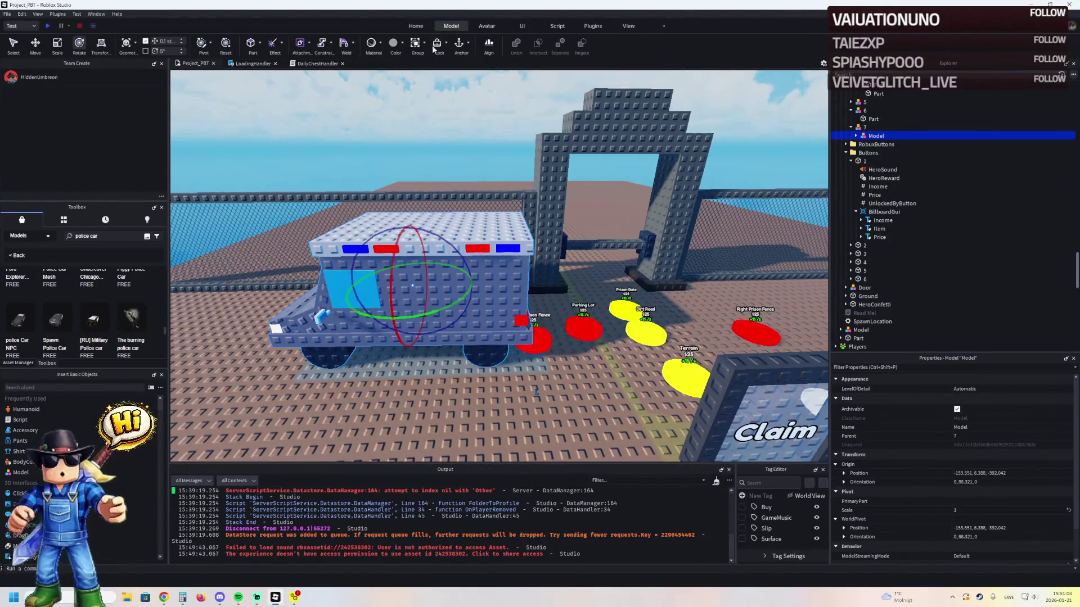
scroll(545, 201, up, 10)
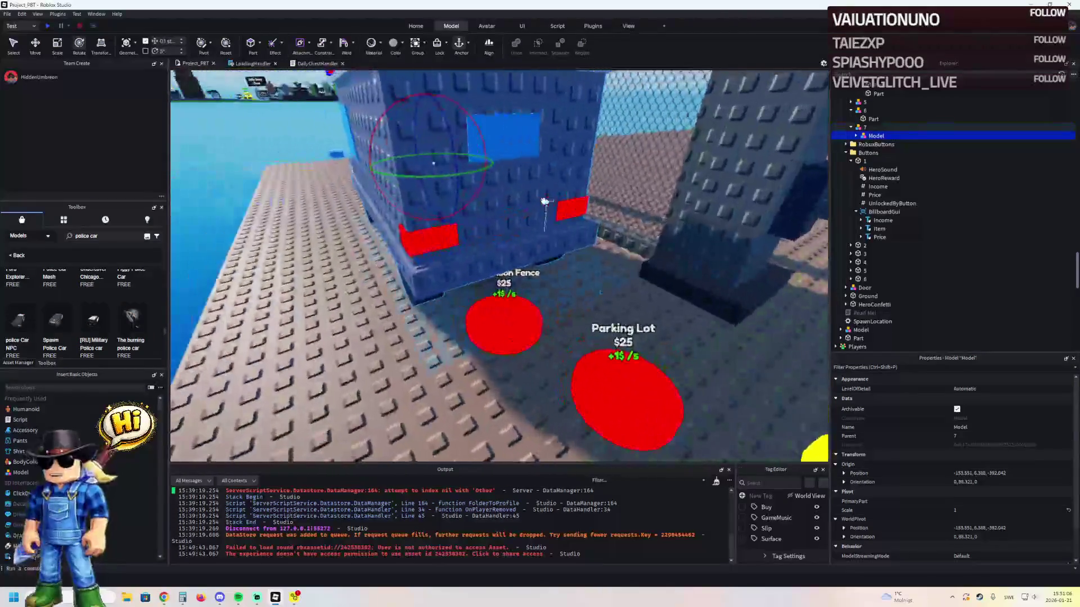
click(630, 375)
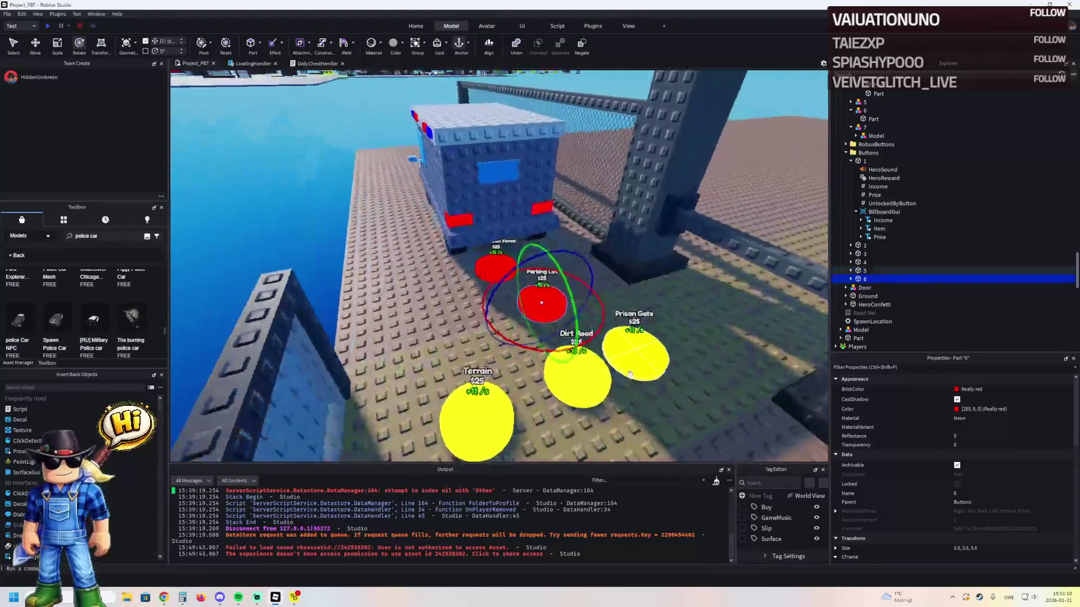
- Duplicate the Parking Lot button, move it left, and label it 'Prison Van'
key(ctrl+d)
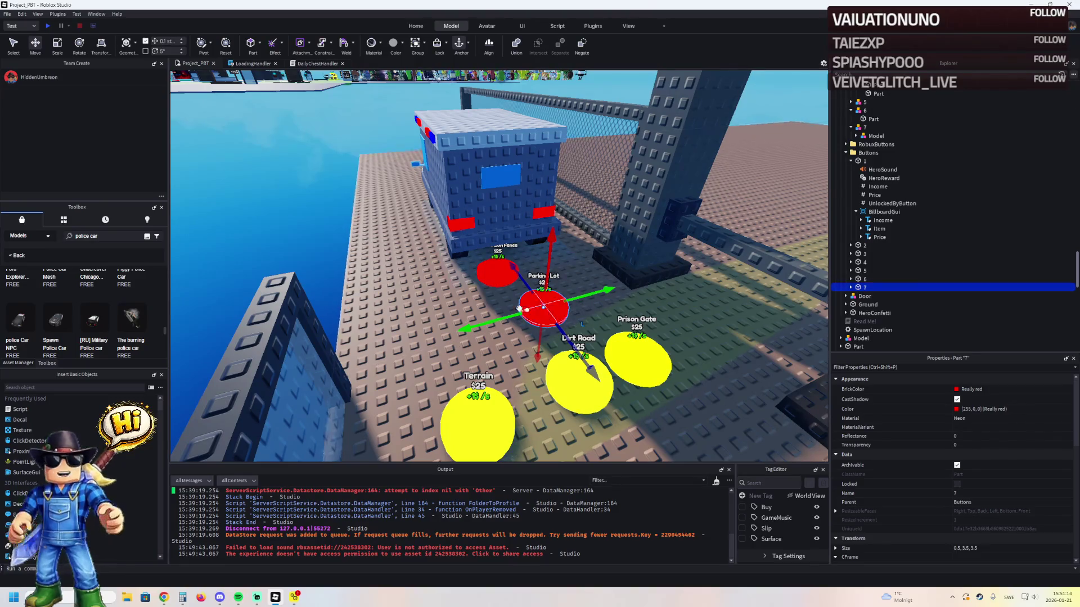
mouse_move(543, 308)
mouse_down()
mouse_move(429, 316)
mouse_move(421, 291)
mouse_up()
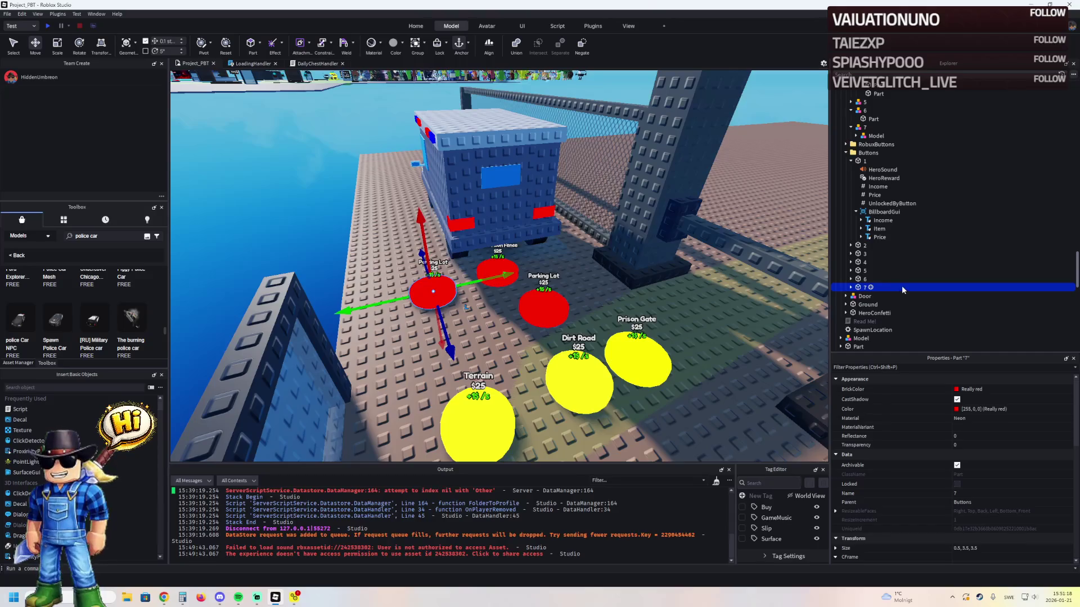
click(850, 288)
click(877, 321)
scroll(877, 319, down, 2)
click(879, 290)
scroll(987, 472, down, 10)
scroll(983, 463, down, 6)
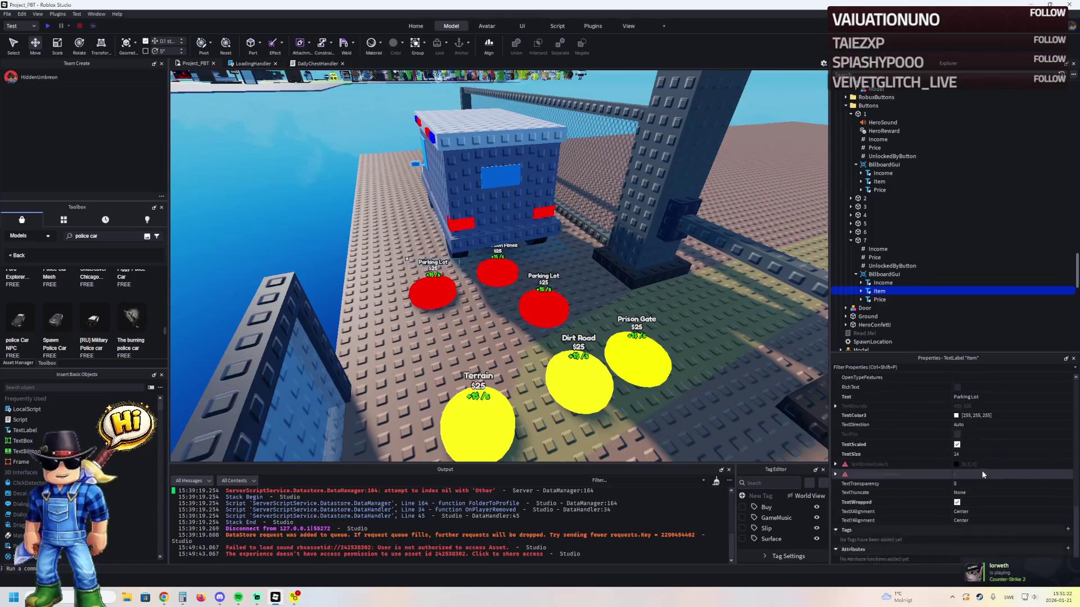
click(1006, 397)
text(P)
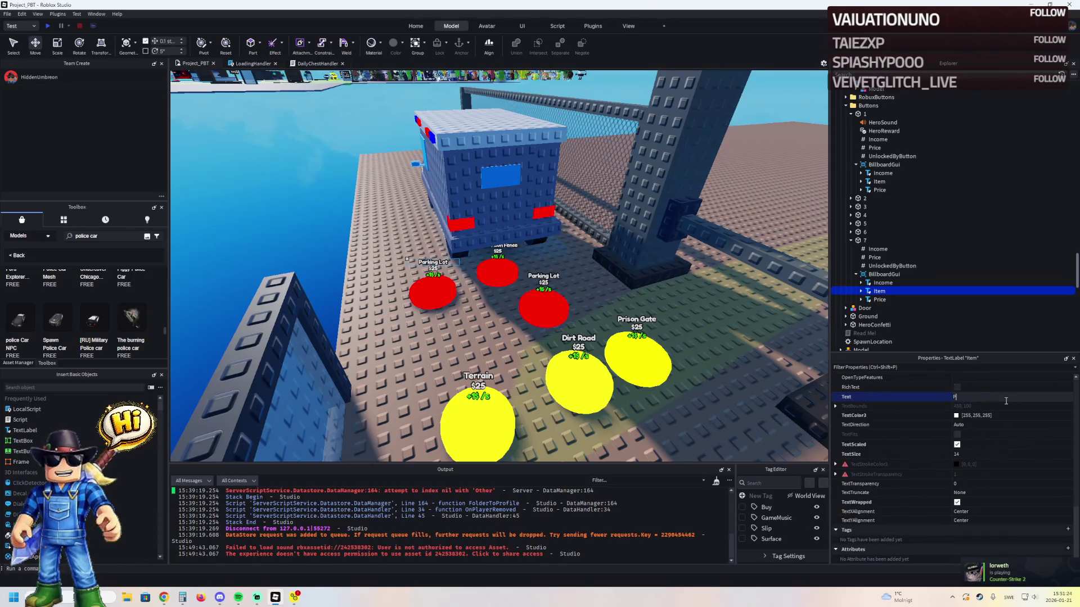
text(rison Van)
key(Return)
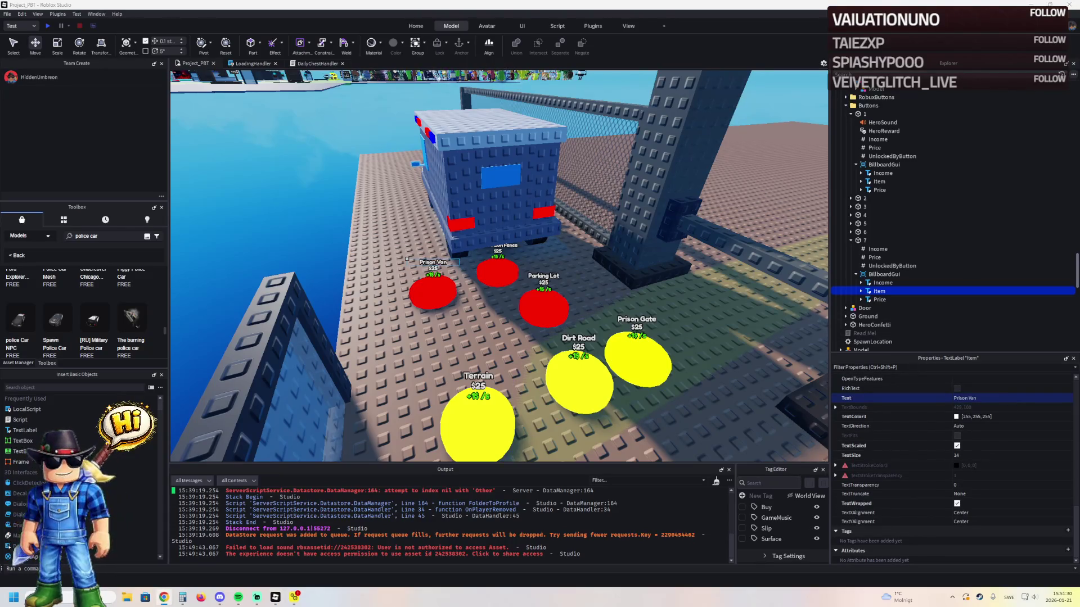
- Set the new button's Price value to 7 and edit its UnlockedByButton value
click(875, 257)
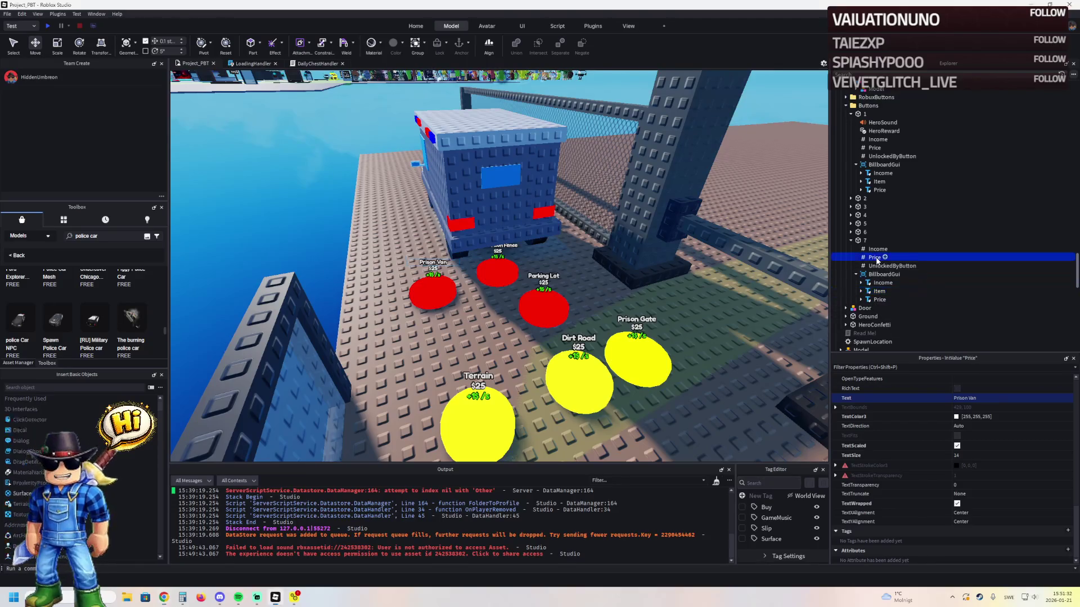
click(972, 435)
text(5)
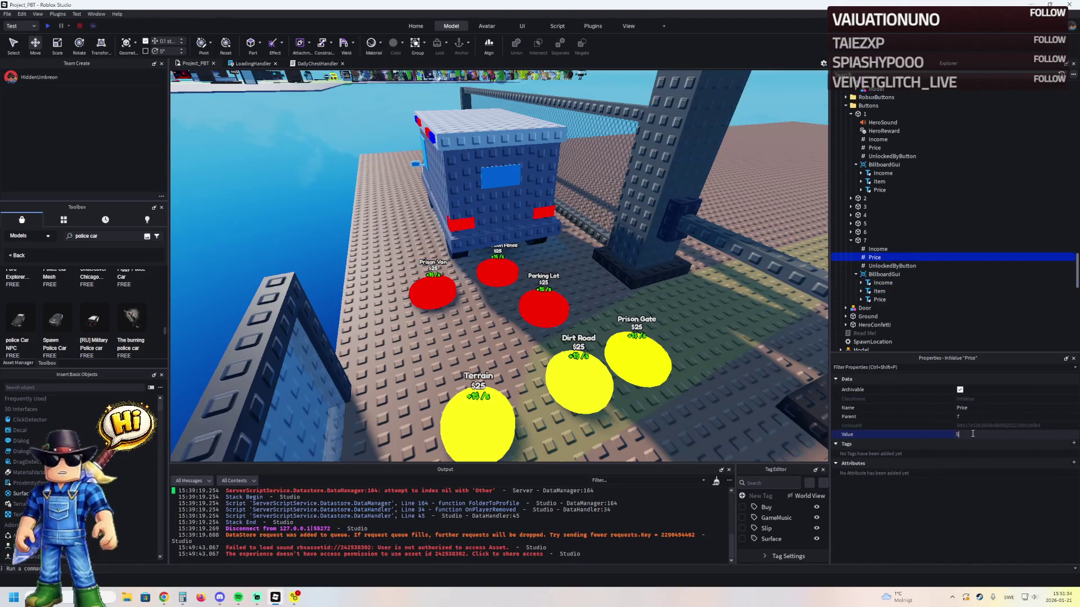
click(863, 241)
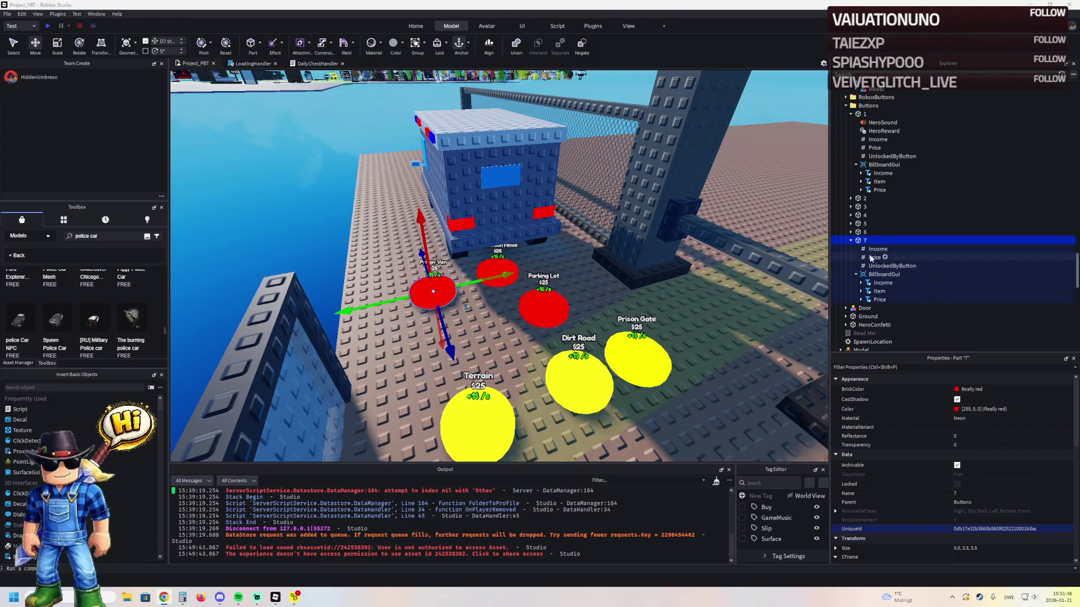
click(922, 258)
click(968, 434)
text(7)
click(892, 265)
click(973, 435)
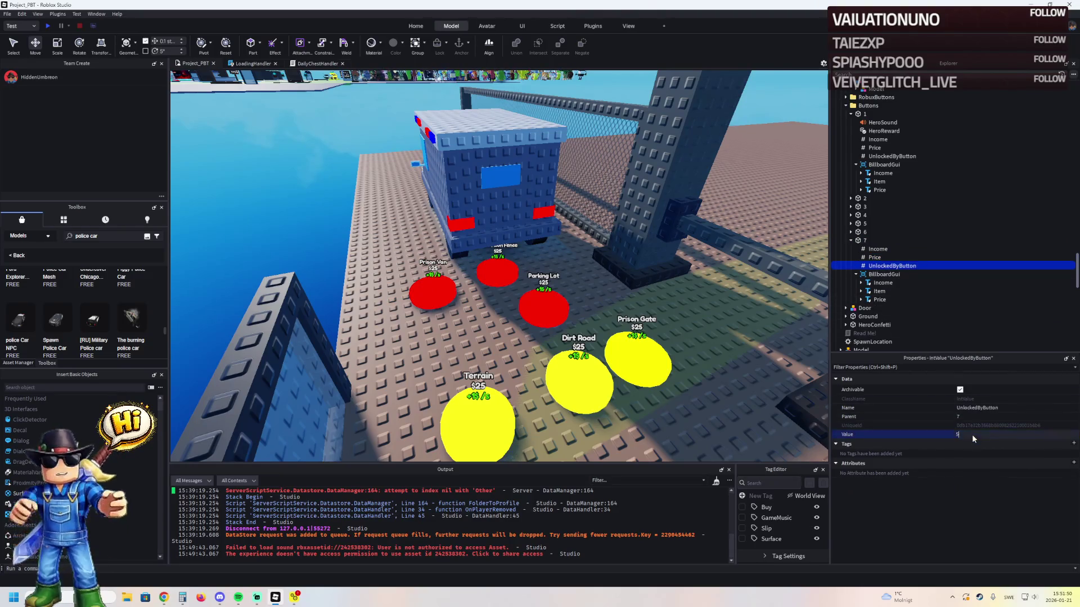
click(509, 239)
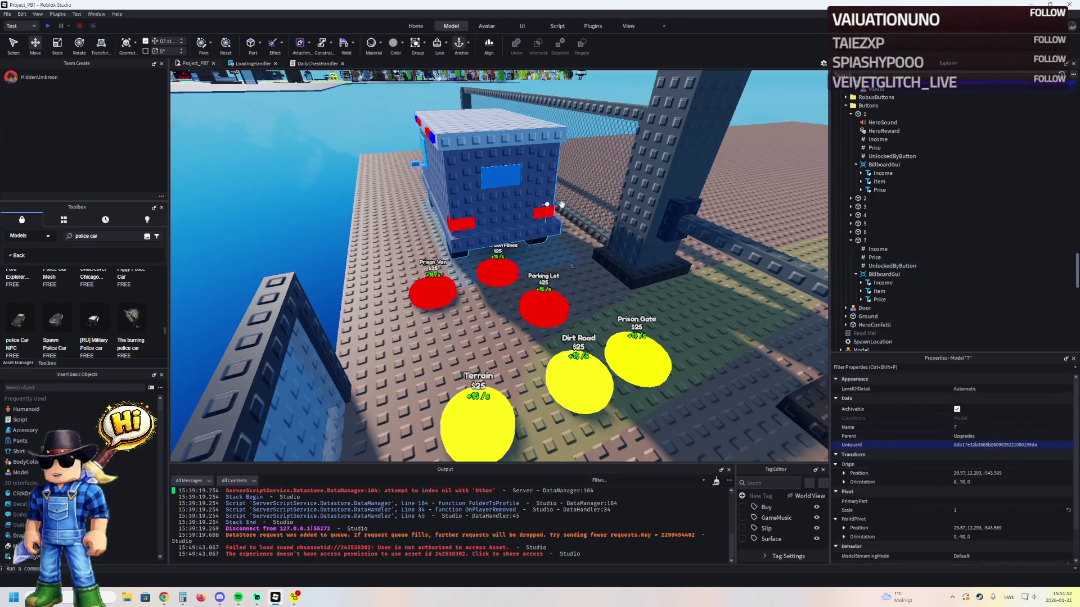
scroll(865, 135, up, 1)
click(873, 142)
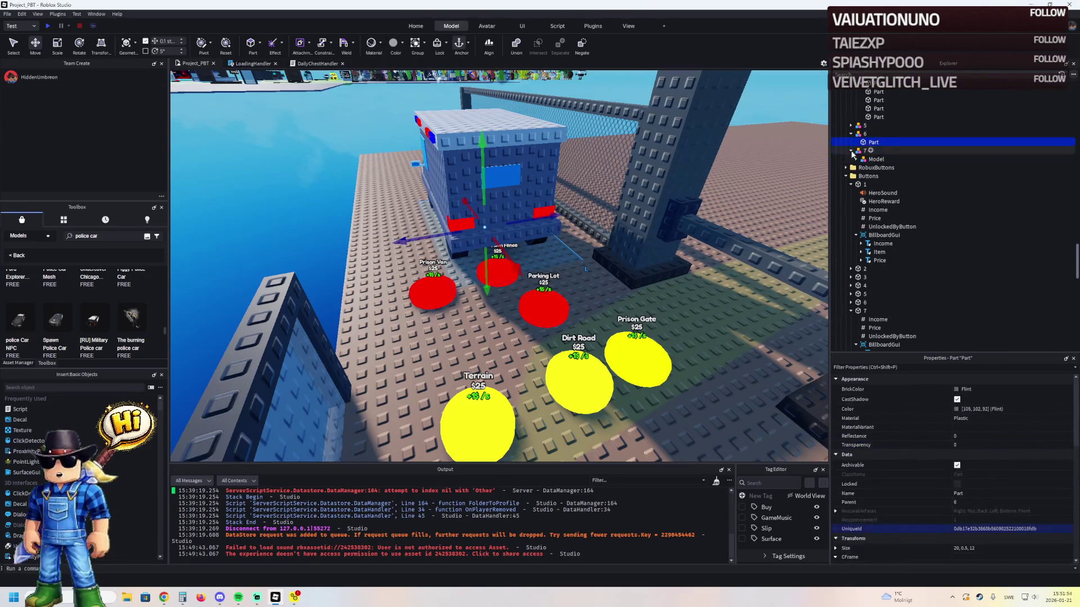
- Inspect Parking Lot button 6's Price and UnlockedByButton values
key(w)
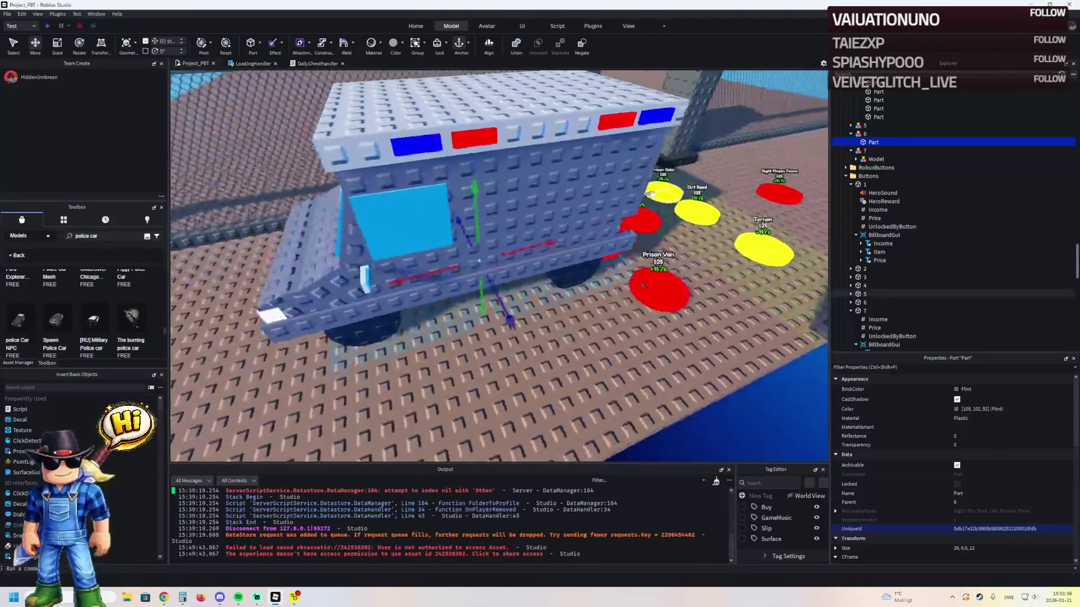
key(d)
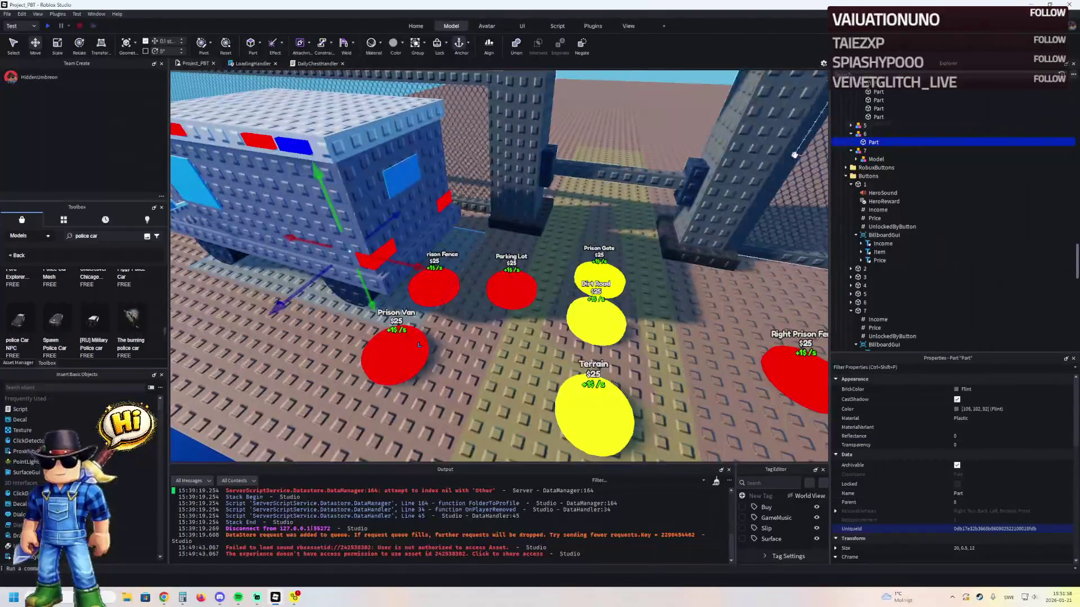
key(Left)
key(Left)
key(Left)
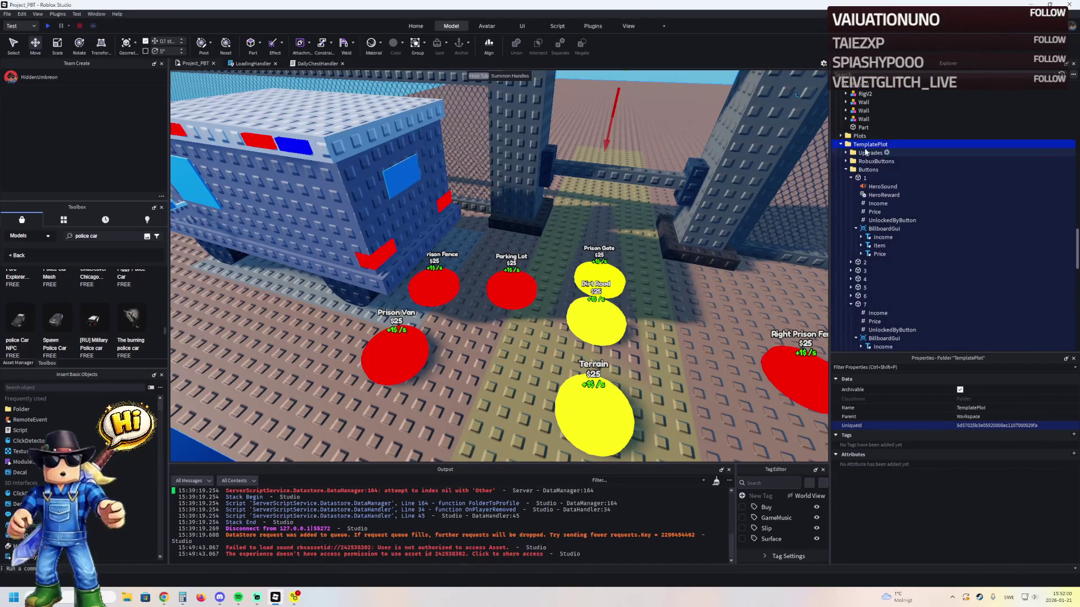
key(Left)
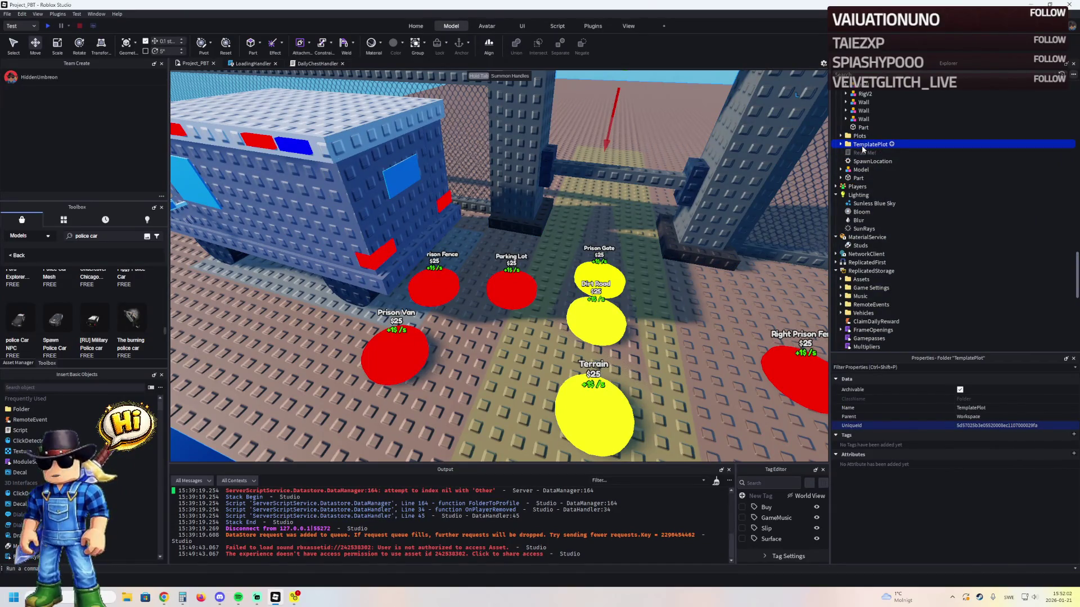
click(511, 289)
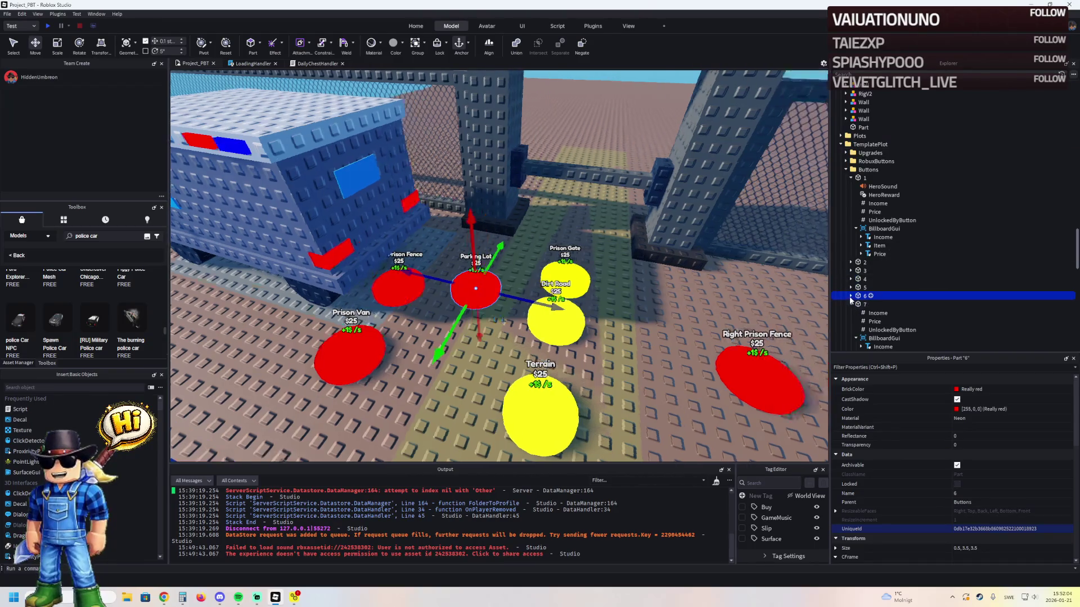
click(851, 295)
click(873, 313)
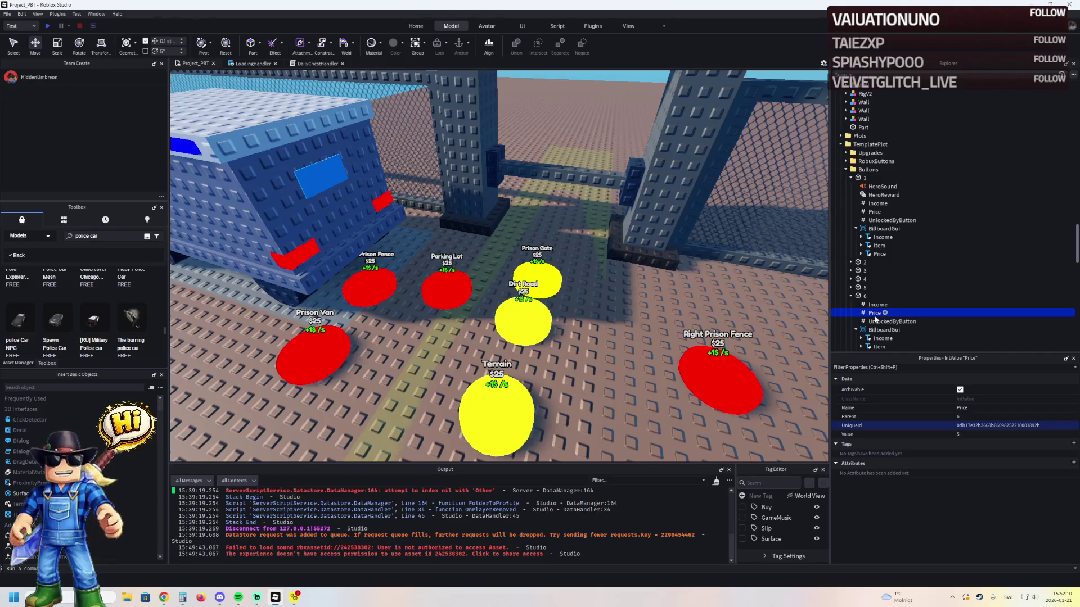
click(876, 322)
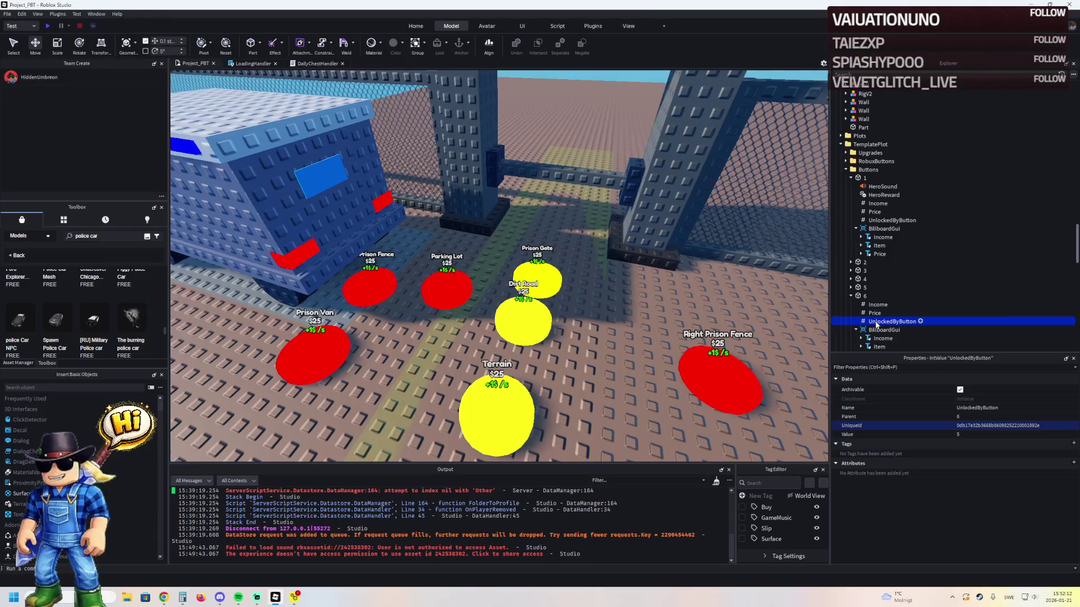
- Move the TemplatePlot folder from Workspace into ReplicatedStorage
click(868, 170)
click(845, 169)
drag(868, 170, 871, 321)
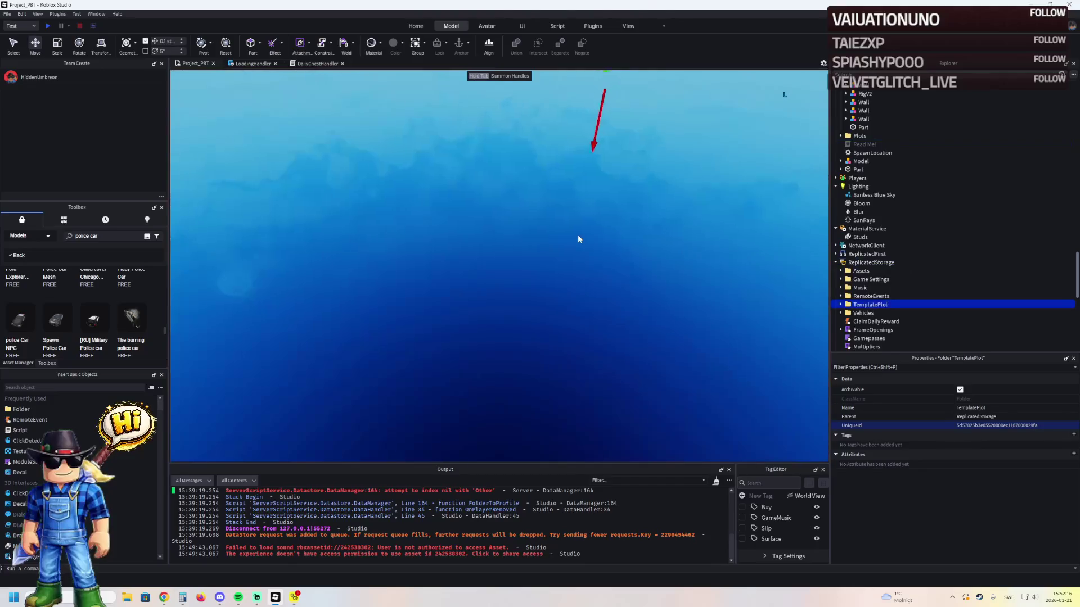
key(F5)
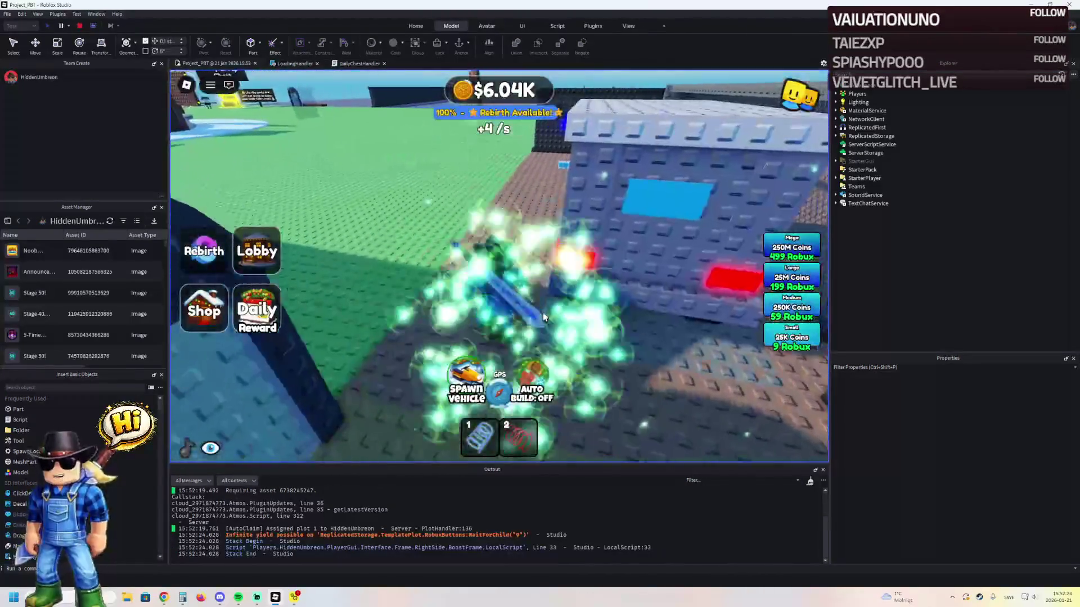
key(w)
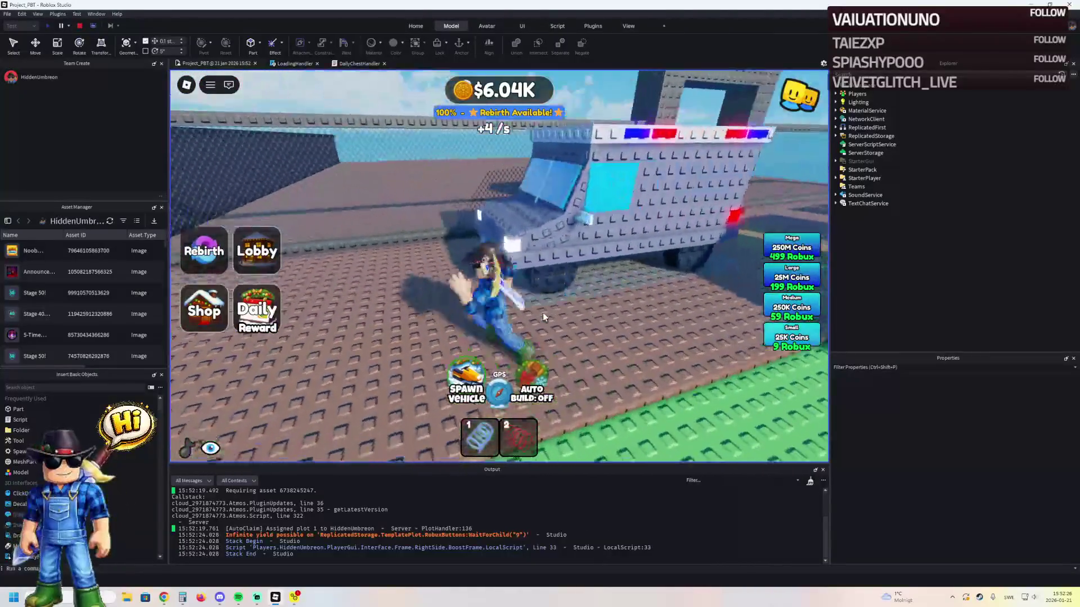
key(w)
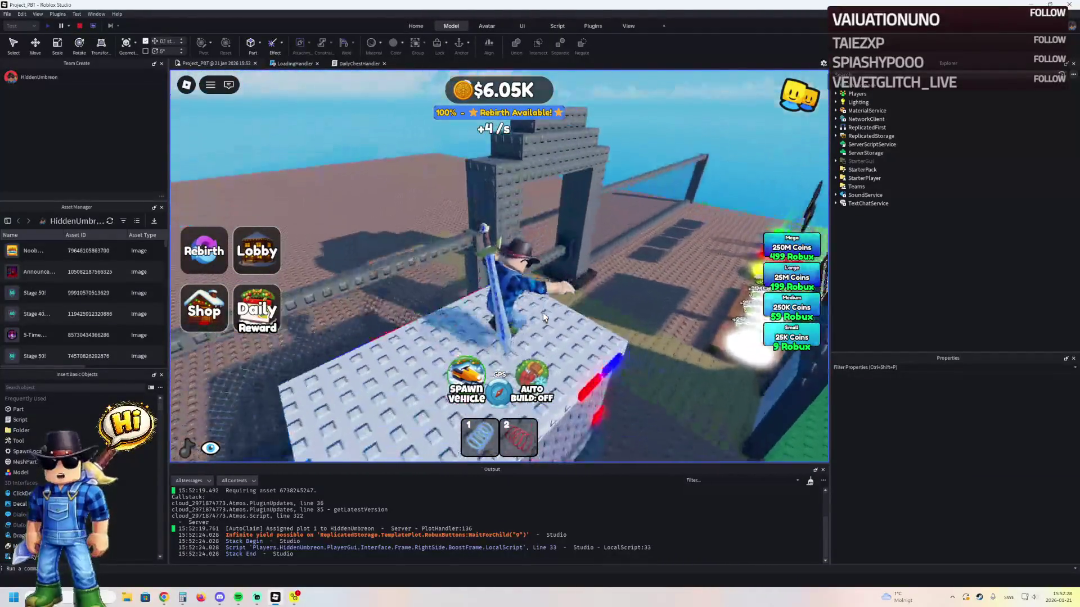
key(w)
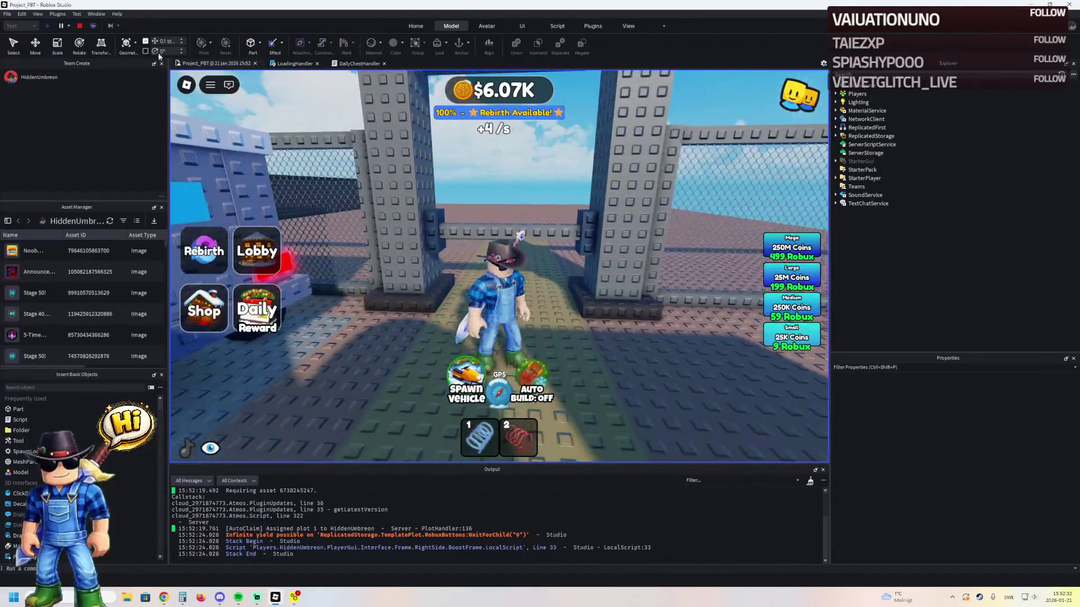
click(79, 26)
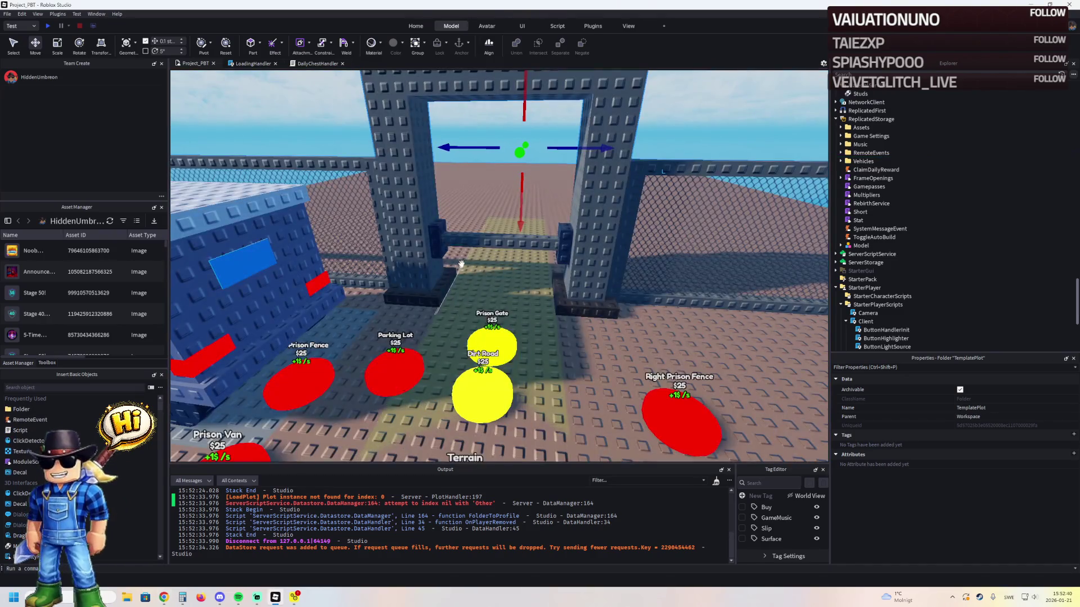
- Lower the gate crossbeam with both side blocks and make the crossbeam Institutional white
click(467, 245)
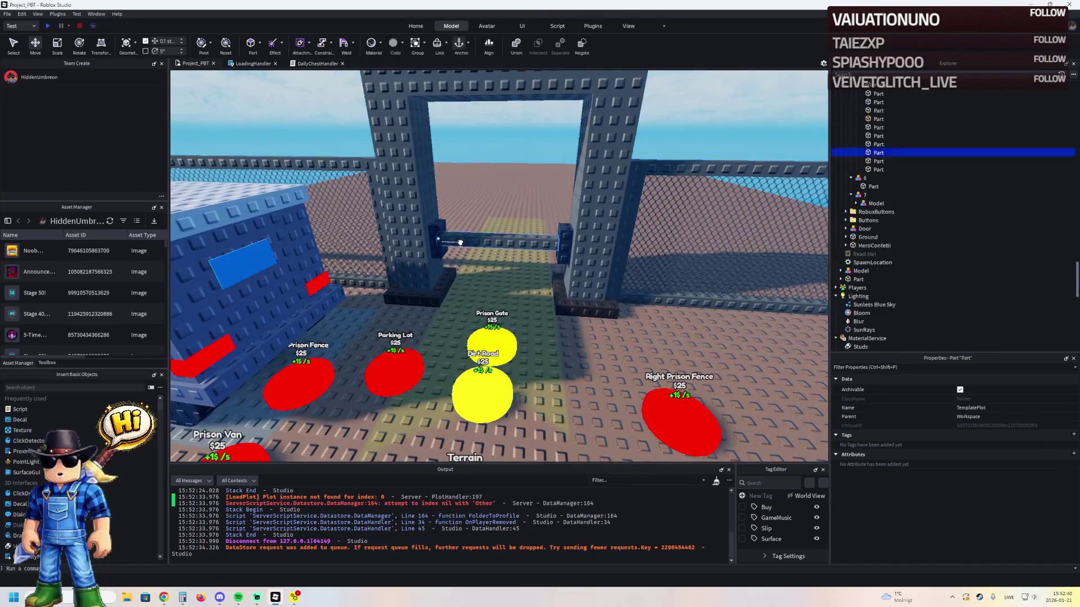
key(f)
ctrl+click(668, 280)
ctrl+click(422, 298)
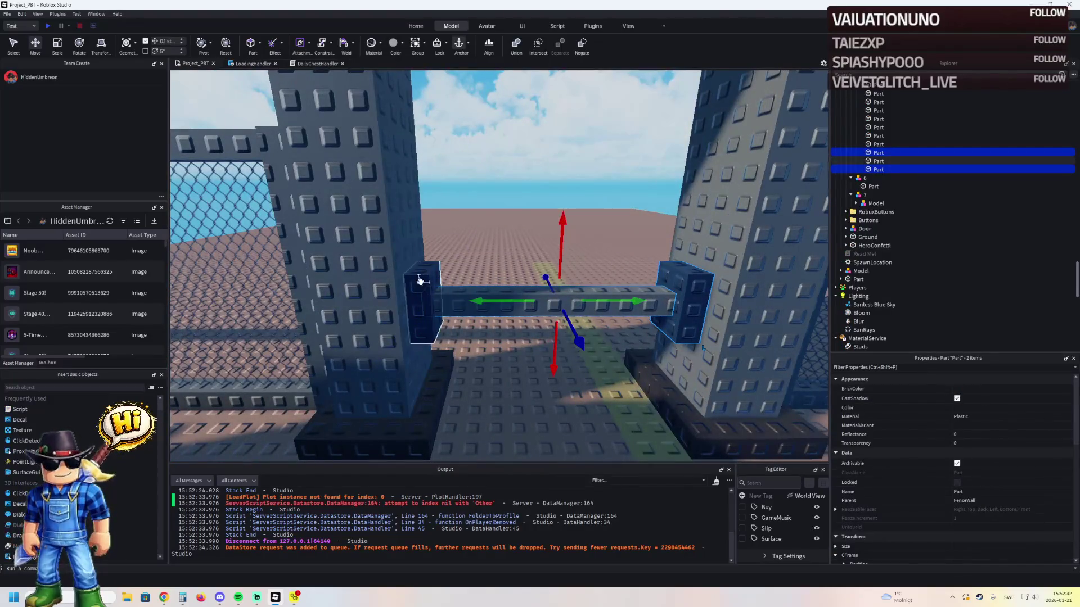
drag(560, 231, 543, 275)
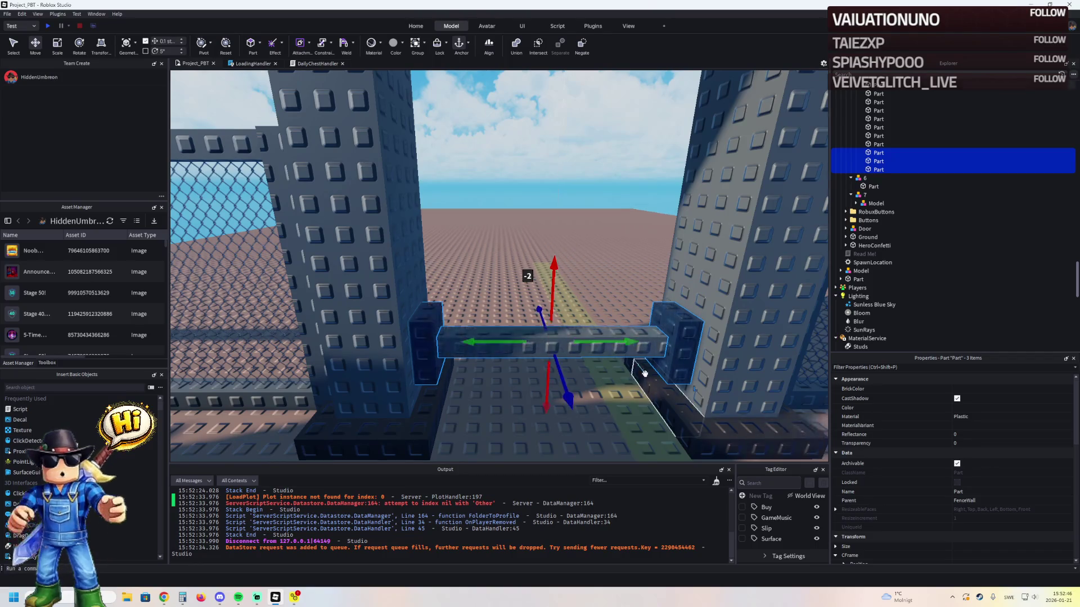
click(658, 355)
click(979, 390)
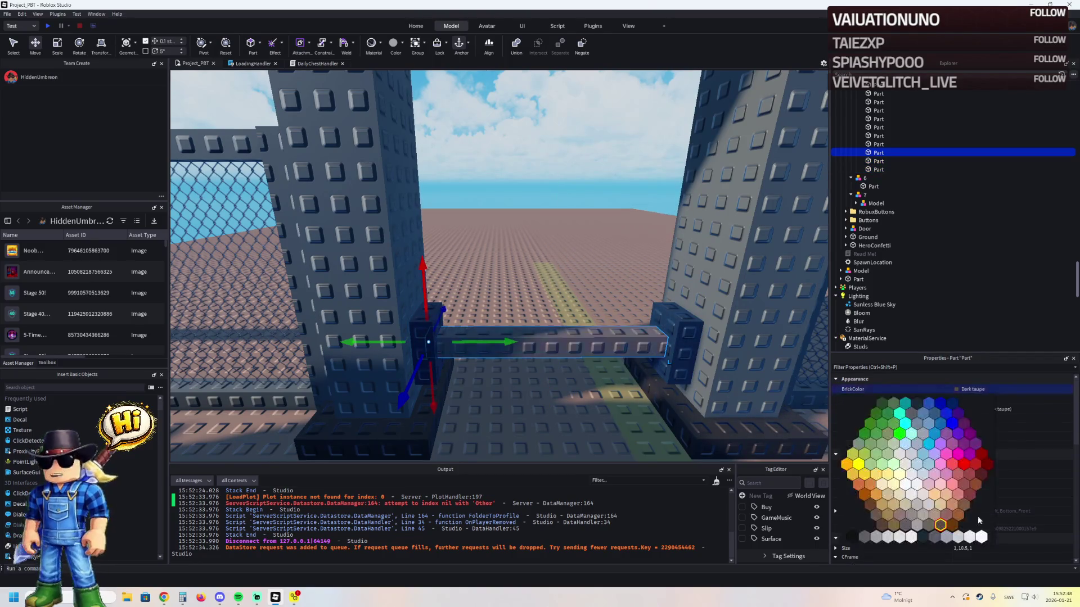
click(976, 537)
- Shorten a grey Prison Van panel from 8.6 to 8.4 studs
click(650, 305)
key(f)
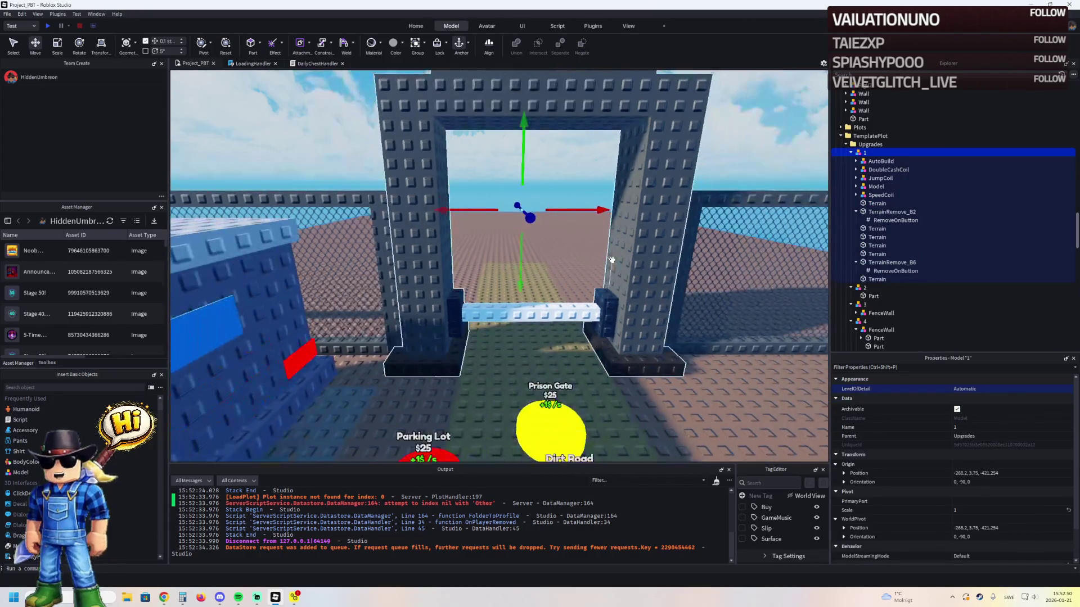
key(a)
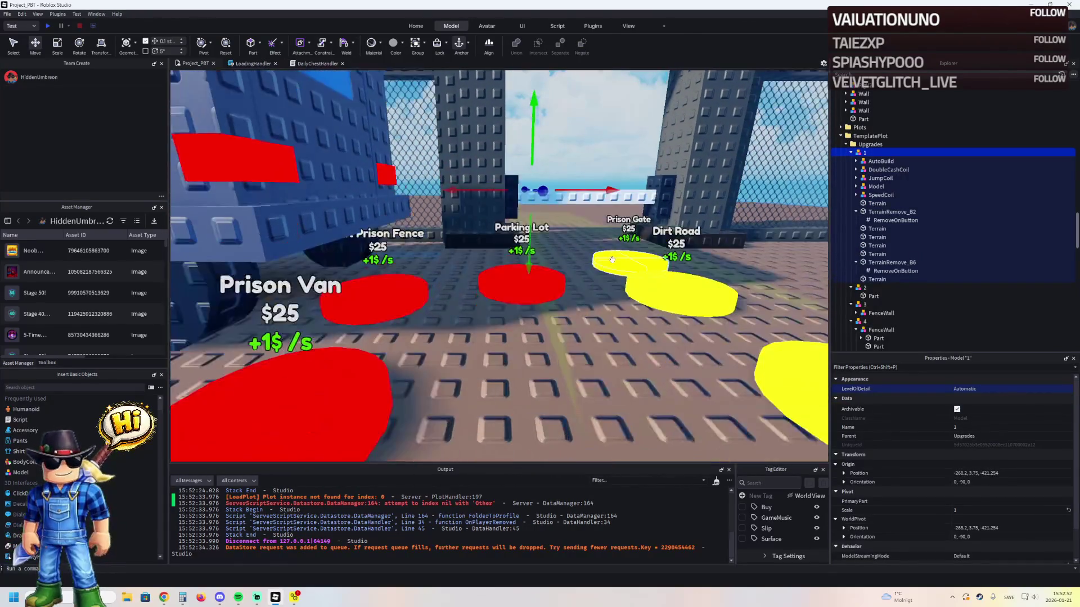
click(561, 246)
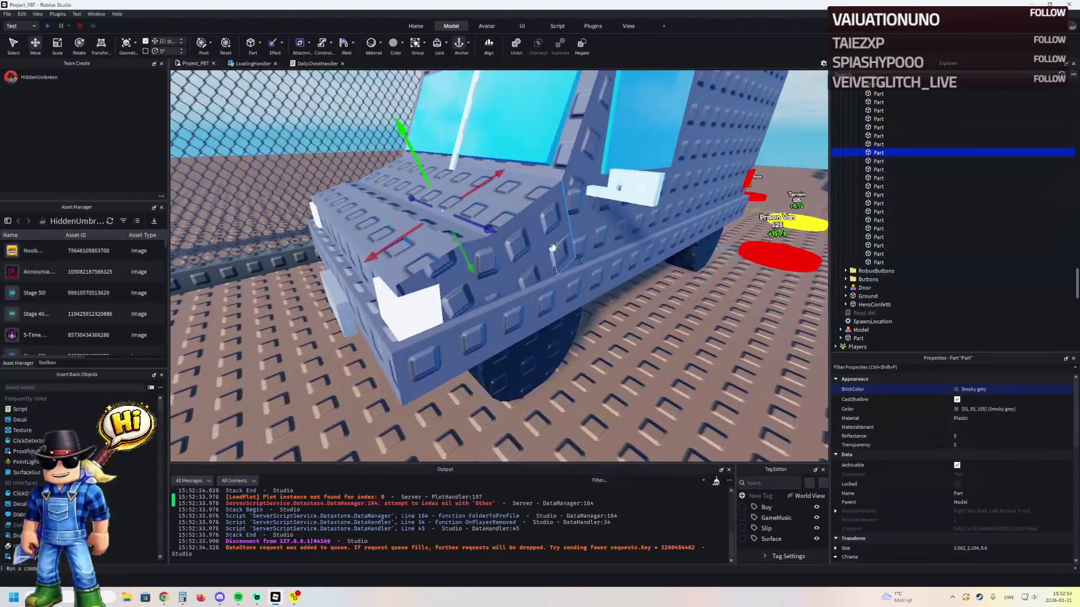
key(f)
key(ctrl+3)
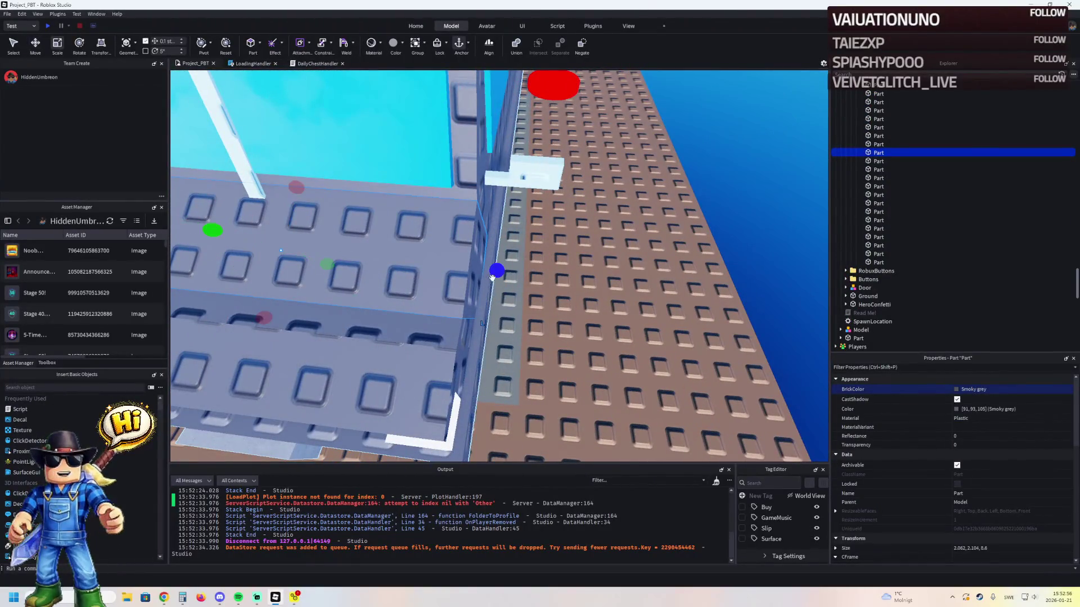
drag(498, 273, 492, 273)
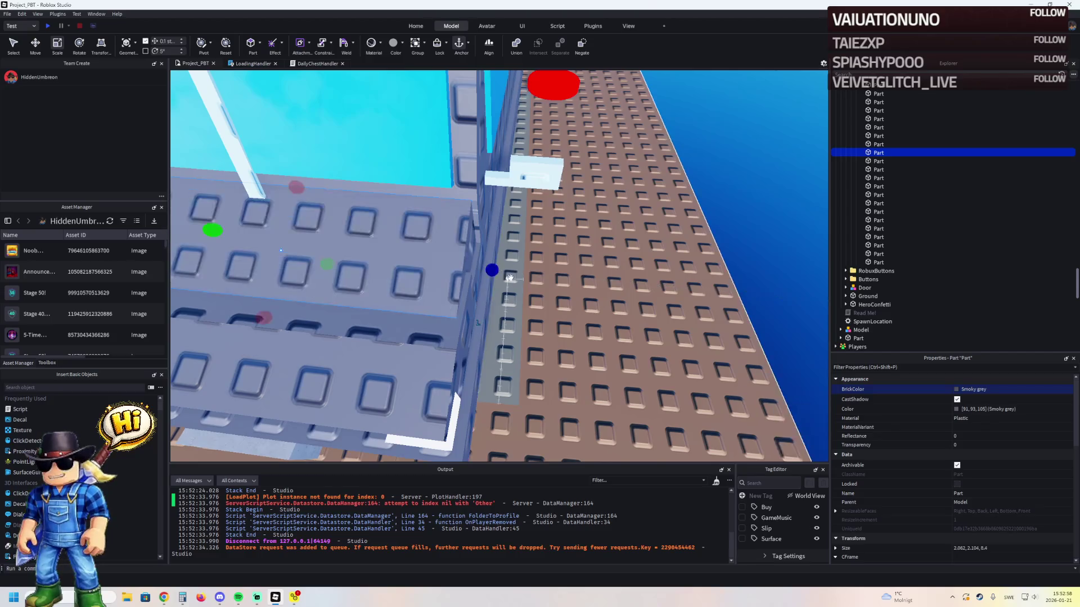
scroll(514, 341, up, 3)
key(s)
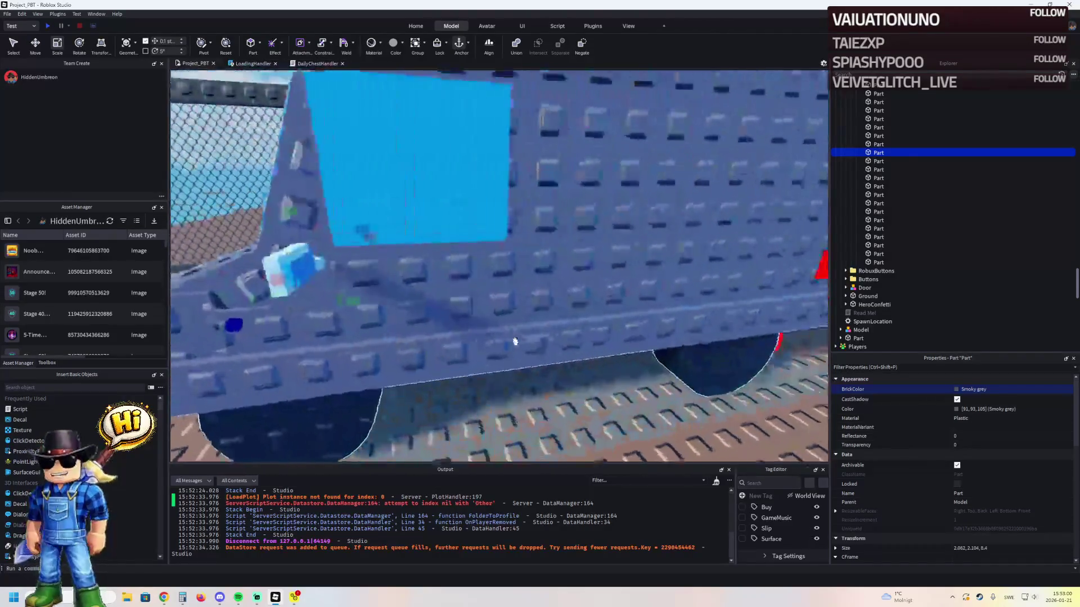
key(s)
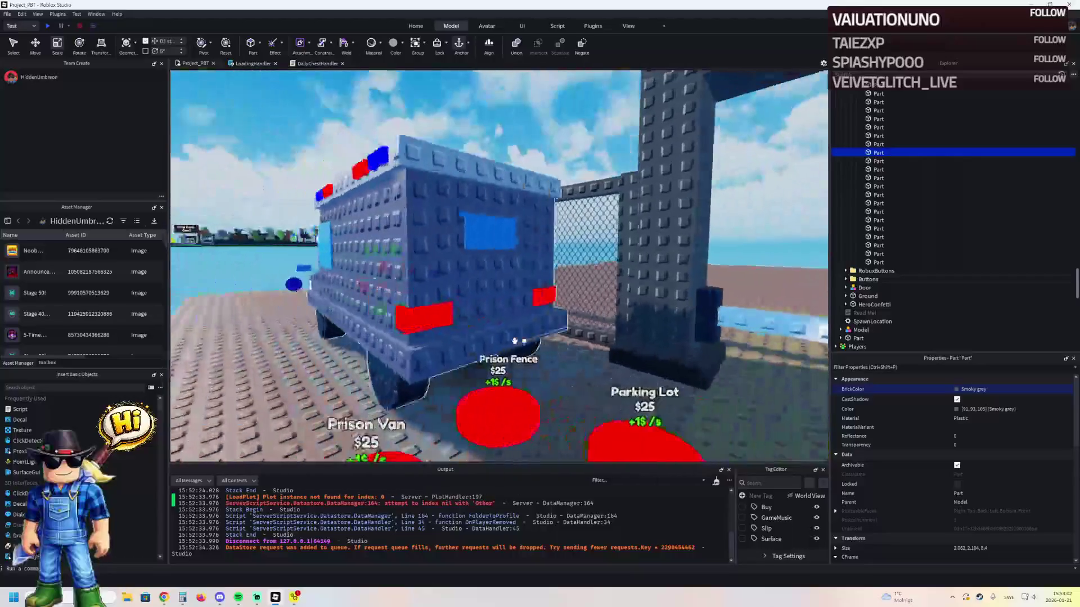
key(s)
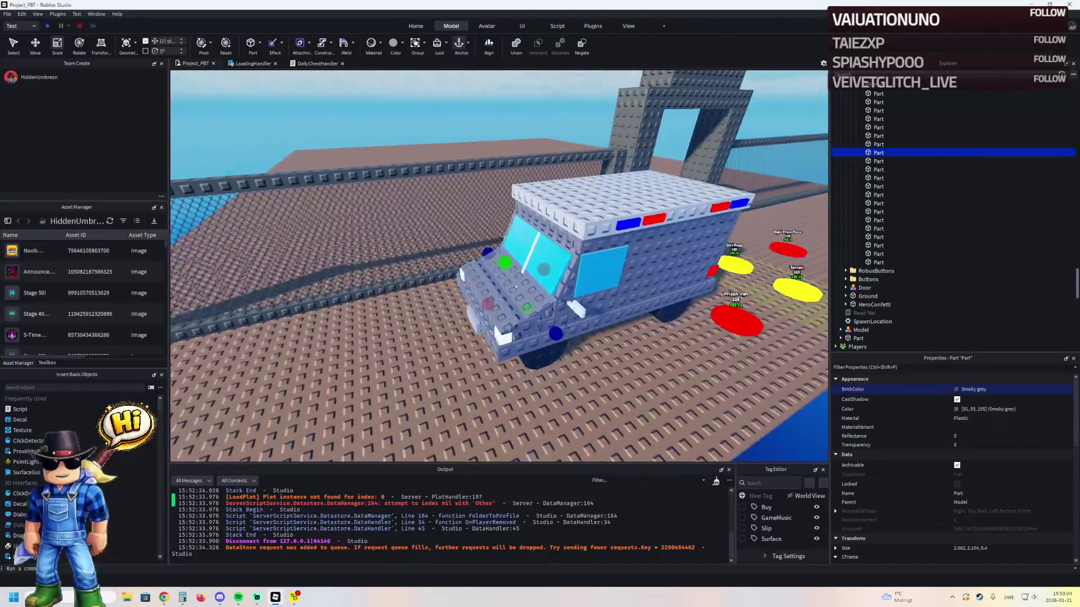
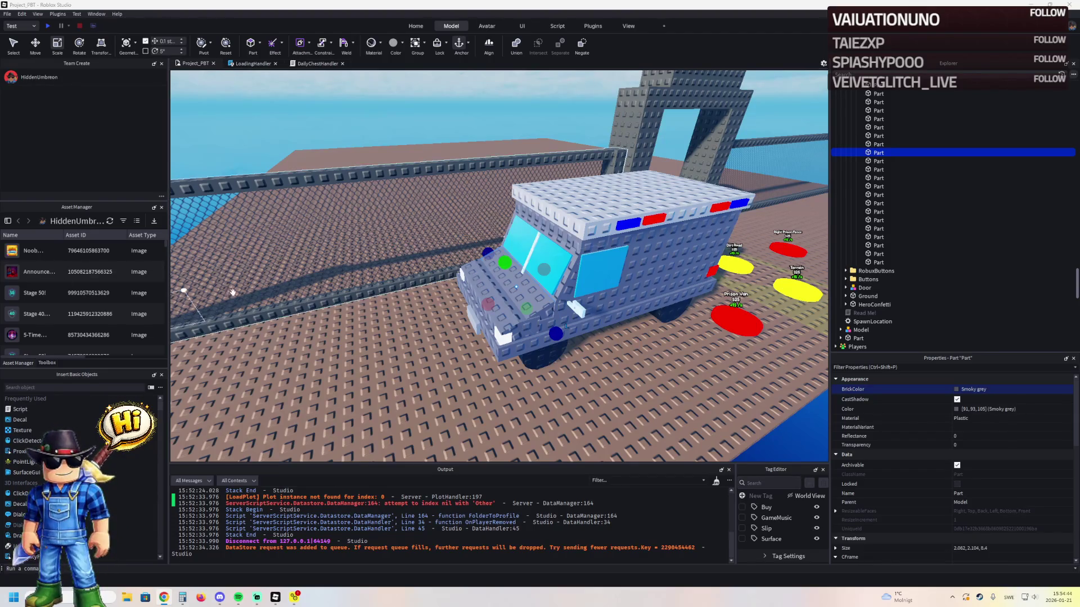
- Begin opening a place from Roblox via the File menu, then close the newly launched Studio window
key(d)
key(d)
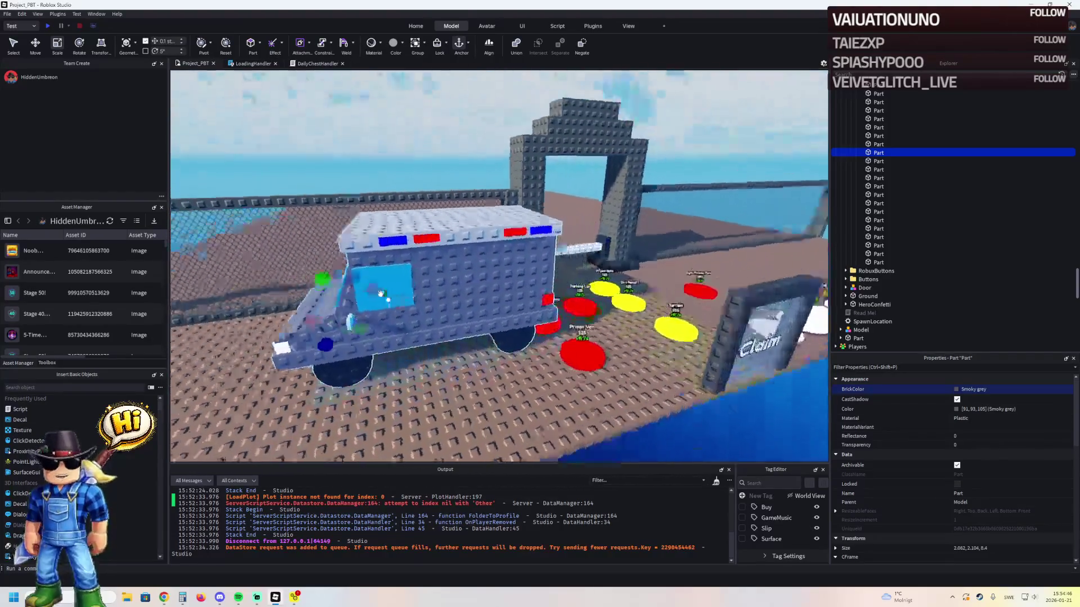
key(a)
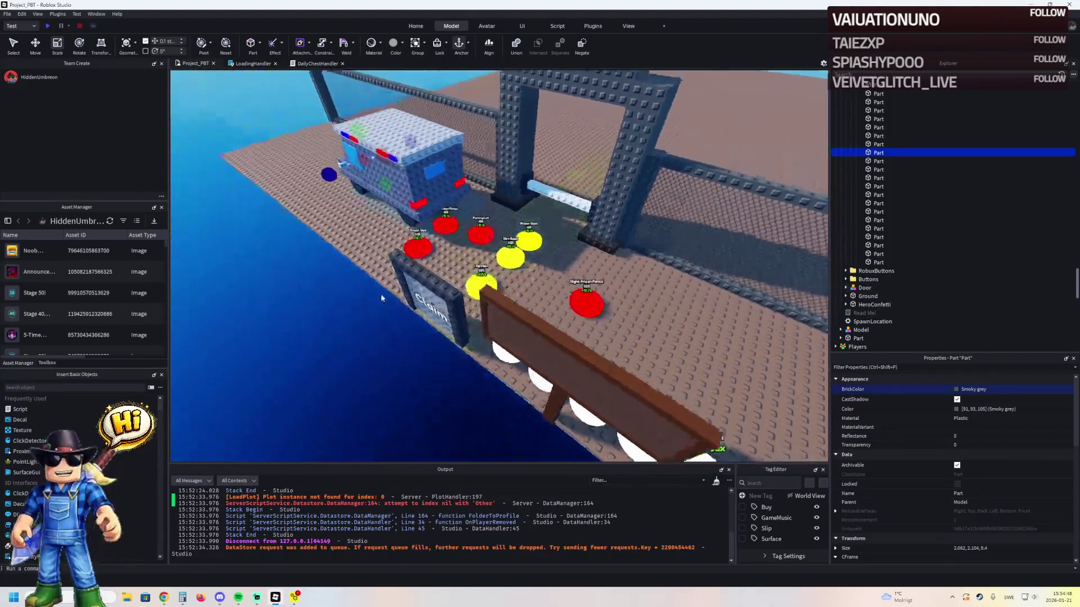
key(a)
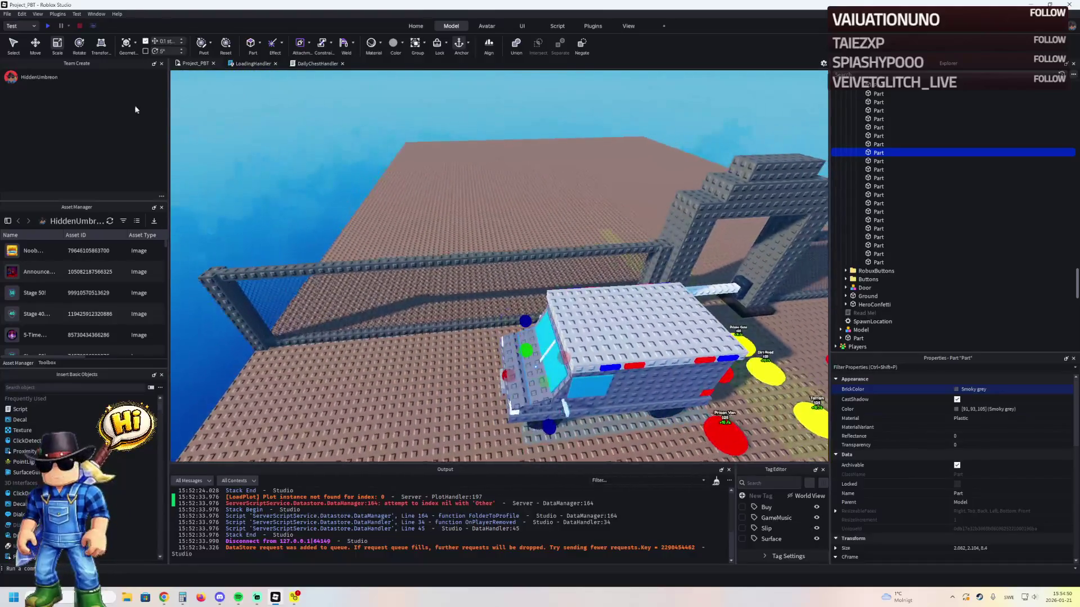
click(8, 13)
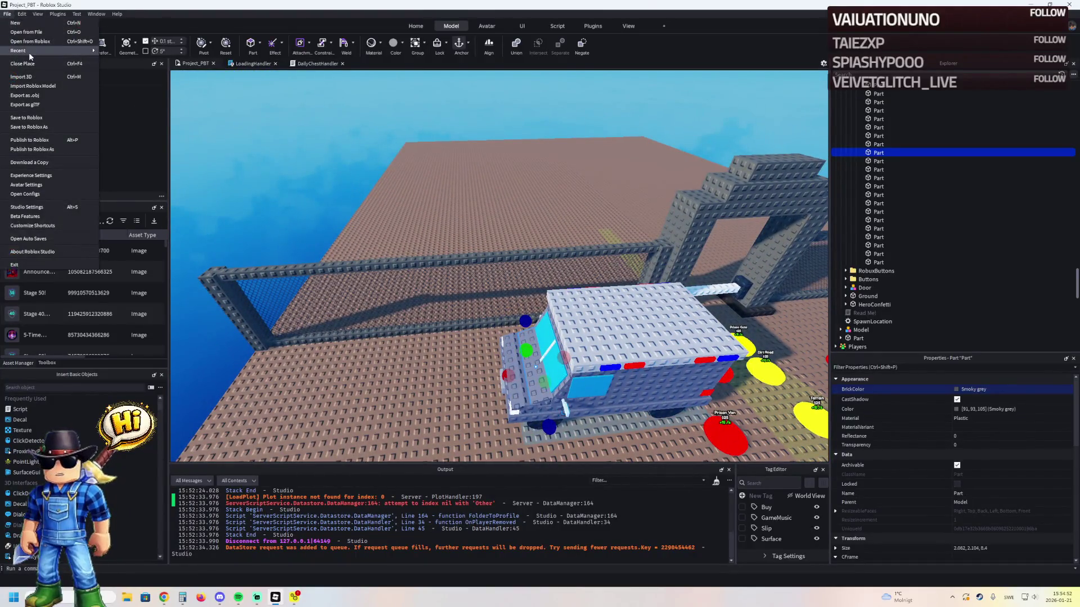
click(57, 42)
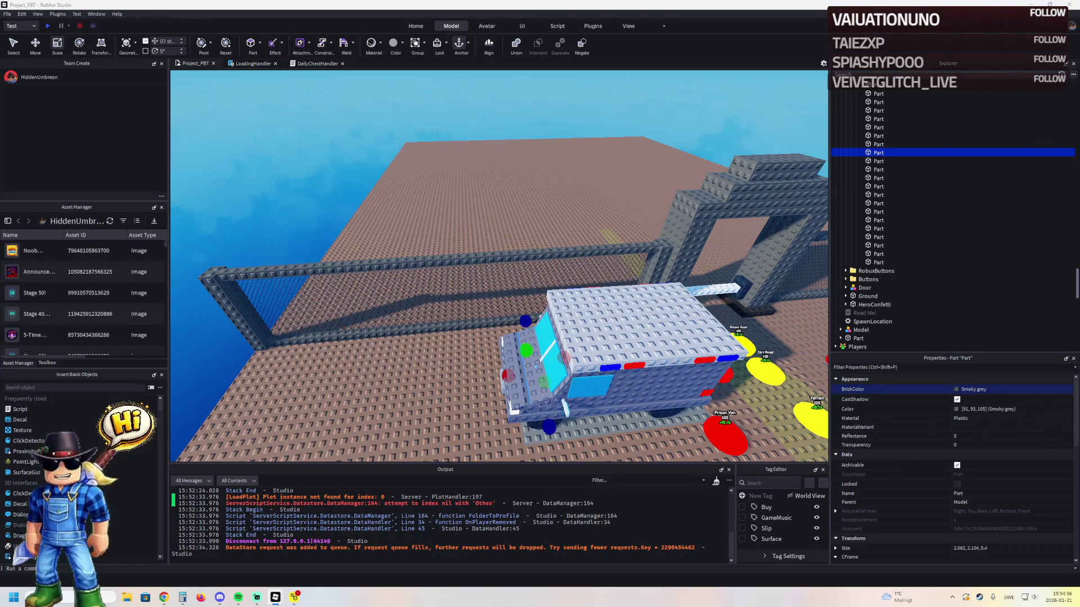
mouse_move(294, 597)
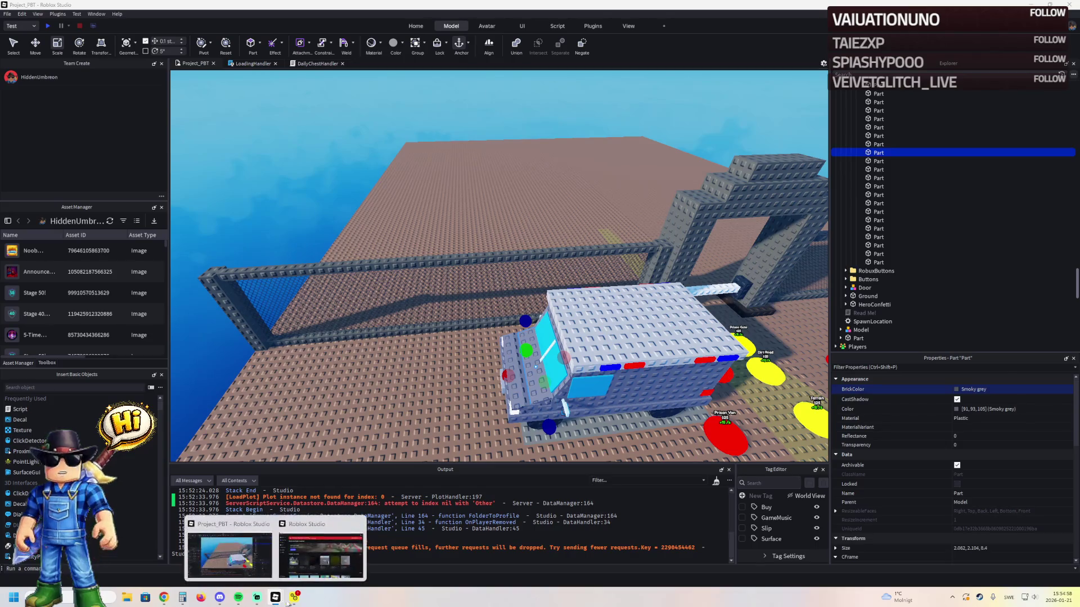
click(315, 522)
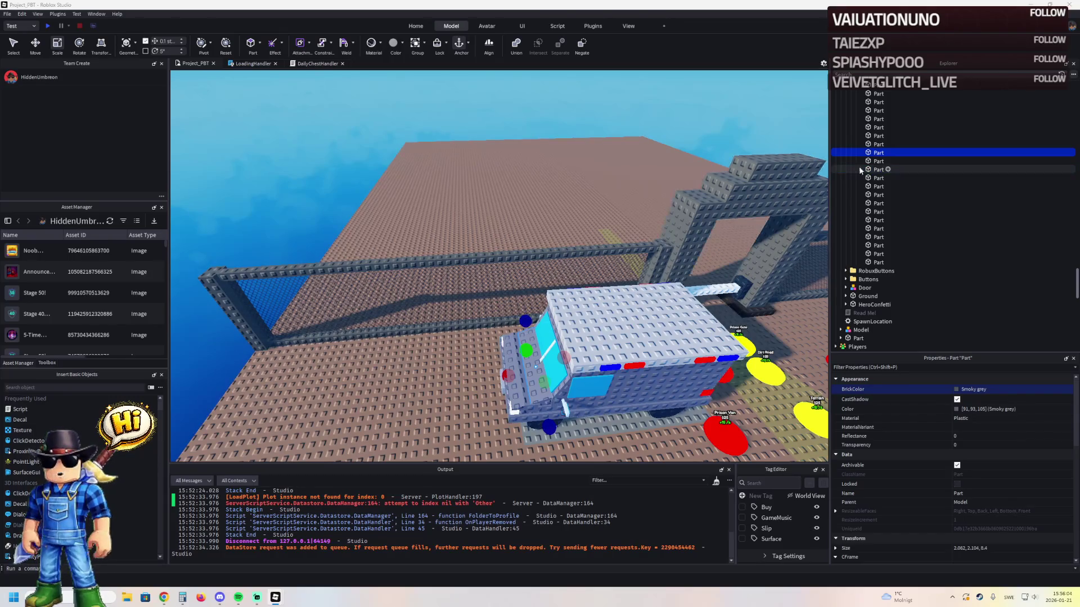
- Collapse the Explorer groups, duplicate upgrade group 7 and rename the copy to 8
click(795, 198)
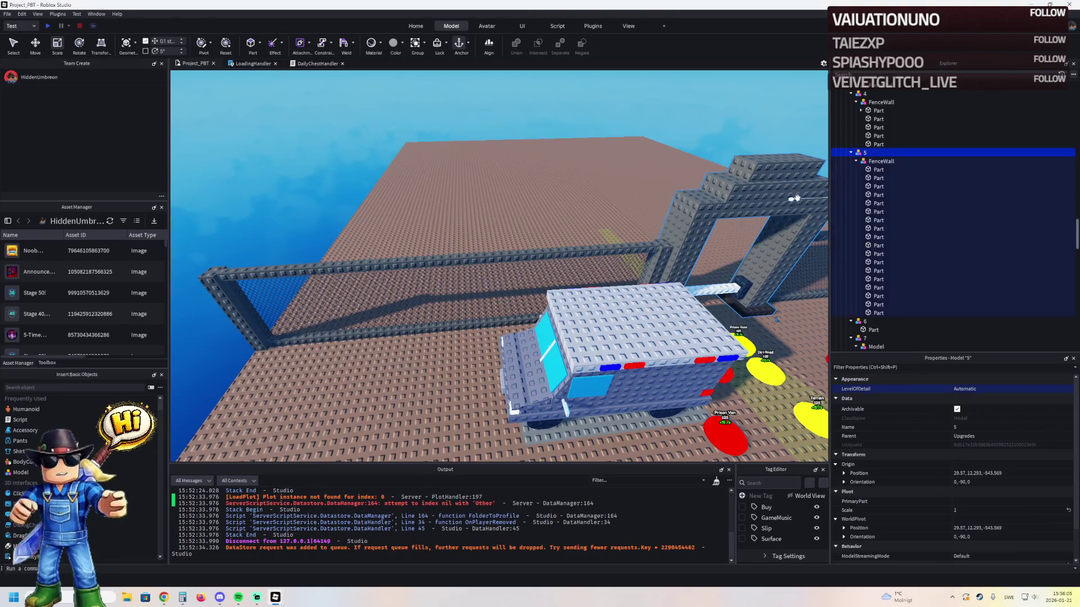
double_click(881, 161)
double_click(869, 103)
double_click(878, 138)
key(ctrl+d)
click(923, 147)
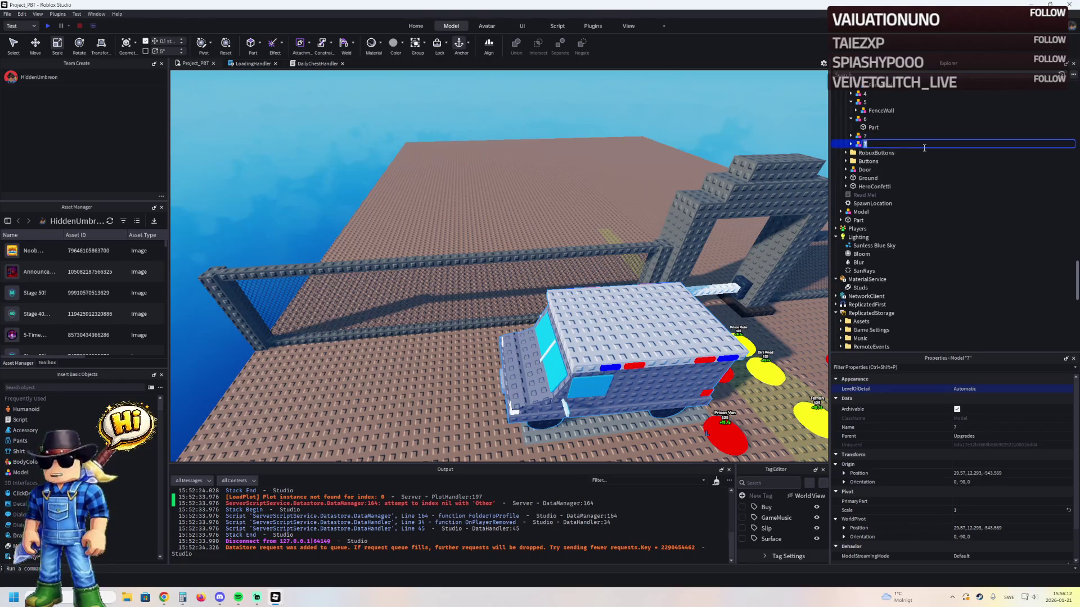
text(8)
key(Return)
click(851, 144)
- Delete the duplicated truck from group 8, keeping its bush and TreeBoxes
click(876, 161)
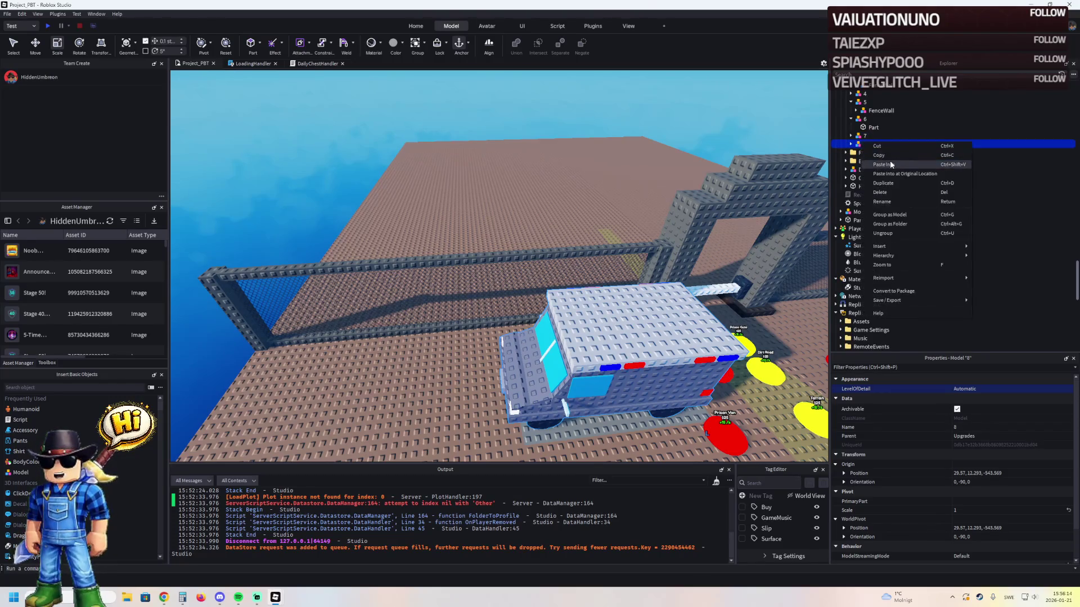
shift+click(878, 178)
right_click(579, 170)
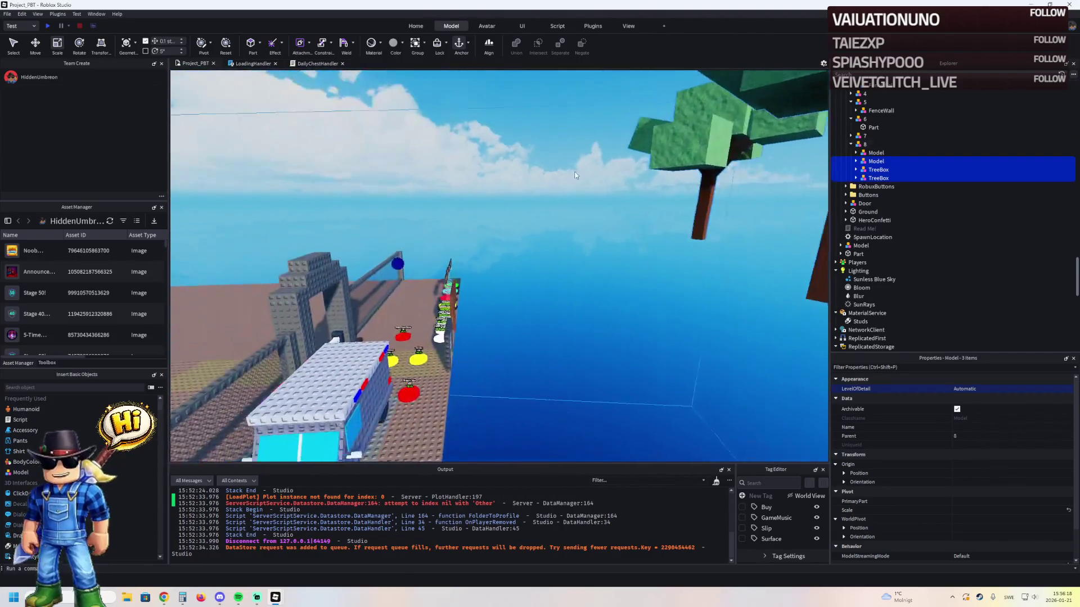
click(671, 151)
right_click(671, 151)
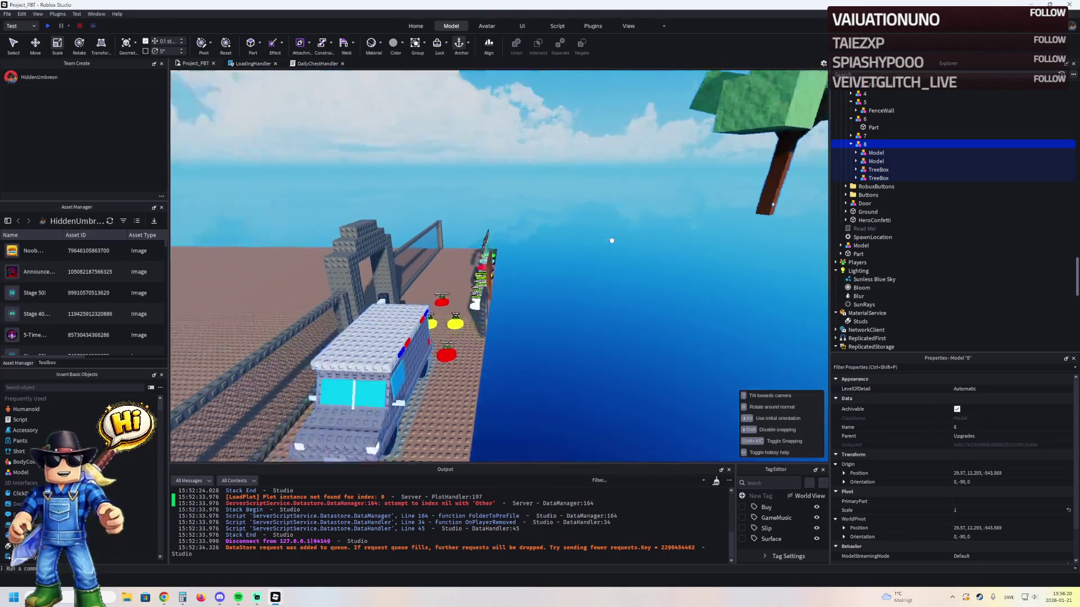
click(495, 276)
right_click(658, 219)
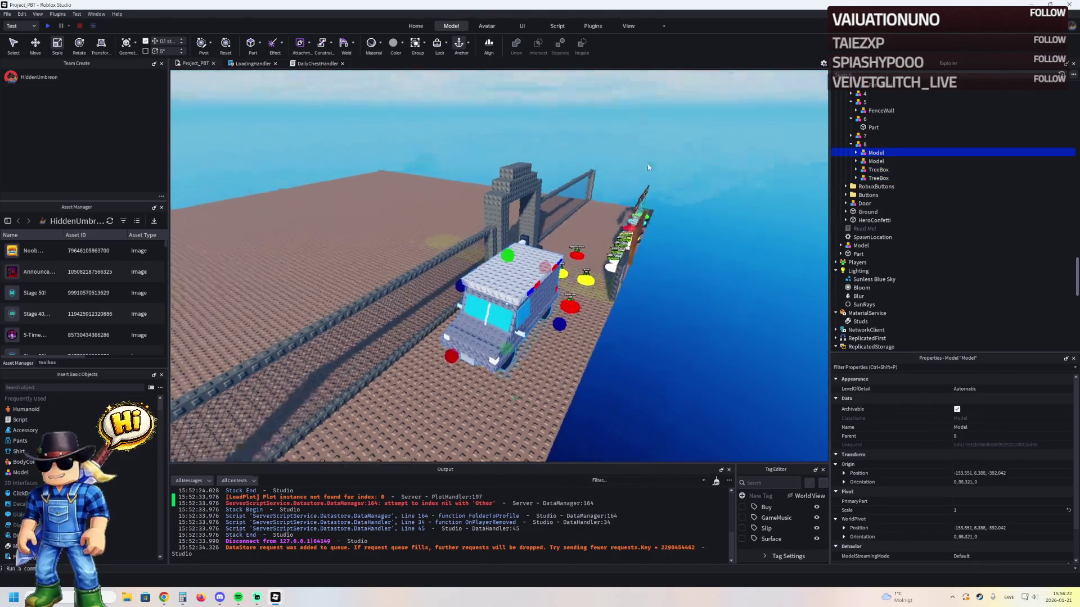
key(ctrl+2)
key(f)
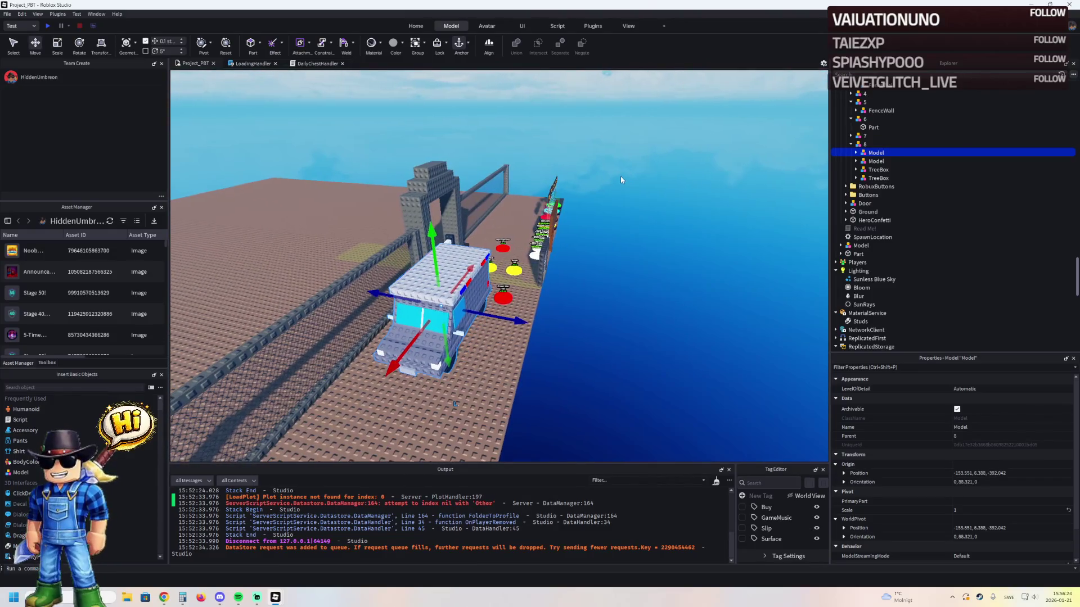
key(Delete)
click(865, 144)
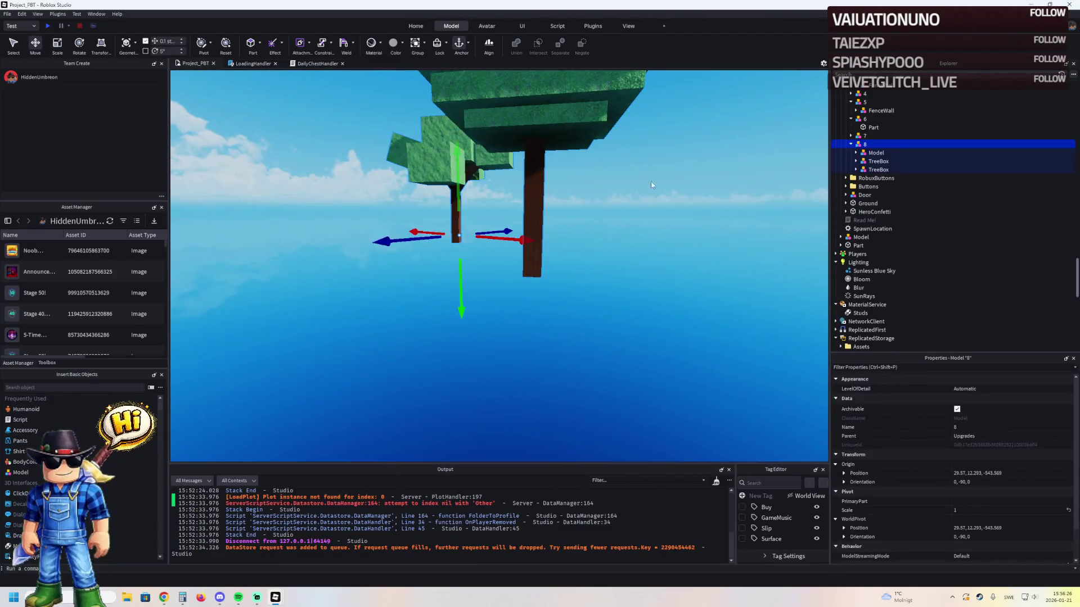
- Move the bush and TreeBoxes out of group 8 and place the rotated bush beside the fence
click(871, 152)
shift+click(878, 170)
drag(873, 161, 865, 147)
click(871, 152)
key(f)
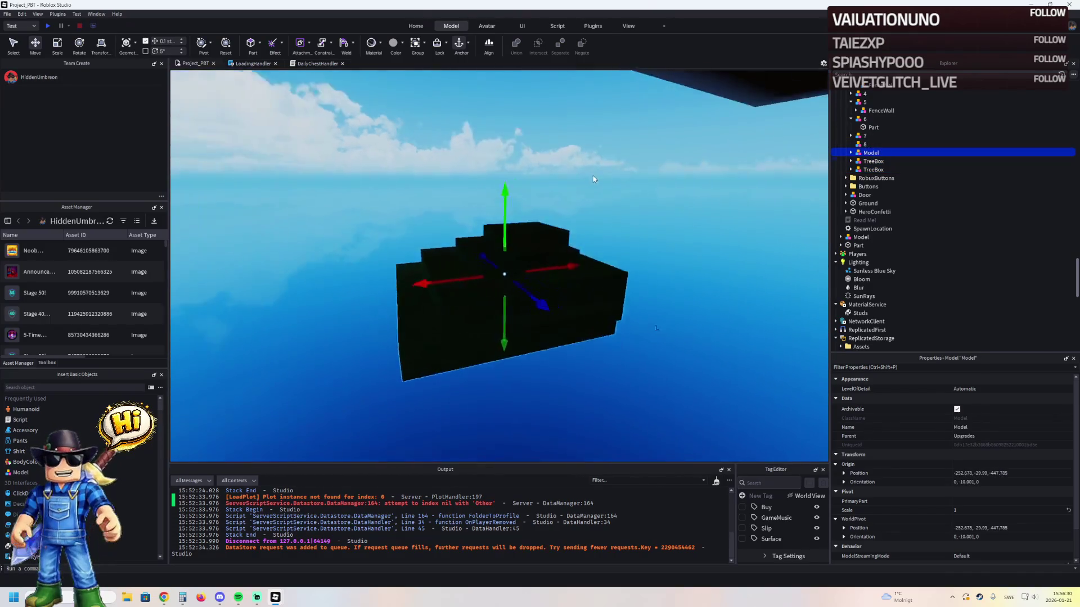
mouse_move(575, 264)
mouse_down()
mouse_move(619, 241)
mouse_move(616, 388)
mouse_move(605, 249)
mouse_up()
key(ctrl+r)
key(ctrl+r)
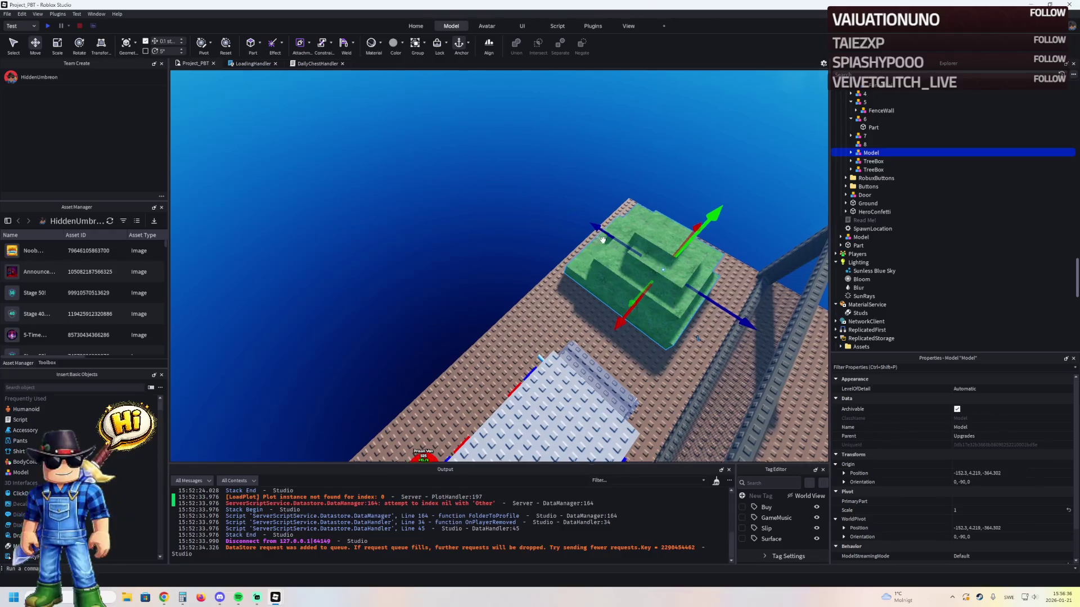
key(f)
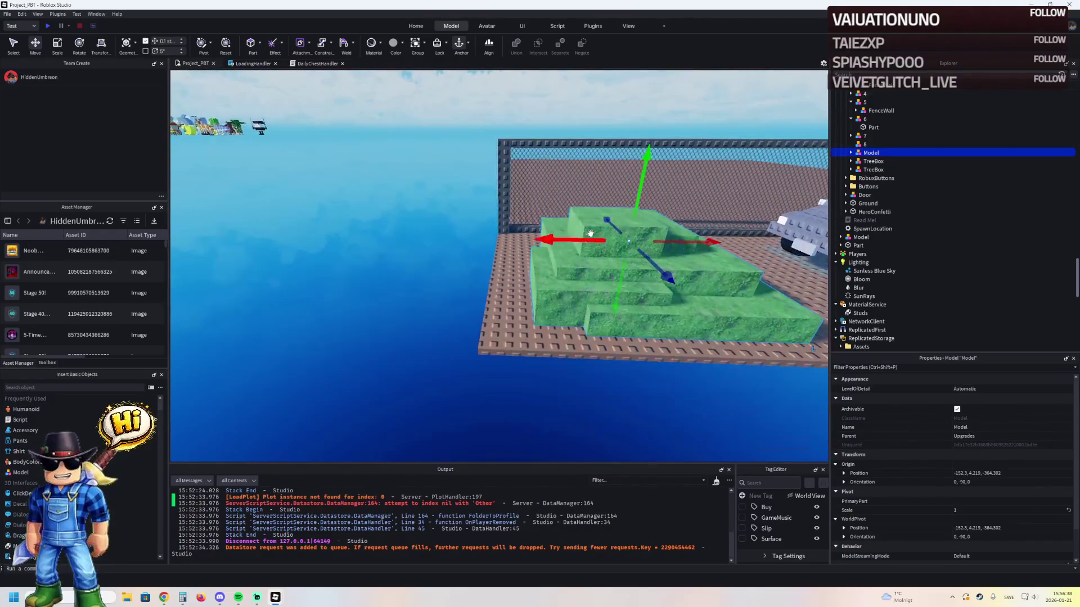
mouse_move(574, 236)
mouse_down()
mouse_move(537, 247)
mouse_move(528, 231)
mouse_up()
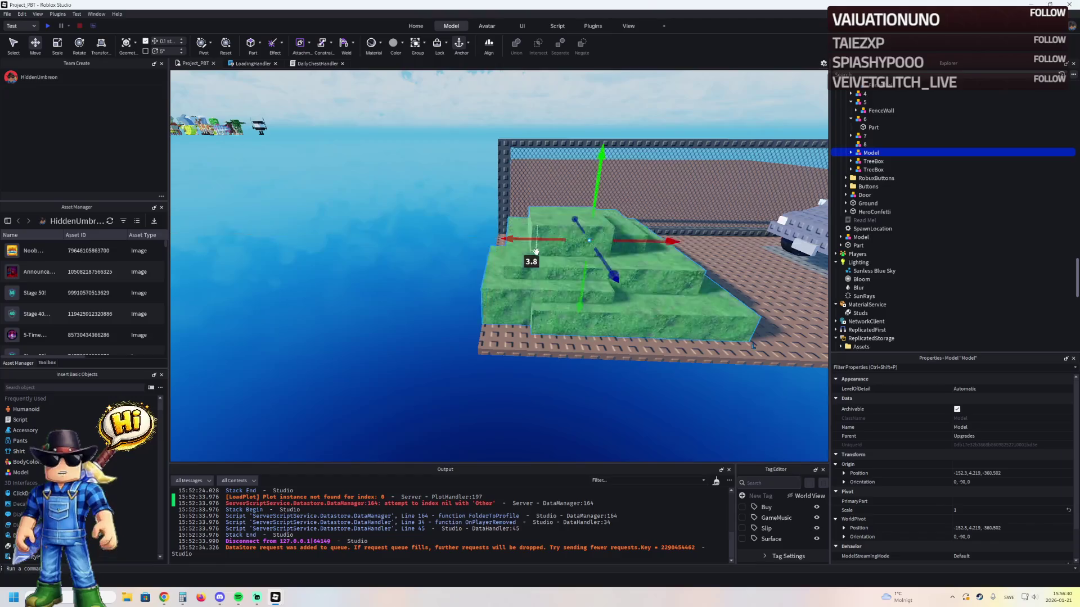
mouse_move(464, 277)
mouse_down()
mouse_move(452, 315)
mouse_move(451, 264)
mouse_up()
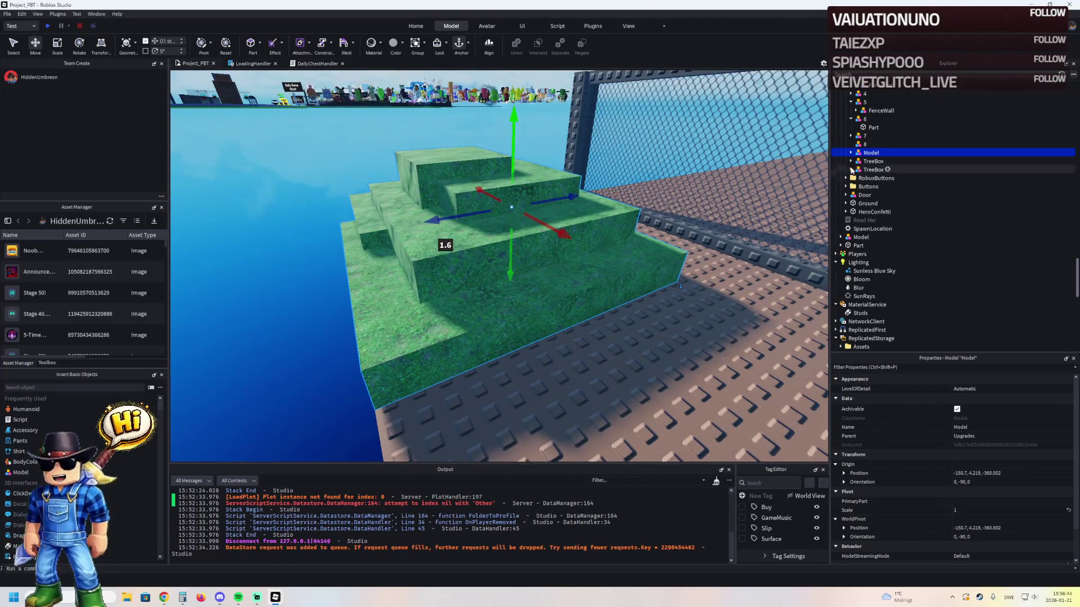
- Change the material of the bush's five parts from Grass to Plastic
click(850, 153)
click(863, 162)
shift+click(872, 194)
click(984, 409)
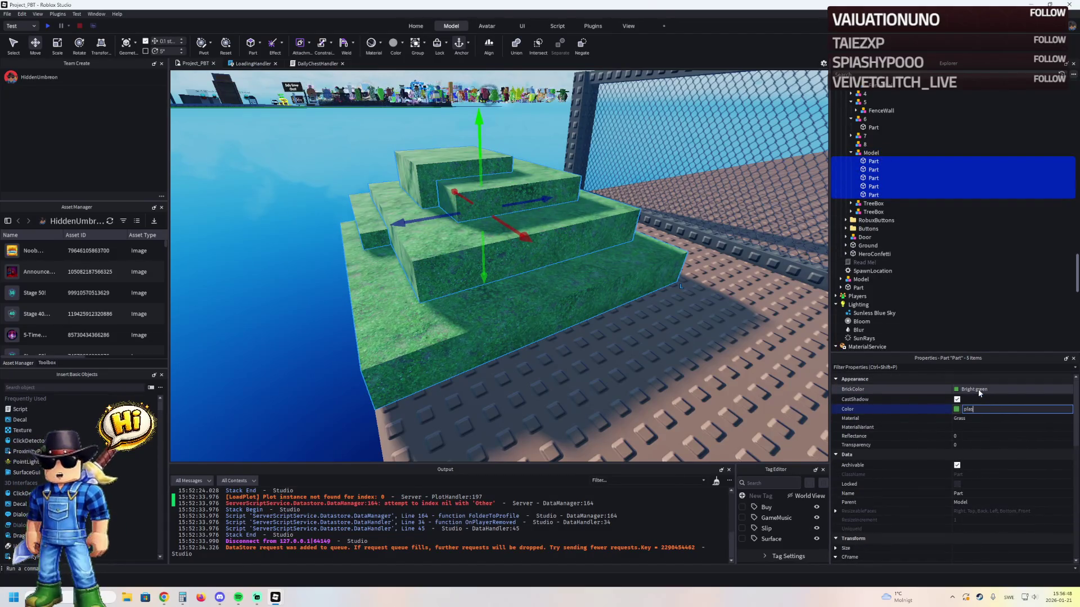
key(Return)
click(973, 419)
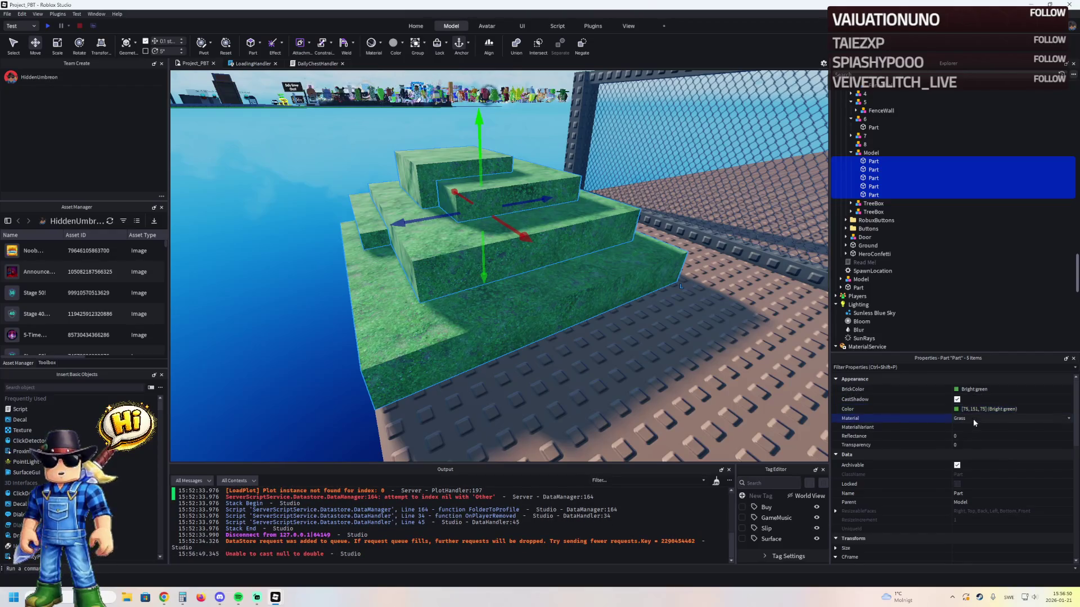
text(plastic)
key(Return)
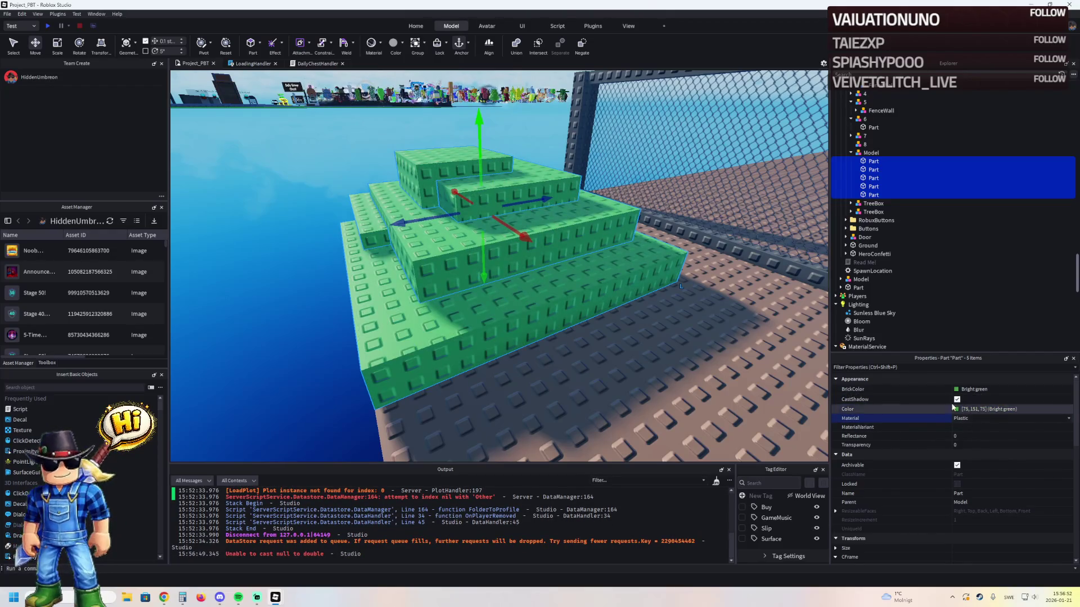
key(w)
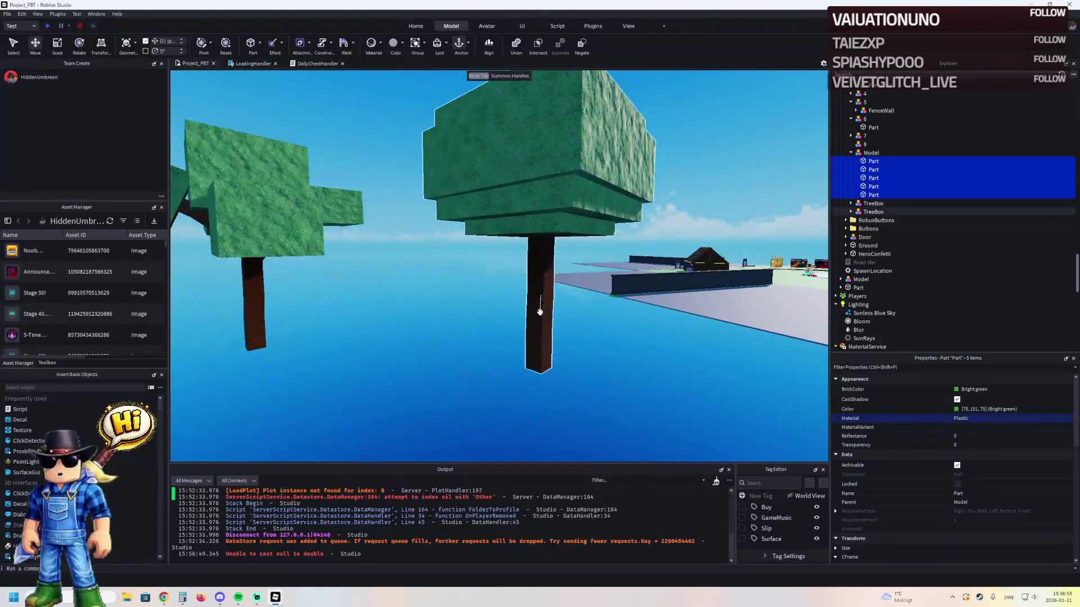
- Place one of the TreeBox trees onto the plot
click(540, 310)
ctrl+click(254, 304)
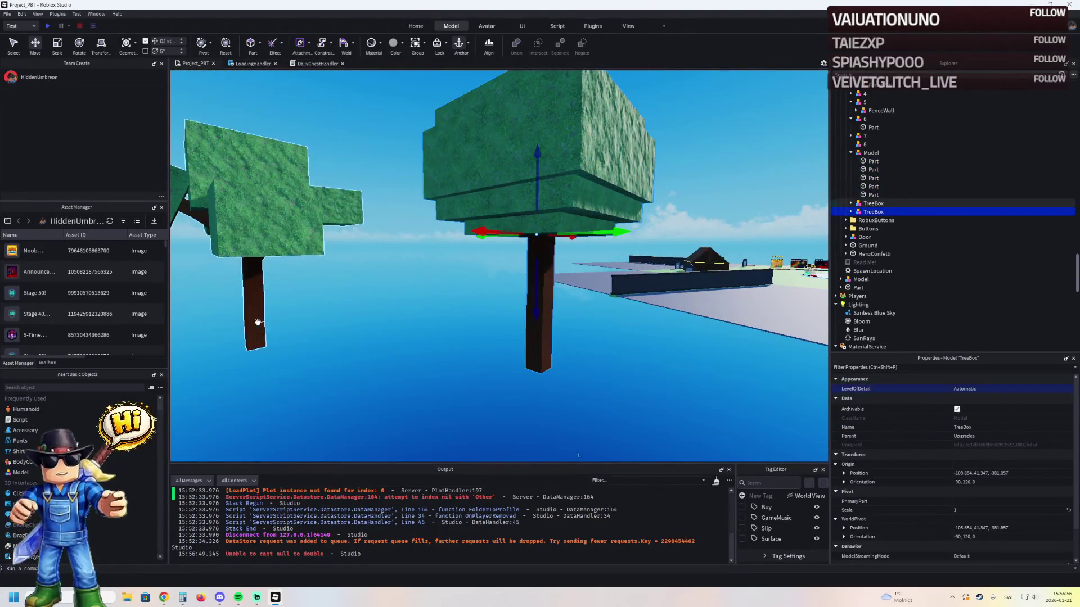
key(f)
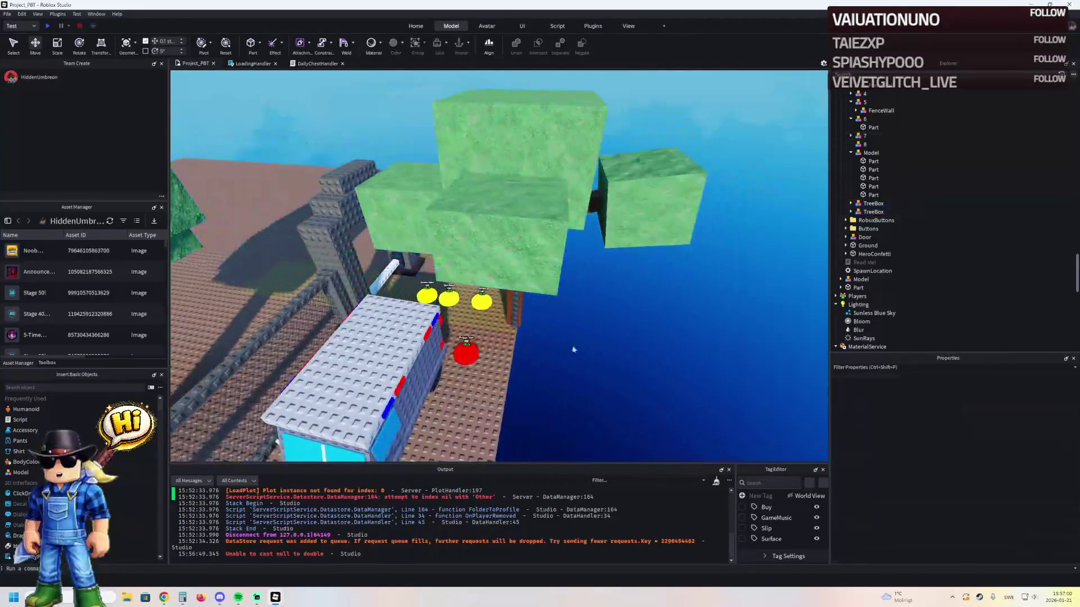
mouse_move(495, 253)
mouse_down()
mouse_move(507, 323)
mouse_move(504, 313)
mouse_move(501, 334)
mouse_move(495, 312)
mouse_move(484, 337)
mouse_move(448, 342)
mouse_move(468, 351)
mouse_up()
- Set move snapping to 0.5 studs and raise the fence's top rail about 2 studs
key(w)
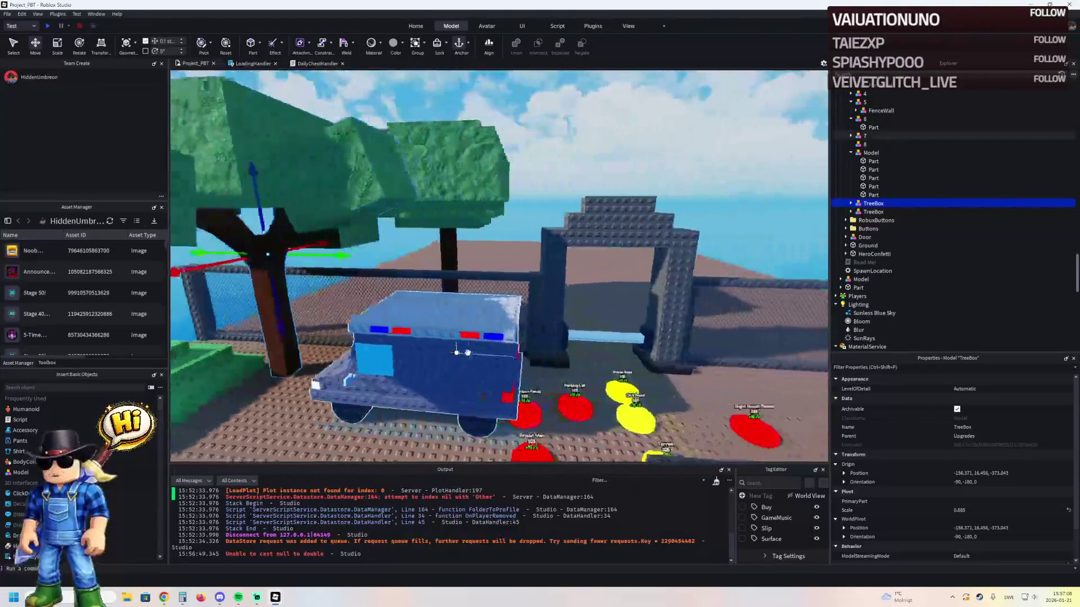
click(422, 284)
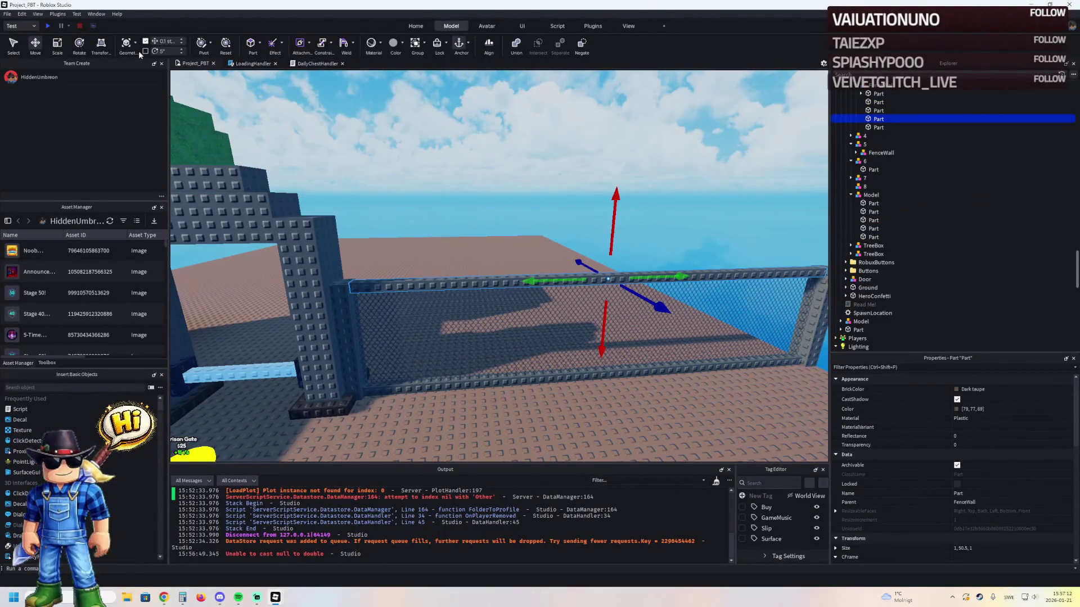
click(172, 41)
text(0.5)
key(Return)
drag(620, 226, 618, 202)
click(491, 296)
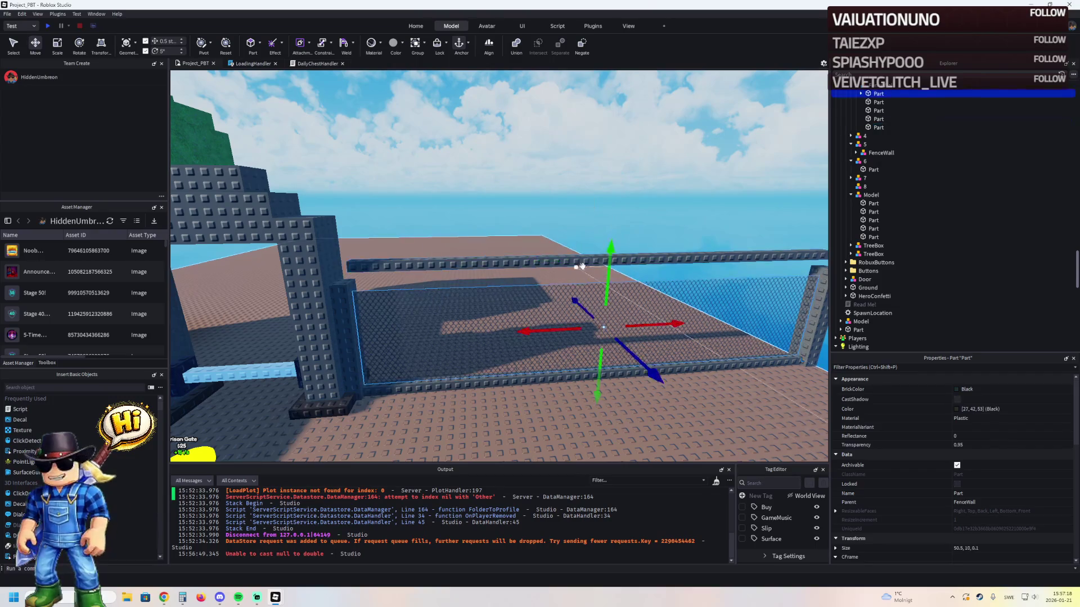
key(ctrl+3)
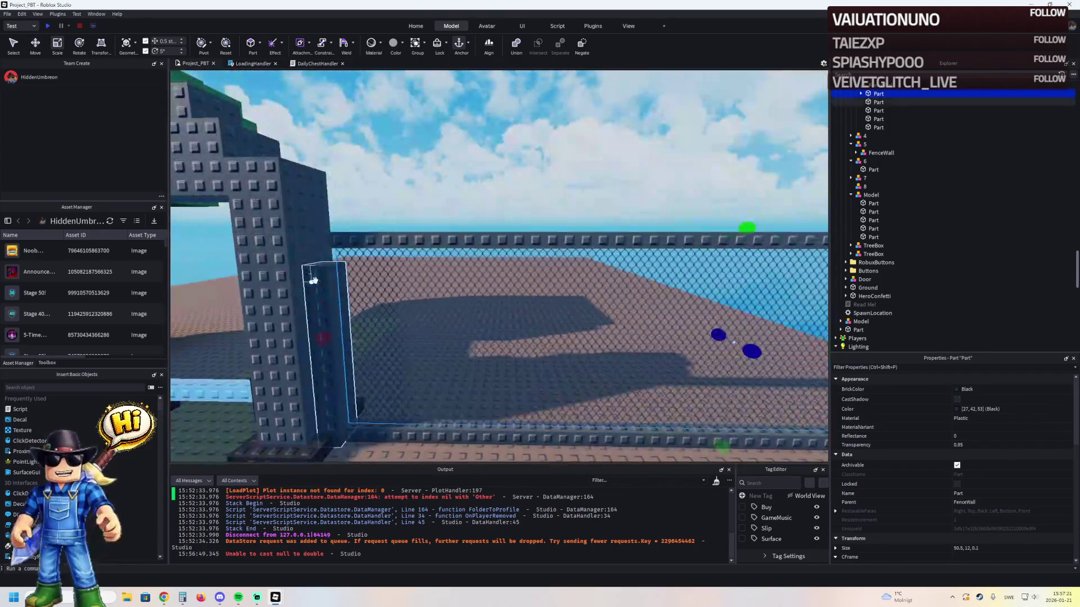
- Stretch three fence posts taller, to 13.5, 14.5 and 15.5 studs
click(339, 253)
drag(339, 251, 313, 188)
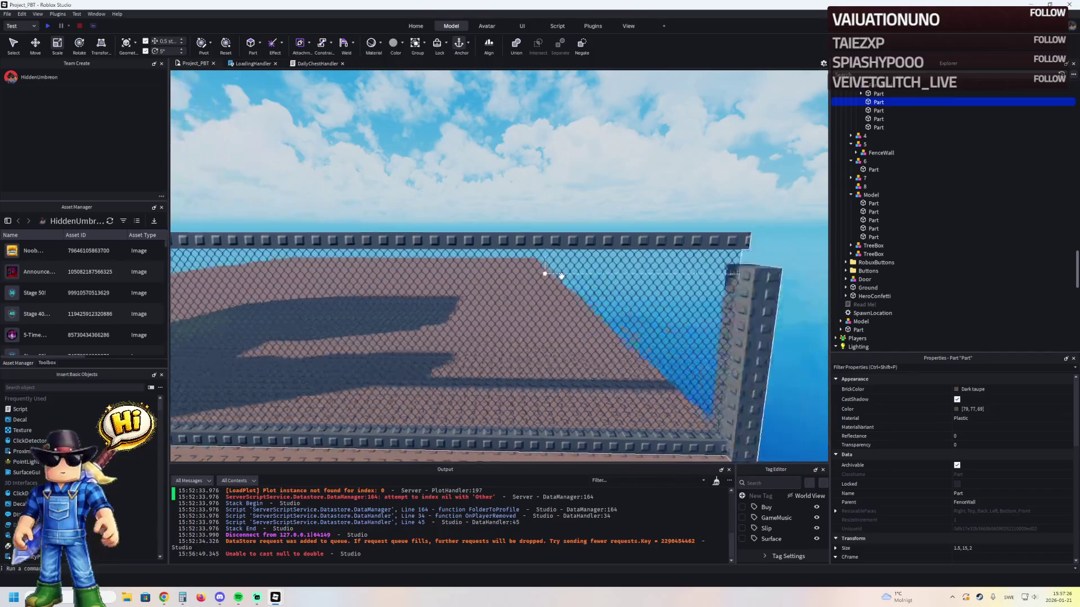
click(566, 285)
mouse_move(568, 178)
mouse_down()
mouse_move(569, 212)
mouse_move(569, 193)
mouse_up()
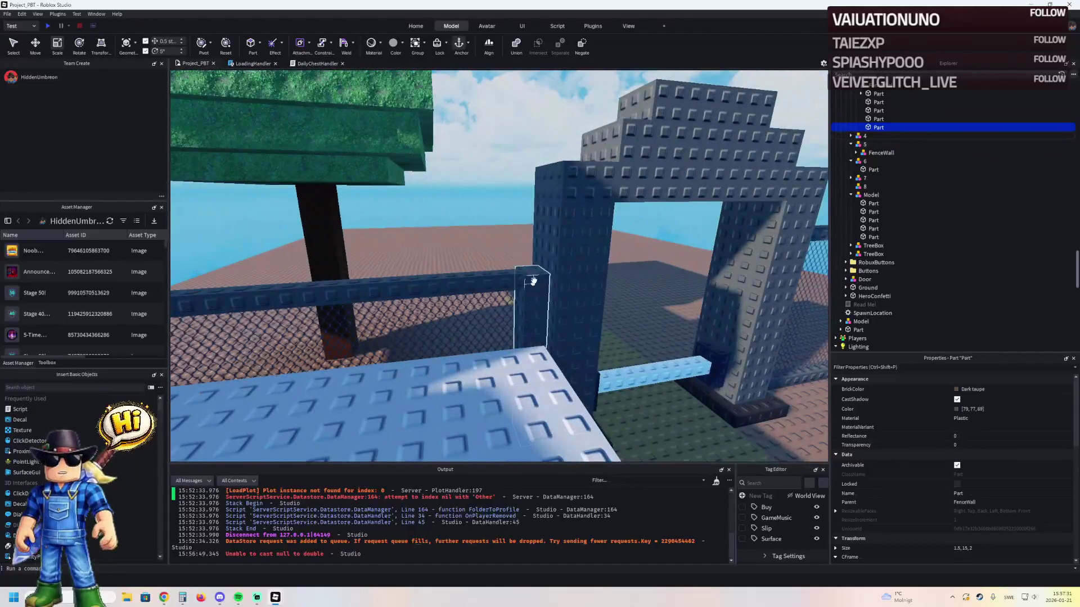
click(531, 265)
mouse_move(530, 251)
mouse_down()
mouse_move(531, 188)
mouse_move(540, 183)
mouse_move(535, 201)
mouse_up()
- Stretch the chain-link fence panel and the corner fence post higher
key(ctrl+2)
click(451, 275)
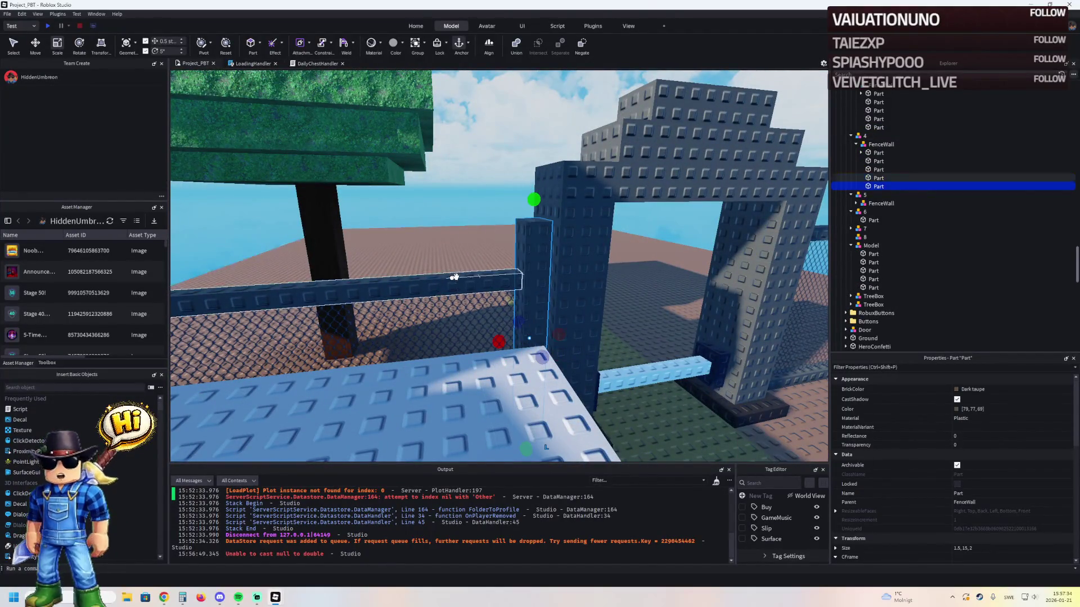
scroll(445, 273, up, 2)
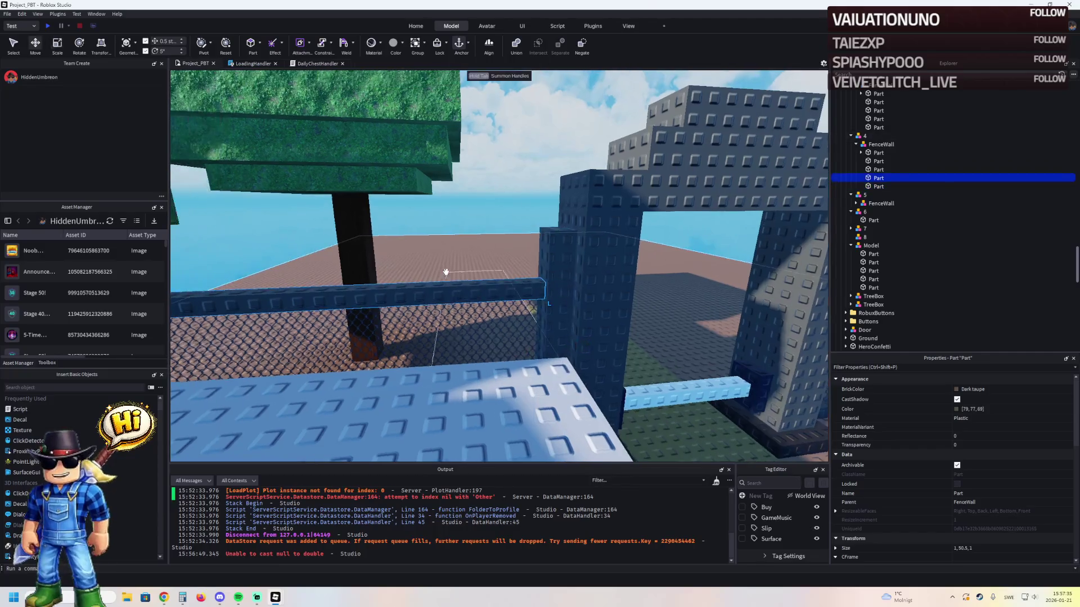
scroll(446, 272, down, 3)
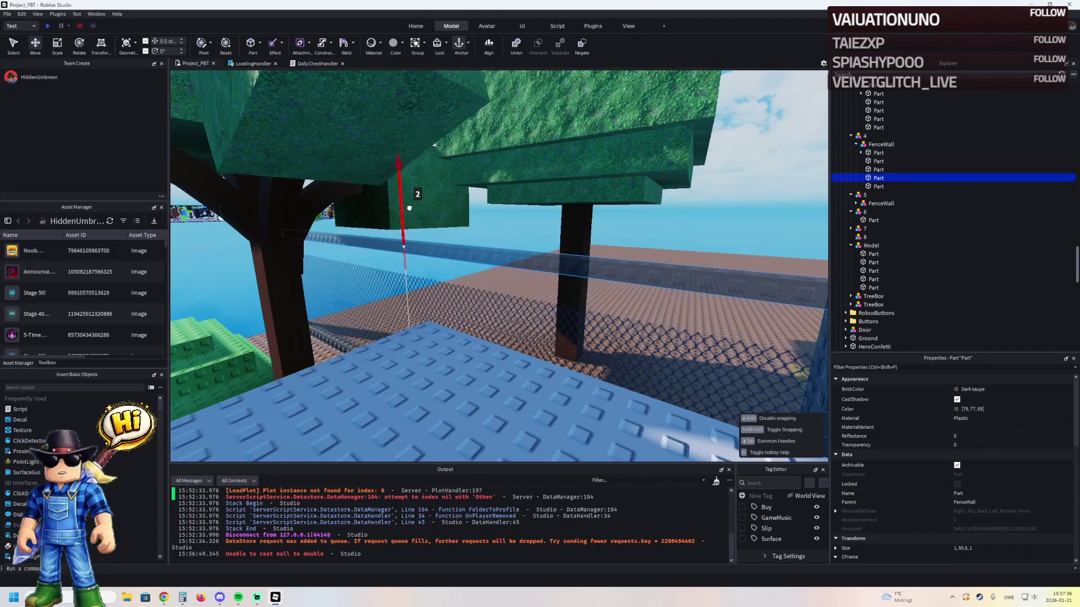
click(407, 281)
key(ctrl+3)
drag(405, 251, 450, 197)
scroll(425, 229, down, 3)
click(455, 248)
click(451, 197)
scroll(376, 231, down, 5)
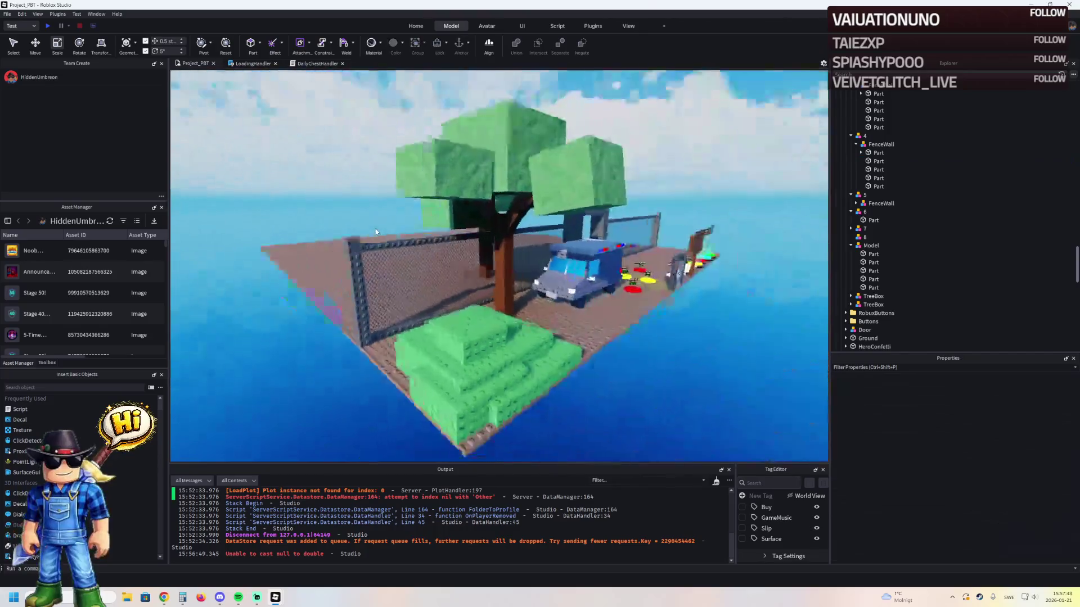
scroll(376, 232, up, 3)
click(413, 152)
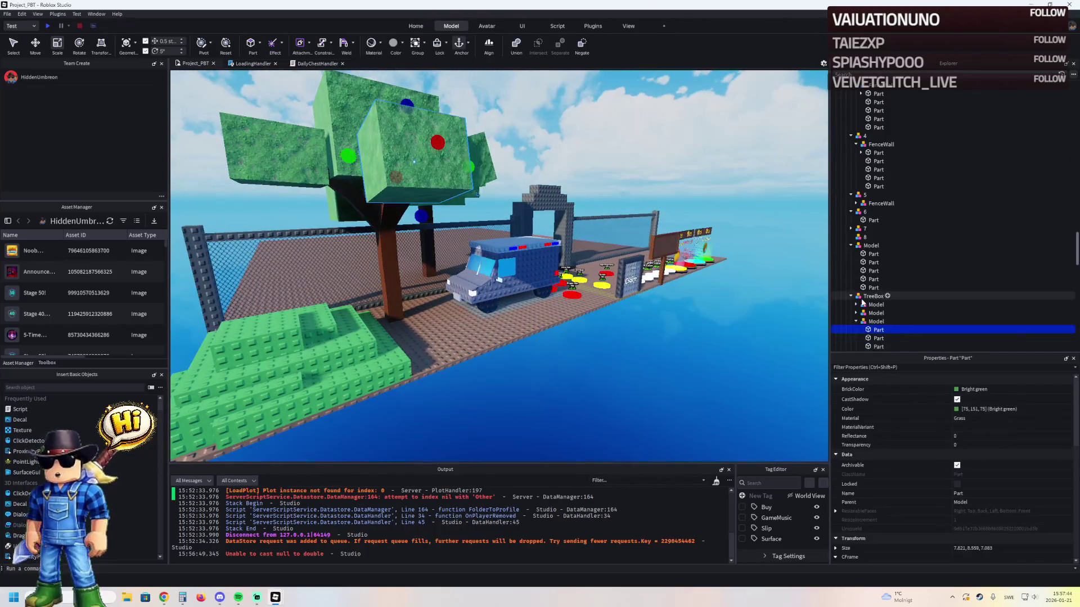
- Select all the tree's parts and switch their material to Plaster
click(870, 314)
click(872, 296)
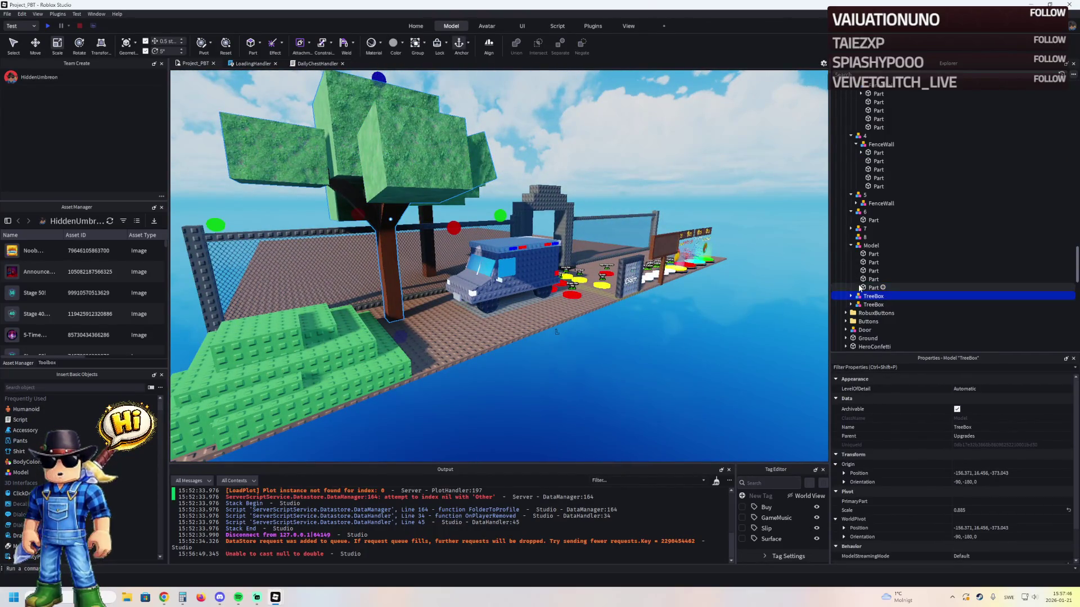
scroll(866, 281, down, 3)
click(878, 243)
scroll(883, 263, down, 3)
shift+click(878, 255)
scroll(923, 258, down, 5)
shift+click(873, 238)
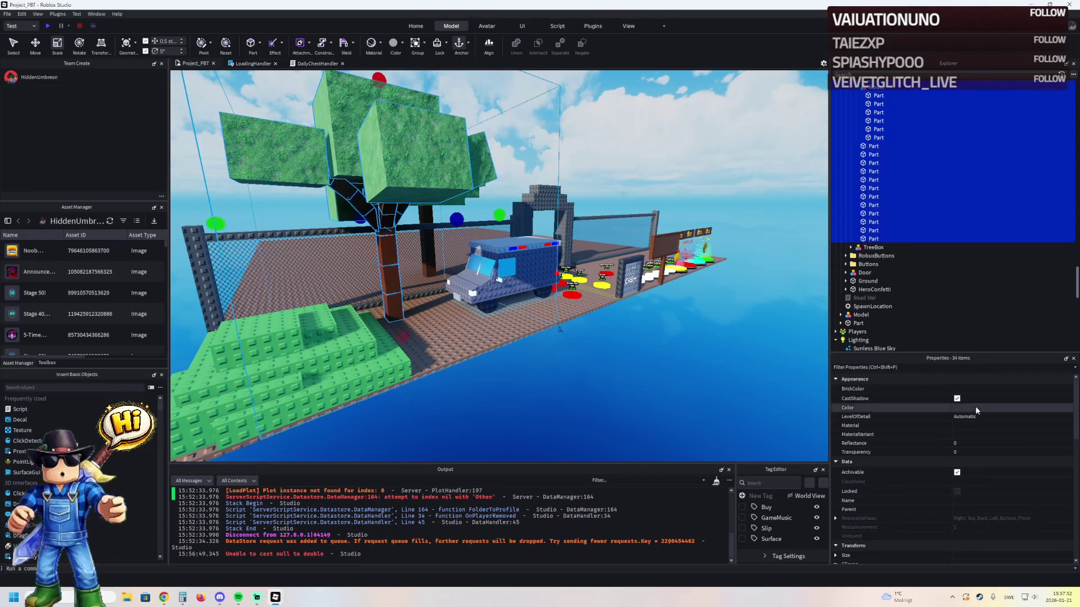
click(966, 425)
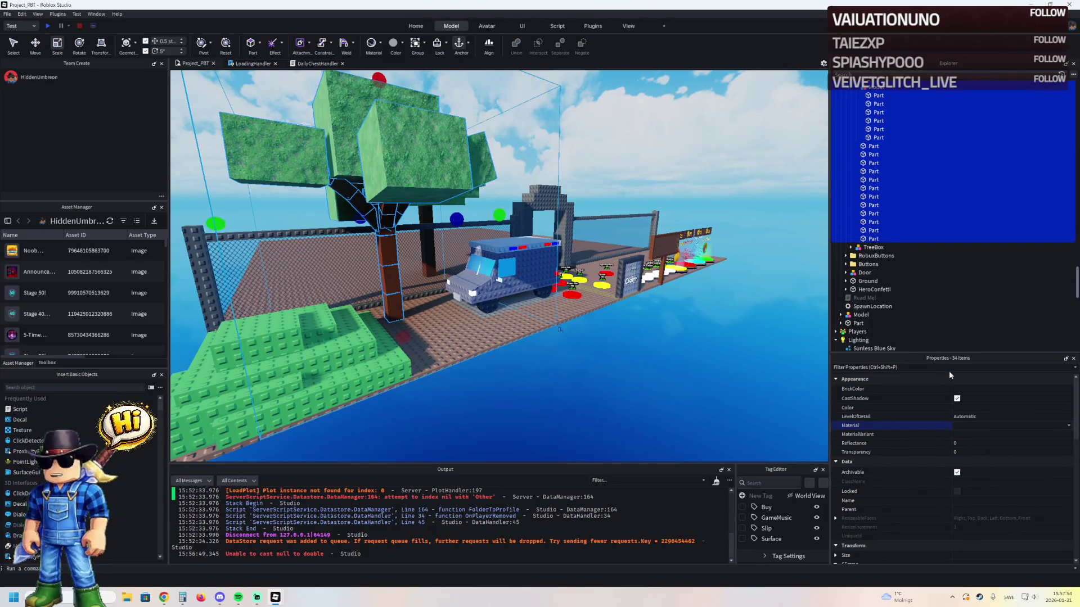
key(Down)
key(Down)
key(Down)
scroll(477, 231, up, 5)
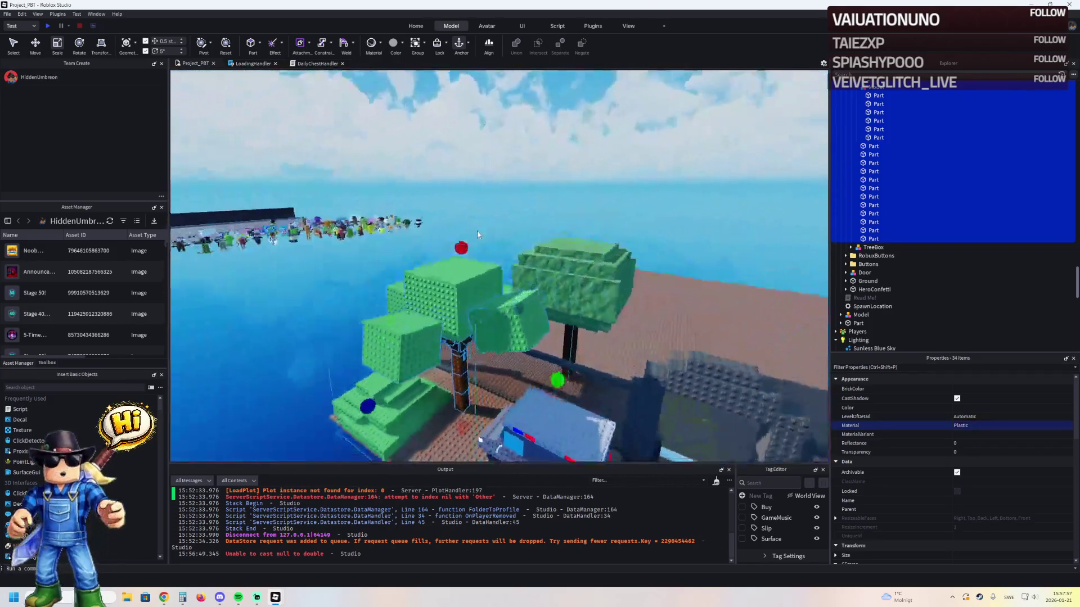
- Set the TreeBox's eight Grass parts to Plastic material, clearing MaterialVariant
click(477, 234)
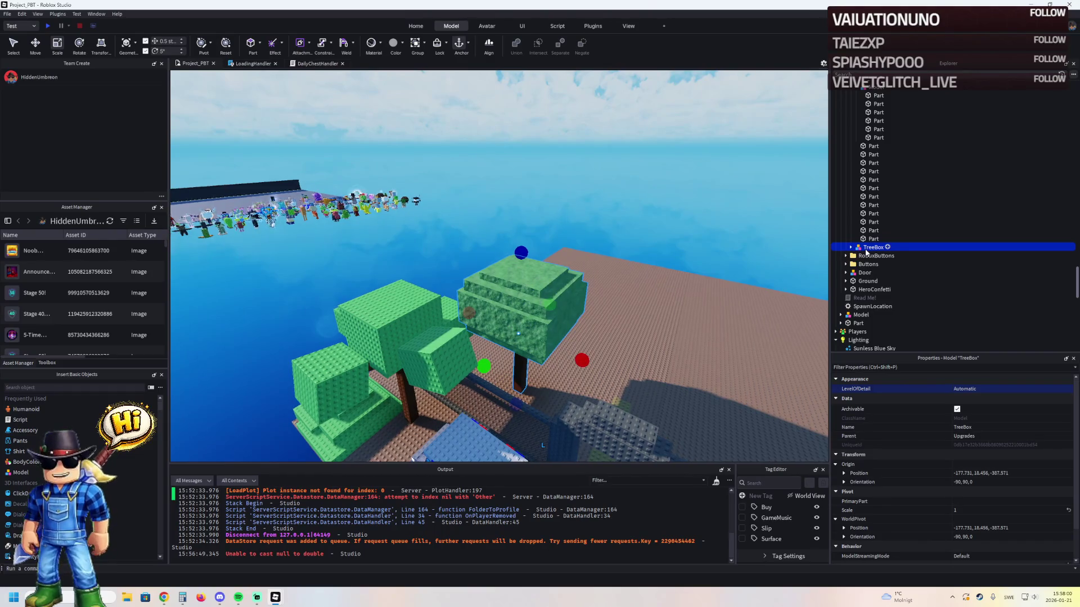
click(867, 249)
key(Return)
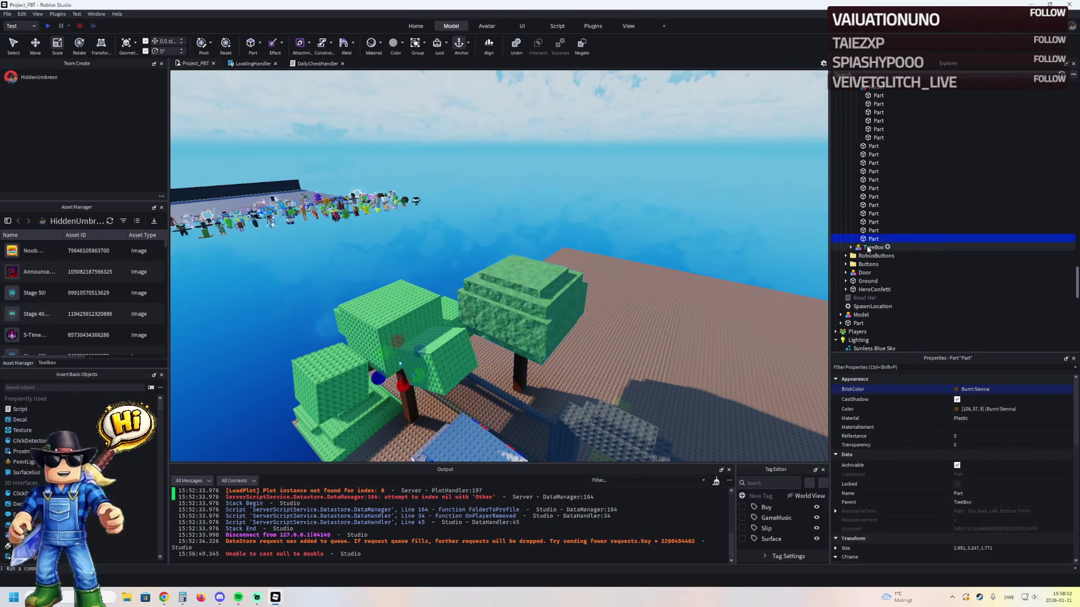
double_click(868, 249)
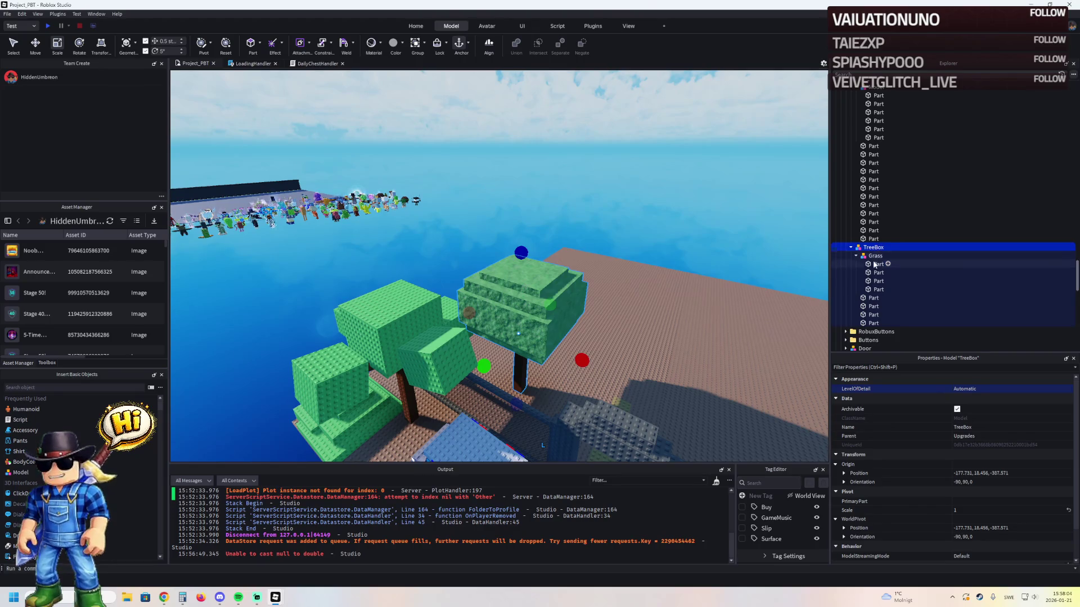
click(877, 264)
scroll(894, 278, down, 1)
shift+click(851, 300)
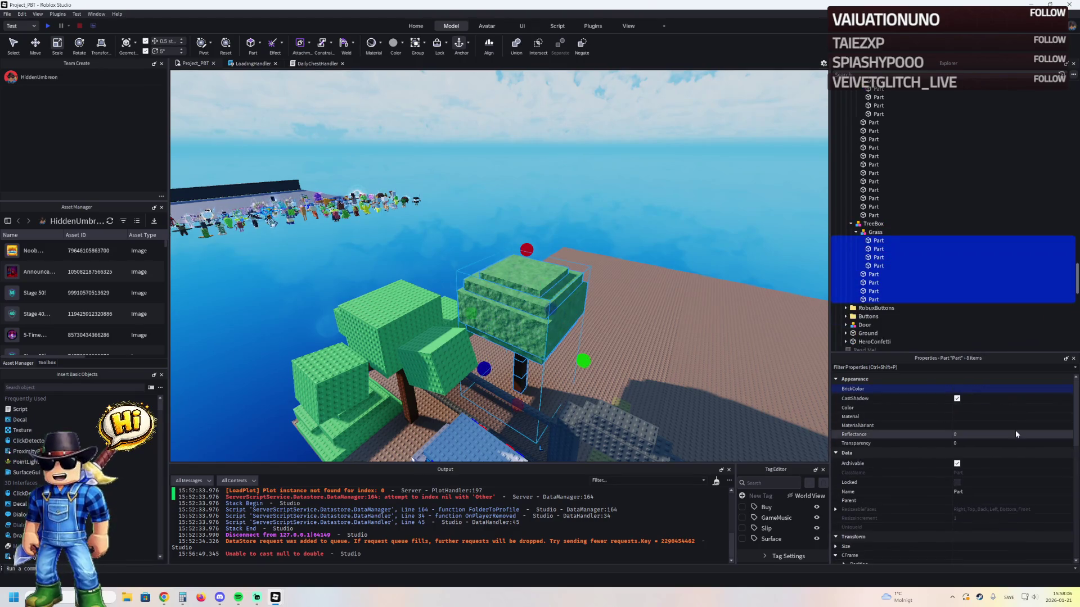
click(985, 427)
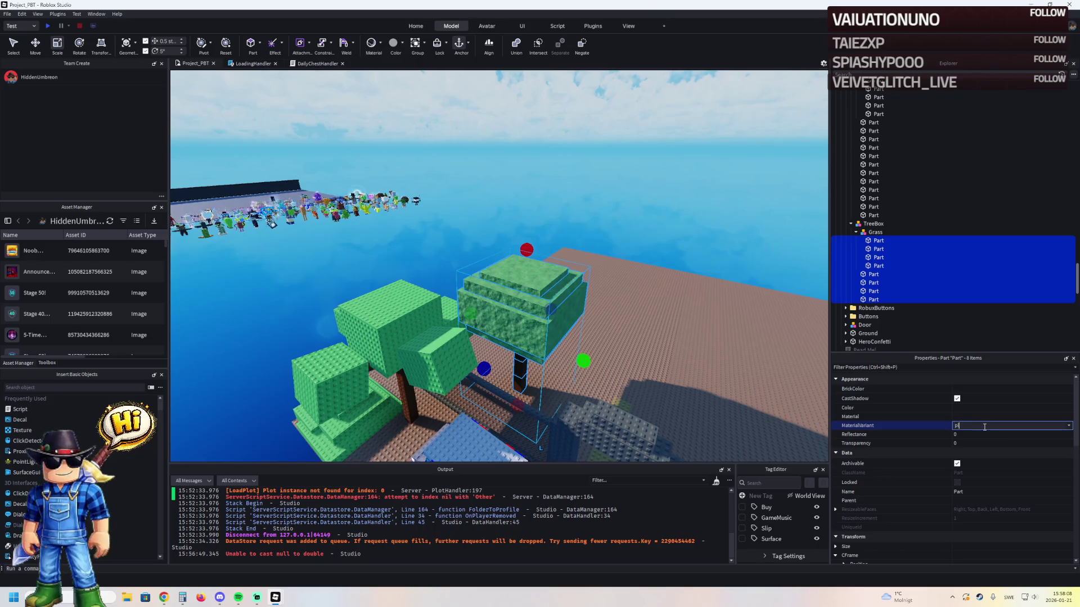
click(970, 420)
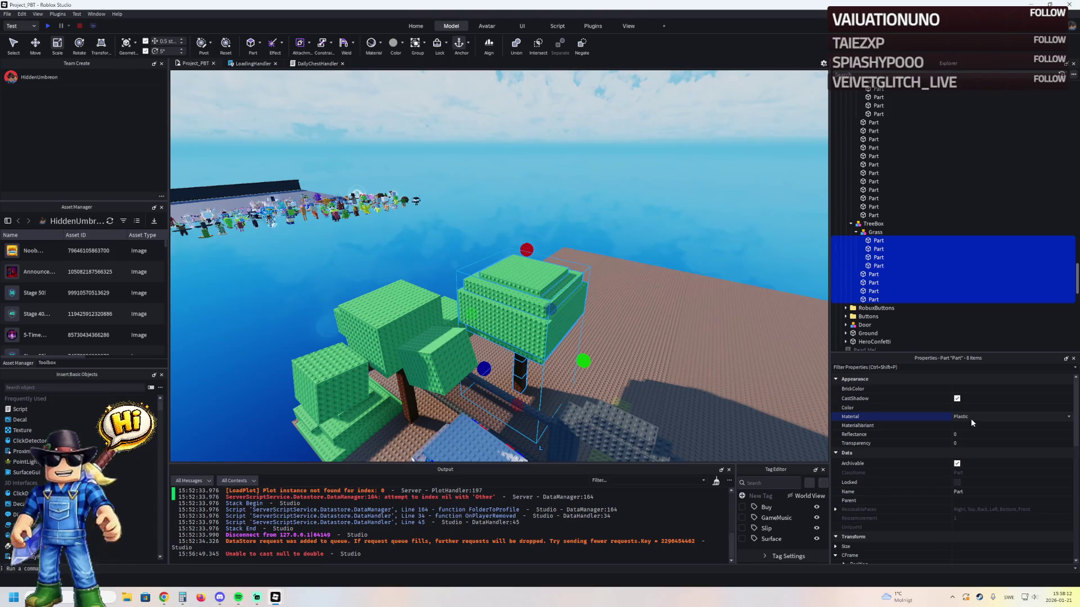
click(490, 120)
drag(490, 124, 488, 148)
click(498, 151)
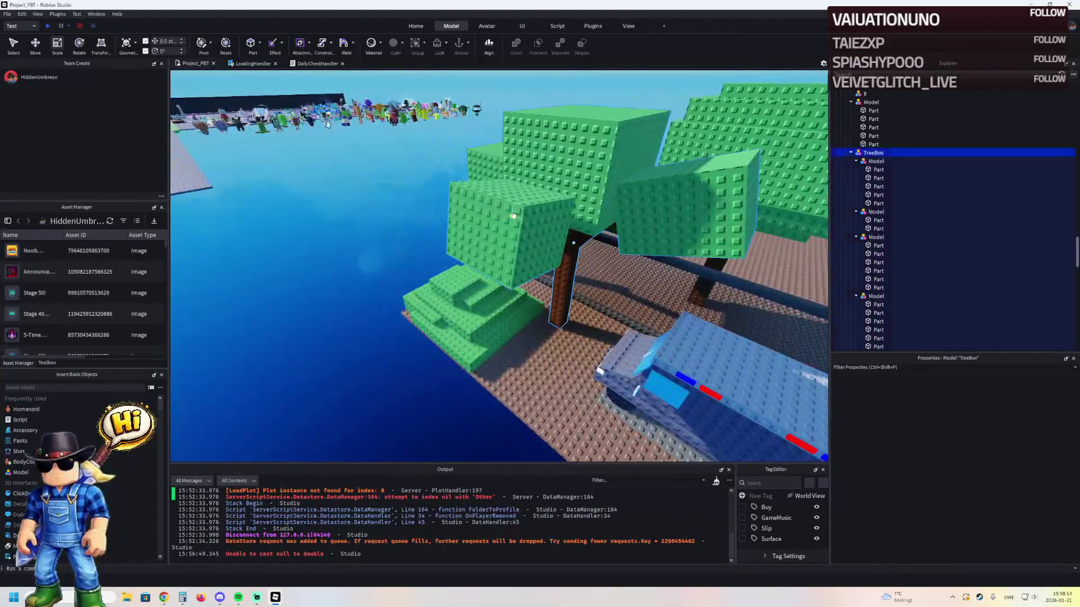
- Recolour a front leaf cube to dark green 0,85,0 with the colour picker
click(876, 170)
scroll(877, 225, down, 1)
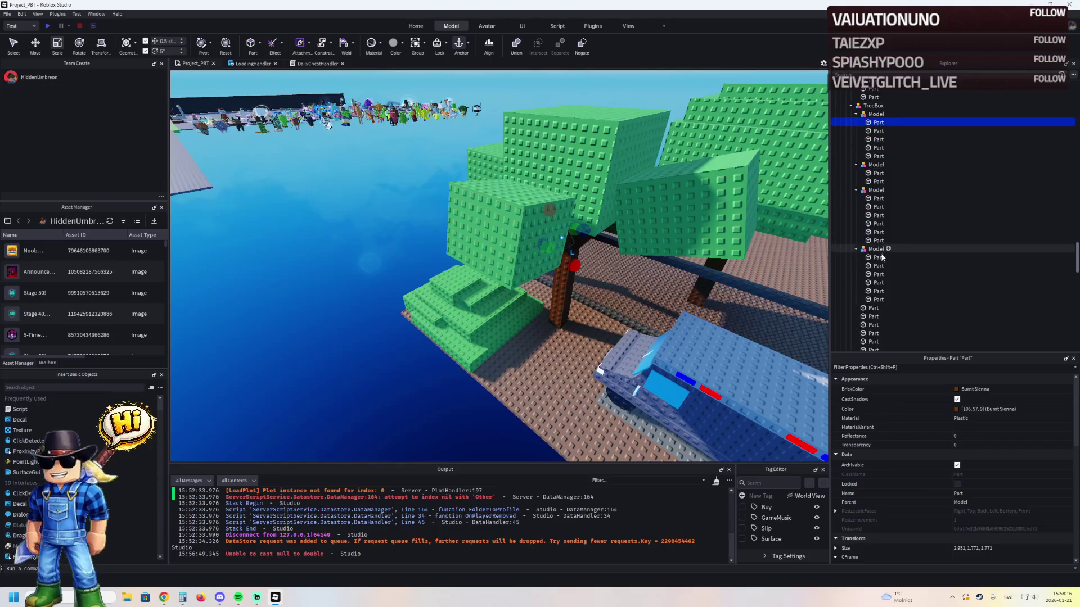
shift+click(879, 299)
click(593, 251)
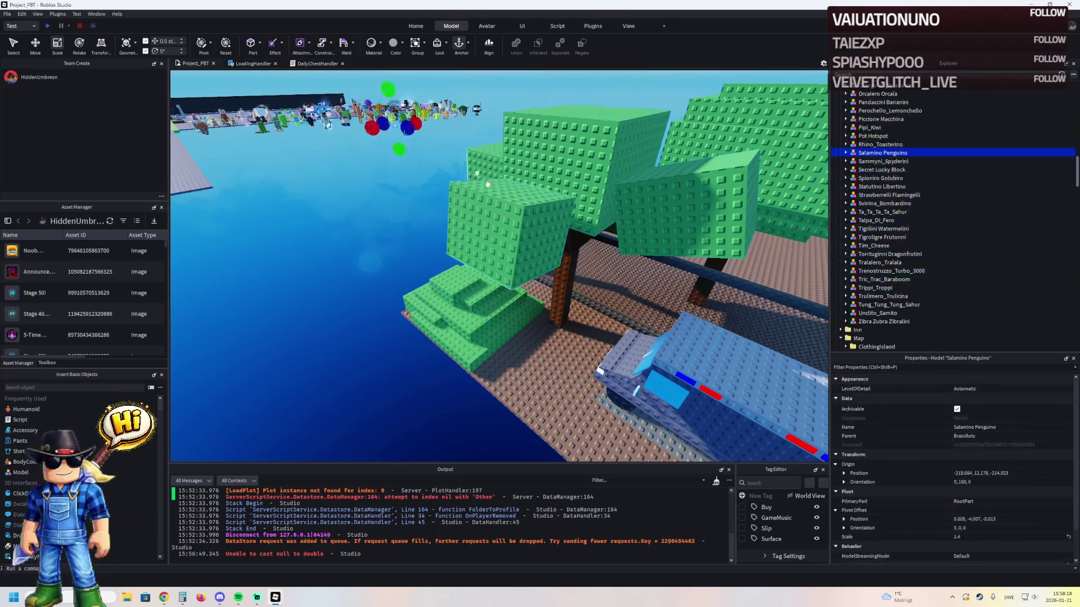
click(940, 409)
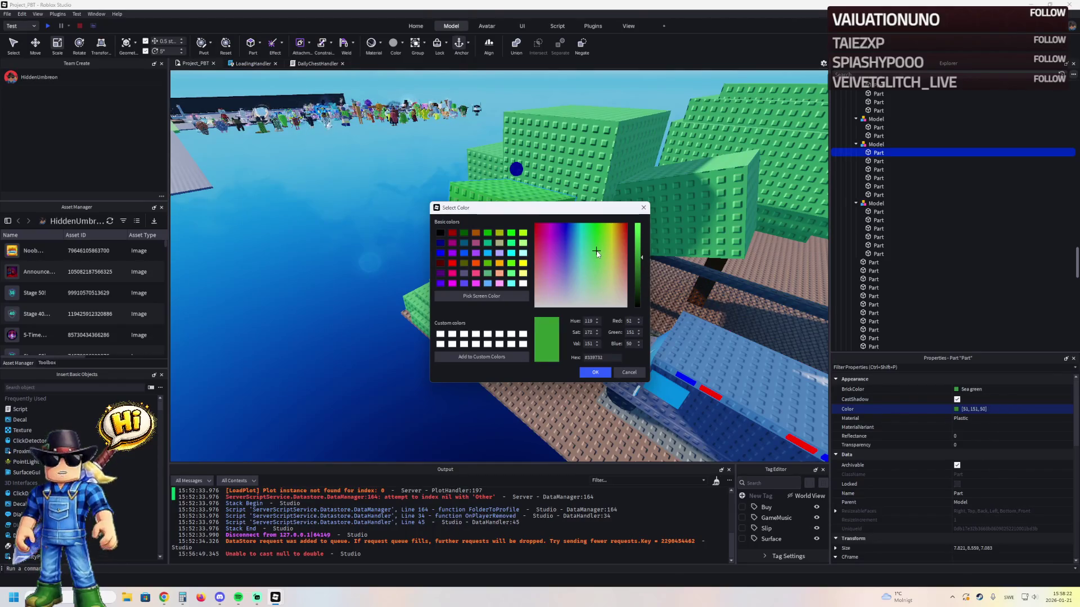
click(464, 233)
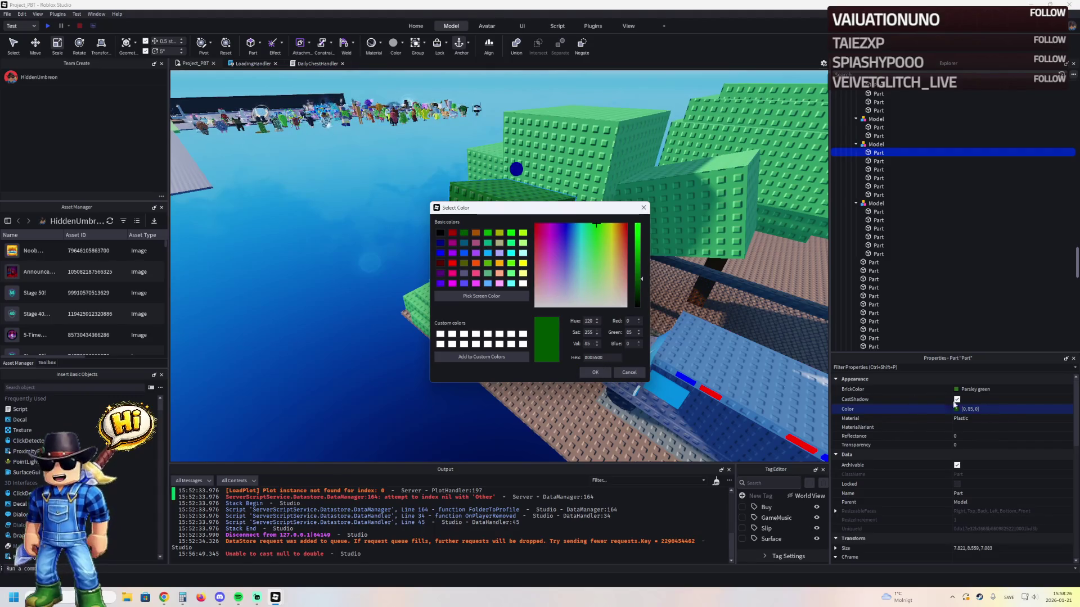
key(Return)
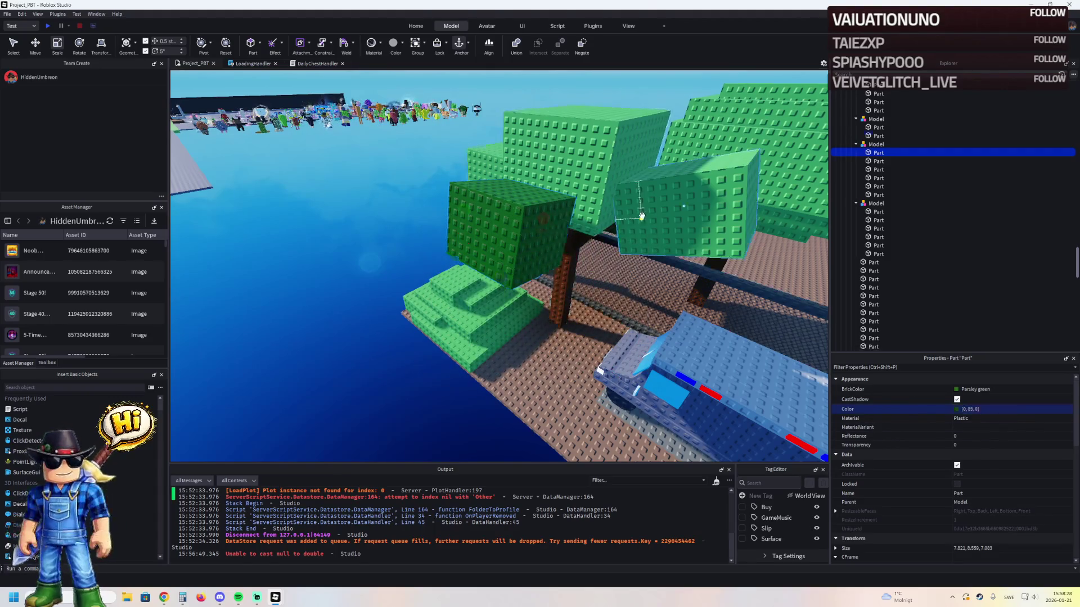
- Apply 0,85,0 to three more leaf cubes and one light-green cube
click(642, 216)
shift+click(510, 212)
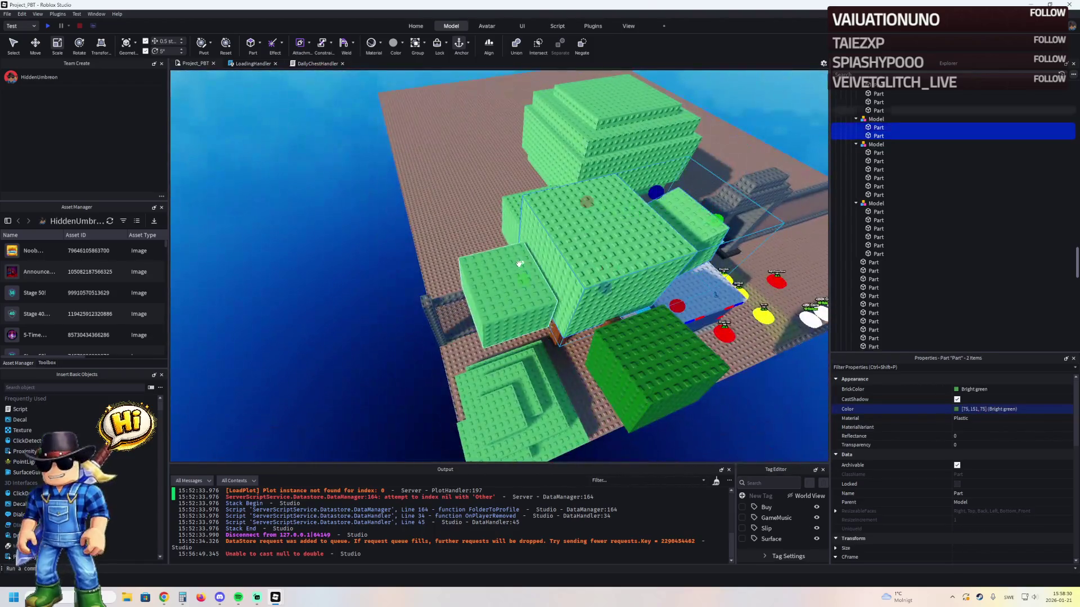
shift+click(510, 213)
key(Return)
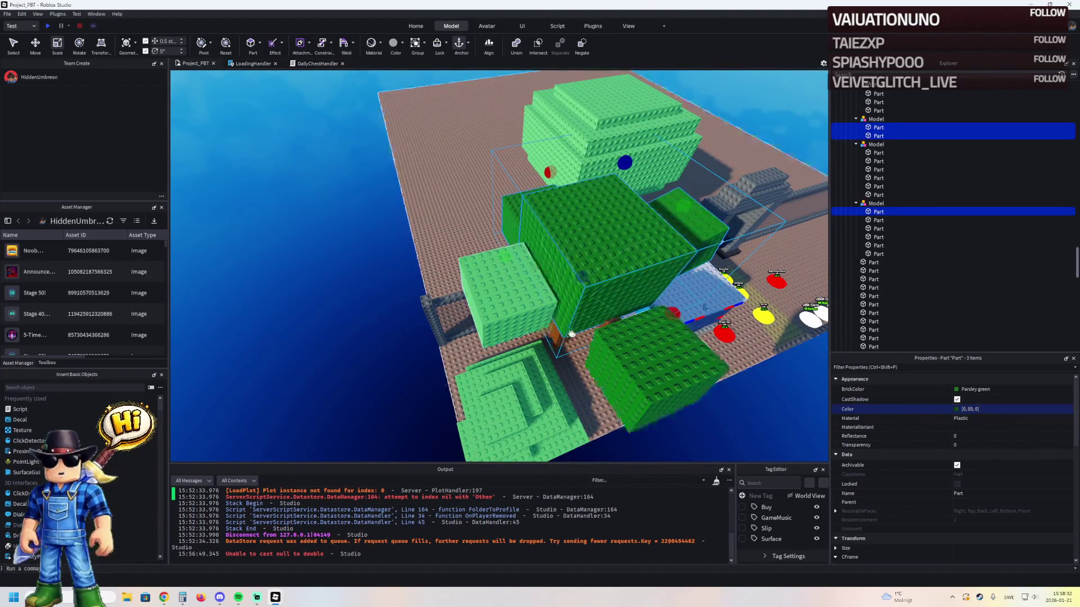
click(506, 287)
click(990, 409)
text(0,85,0)
key(Return)
key(w)
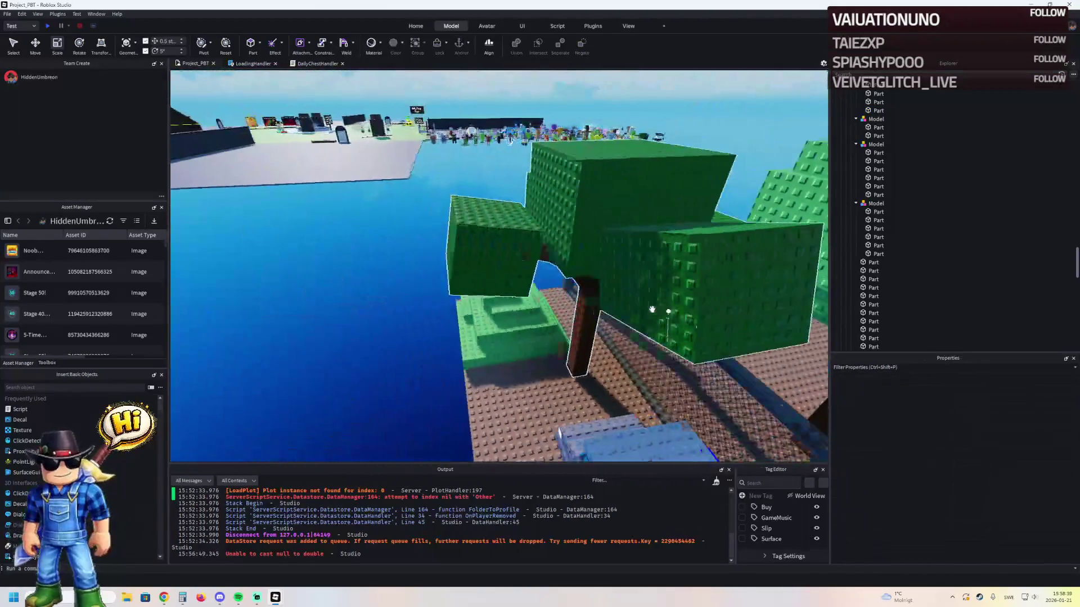
- Shrink the tree to scale 0.7, then move and rotate it into place
click(579, 327)
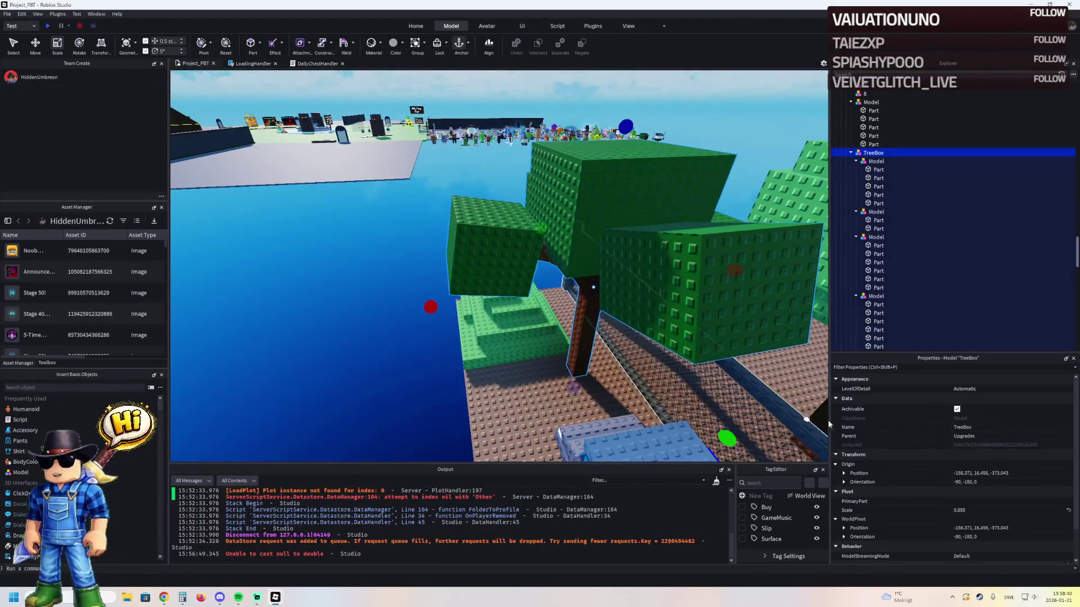
click(981, 478)
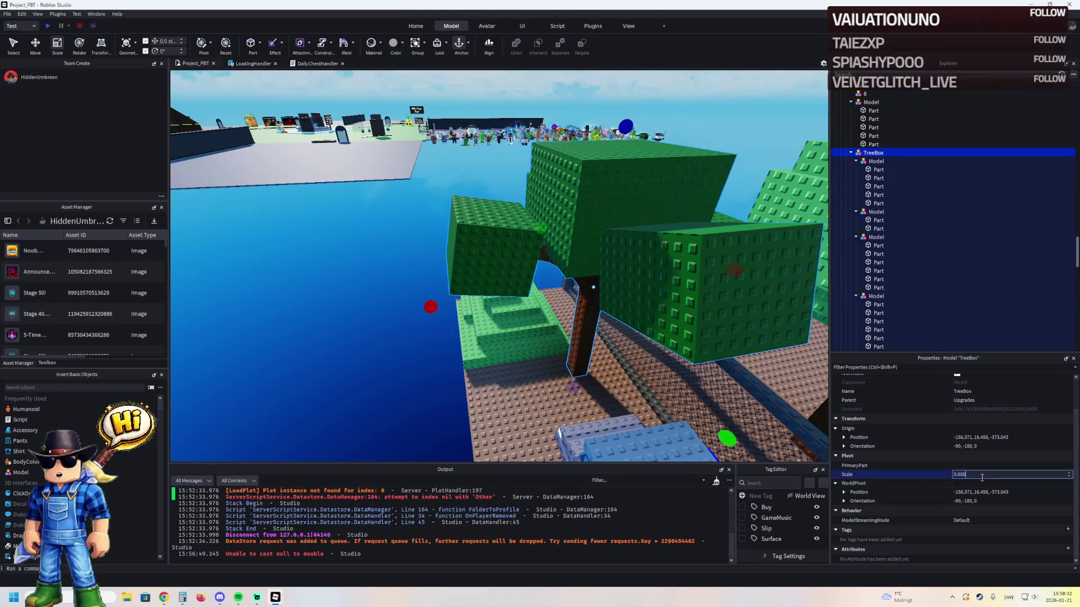
text(0.7)
key(Return)
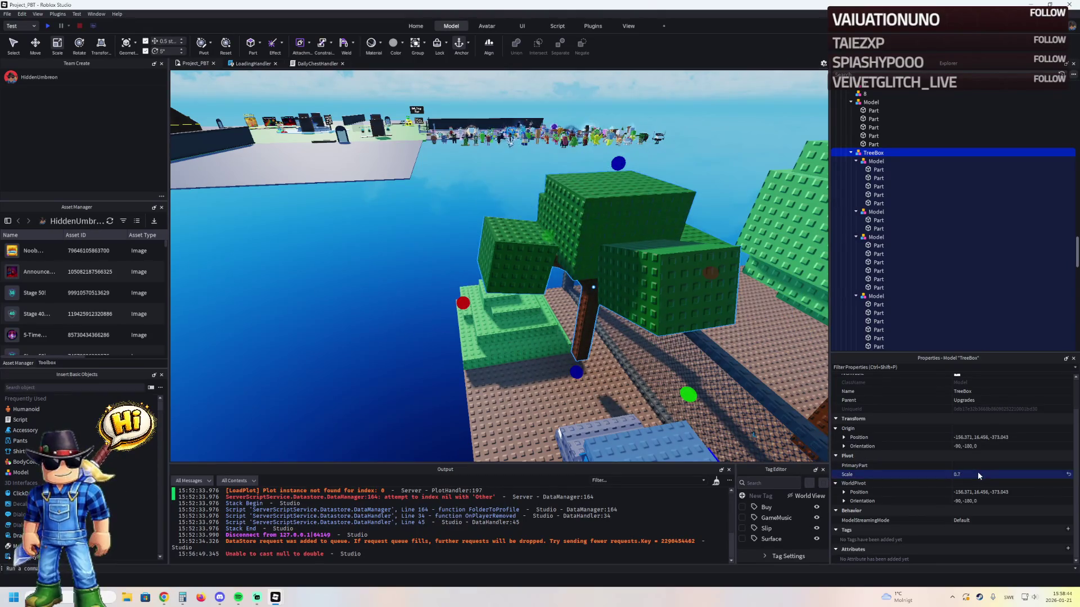
scroll(588, 328, up, 5)
mouse_move(588, 328)
mouse_down()
mouse_move(580, 346)
mouse_move(595, 360)
mouse_up()
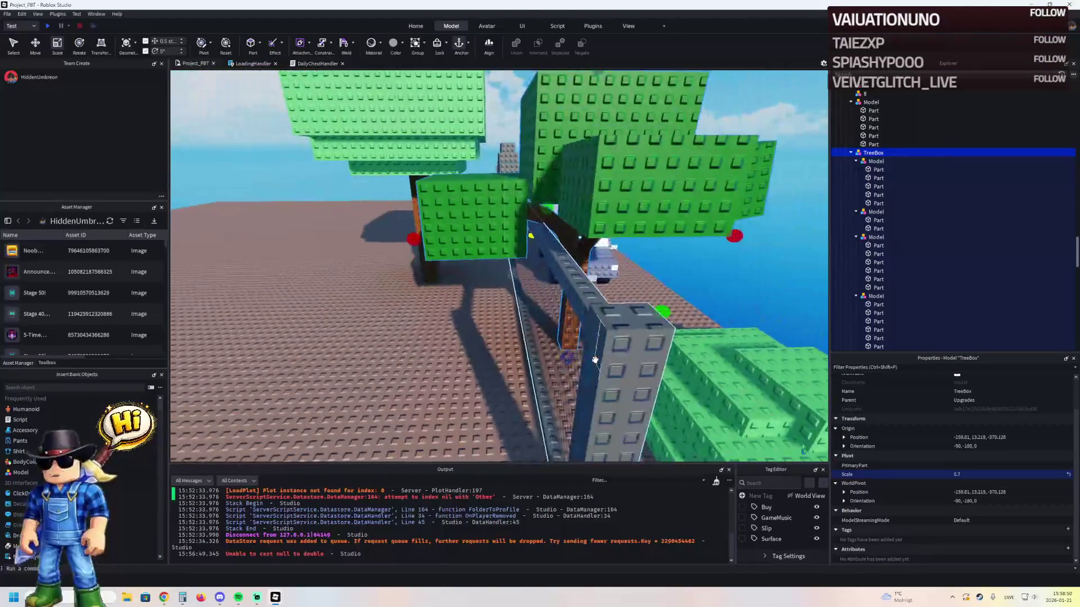
drag(579, 258, 589, 258)
key(ctrl+2)
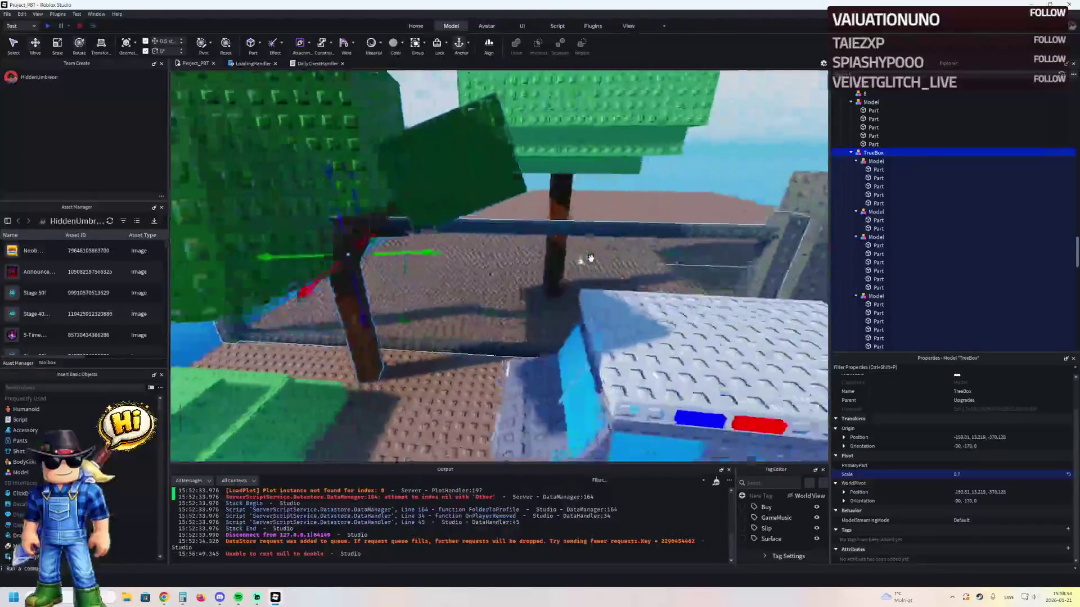
mouse_move(438, 166)
mouse_down()
mouse_move(453, 167)
mouse_move(407, 191)
mouse_up()
- Colour the big tree's four Grass leaf blocks 0,85,0, then brighten them slightly
click(410, 194)
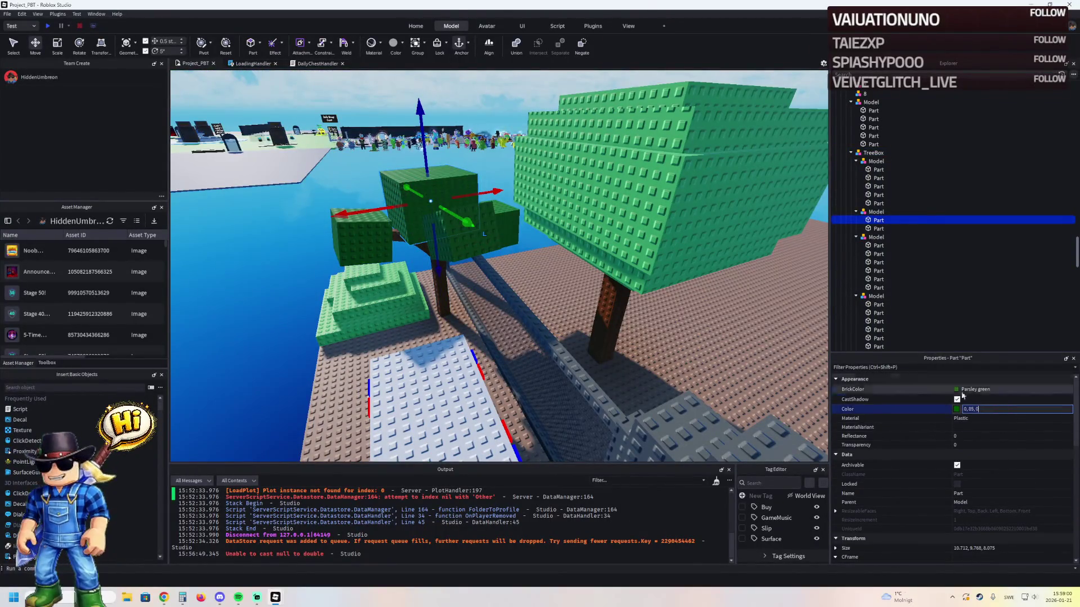
click(726, 269)
ctrl+click(725, 269)
ctrl+click(706, 276)
ctrl+click(686, 281)
click(1016, 412)
text(0,85,0)
key(Return)
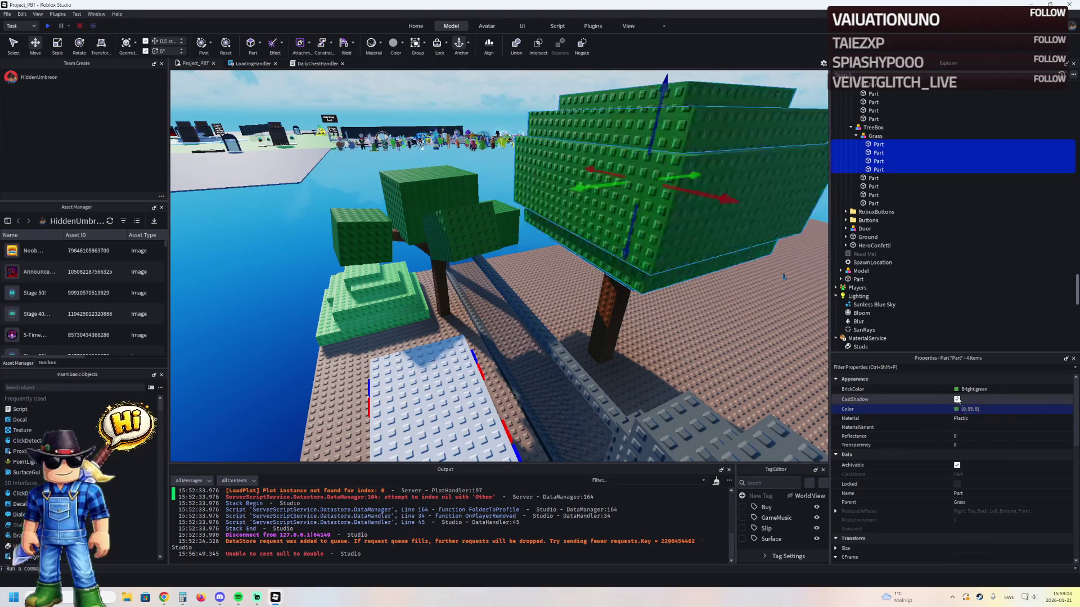
click(957, 409)
drag(643, 284, 734, 388)
click(595, 373)
click(965, 510)
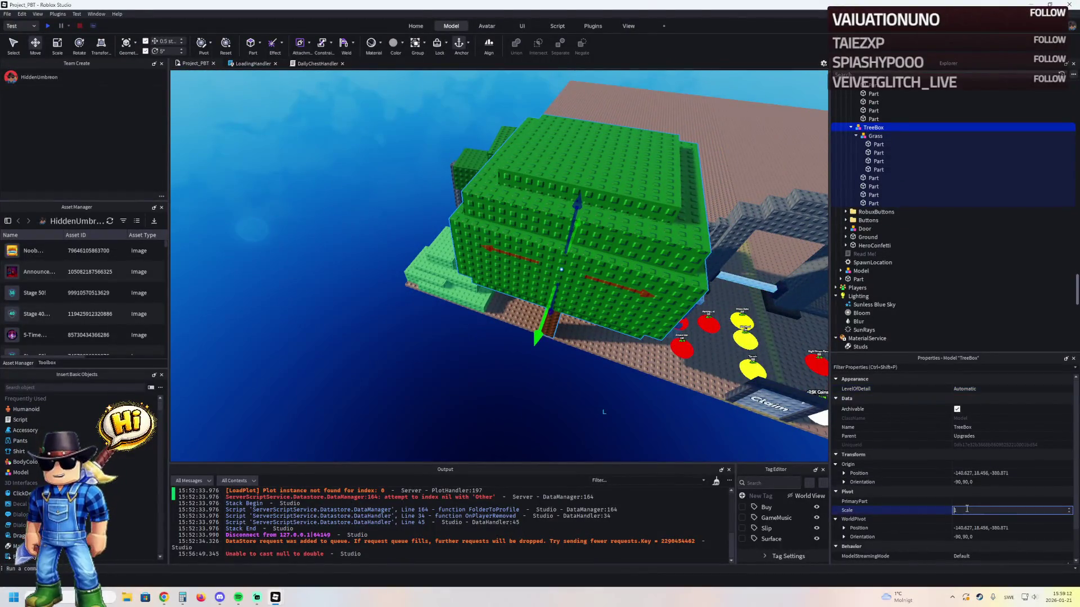
- Scale the TreeBox tree to 0.8 and drag it lower onto the plot
text(.8)
key(Return)
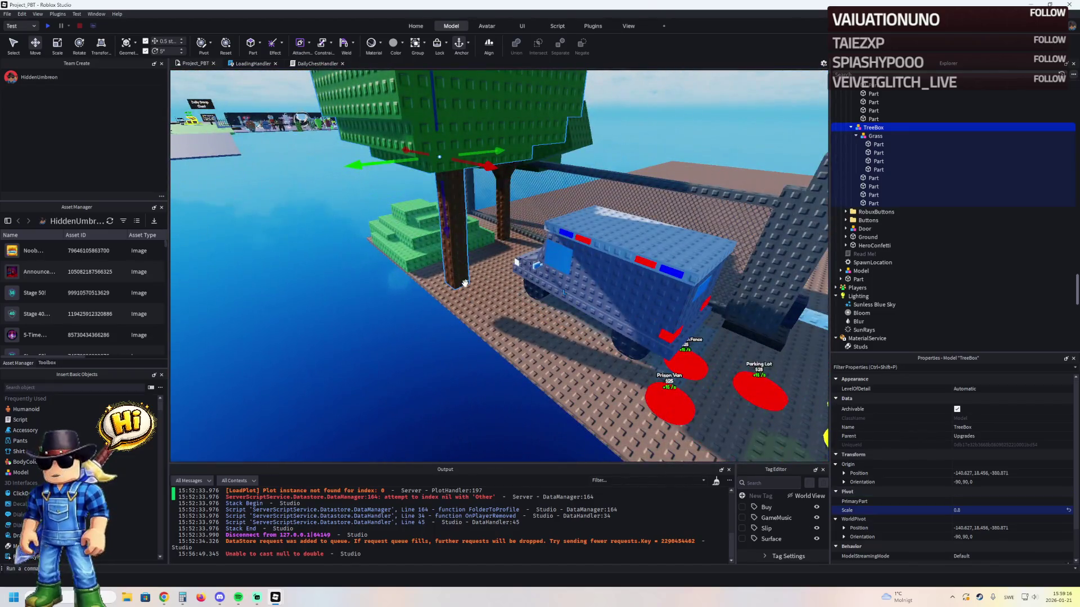
drag(464, 283, 477, 311)
key(s)
key(e)
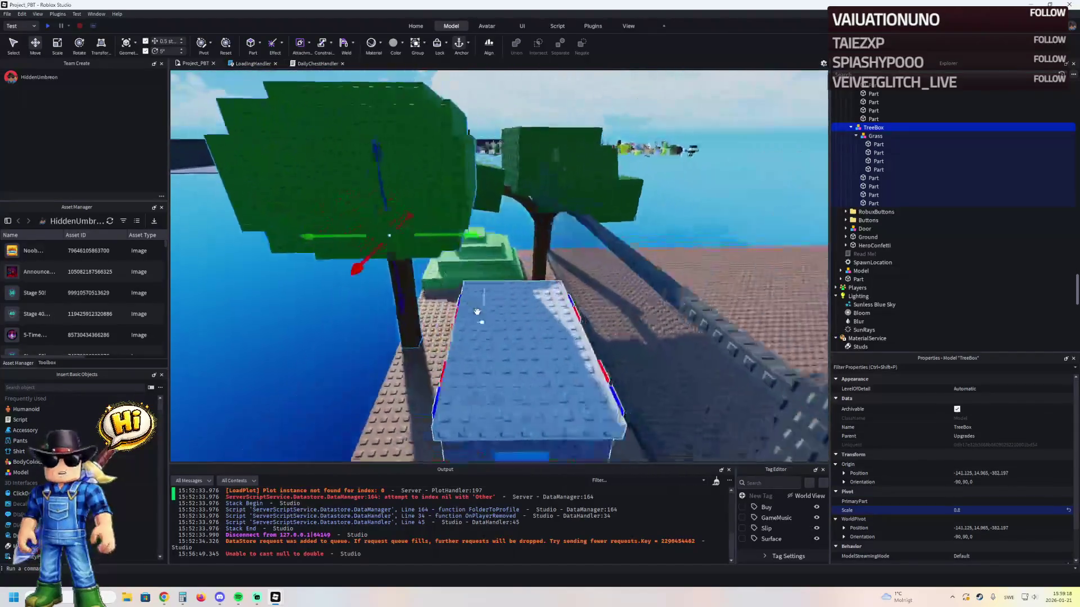
key(f)
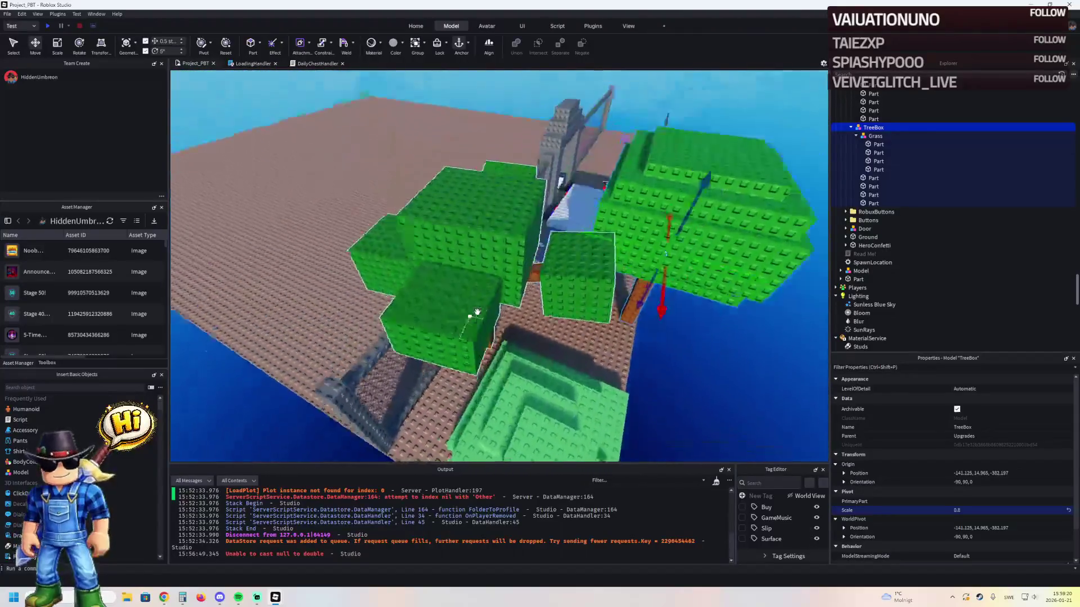
- Reselect the tree and slide it 2.5 studs along the green axis with the Move tool
key(ctrl+4)
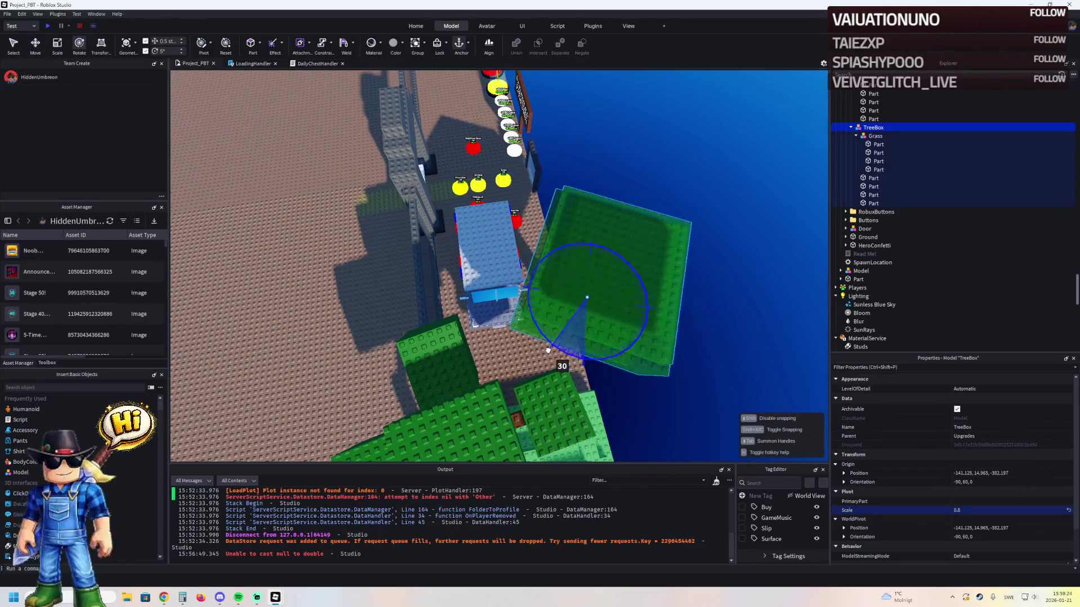
key(w)
key(w)
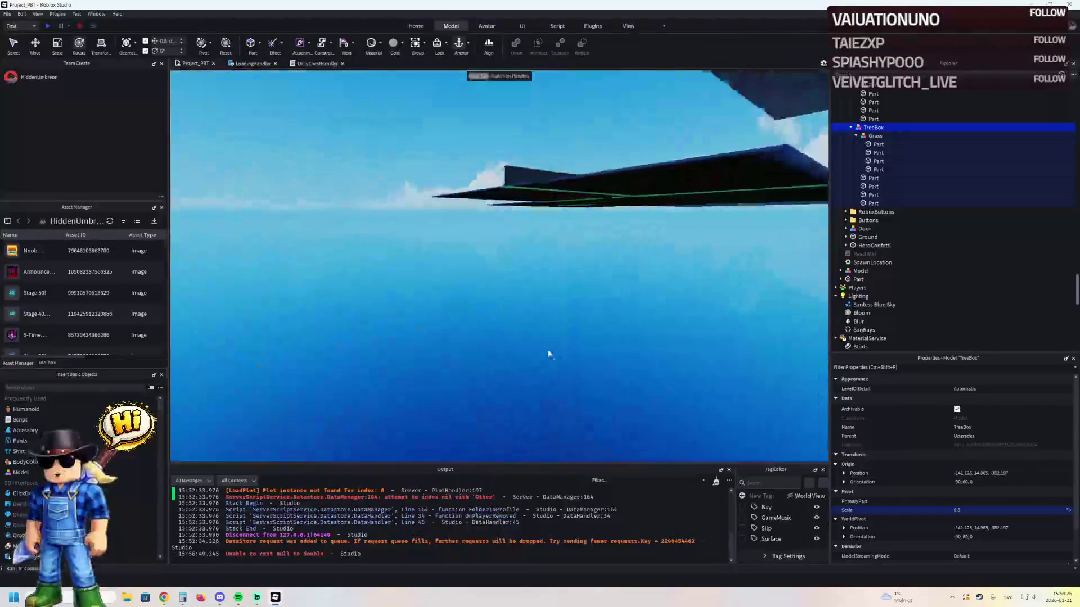
key(e)
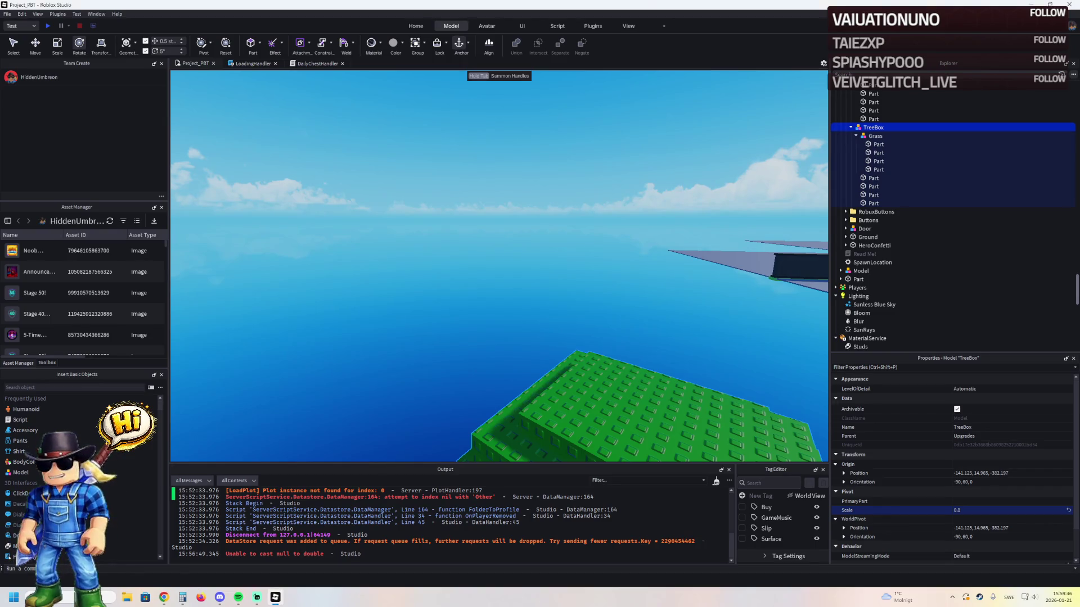
key(f)
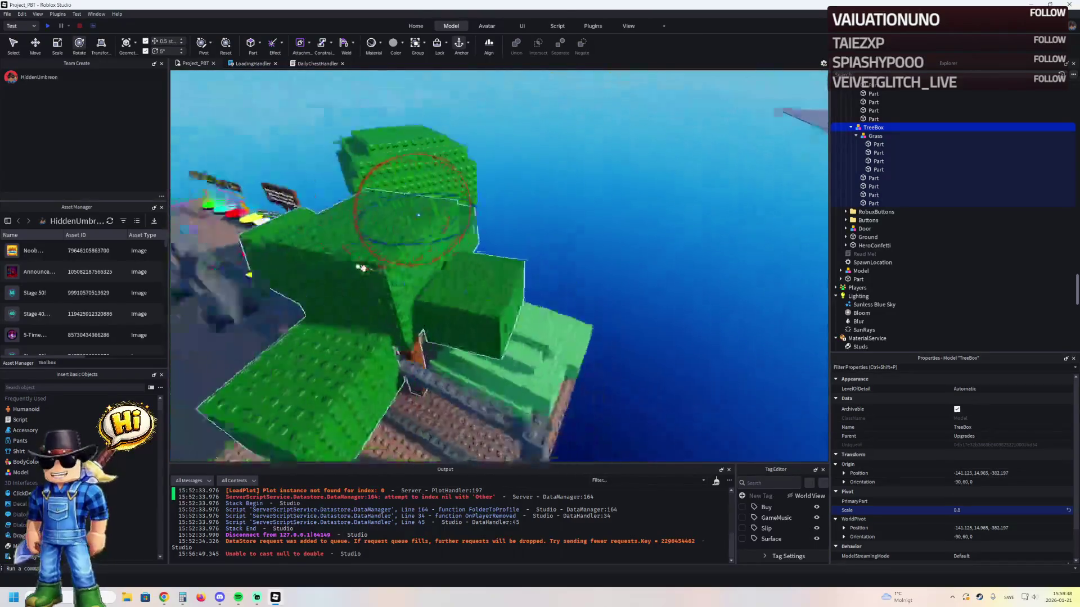
click(539, 302)
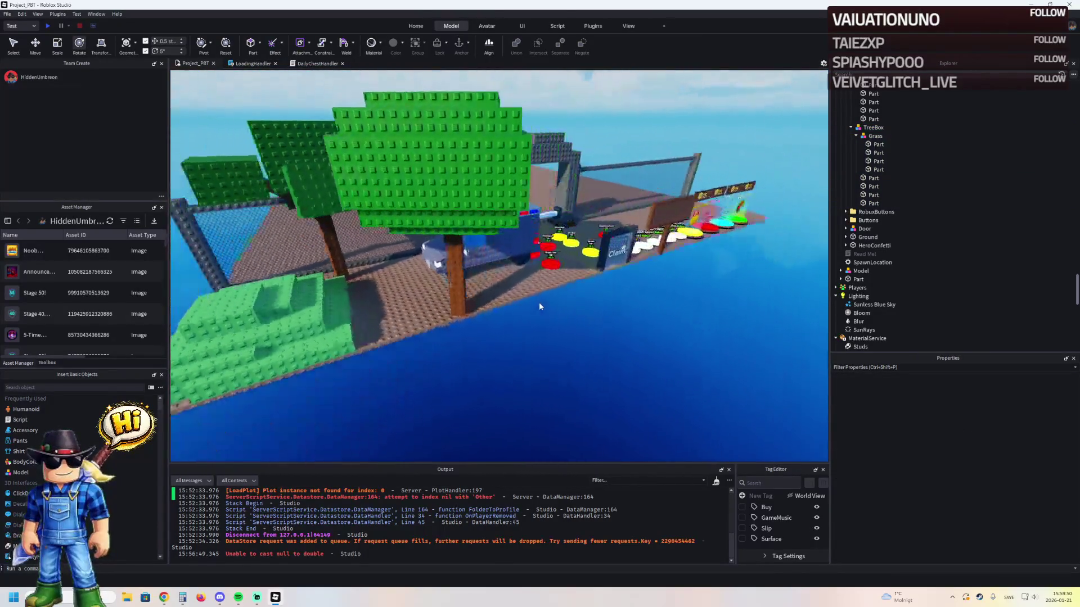
scroll(538, 302, up, 5)
click(516, 250)
key(ctrl+2)
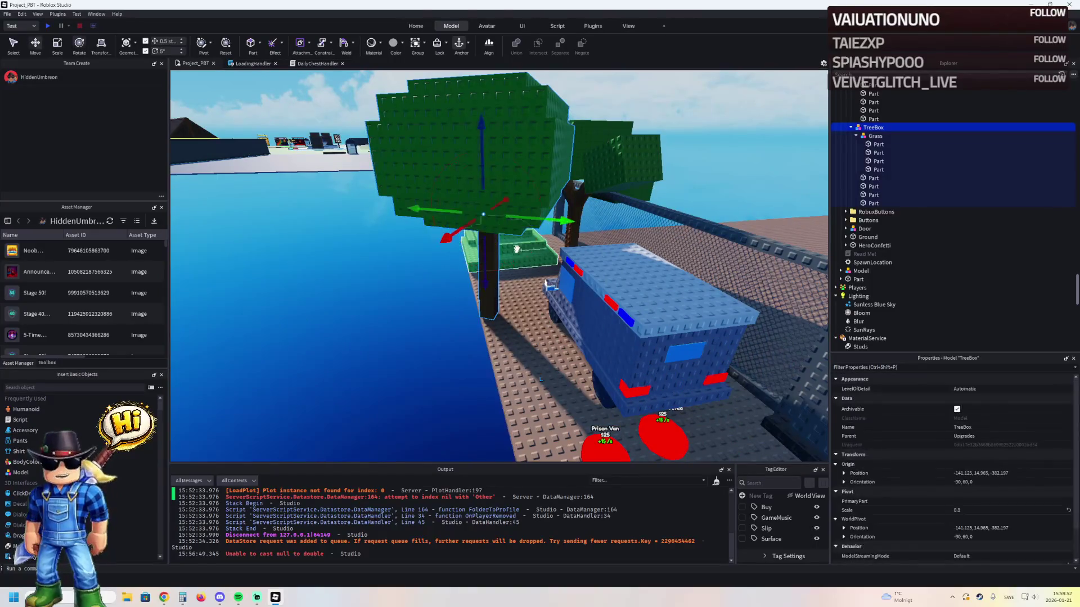
drag(534, 221, 558, 231)
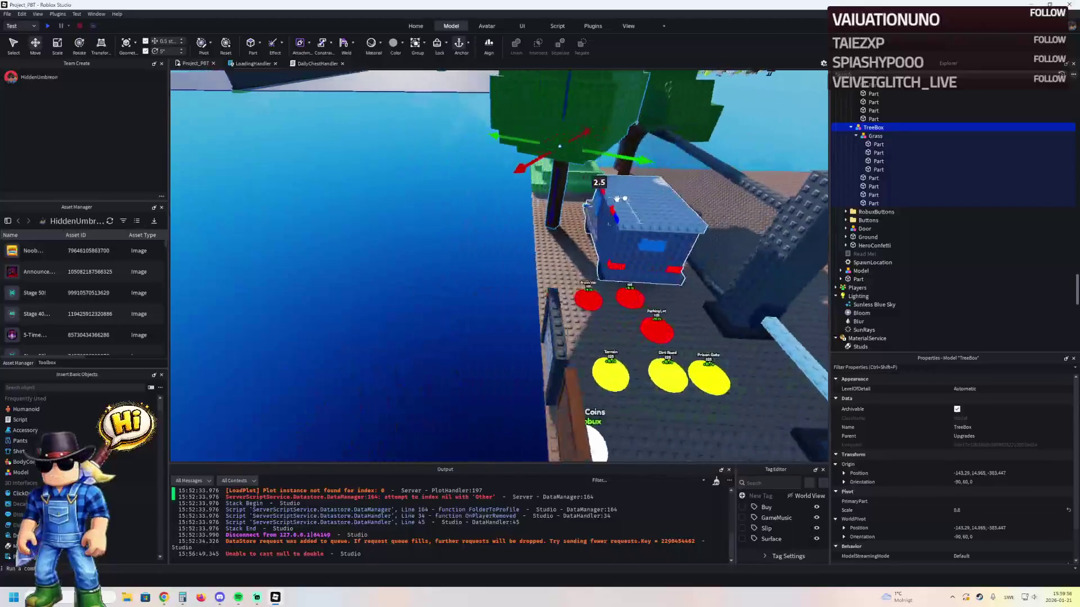
click(466, 272)
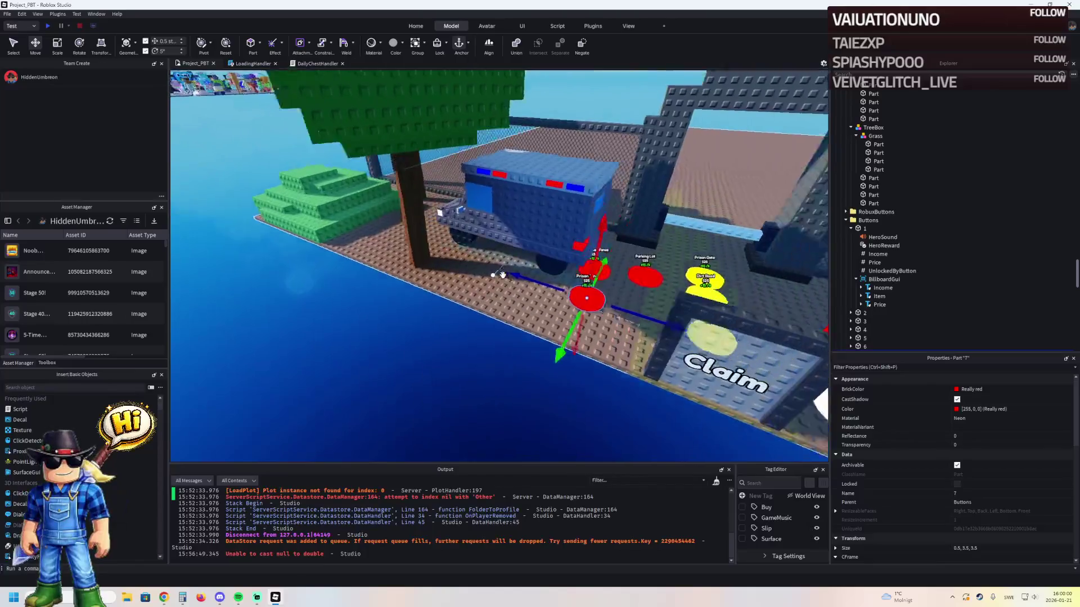
- Turn off CanCollide for the whole range of TreeBox tree parts
click(875, 178)
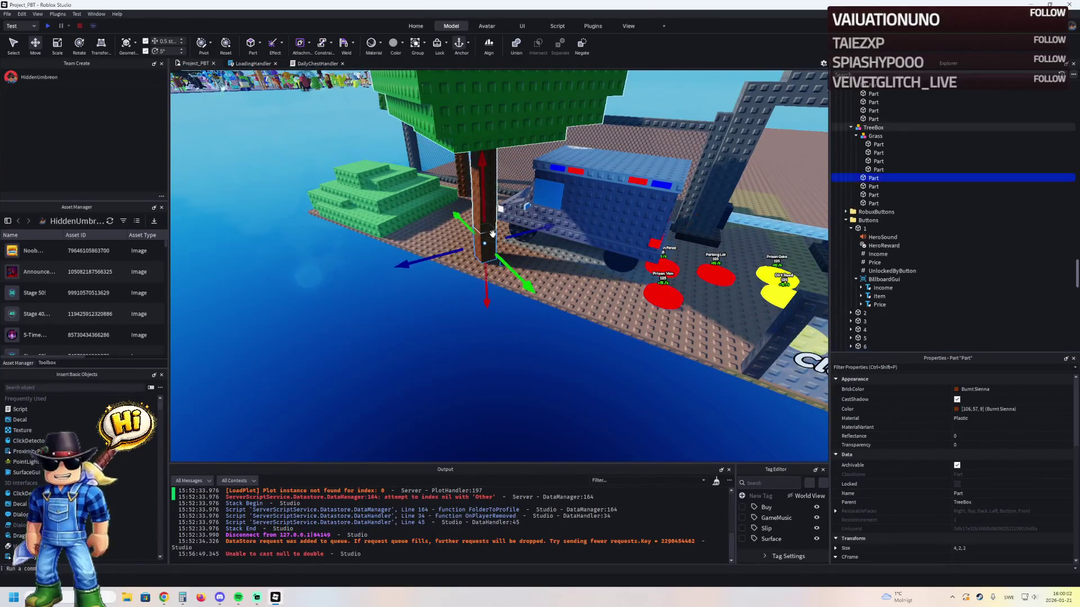
scroll(883, 175, up, 10)
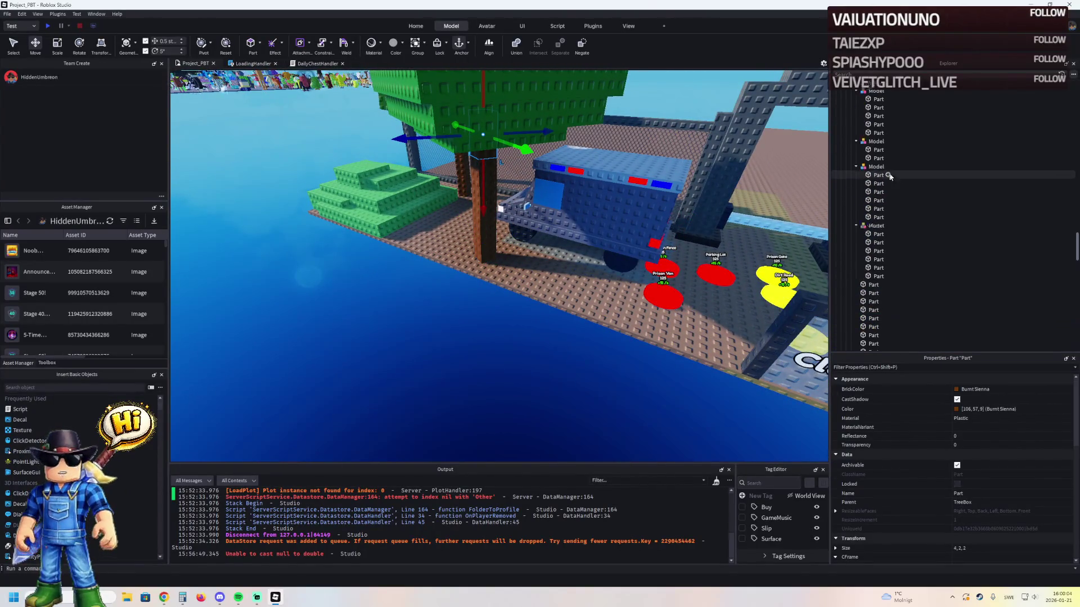
shift+click(877, 218)
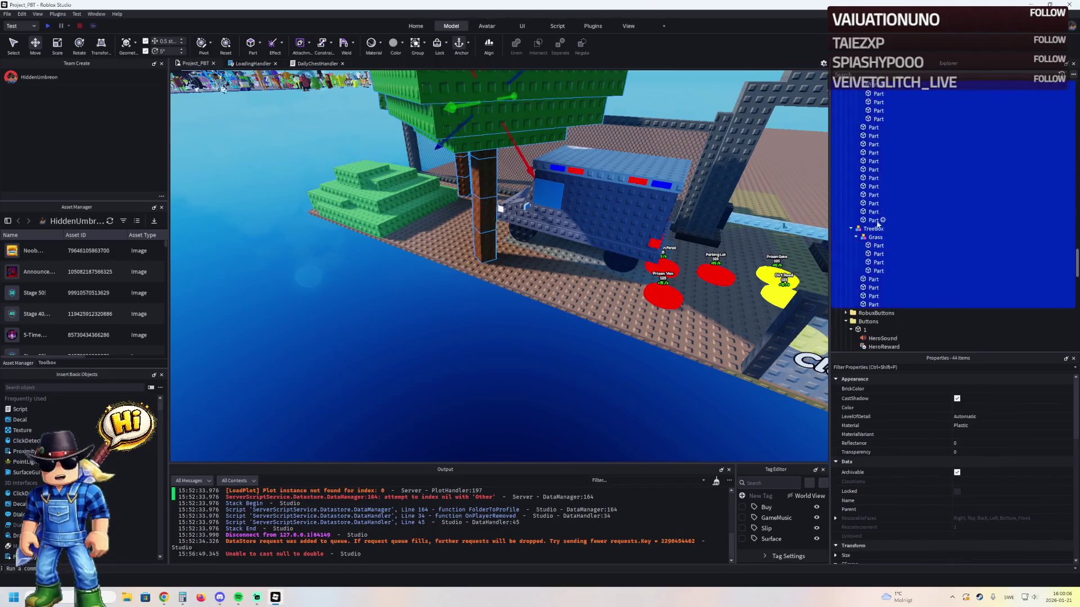
scroll(1011, 457, down, 3)
click(956, 527)
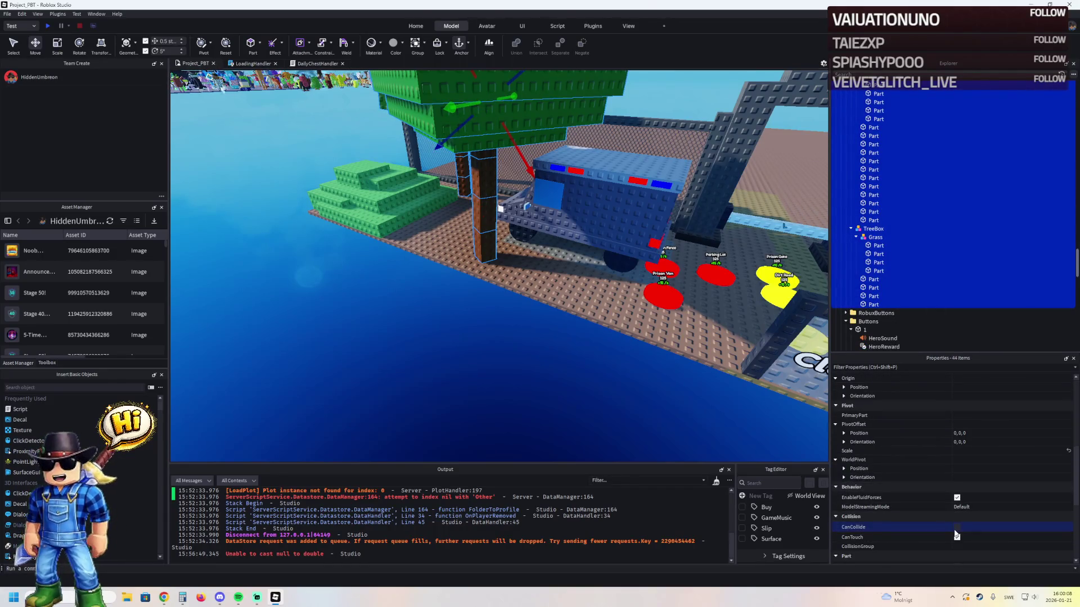
- Duplicate the Prison Van pad and place the copy beside the tree trunk
click(517, 331)
scroll(506, 315, up, 5)
click(501, 306)
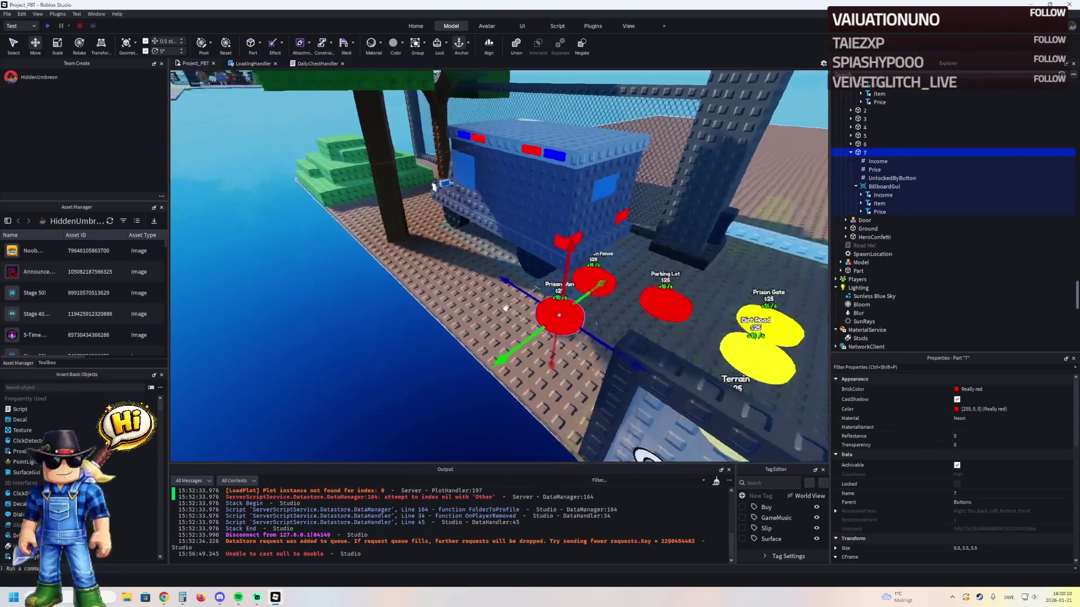
scroll(505, 308, up, 5)
key(f)
key(ctrl+d)
mouse_move(504, 302)
mouse_down()
mouse_move(470, 288)
mouse_move(475, 251)
mouse_move(600, 277)
mouse_move(602, 368)
mouse_up()
click(859, 222)
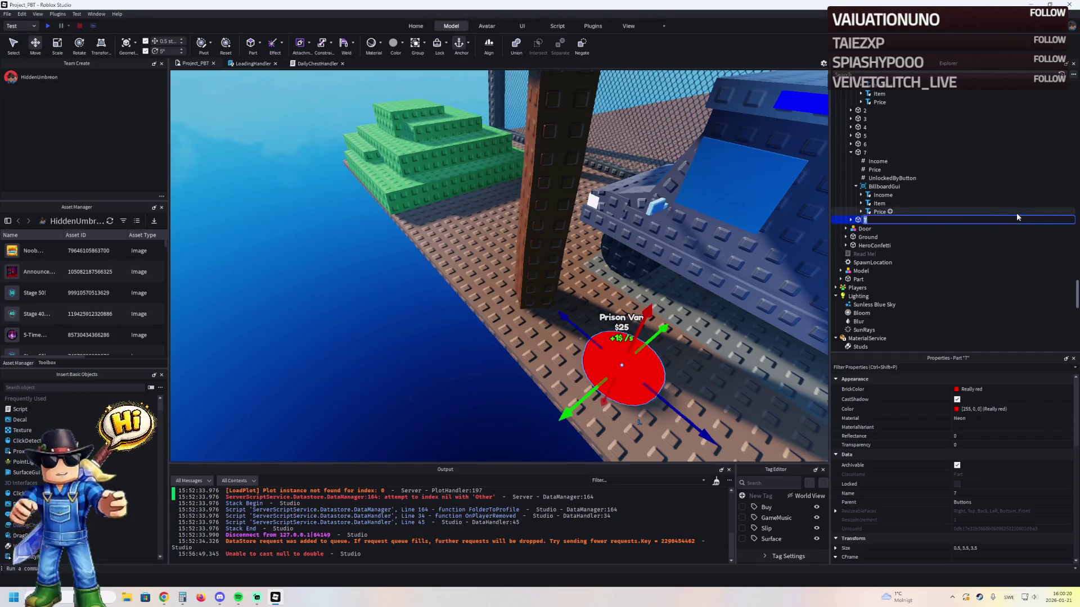
- Rename the copied pad to 8 and edit its Item label text and UnlockedByButton value
text(8)
key(Return)
click(851, 220)
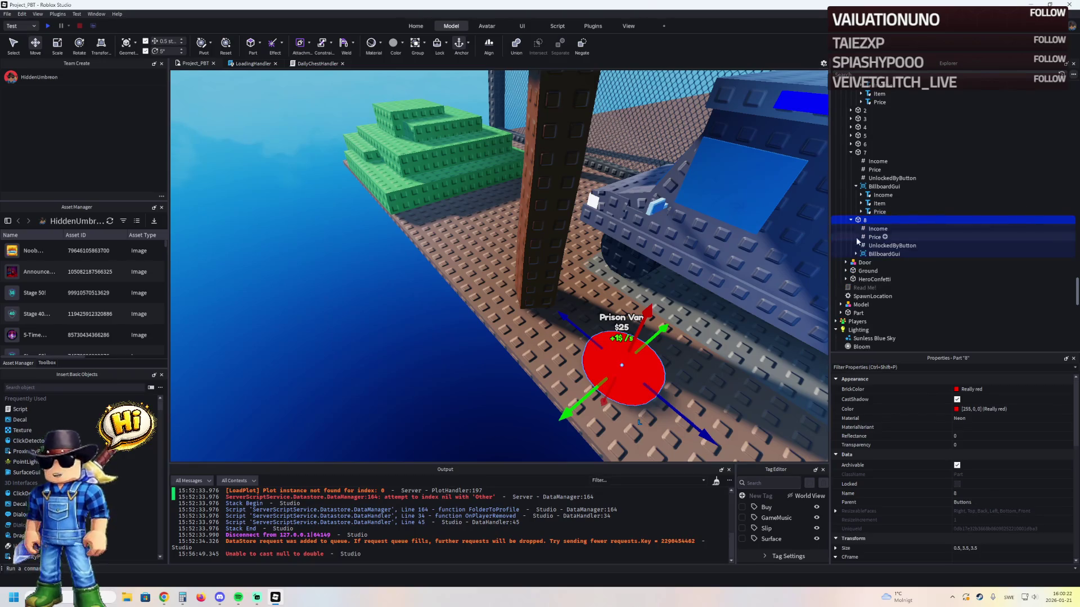
click(879, 271)
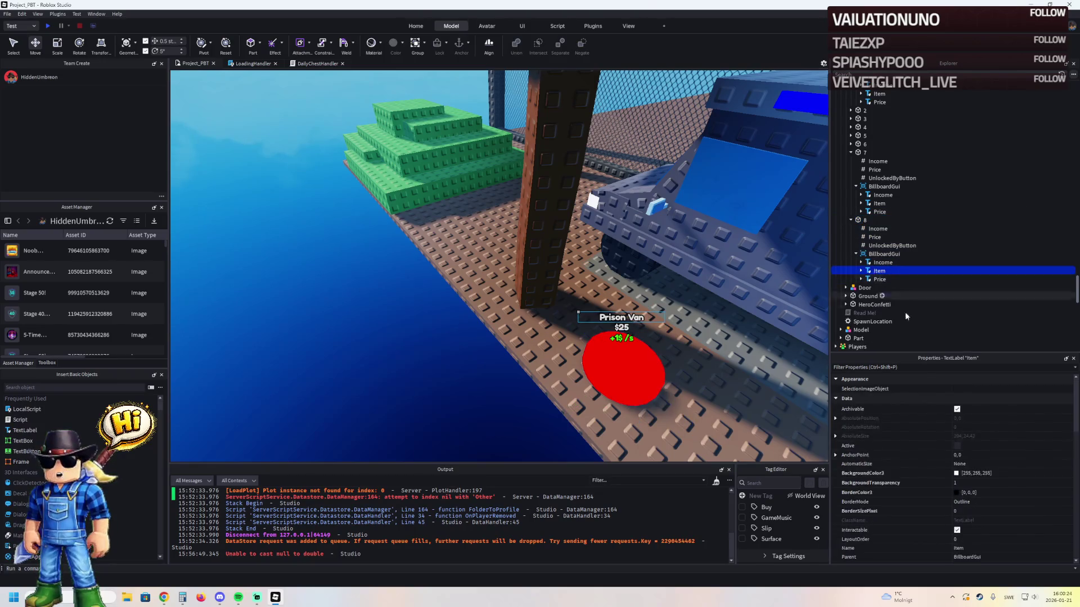
scroll(1004, 476, down, 5)
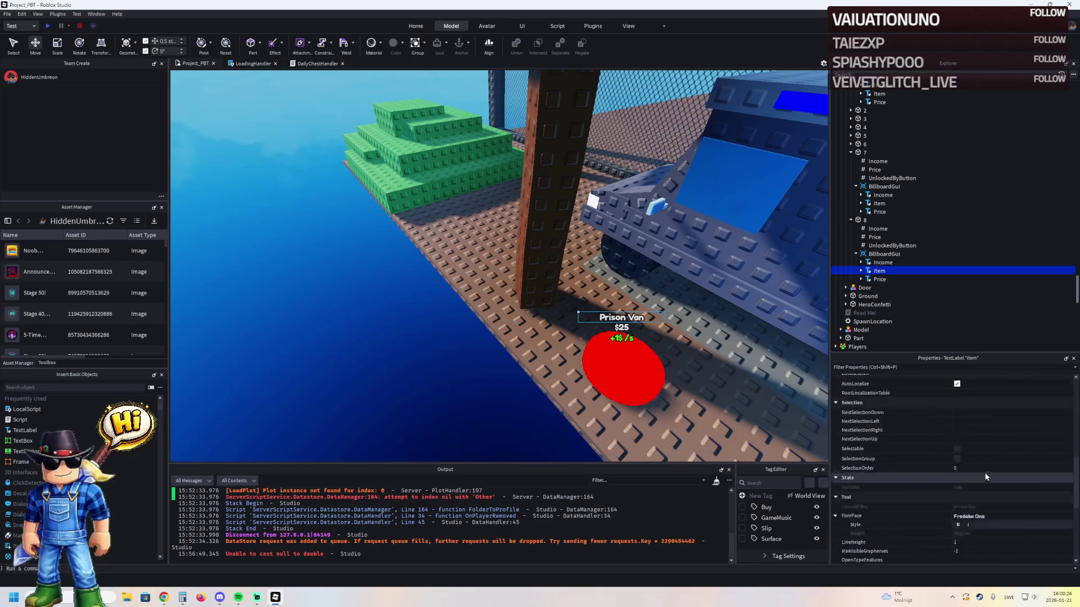
click(998, 467)
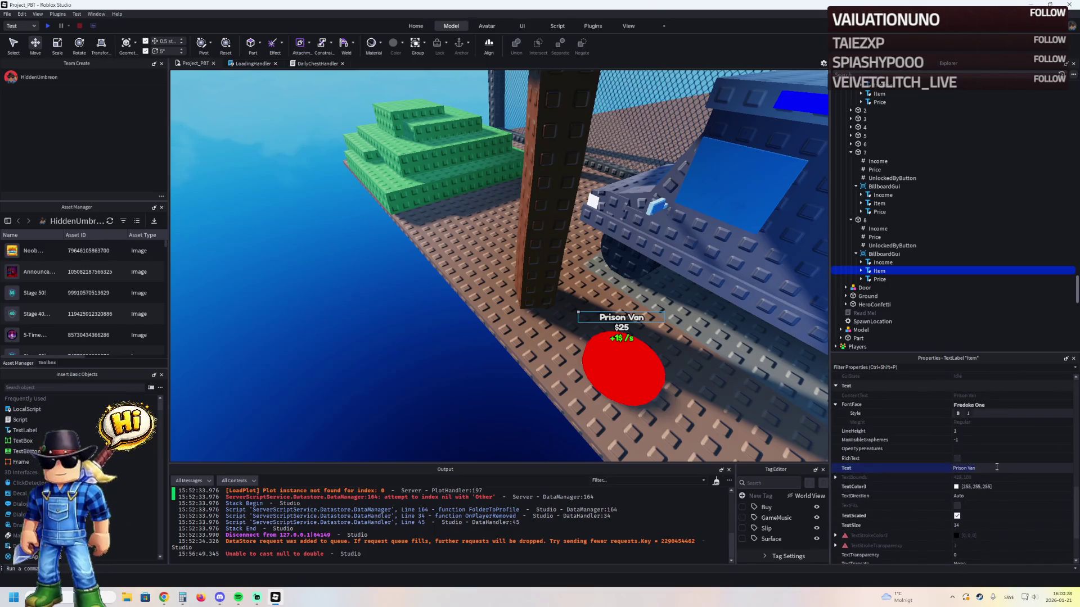
click(622, 366)
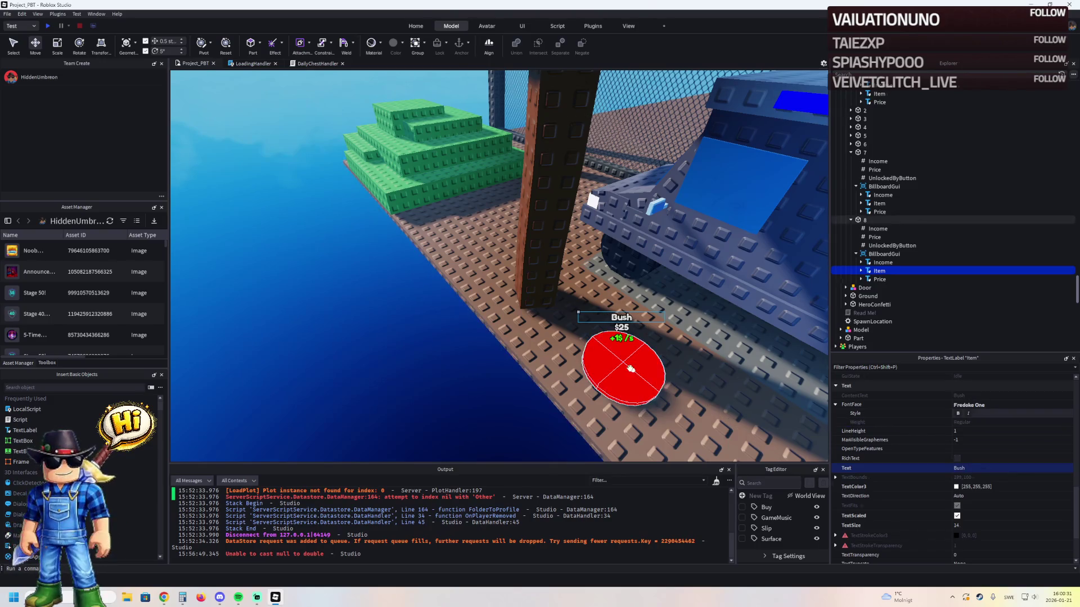
click(892, 245)
click(980, 435)
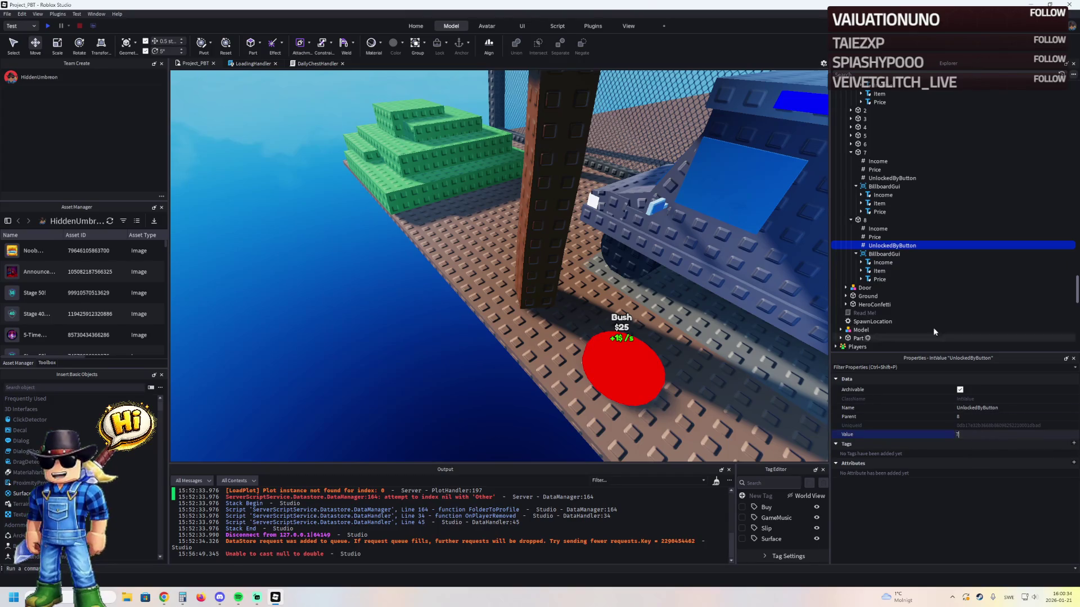
- Place the Bush pad beside the green bush, name the new copy 9, and set its UnlockedByButton to 8
click(662, 362)
mouse_move(664, 359)
mouse_down()
mouse_move(685, 340)
mouse_move(680, 307)
mouse_move(644, 287)
mouse_move(632, 241)
mouse_move(634, 302)
mouse_move(630, 256)
mouse_up()
key(F2)
text(9)
click(884, 313)
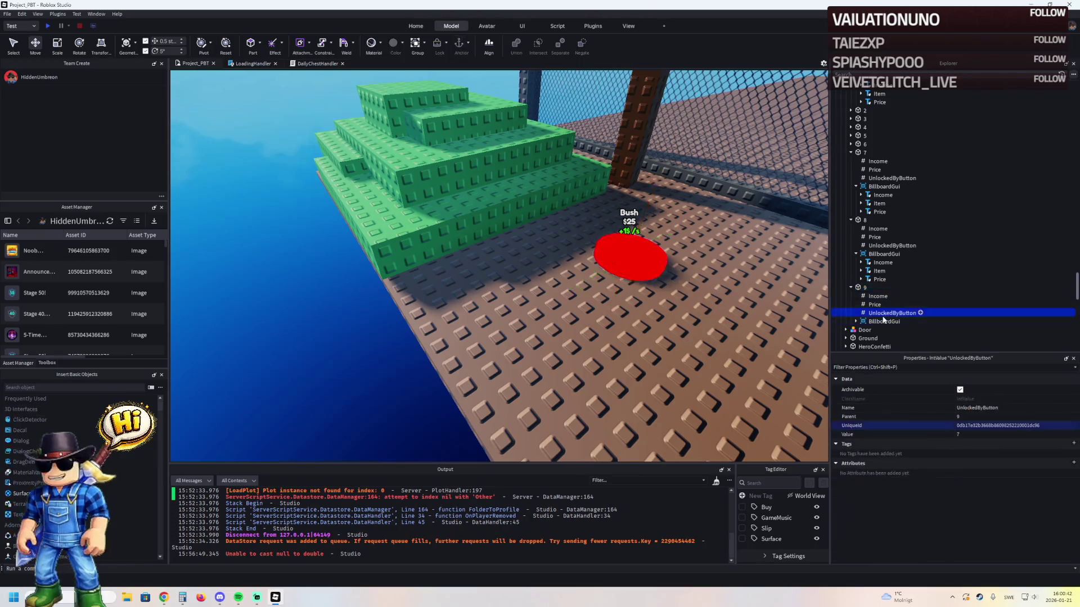
click(985, 434)
text(9)
key(Return)
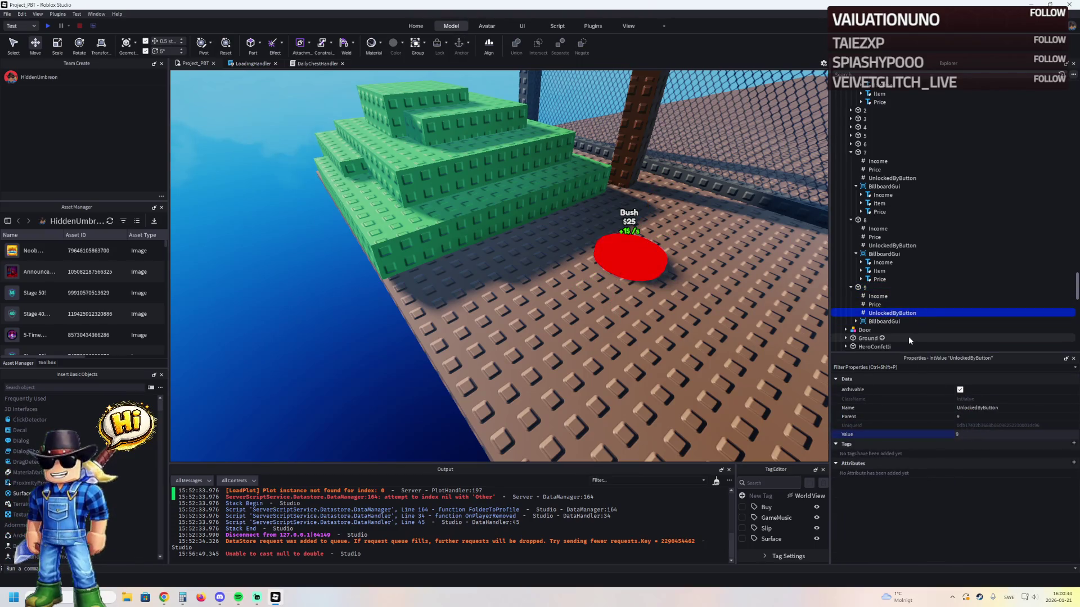
key(BackSpace)
text(8)
key(Return)
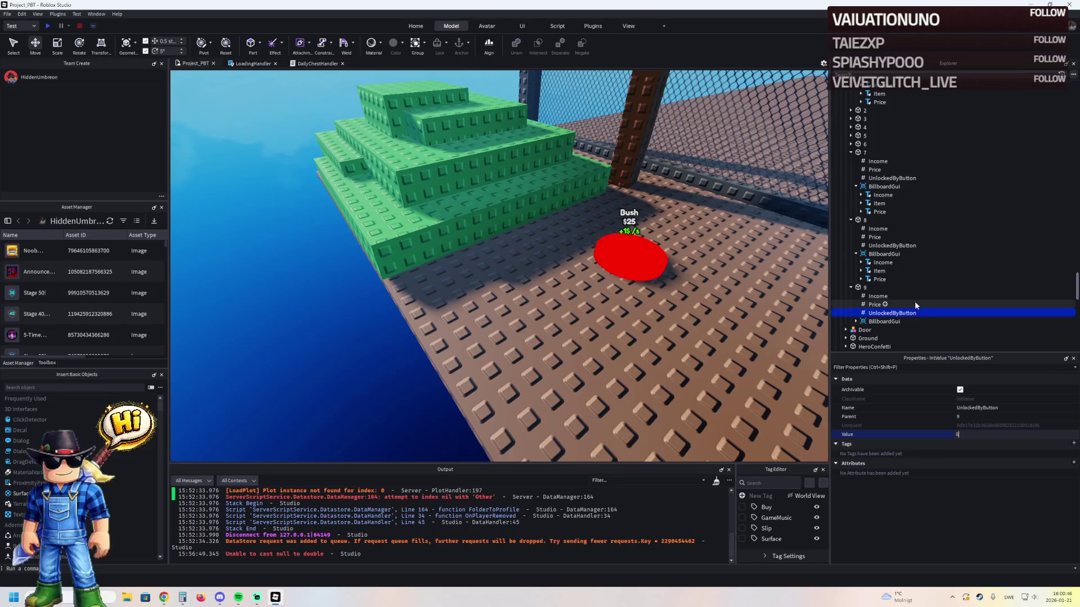
- Change pad 9's Item label text to Tree
scroll(917, 302, down, 1)
double_click(884, 298)
scroll(893, 325, down, 2)
key(Down)
key(Down)
scroll(1001, 490, down, 10)
click(990, 468)
text(Tree)
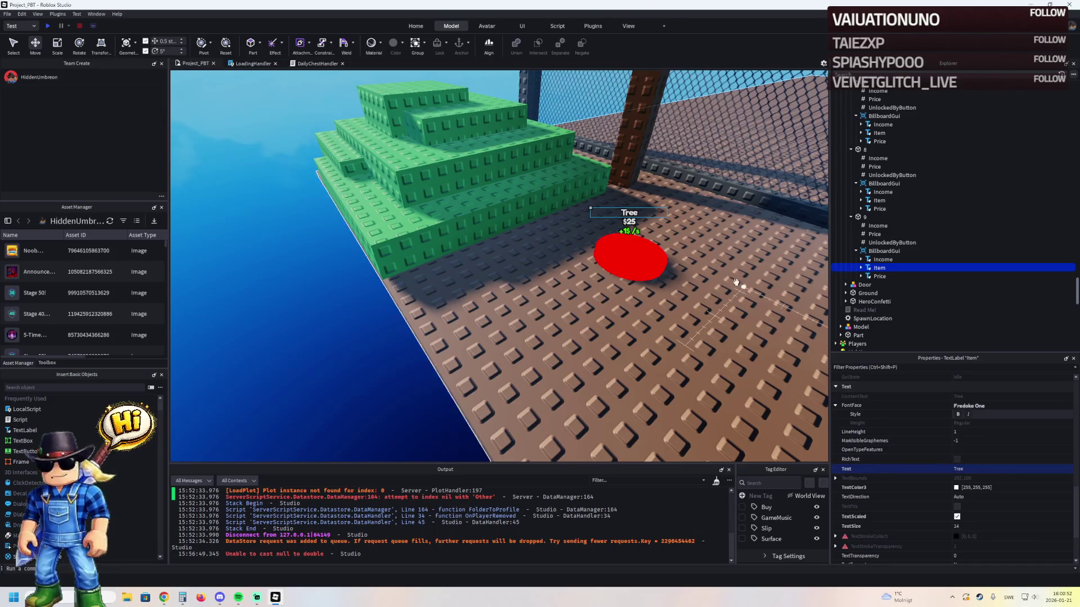
- Move the Tree pad left down the plot, duplicate it and name the copy 10
click(647, 260)
key(f)
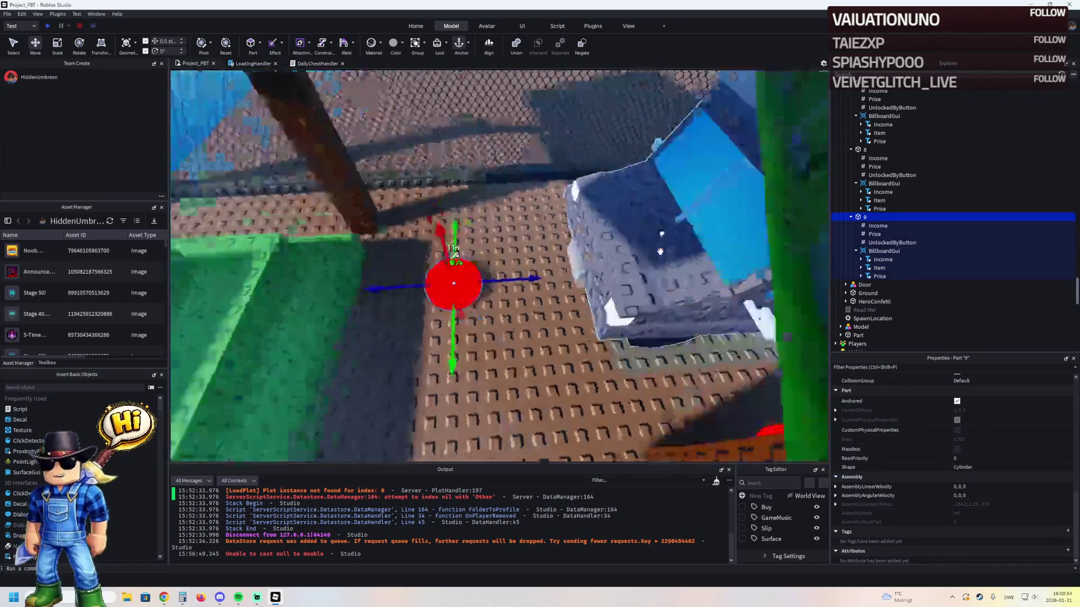
scroll(660, 252, down, 3)
scroll(493, 311, up, 3)
mouse_move(518, 306)
mouse_down()
mouse_move(473, 326)
mouse_move(720, 303)
mouse_move(707, 307)
mouse_up()
key(ctrl+d)
key(F2)
text(10)
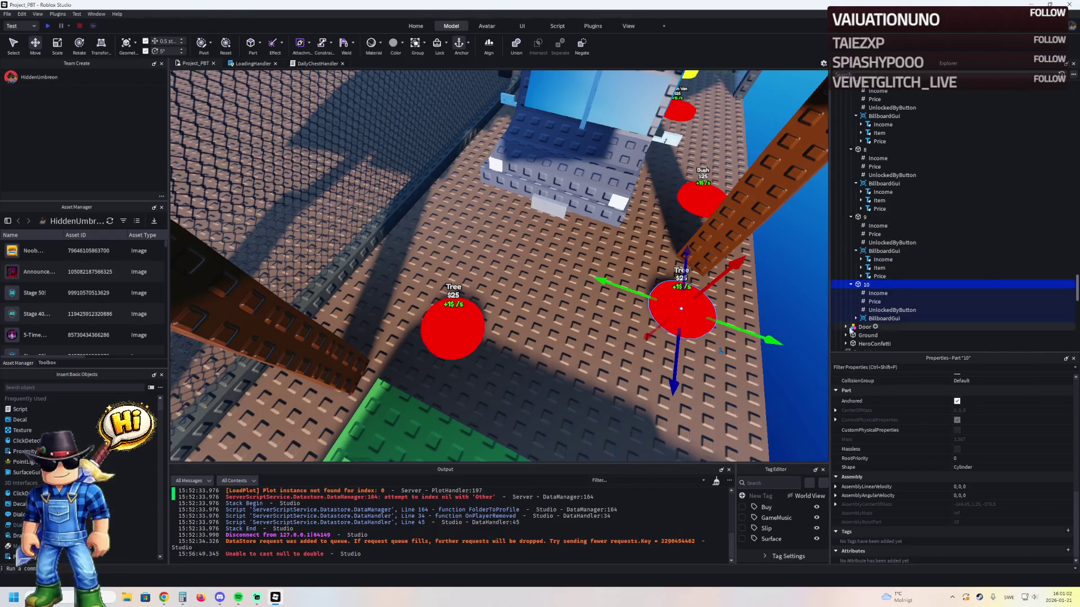
click(892, 310)
- Edit pad 10's UnlockedByButton number and shift the pad slightly left
click(954, 437)
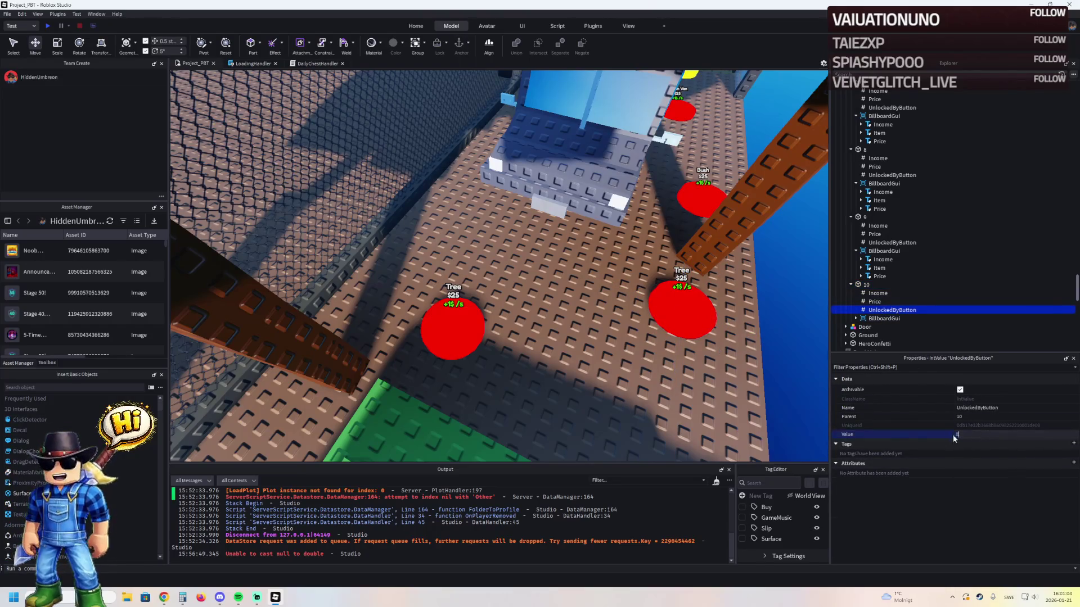
drag(698, 329, 620, 308)
click(696, 201)
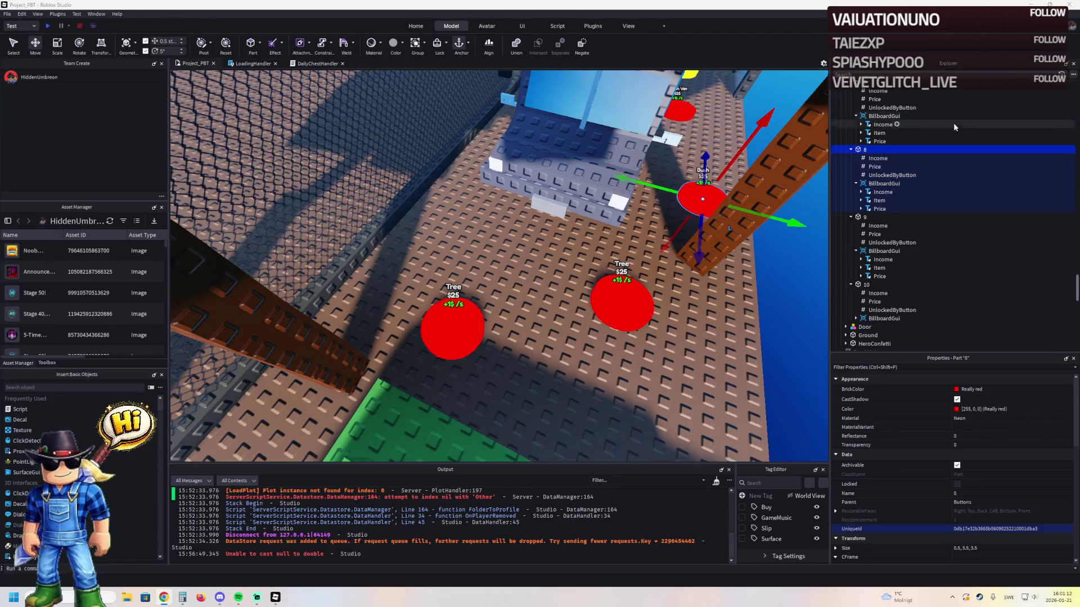
- Set the Price values of buttons 8, 9 and 10 to 10, 14 and 12
click(876, 166)
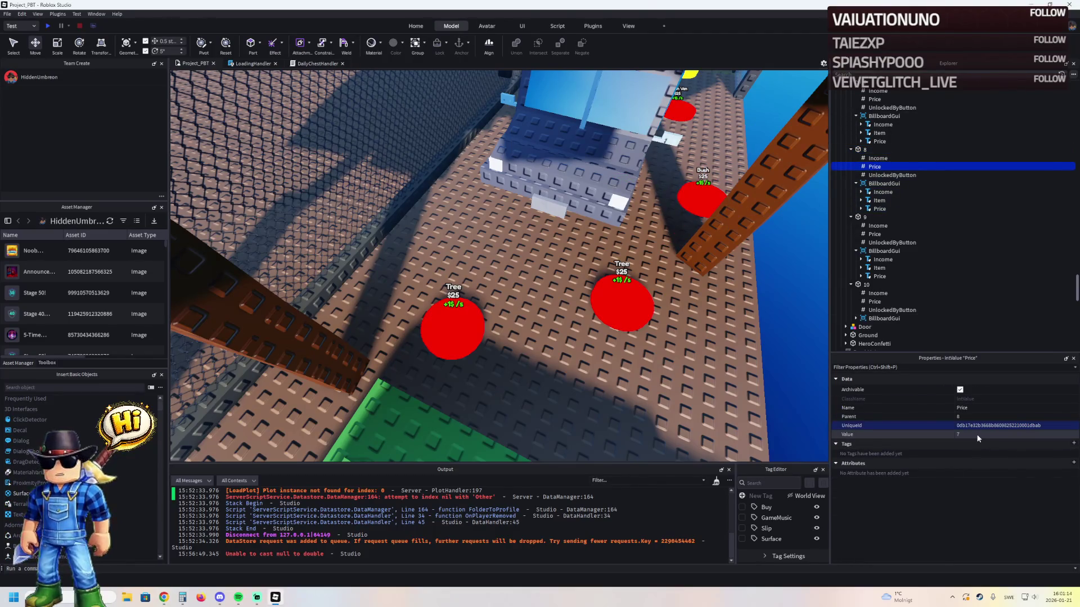
click(978, 435)
click(875, 234)
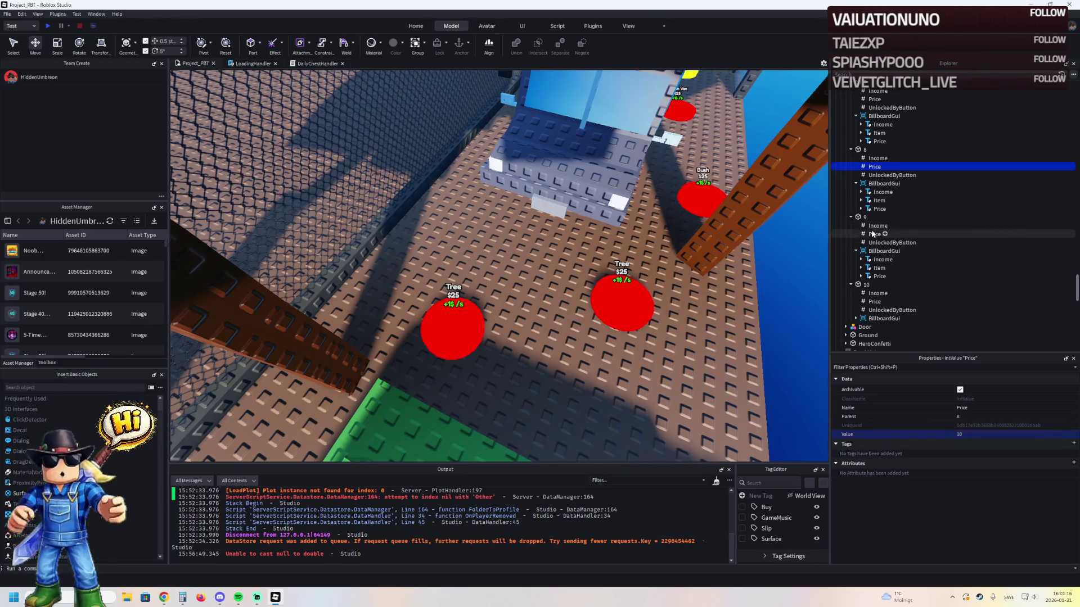
click(967, 434)
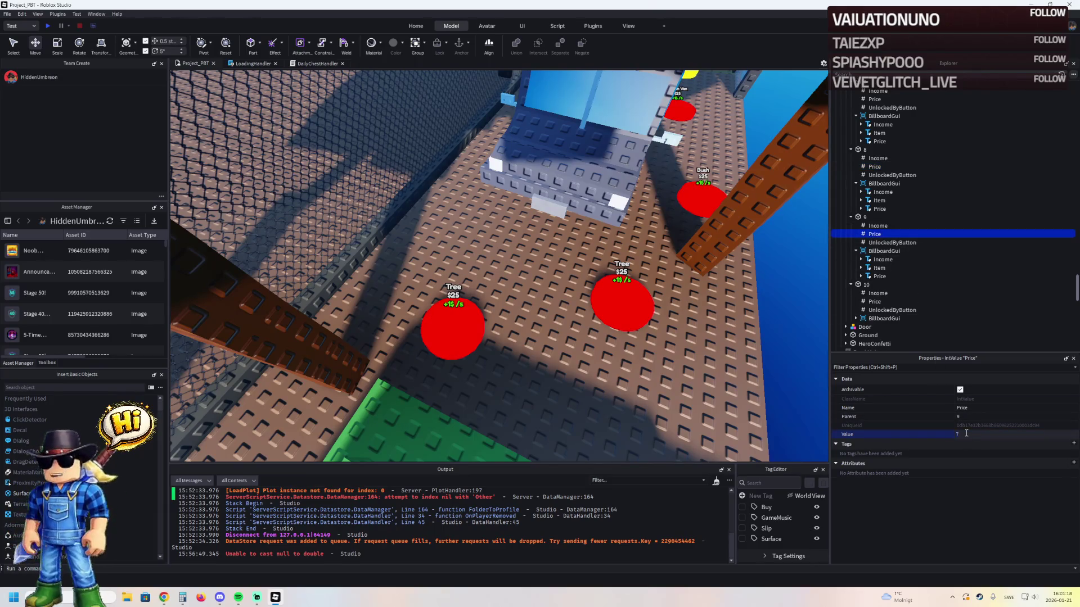
text(14)
key(Return)
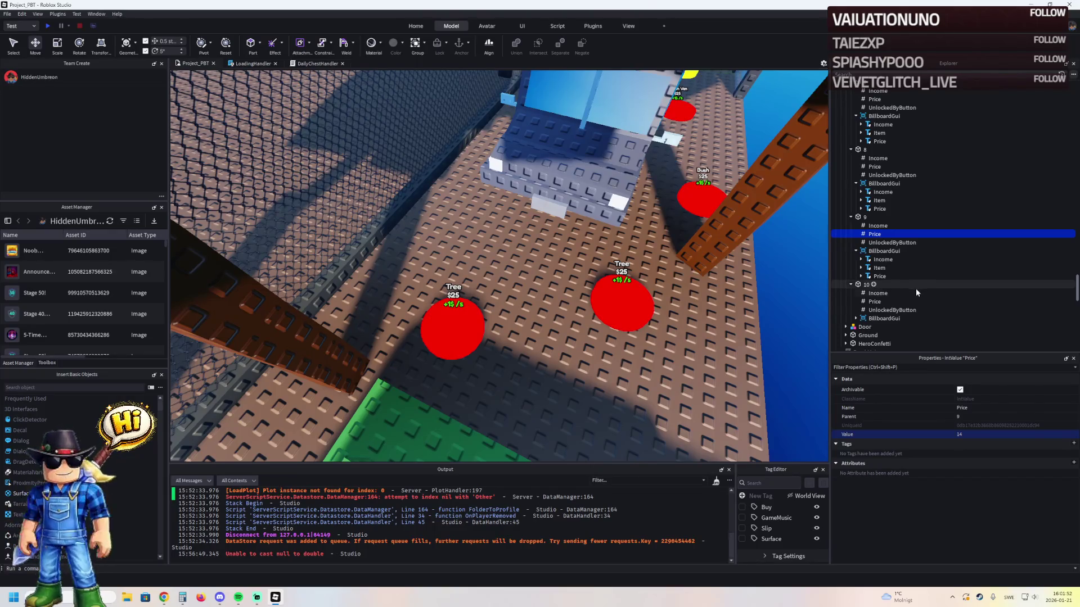
click(885, 166)
click(872, 169)
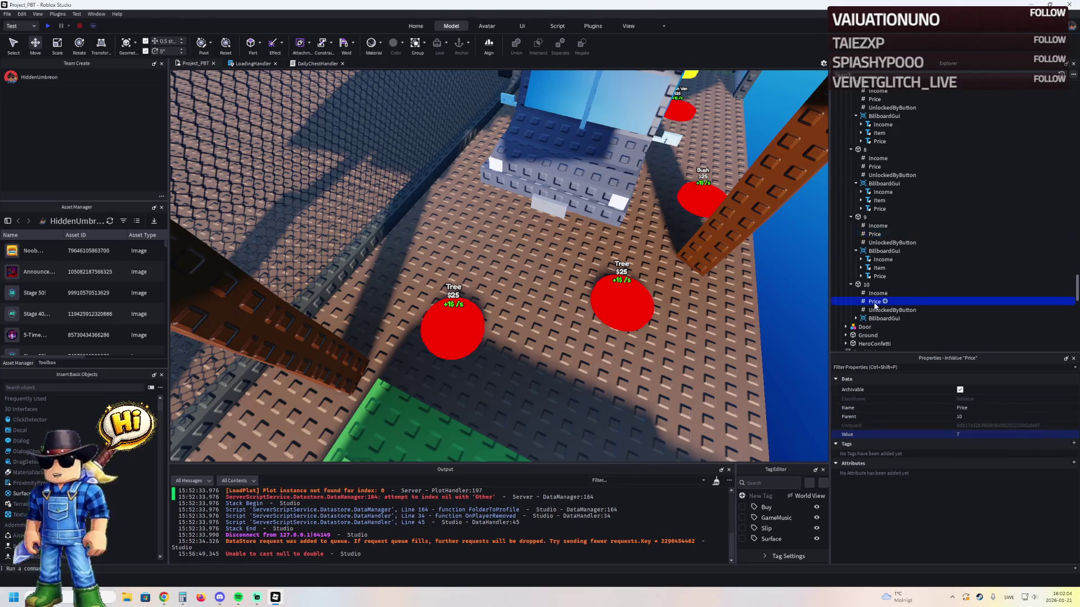
click(973, 434)
text(12)
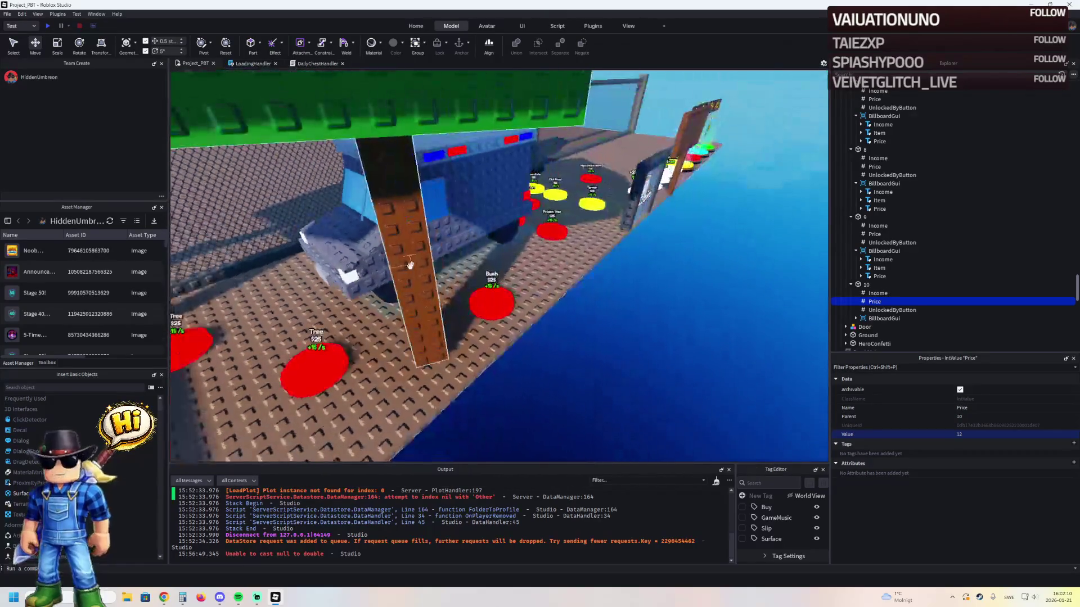
- Paste two copies of upgrade model 8 as models 9 and 10
click(410, 242)
click(873, 155)
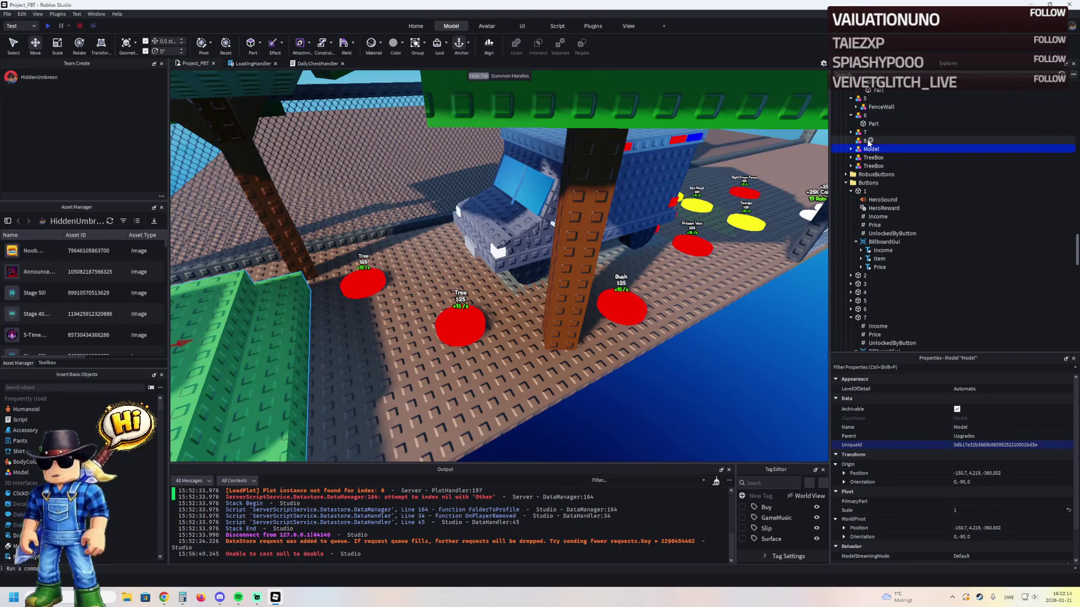
right_click(864, 141)
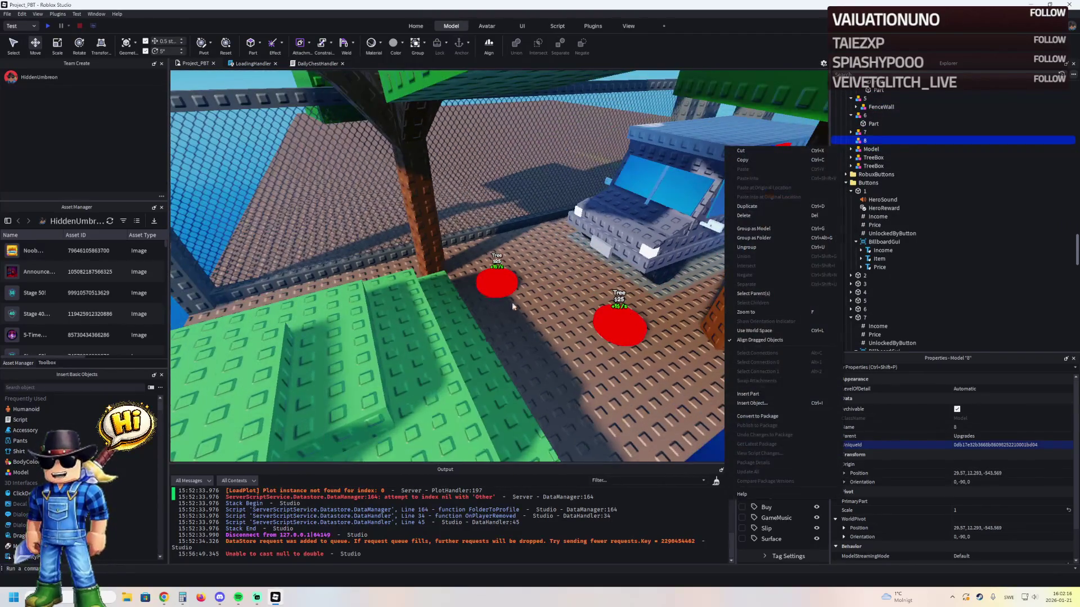
click(908, 143)
click(870, 150)
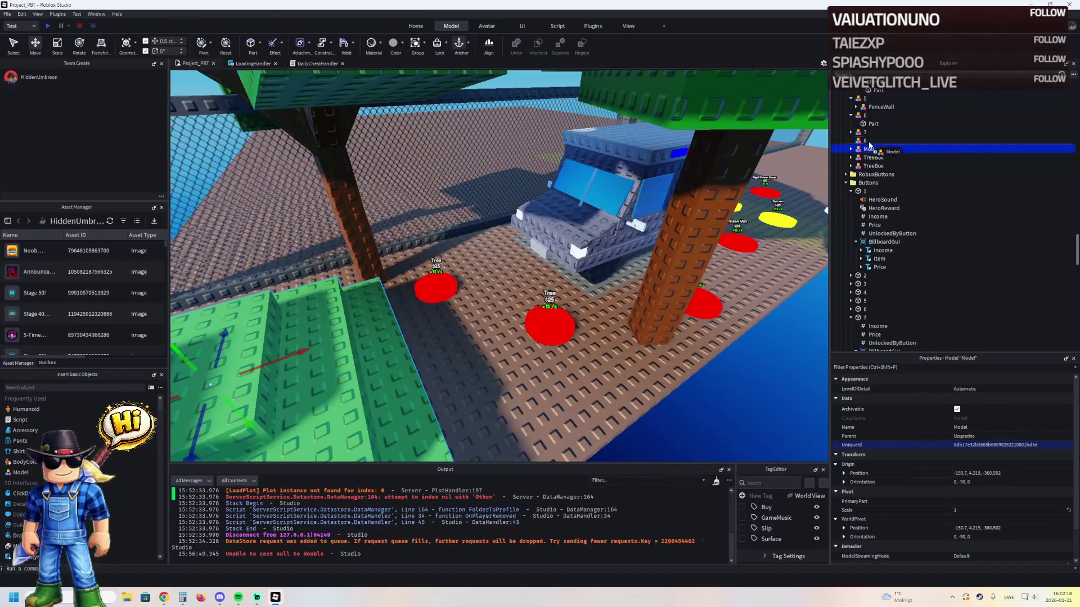
key(ctrl+v)
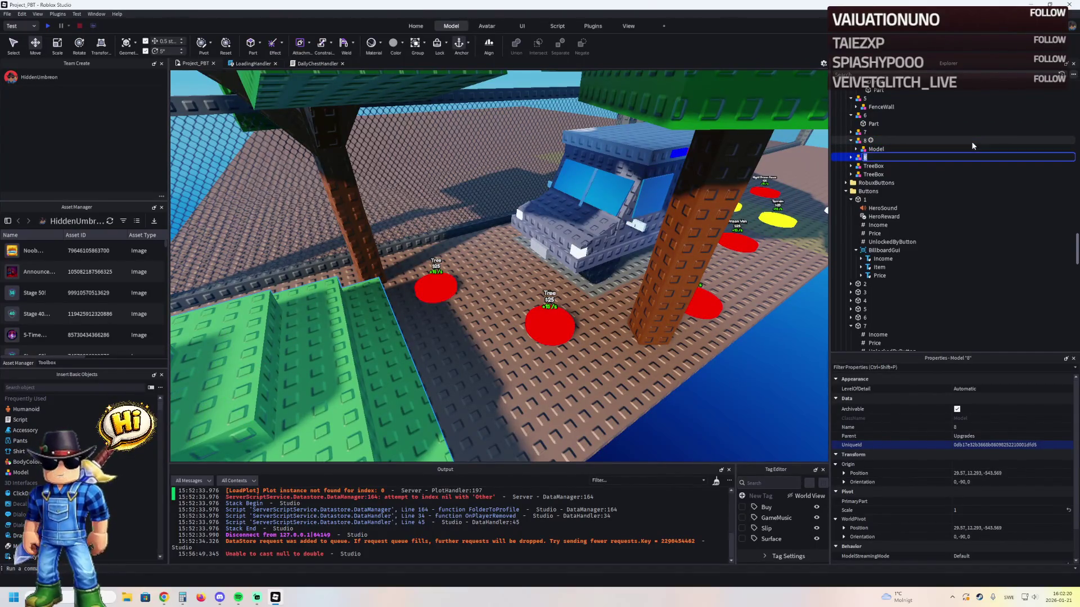
key(ctrl+v)
key(F2)
text(10)
key(Return)
- Move the TreeBox into upgrade model 10
mouse_move(906, 166)
mouse_down()
mouse_move(869, 159)
mouse_move(870, 179)
mouse_move(862, 155)
mouse_up()
click(869, 173)
click(862, 140)
key(f)
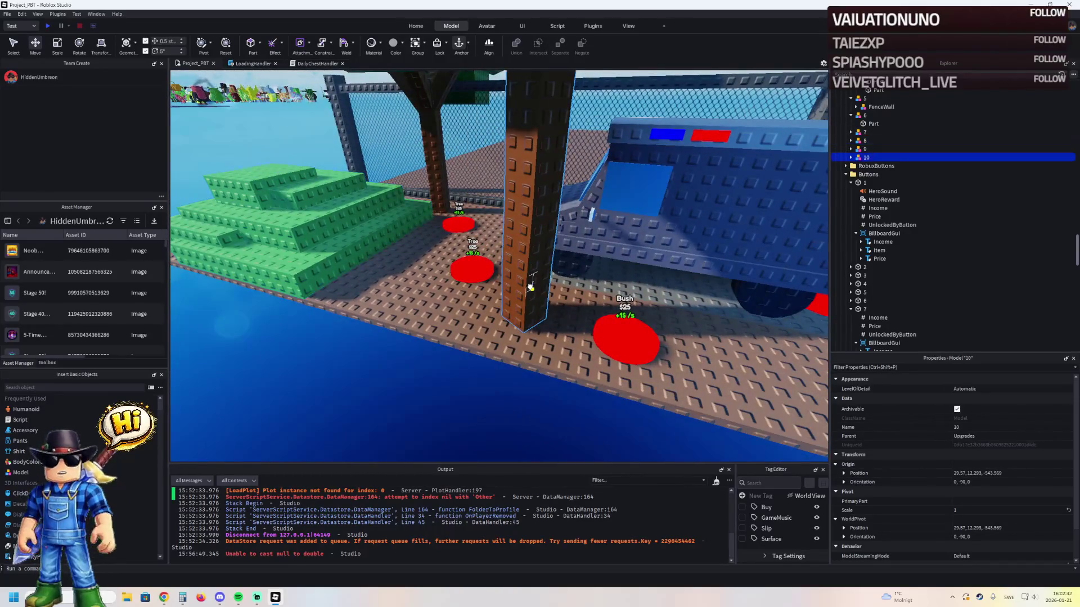
click(878, 166)
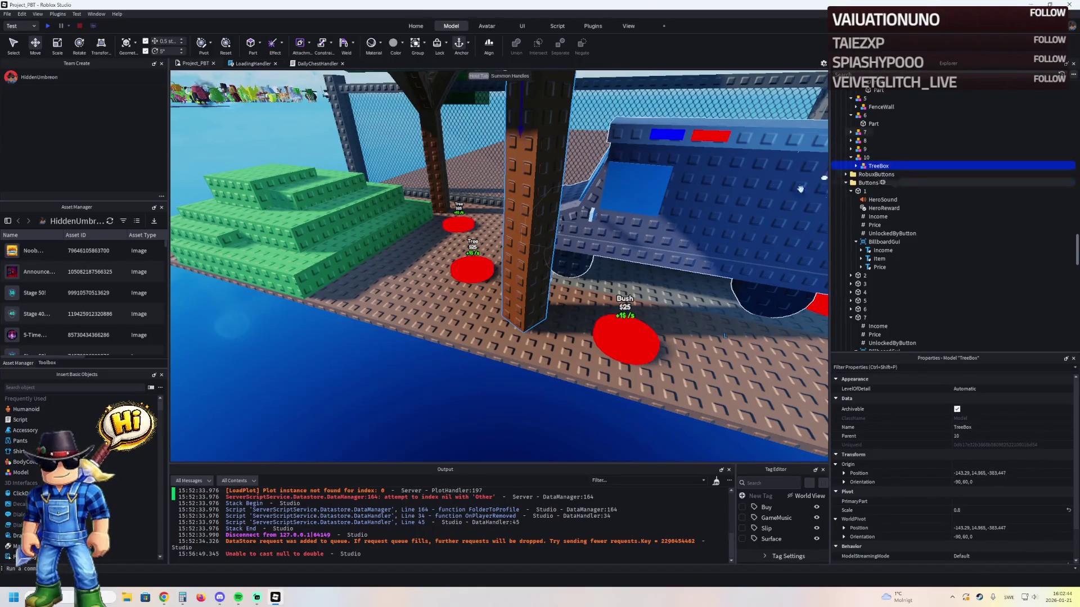
- Slide model 10's tree 14.5 studs into place on the plot and move red Tree pad 10 to a new spot
key(f)
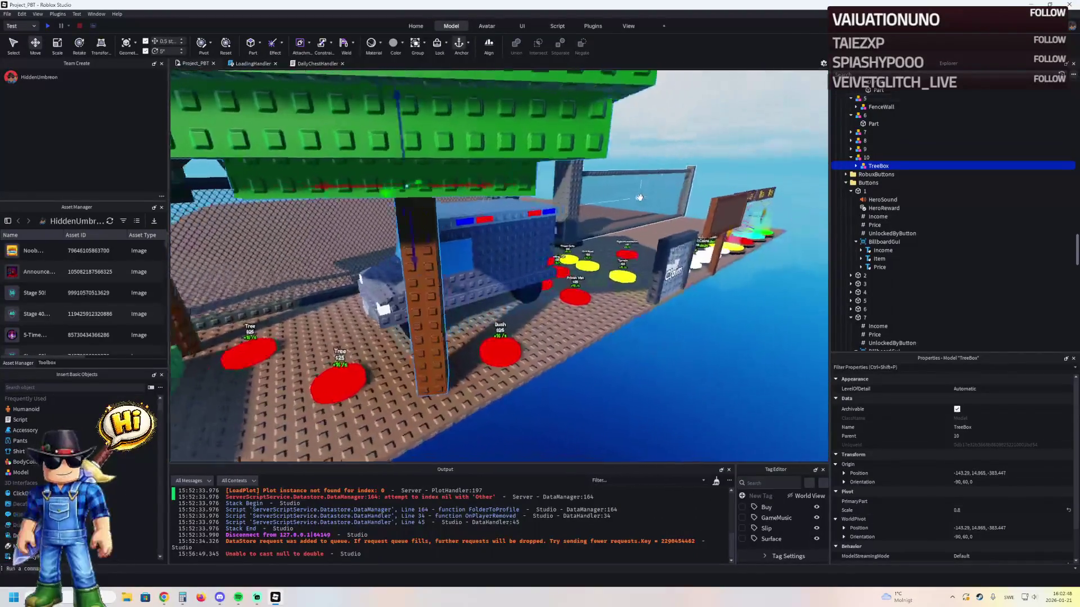
mouse_move(530, 187)
mouse_down()
mouse_move(534, 203)
mouse_move(495, 180)
mouse_move(404, 159)
mouse_move(495, 169)
mouse_move(562, 150)
mouse_move(512, 181)
mouse_up()
drag(576, 173, 583, 182)
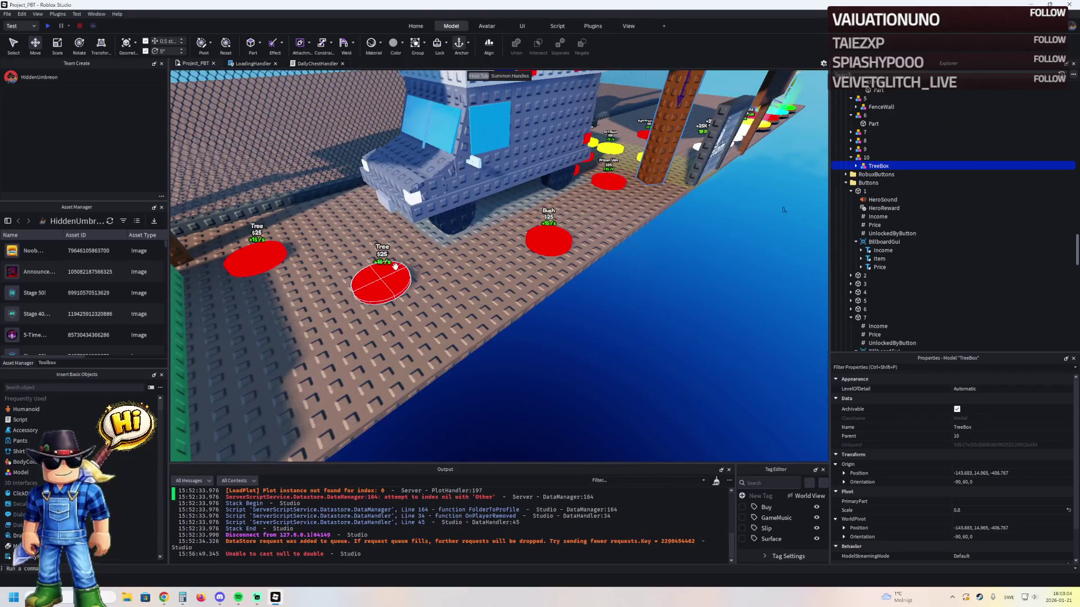
drag(381, 281, 456, 254)
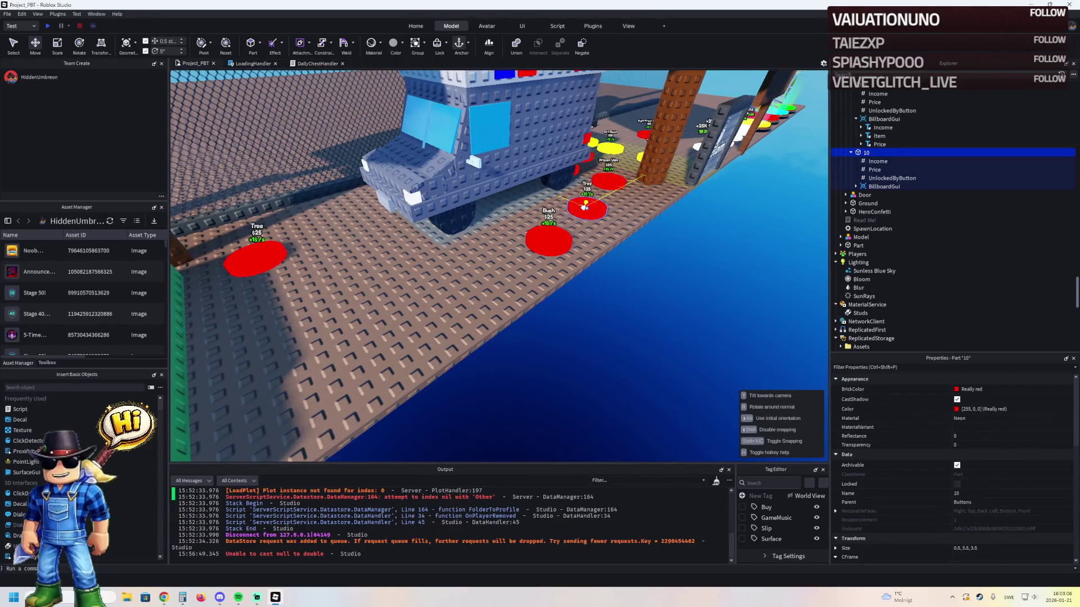
- Fine-tune the Tree pad, then duplicate the TreeBox into model 9 and move it beside the first tree
drag(585, 207, 585, 207)
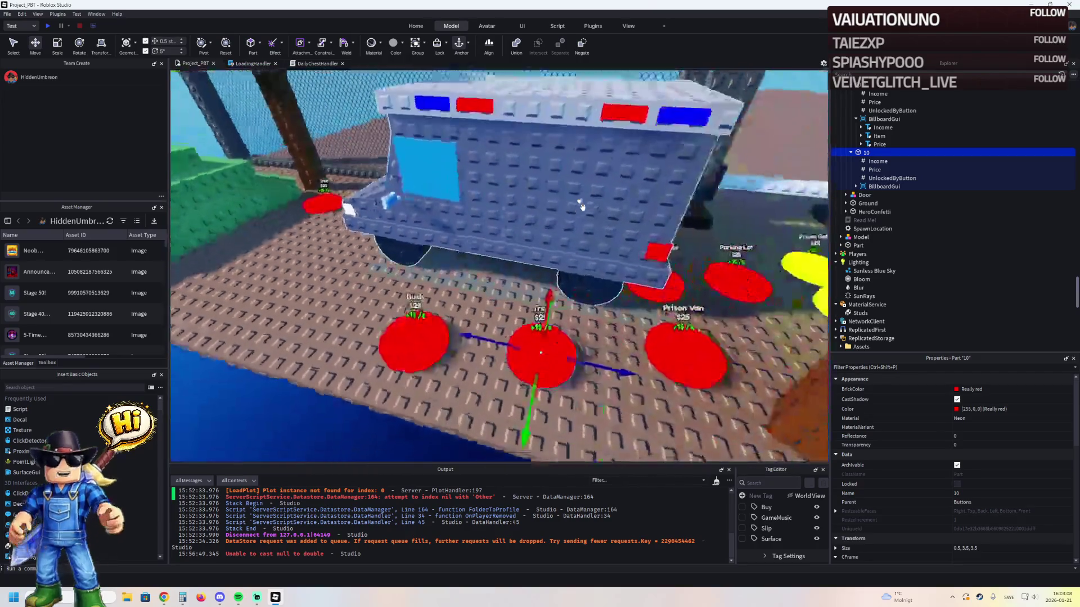
scroll(588, 270, down, 5)
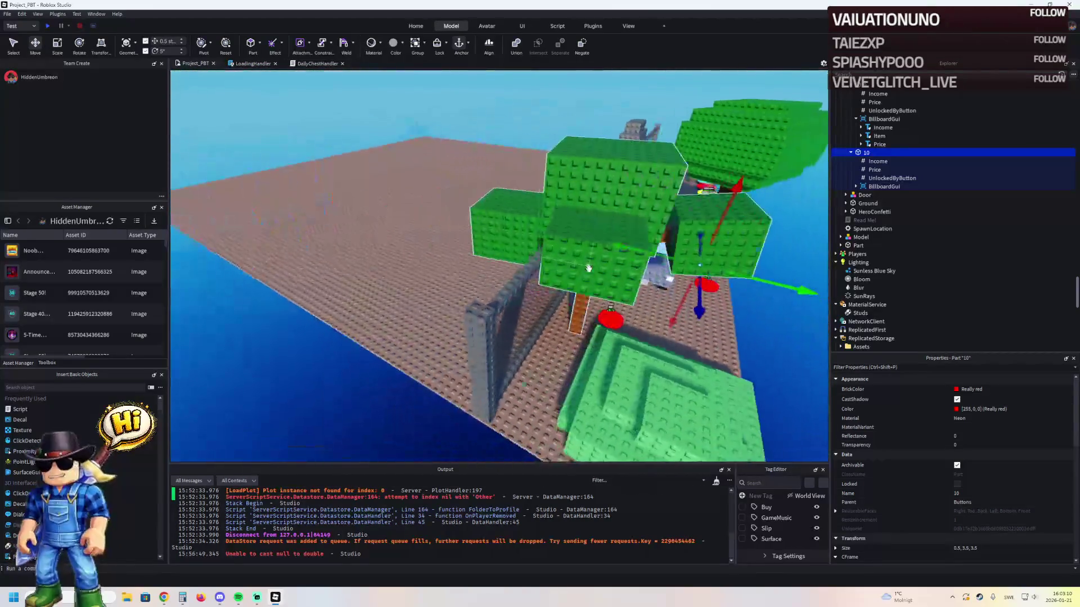
click(430, 306)
scroll(624, 249, up, 2)
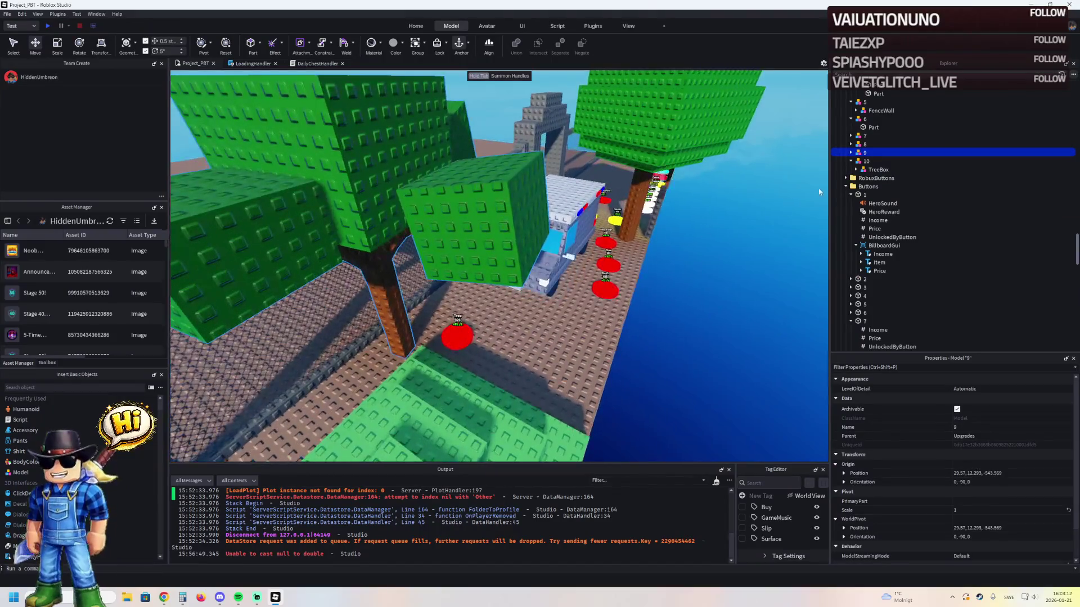
click(868, 161)
key(ctrl+d)
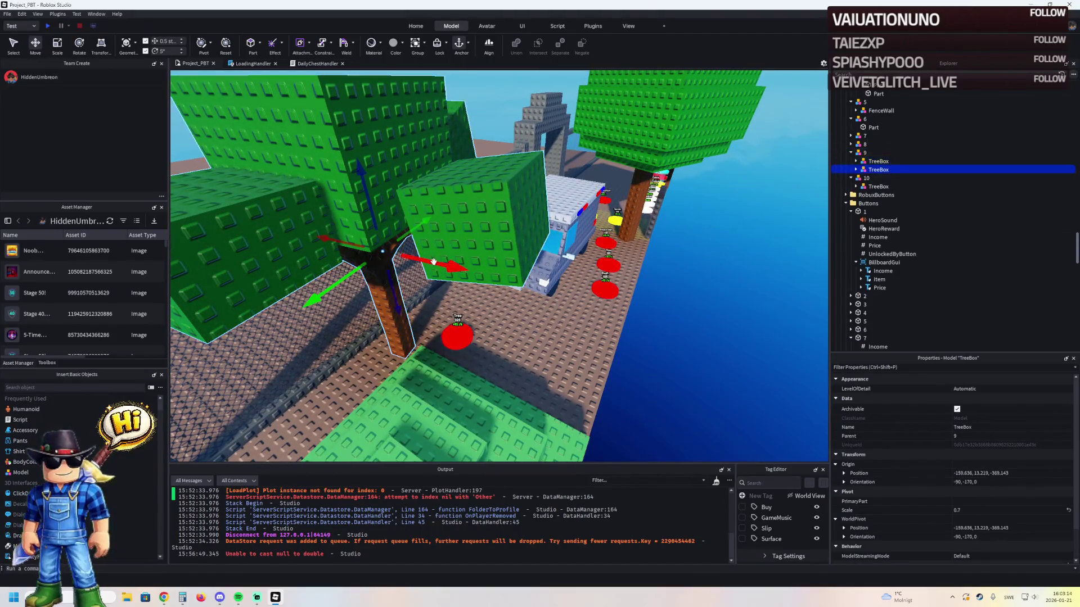
key(f)
mouse_move(602, 269)
mouse_down()
mouse_move(417, 266)
mouse_move(453, 236)
mouse_move(482, 325)
mouse_move(465, 250)
mouse_move(474, 292)
mouse_move(512, 302)
mouse_up()
- Turn the duplicate tree to a -100 orientation and nudge it half a stud
key(ctrl+r)
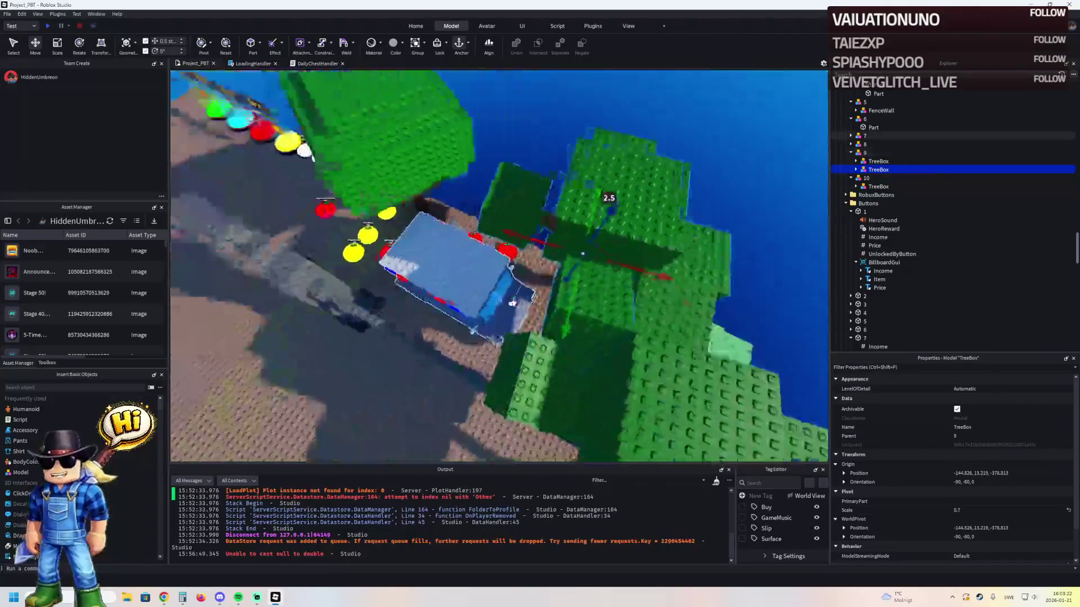
key(ctrl+3)
mouse_move(600, 300)
mouse_down()
mouse_move(566, 289)
mouse_move(572, 263)
mouse_up()
key(ctrl+2)
key(q)
mouse_move(526, 304)
mouse_down()
mouse_move(540, 318)
mouse_move(489, 269)
mouse_move(495, 245)
mouse_up()
click(525, 309)
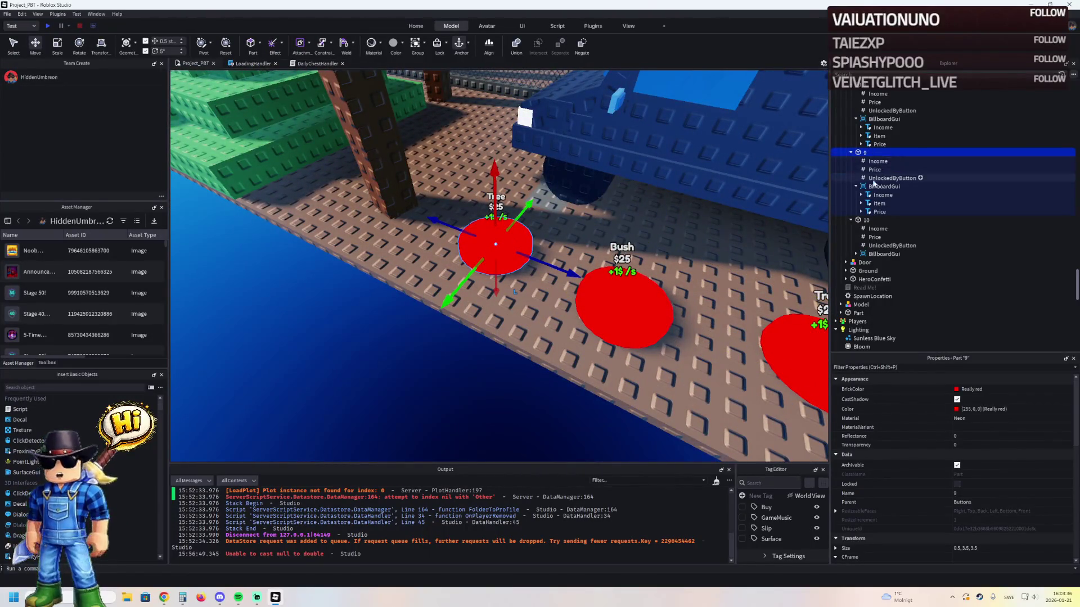
- Add an 's' to pad 9's Item label so the sign reads Trees
click(877, 203)
scroll(997, 464, down, 10)
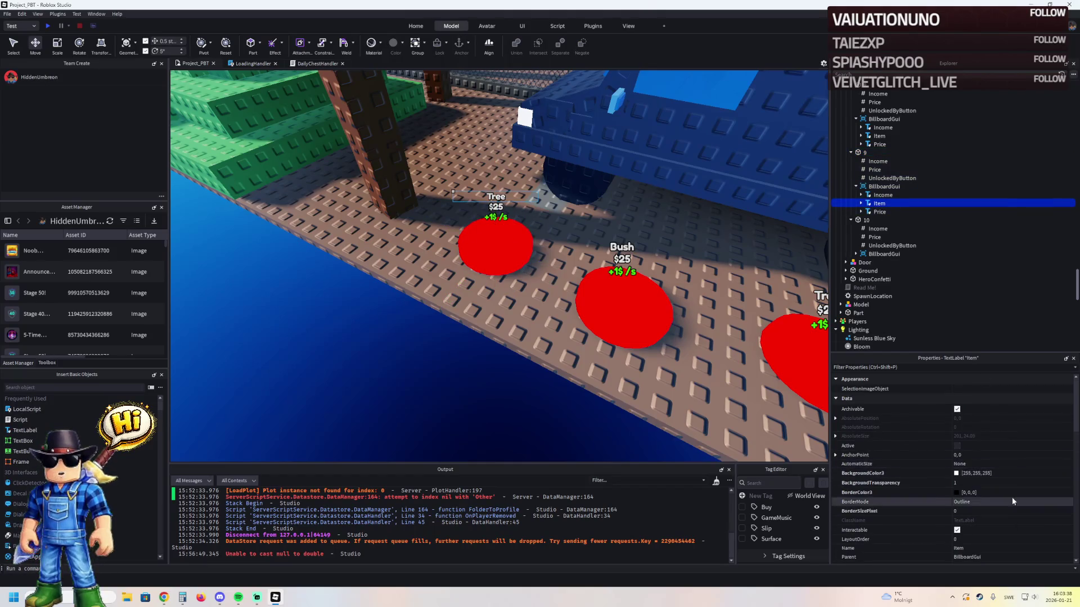
scroll(986, 493, down, 3)
click(1000, 468)
text(s)
key(Return)
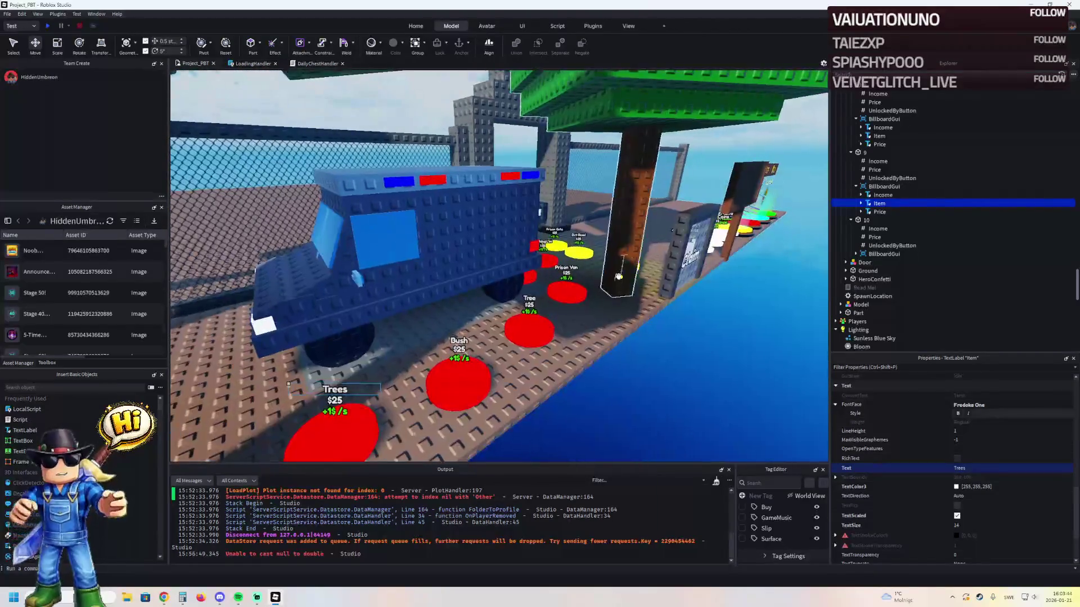
click(623, 300)
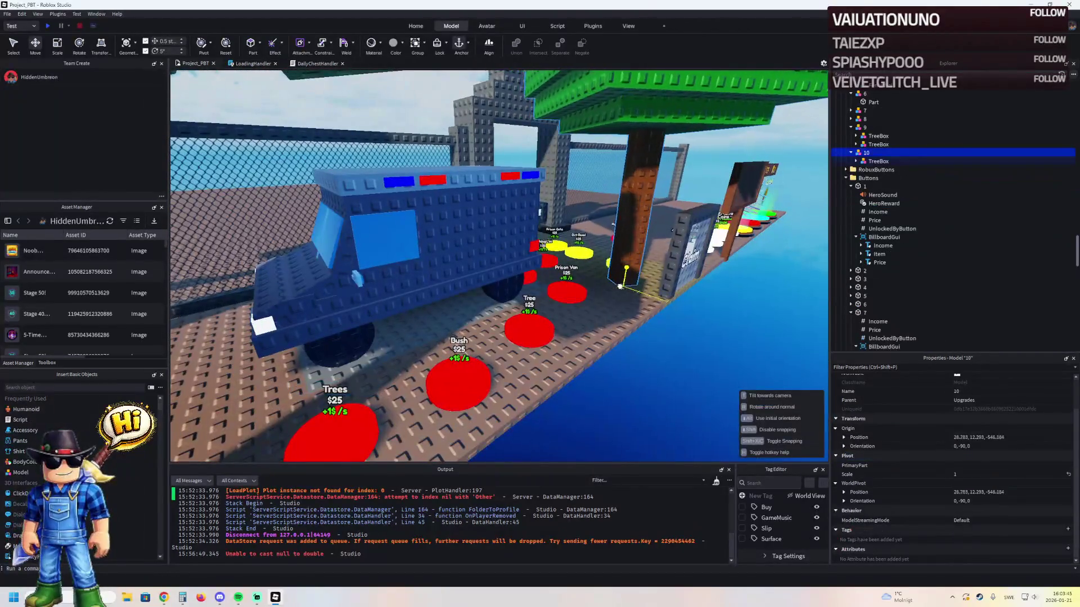
click(528, 331)
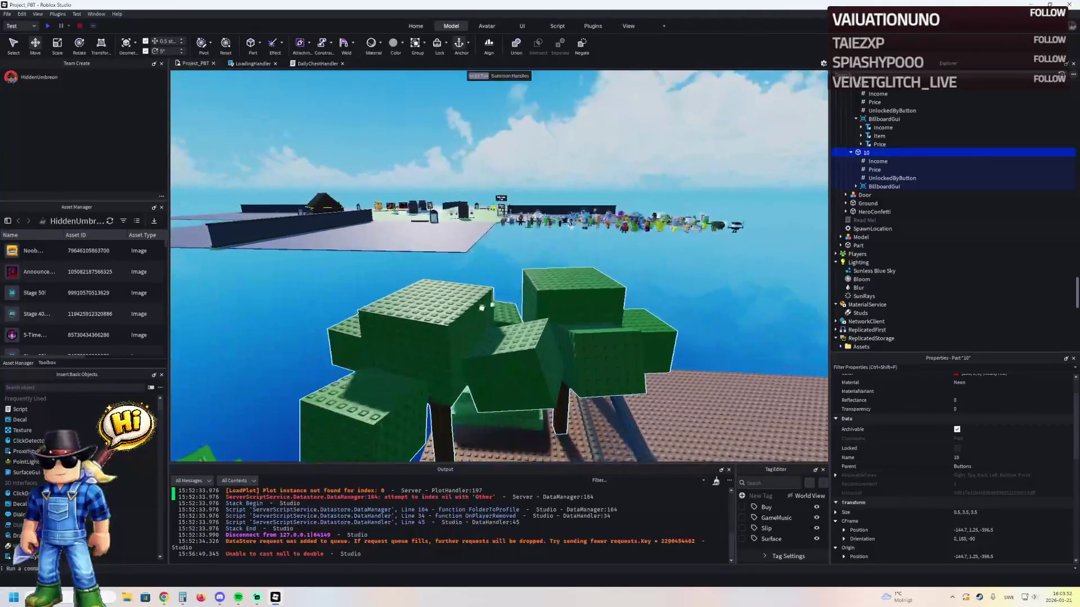
- Scale the second TreeBox to 0.75 and drag it down toward the ground
click(463, 340)
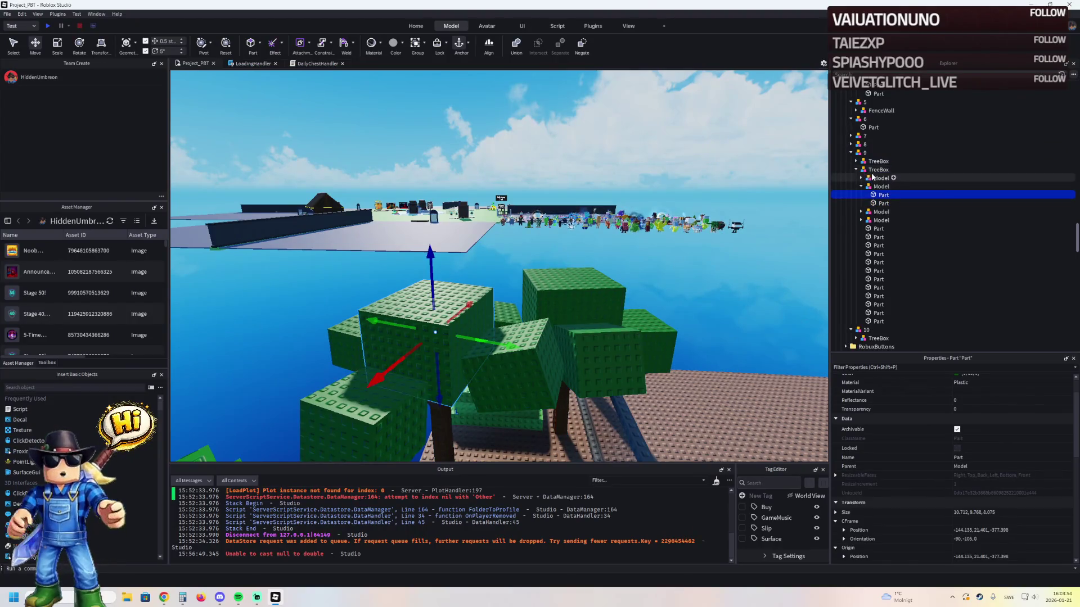
click(878, 169)
click(856, 169)
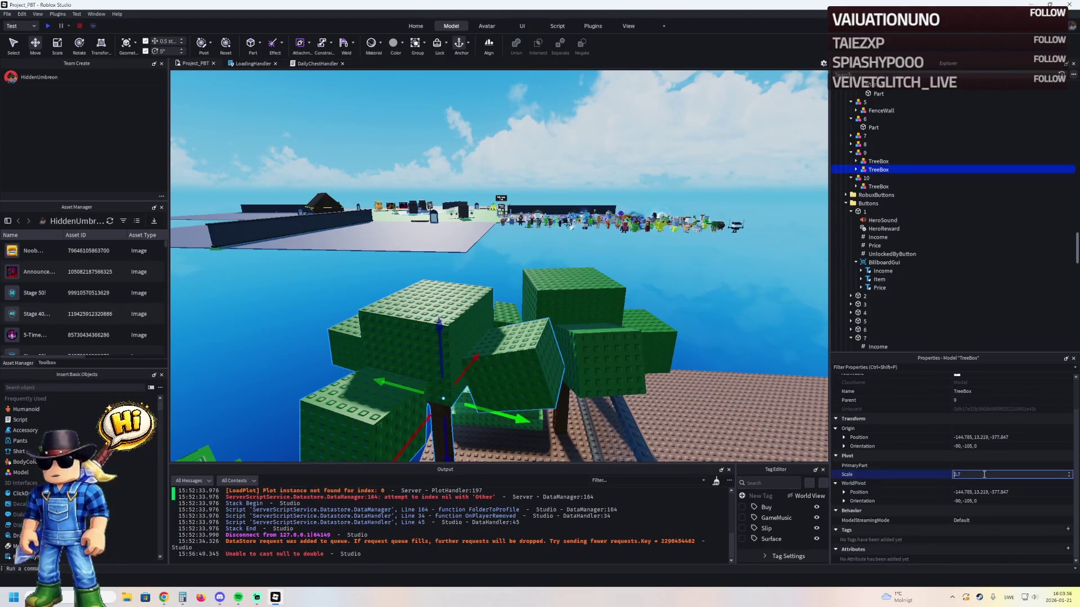
key(Return)
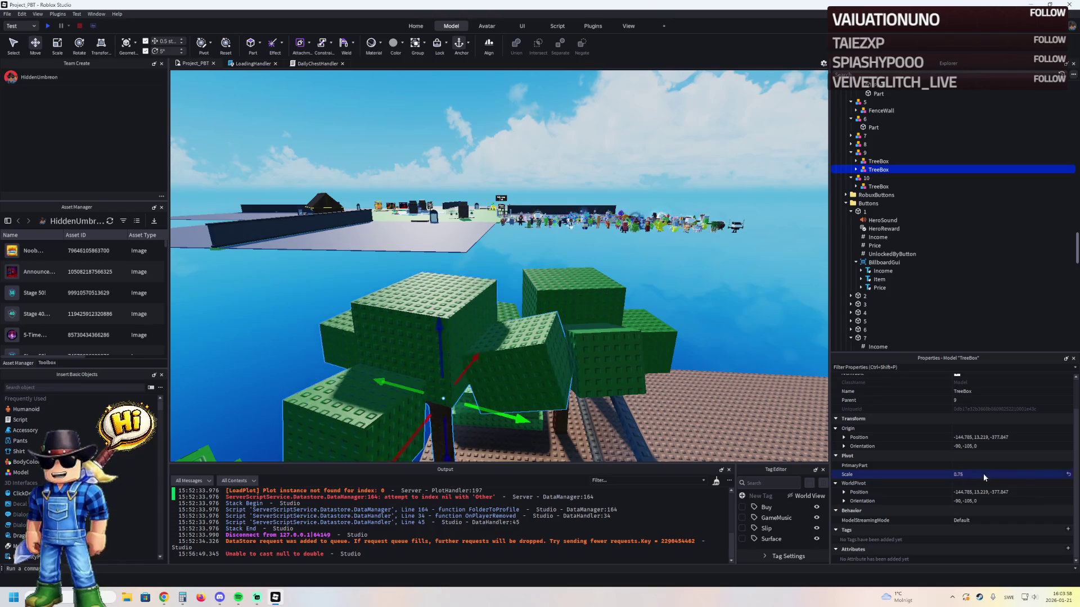
scroll(552, 354, down, 5)
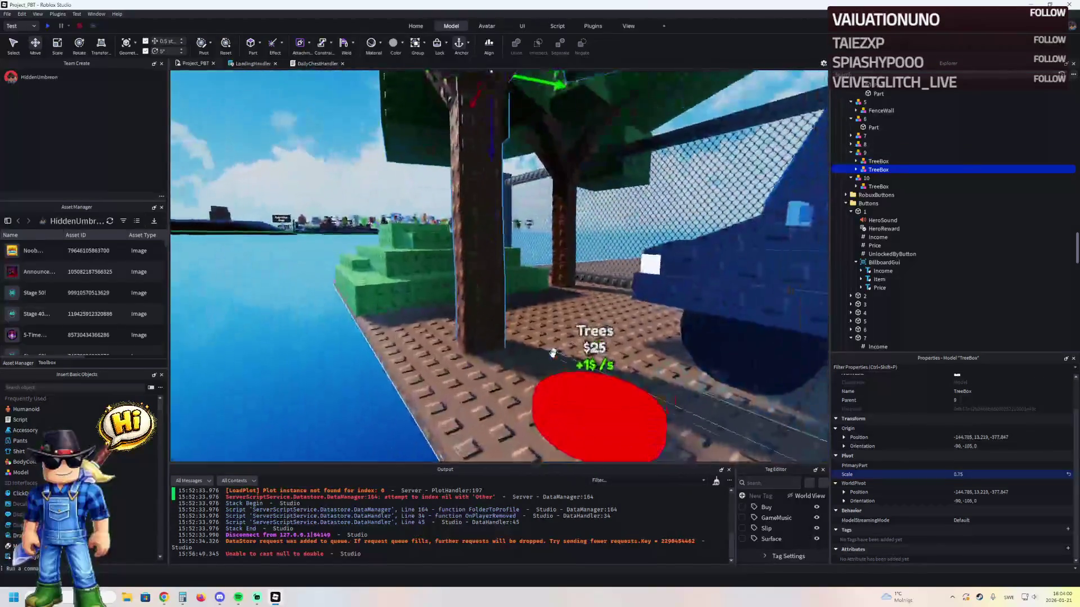
drag(505, 259, 505, 273)
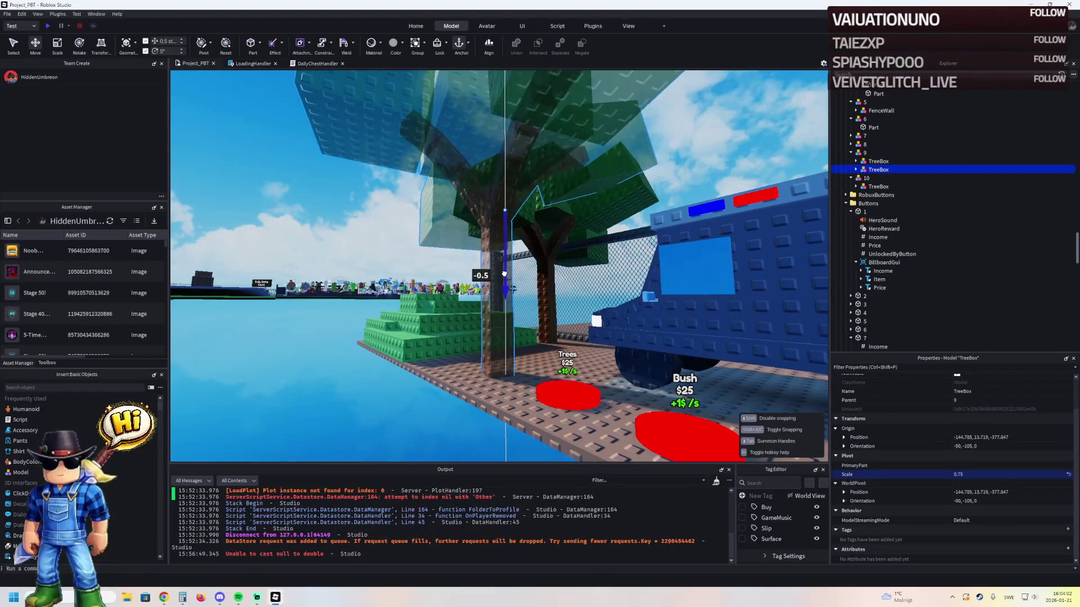
scroll(517, 270, up, 5)
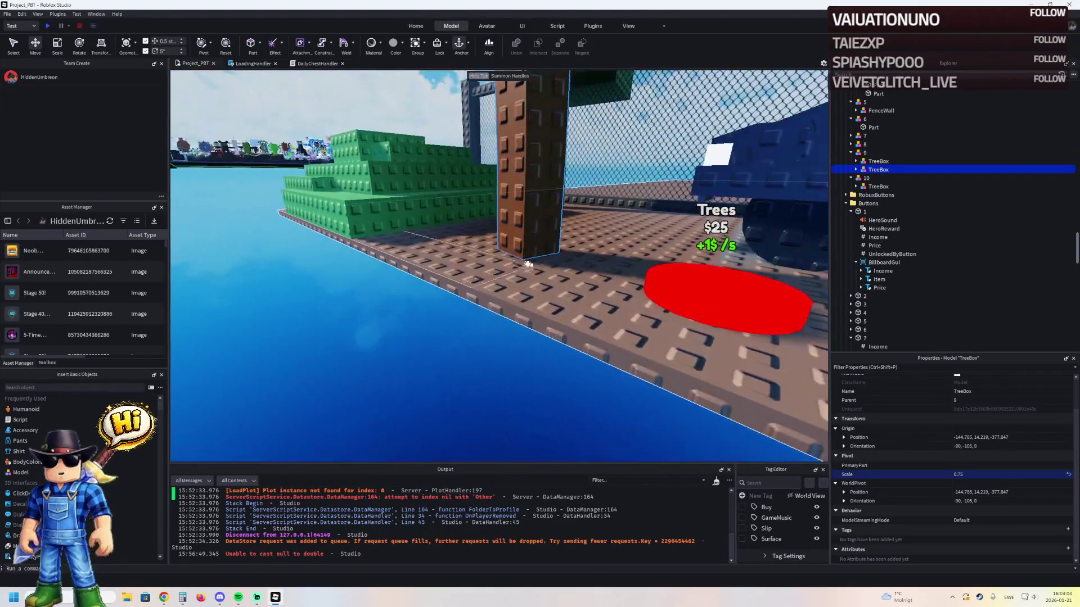
- Set Move snap to 0.1 studs and lower the second tree 0.2 studs onto the floor
click(528, 264)
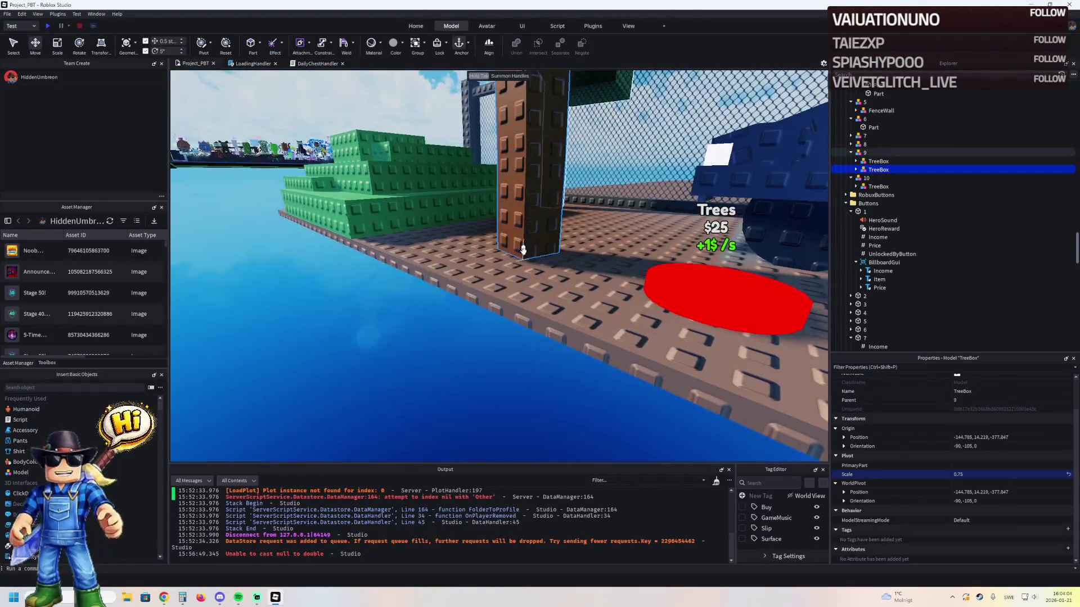
key(f)
key(a)
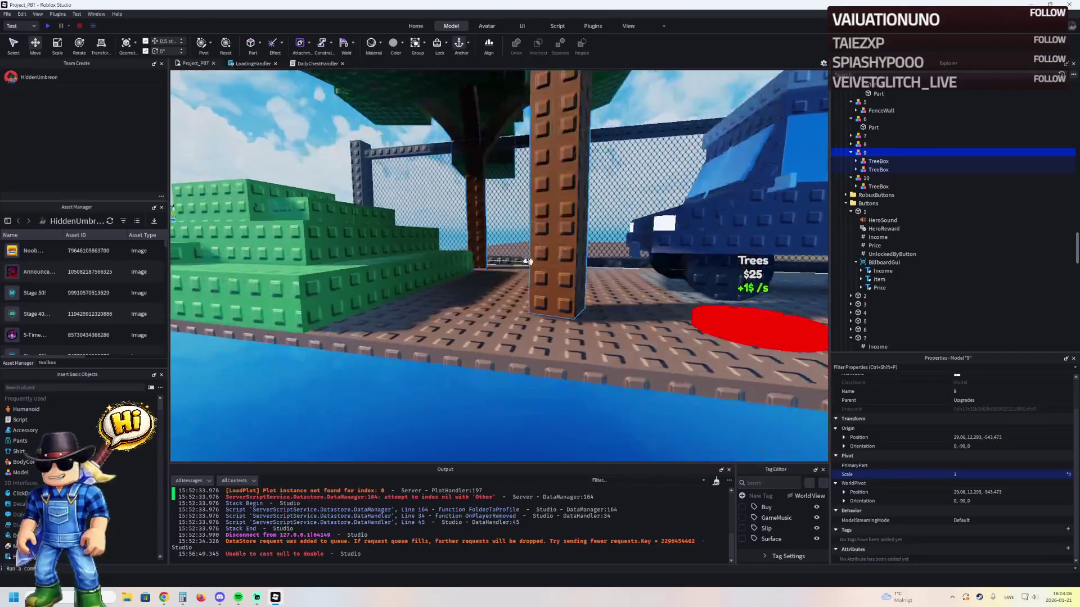
click(877, 161)
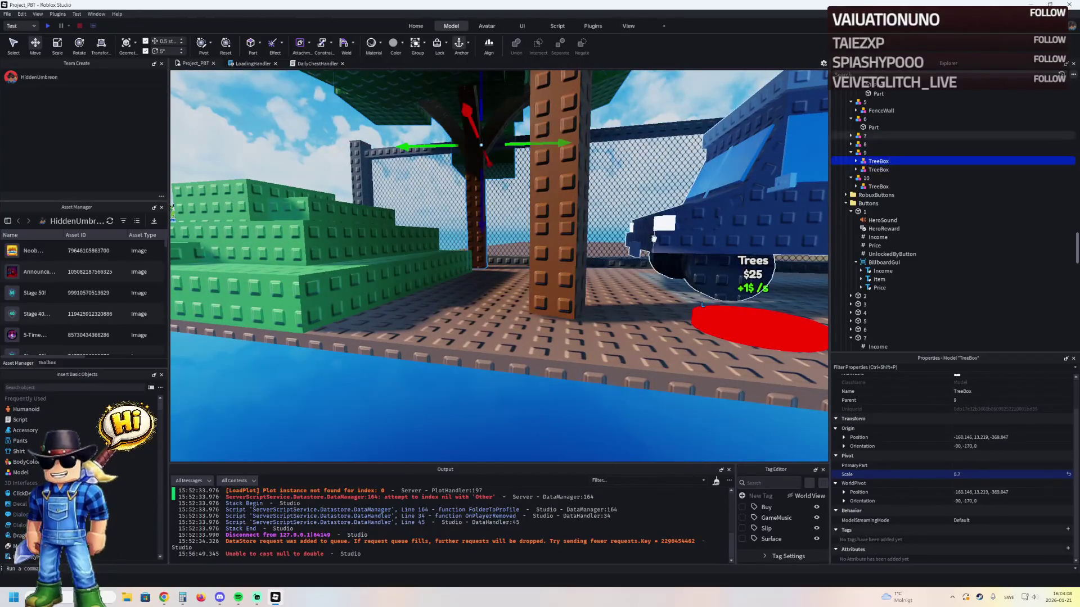
click(877, 170)
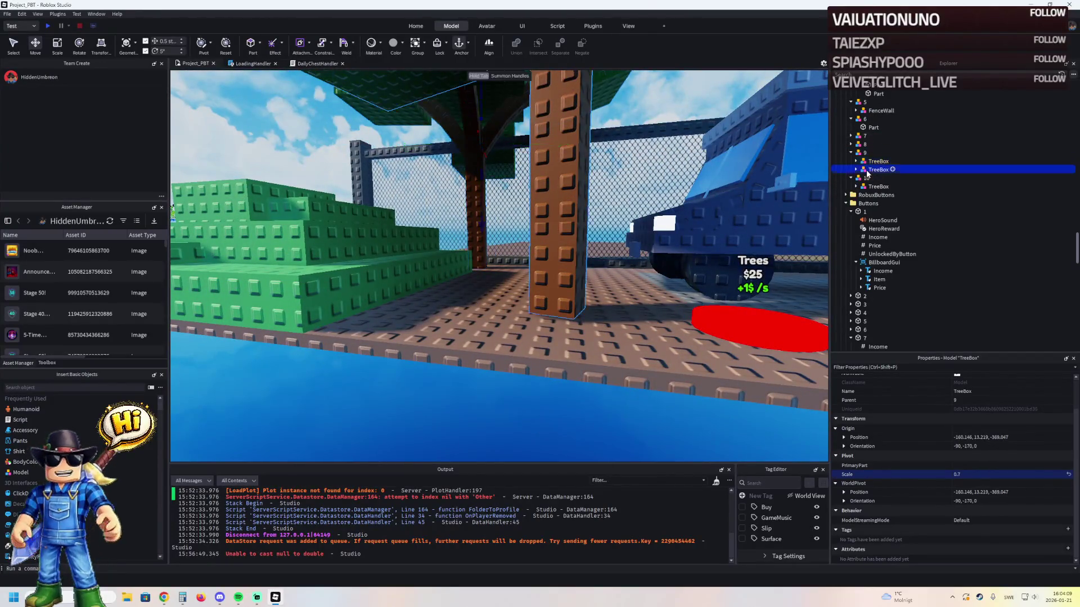
click(563, 294)
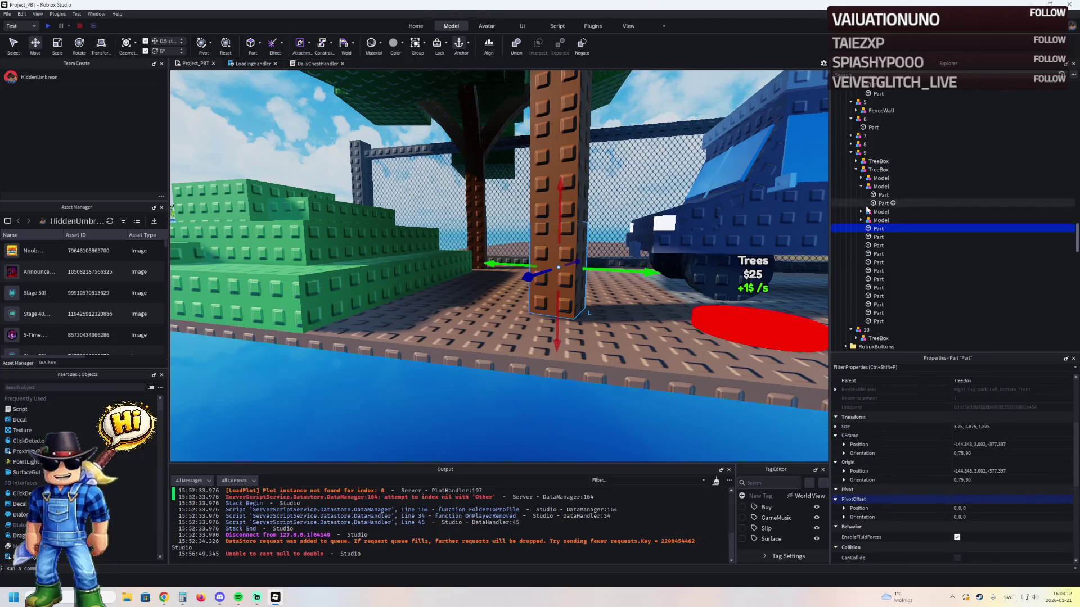
click(855, 170)
click(878, 170)
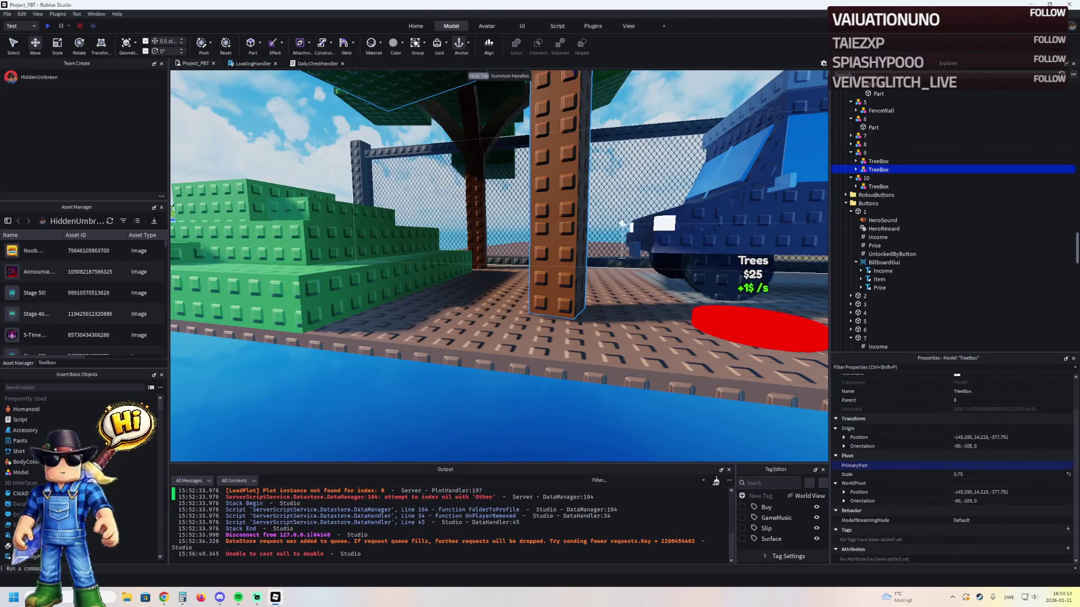
key(f)
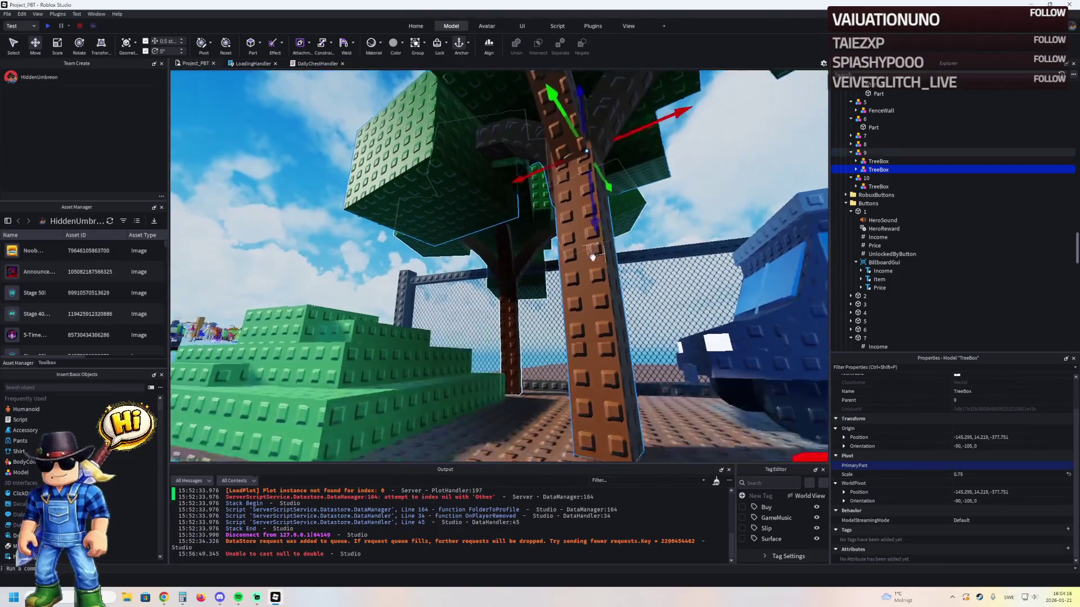
scroll(561, 239, down, 5)
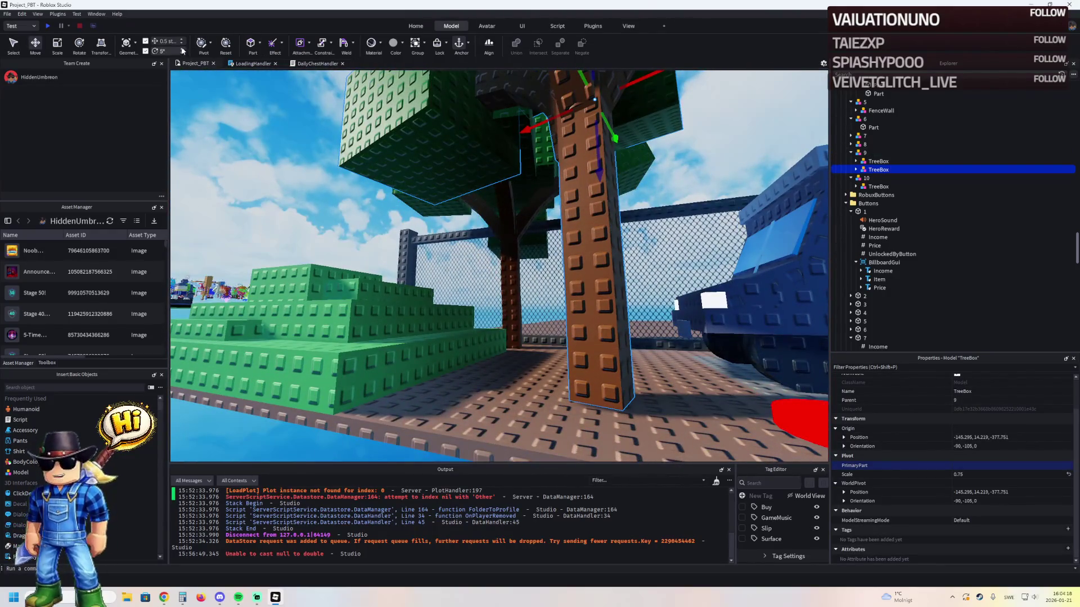
click(181, 44)
drag(602, 161, 600, 163)
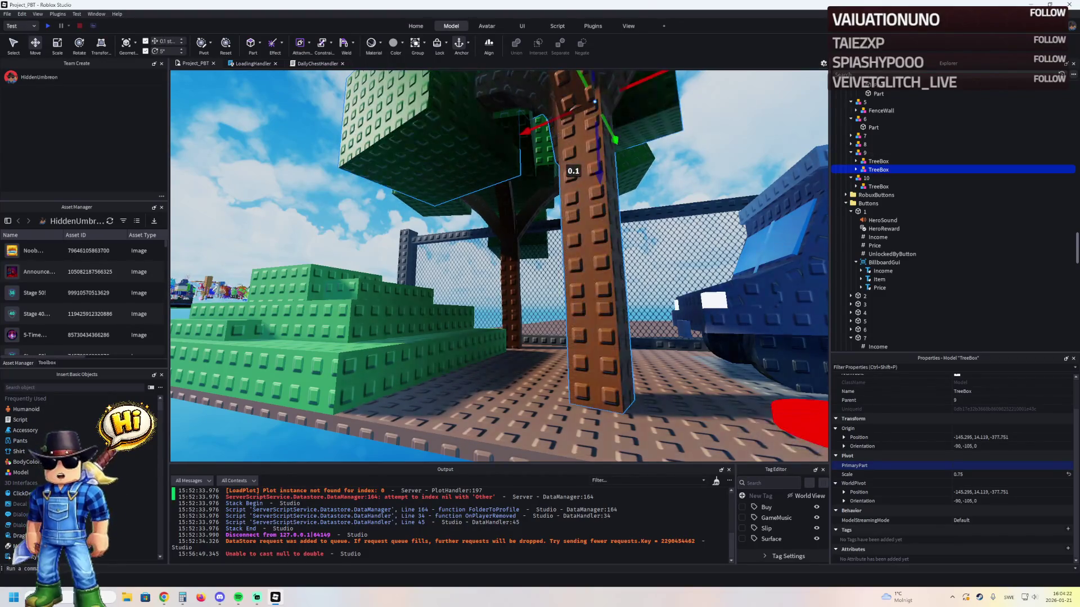
scroll(270, 277, down, 5)
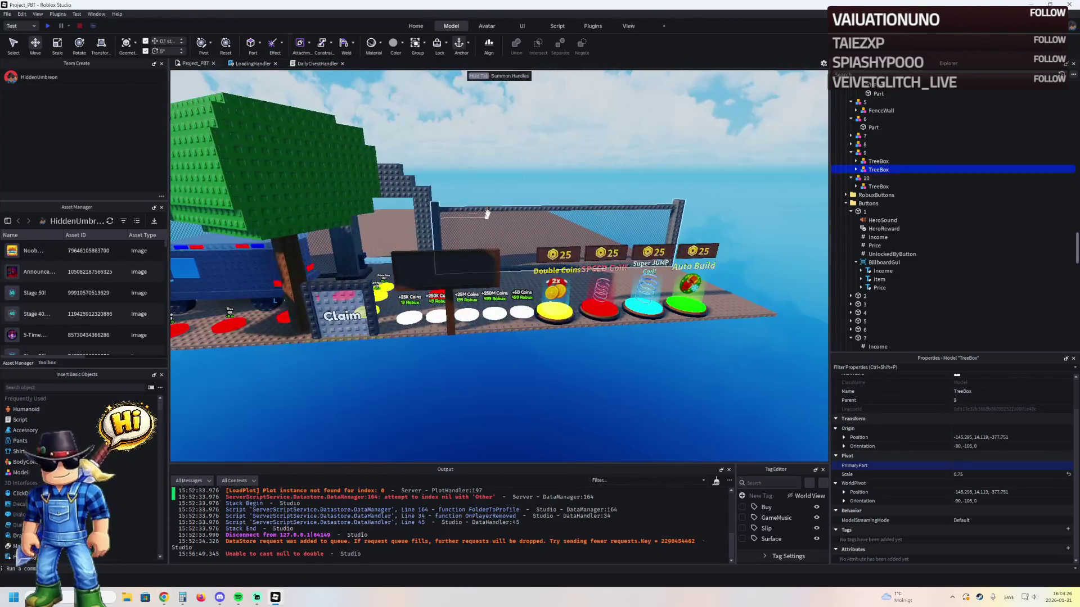
scroll(859, 153, up, 5)
- Move the collapsed TemplatePlot folder from Workspace into ReplicatedStorage
click(864, 145)
key(Left)
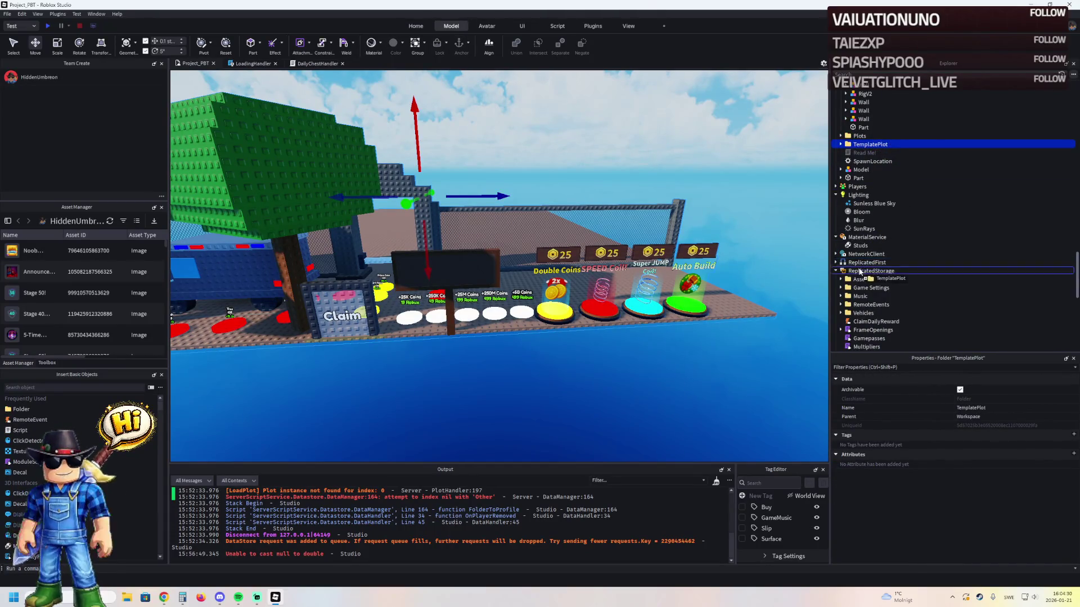
drag(859, 272, 860, 271)
- Playtest the game, run the character toward the plot, then stop
key(F5)
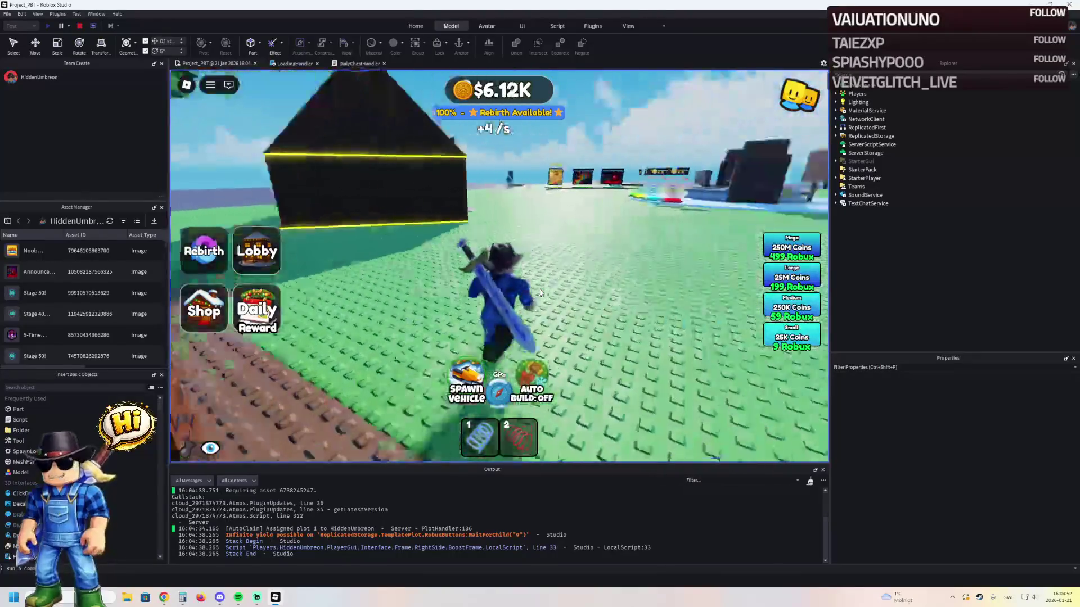
key(w)
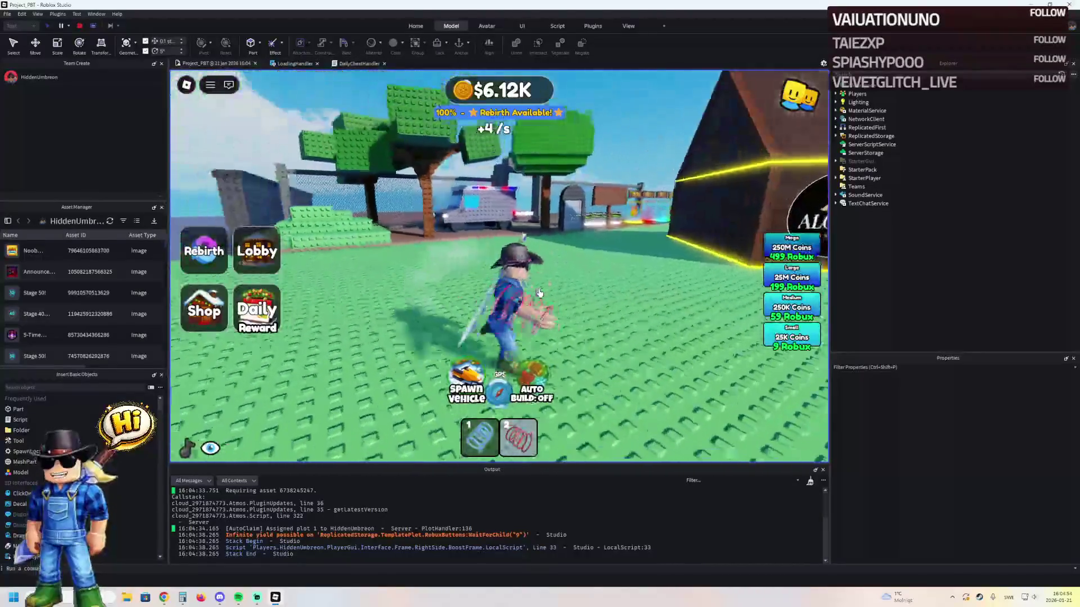
key(w)
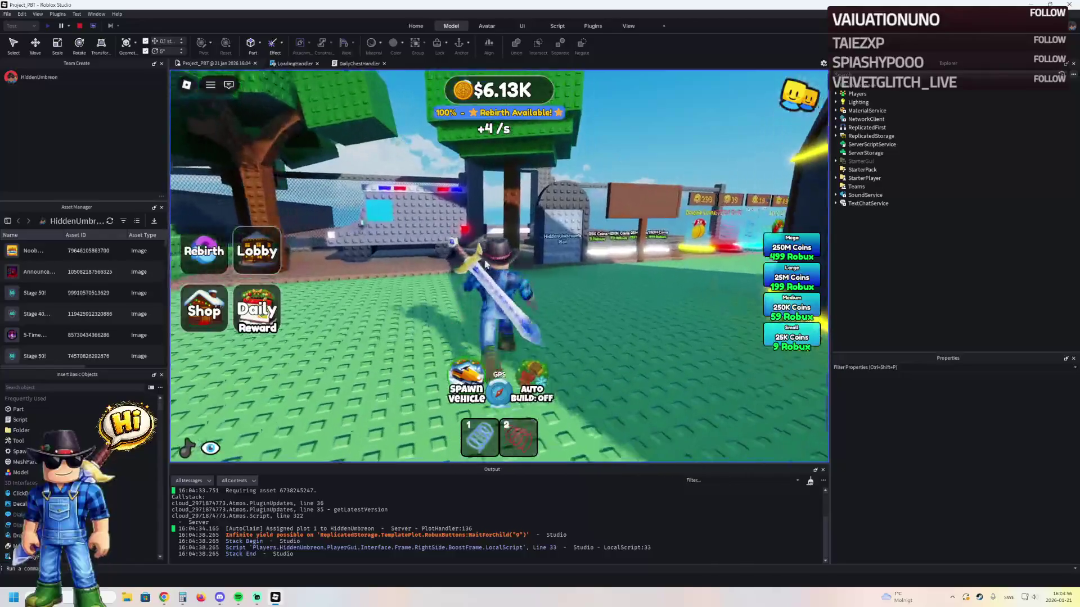
click(79, 26)
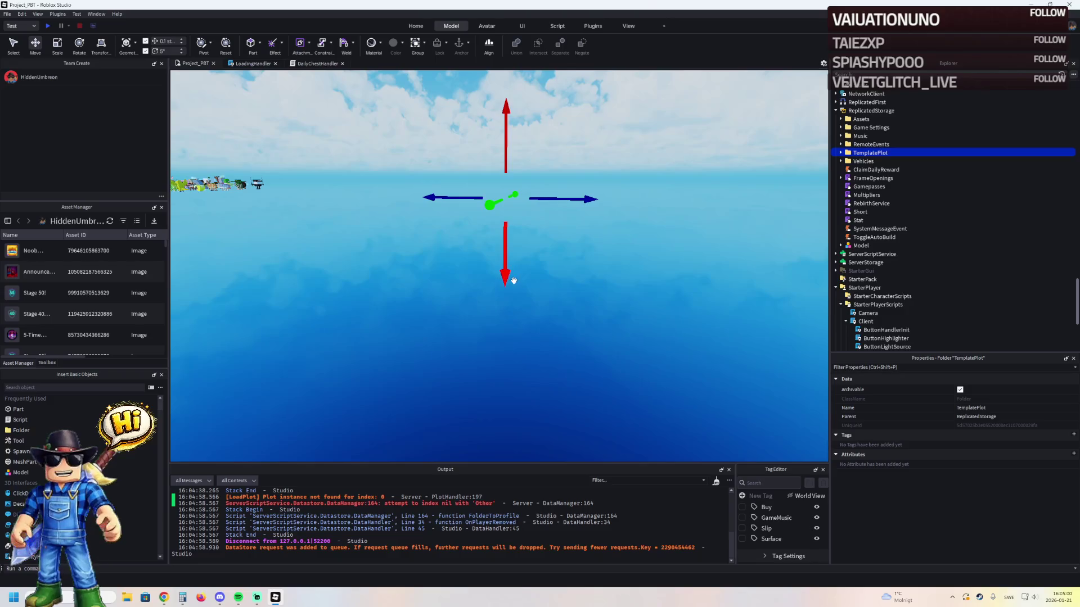
- Cut and paste TemplatePlot back into the Workspace and frame it in view
key(ctrl+x)
key(ctrl+v)
key(f)
scroll(516, 280, up, 5)
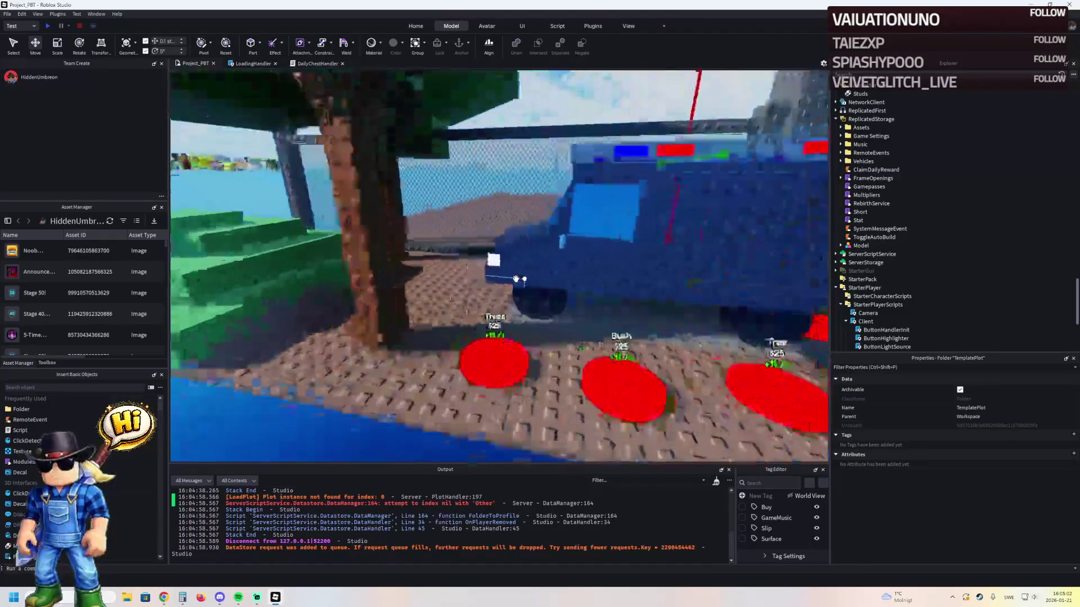
- Raise the truck's hood part about 2.3 studs and narrow it from 7.6 to 6 studs
click(501, 237)
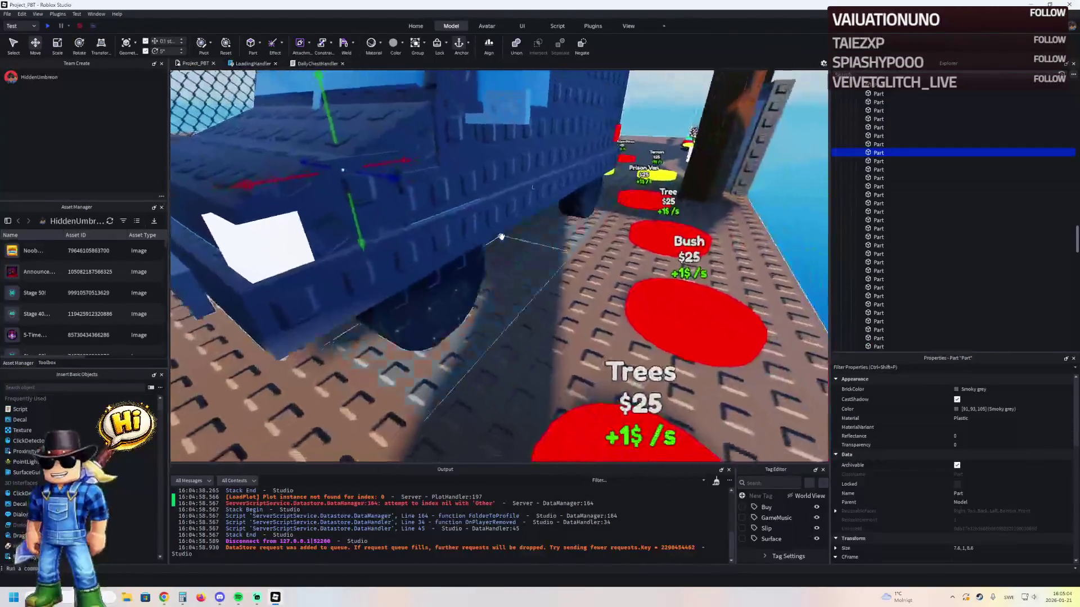
click(450, 211)
scroll(452, 213, up, 5)
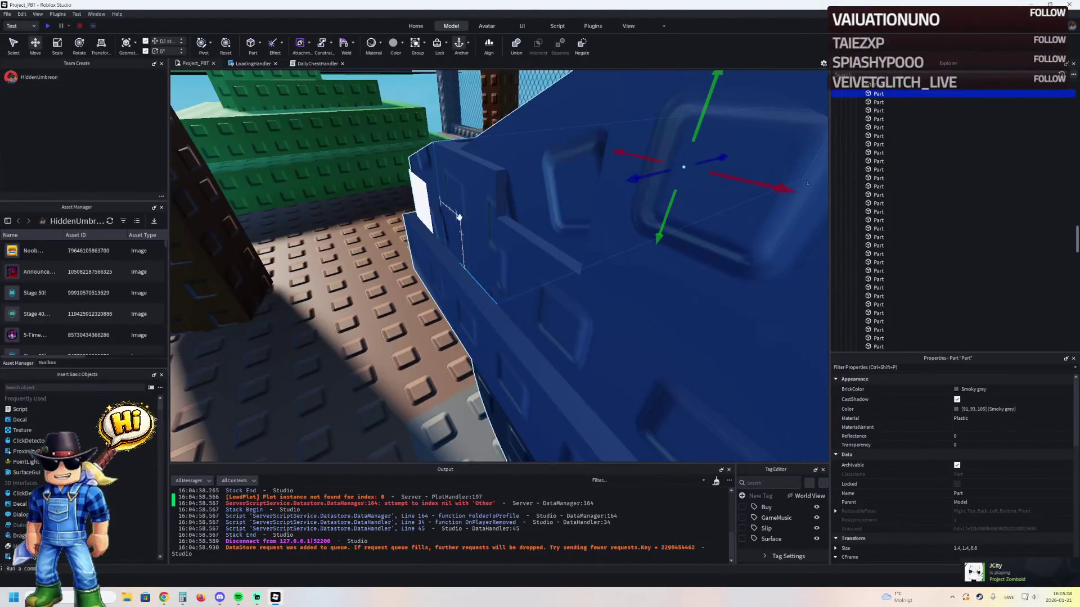
scroll(456, 219, up, 5)
click(472, 251)
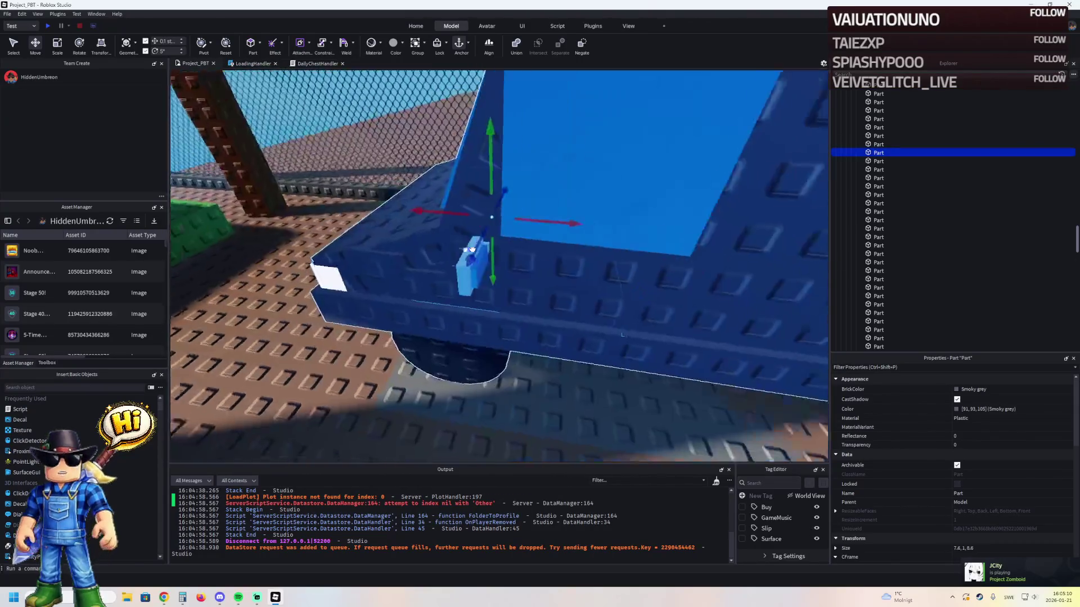
scroll(418, 199, down, 5)
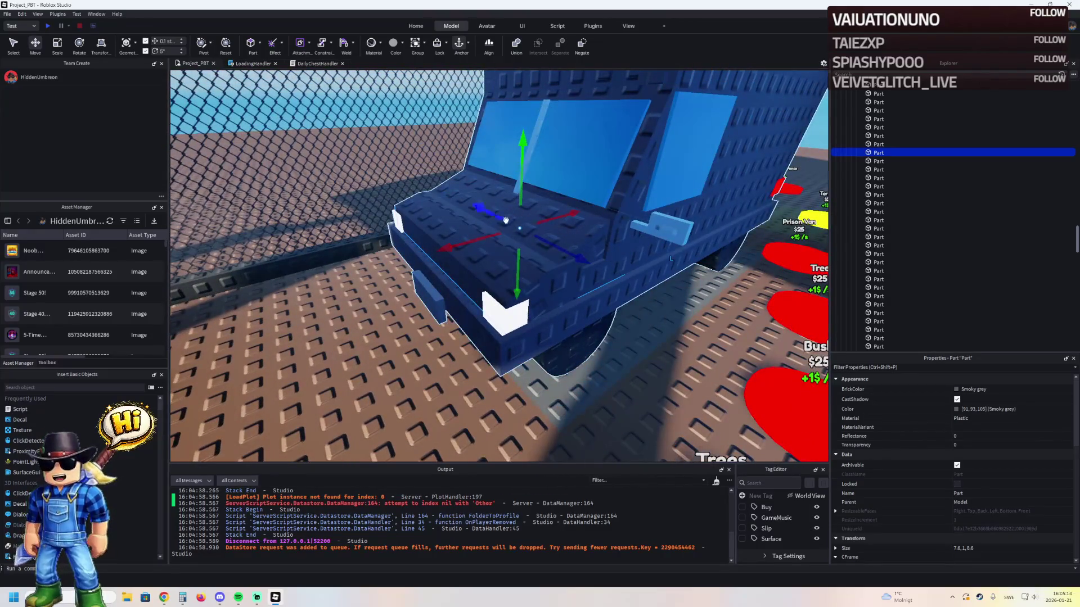
drag(518, 272, 517, 133)
key(ctrl+3)
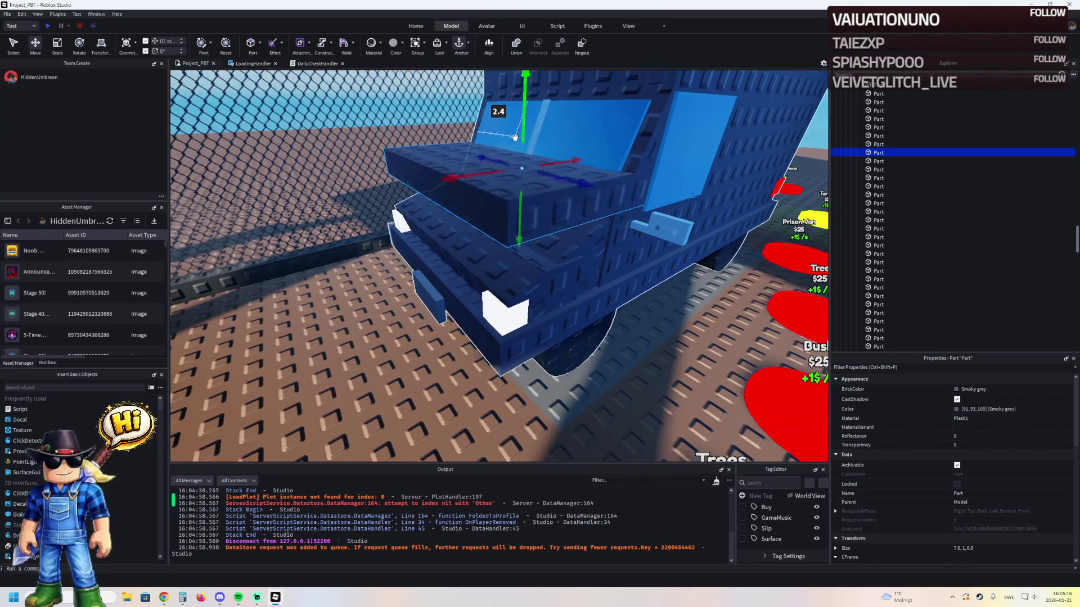
mouse_move(396, 229)
mouse_down()
mouse_move(423, 218)
mouse_move(368, 227)
mouse_move(394, 222)
mouse_up()
- Shorten the truck's side panel part to 12.2 studs long
scroll(394, 222, up, 5)
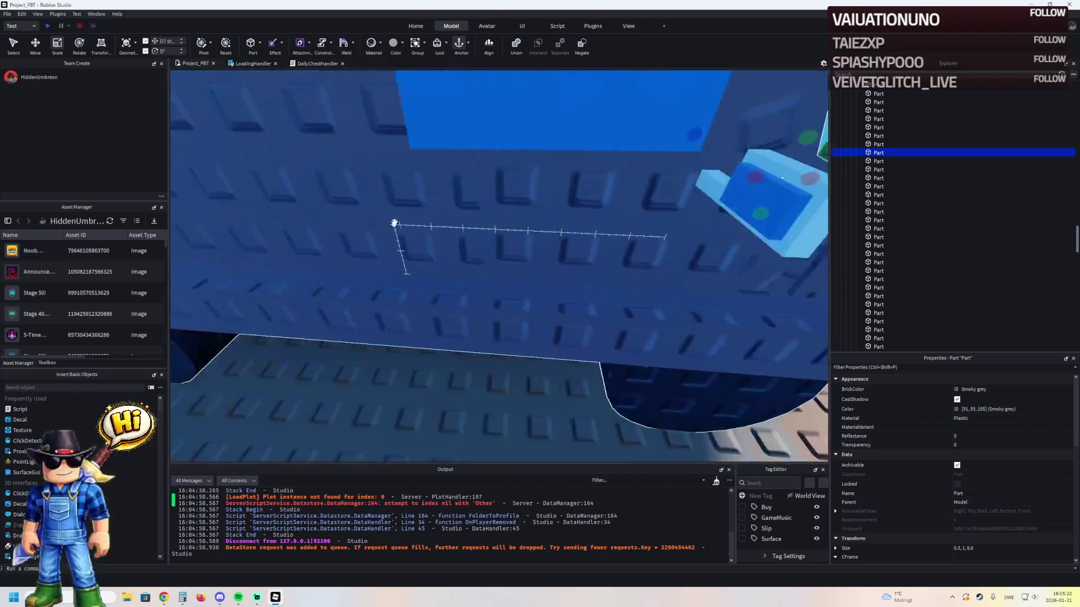
scroll(394, 223, down, 5)
click(498, 253)
scroll(499, 253, up, 3)
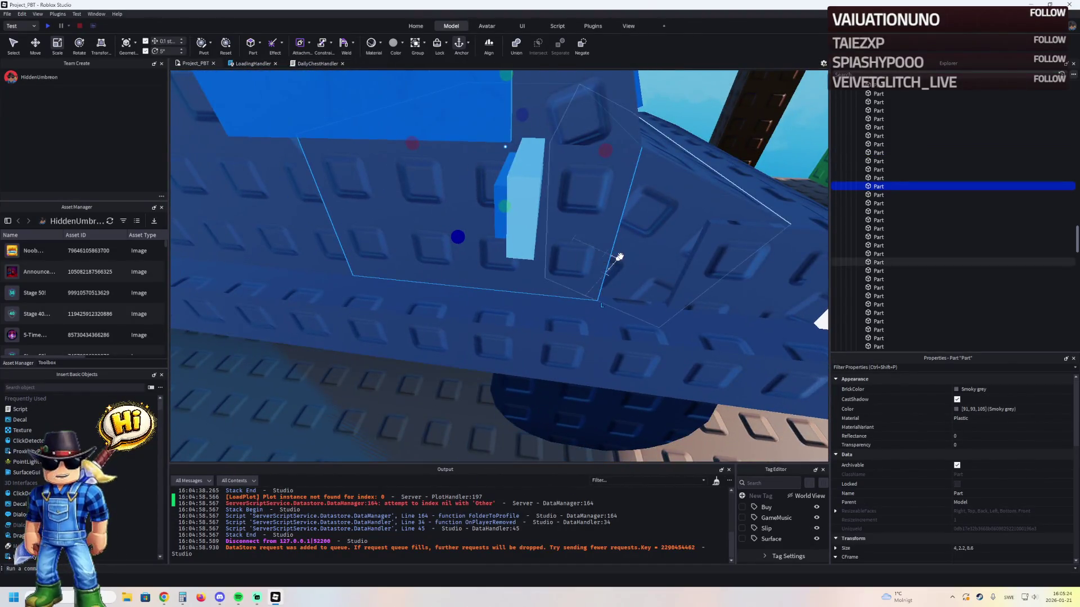
click(332, 248)
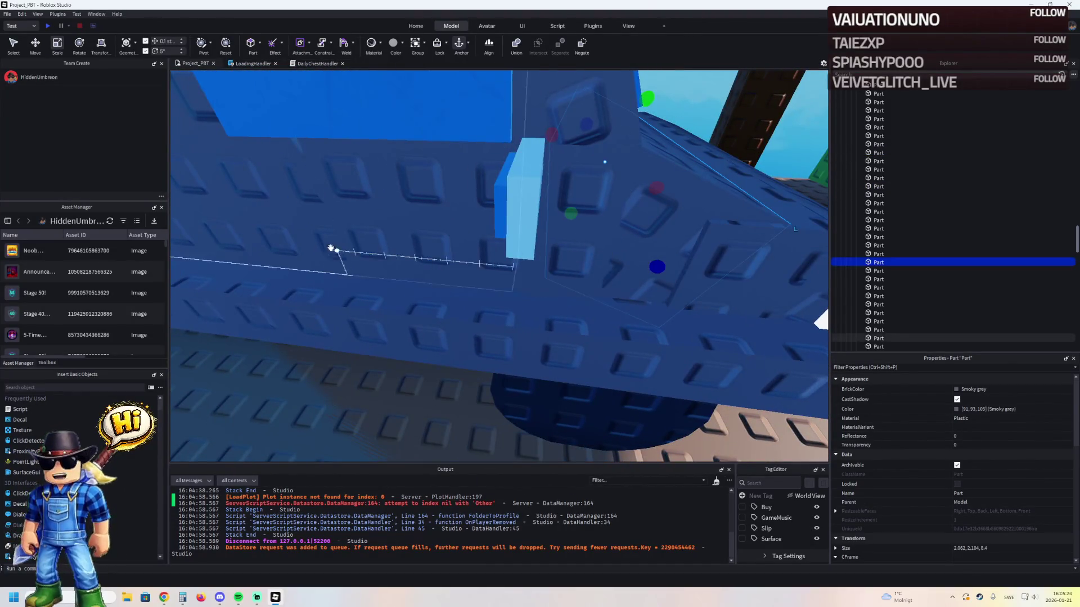
scroll(314, 245, down, 3)
scroll(313, 246, up, 3)
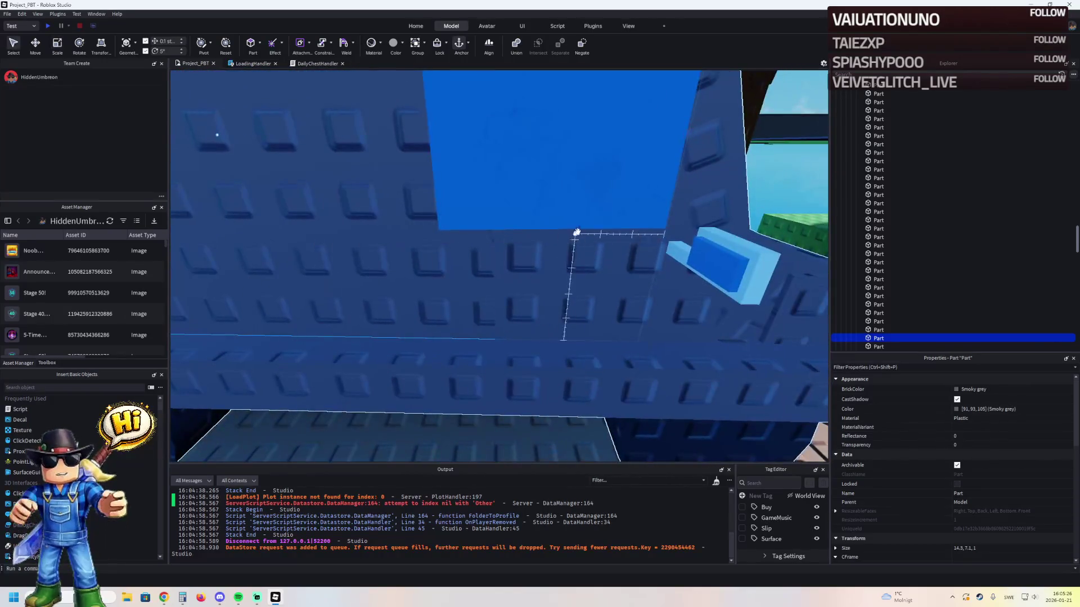
mouse_move(689, 135)
mouse_down()
mouse_move(487, 161)
mouse_move(513, 162)
mouse_up()
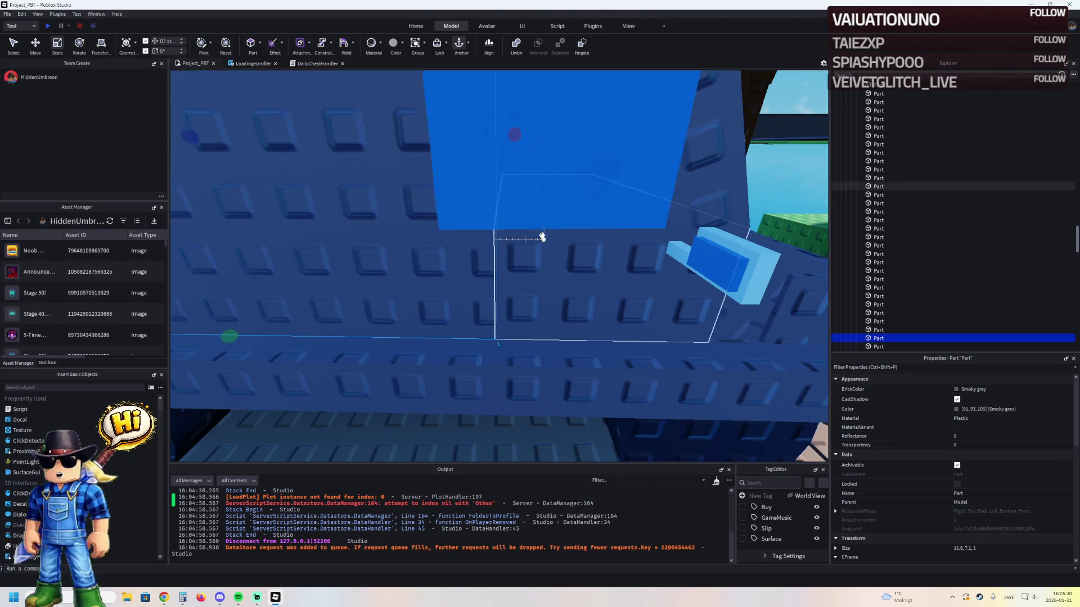
- Resize the truck's window part to 3.454, 4.043, 8.5 with a last Size value of 8.5
click(672, 176)
key(f)
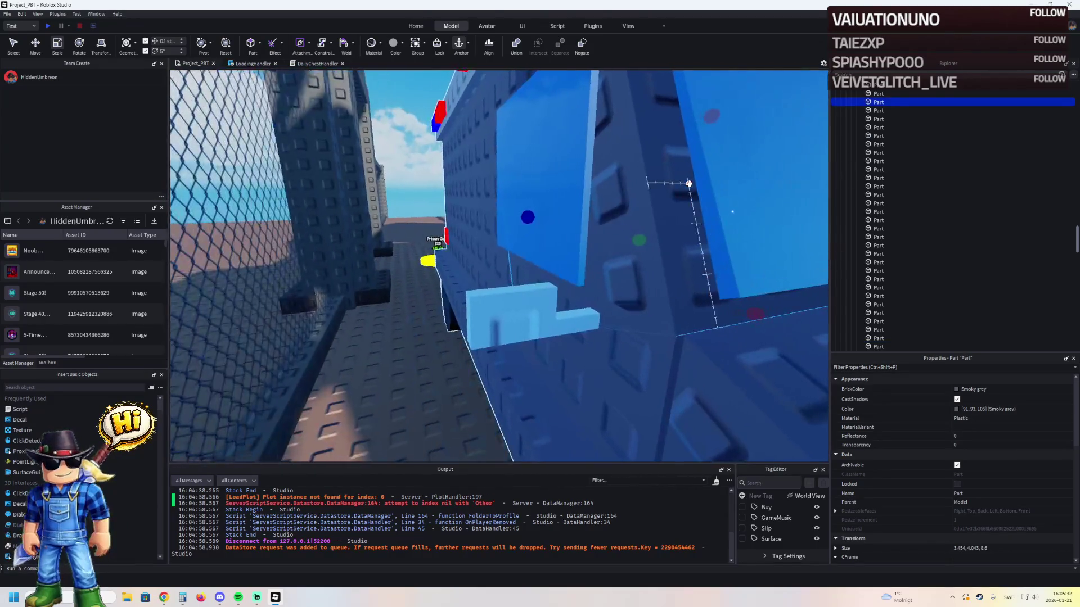
drag(404, 238, 409, 240)
click(990, 548)
key(BackSpace)
text(5)
key(Return)
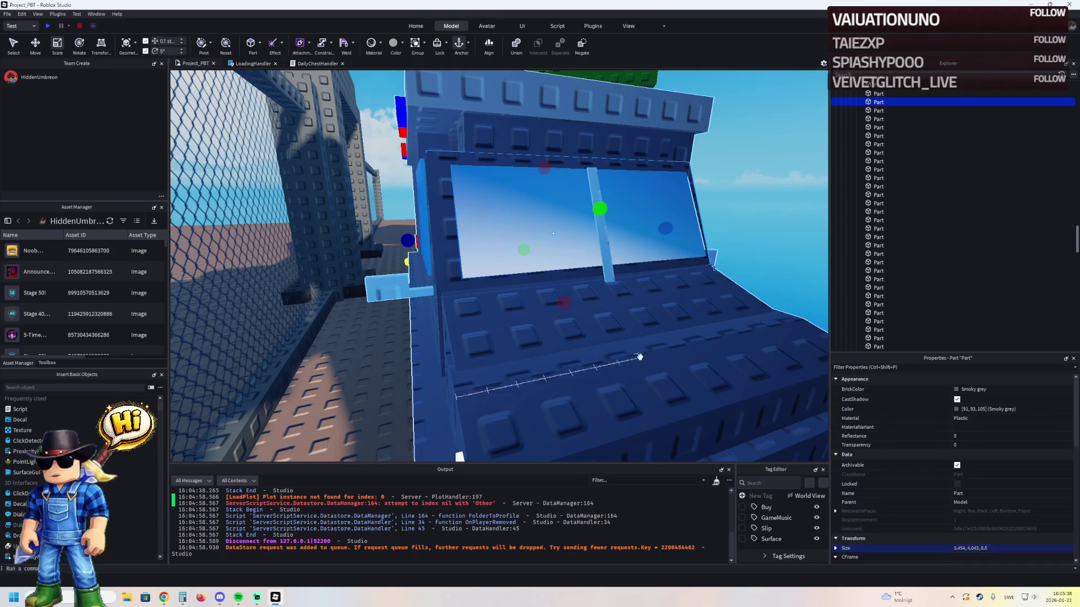
scroll(629, 337, up, 5)
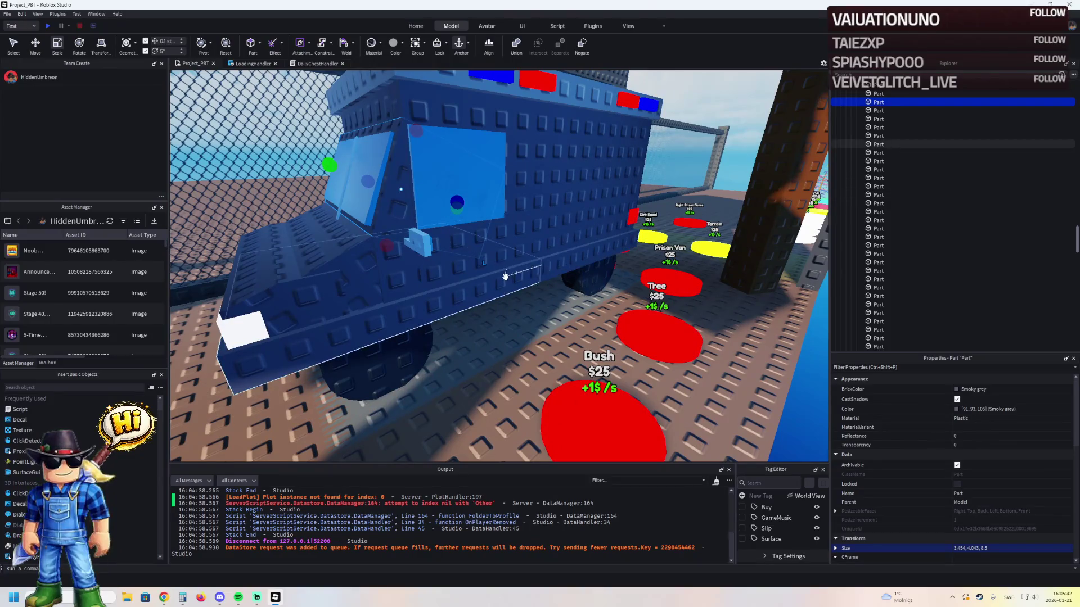
scroll(405, 307, up, 3)
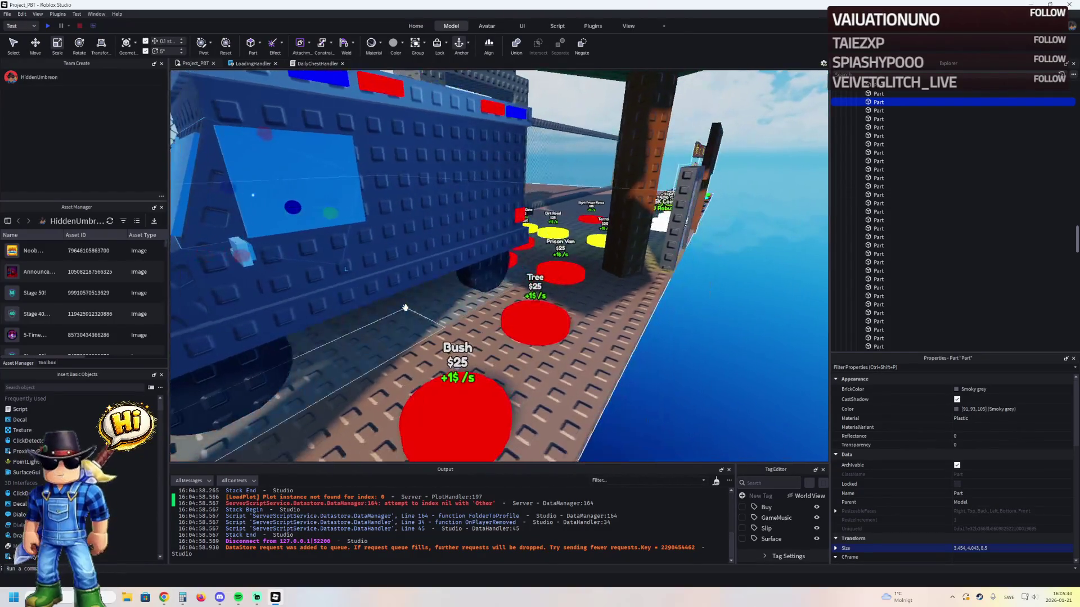
click(569, 303)
key(f)
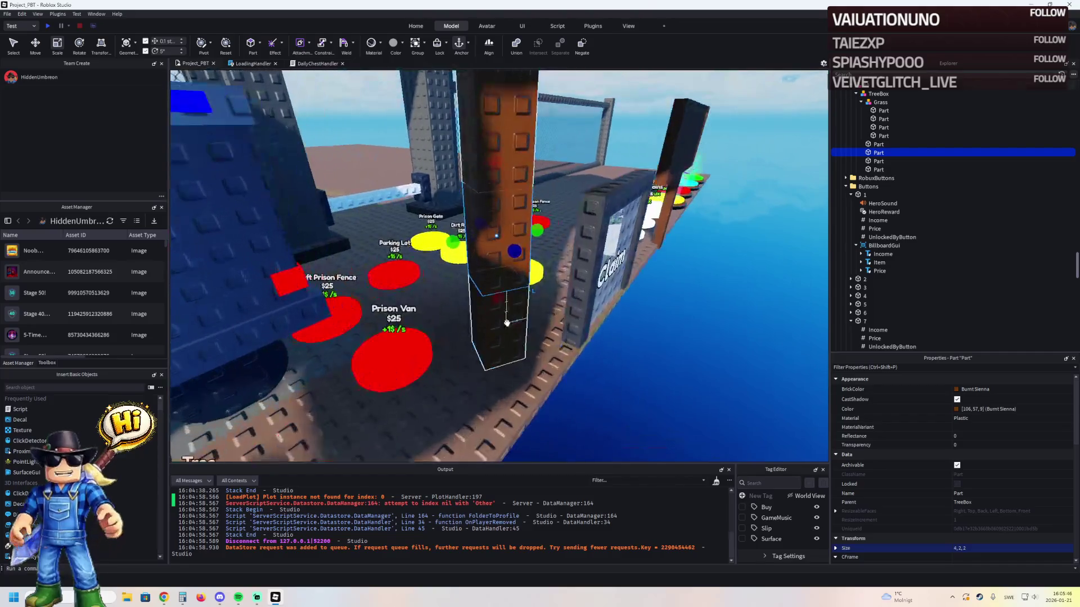
ctrl+click(513, 331)
ctrl+click(506, 213)
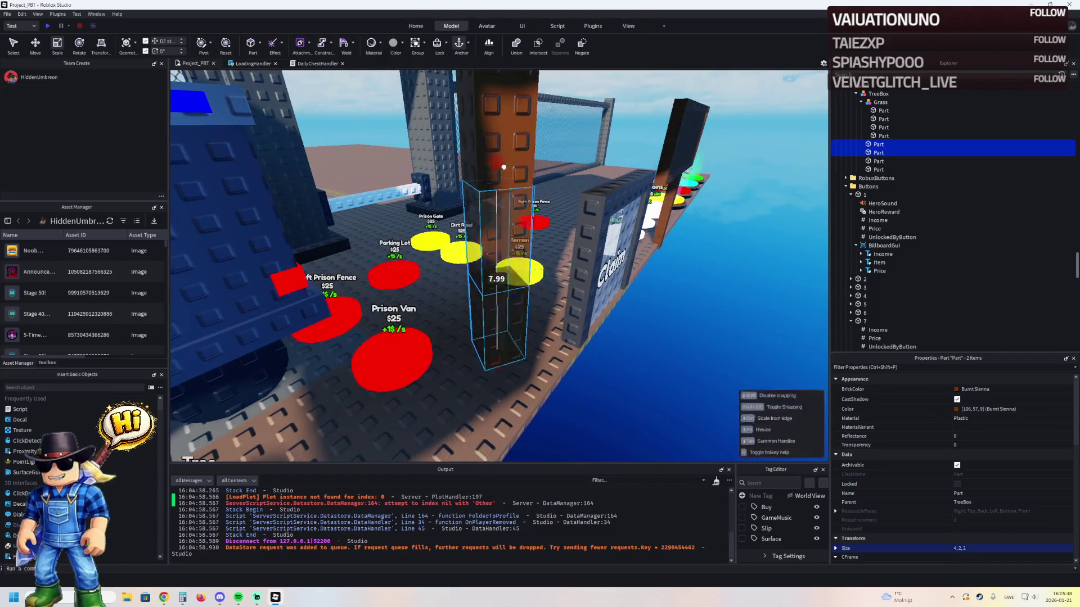
key(f)
ctrl+click(516, 166)
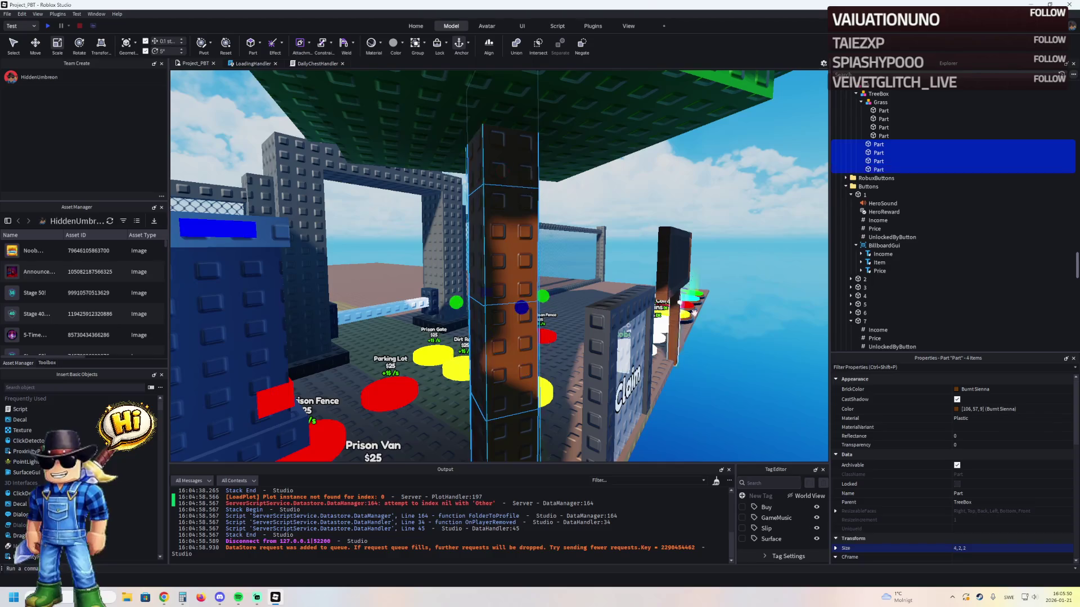
click(958, 548)
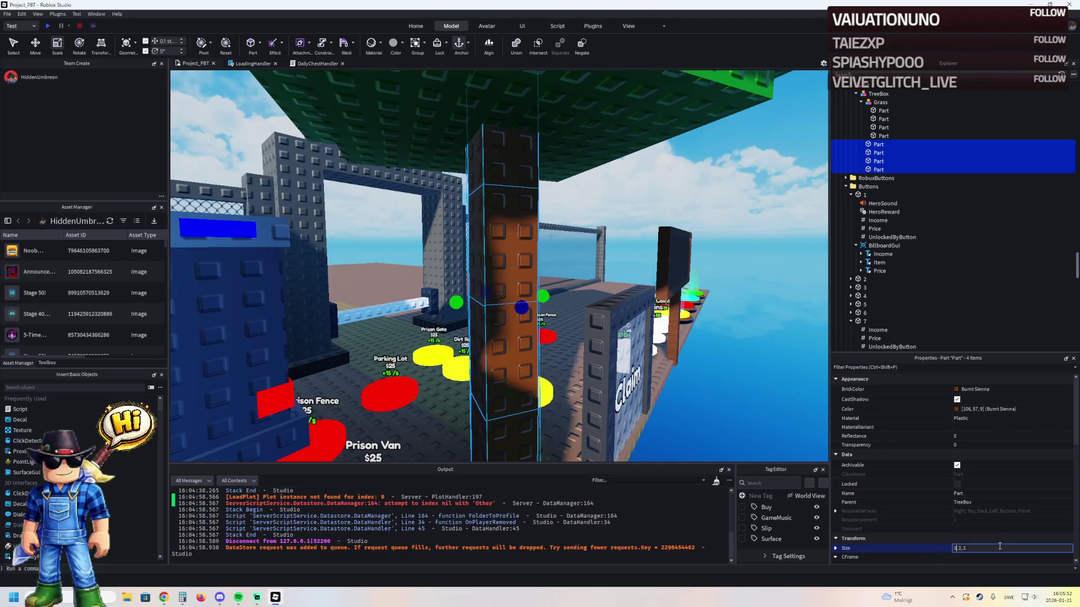
click(981, 547)
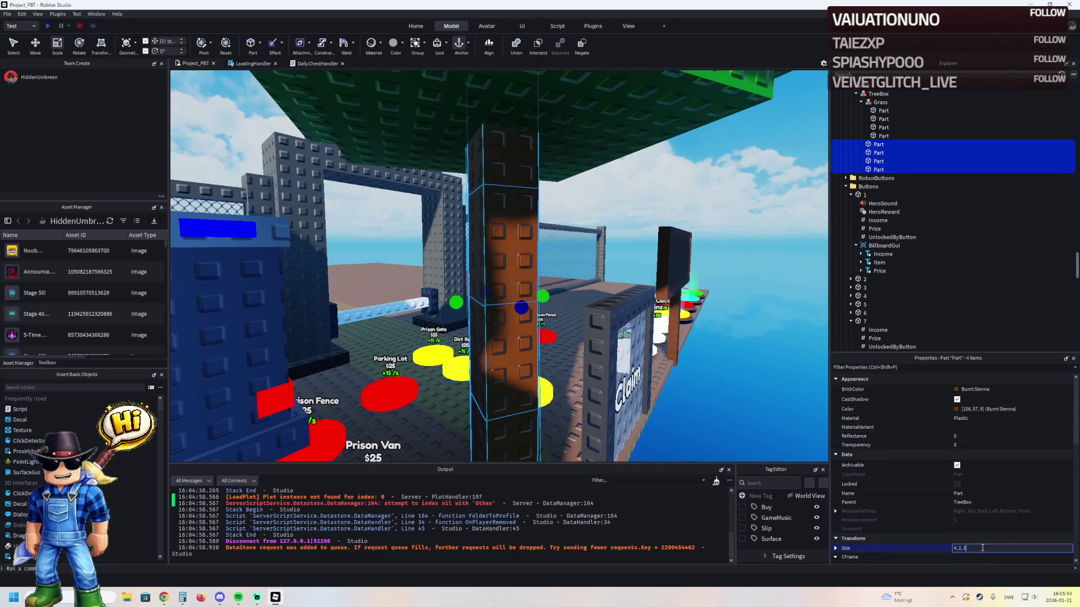
text(5)
key(BackSpace)
key(BackSpace)
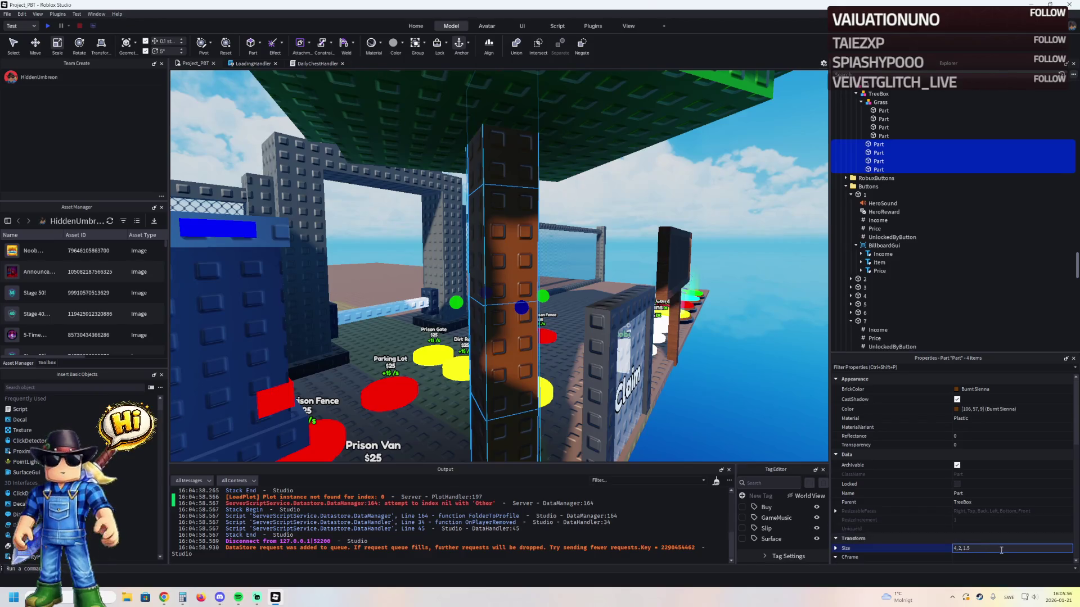
key(Left)
key(Left)
key(Left)
key(BackSpace)
text(1)
key(Return)
key(ctrl+z)
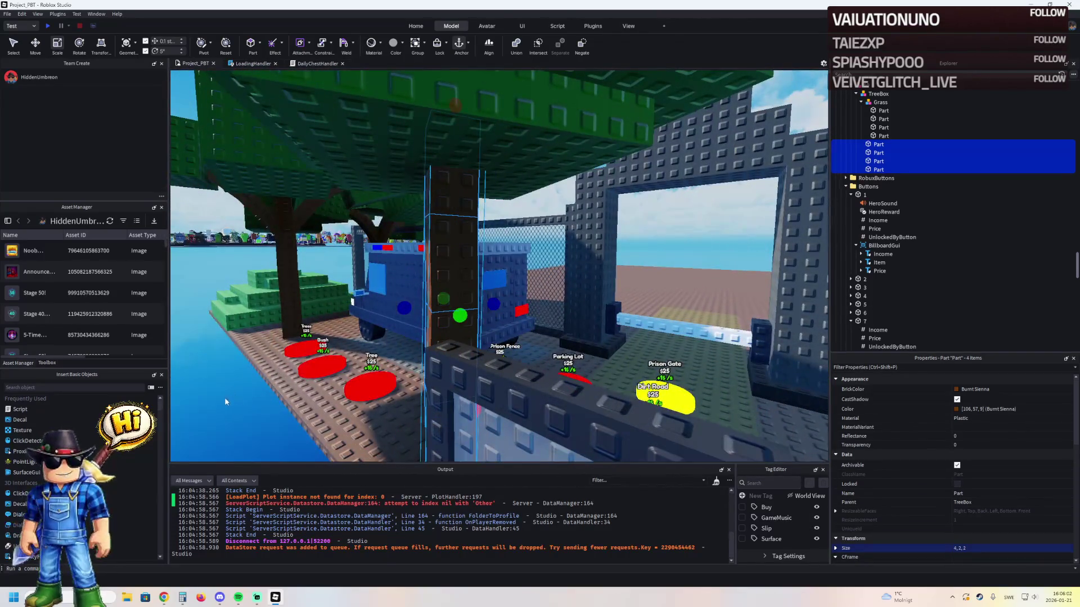
click(211, 404)
scroll(211, 404, down, 10)
scroll(211, 404, up, 10)
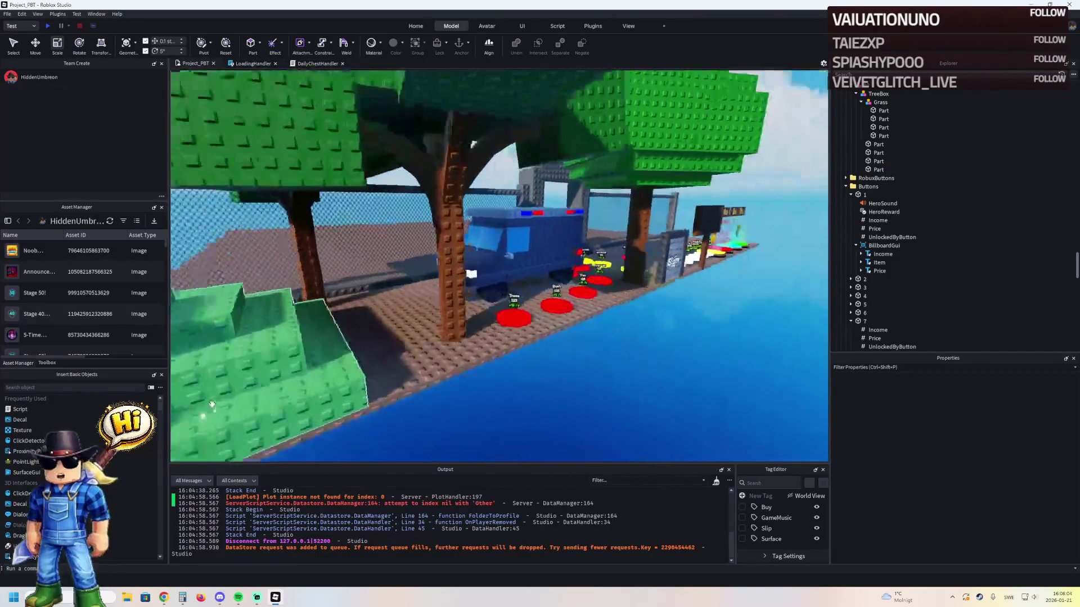
key(w)
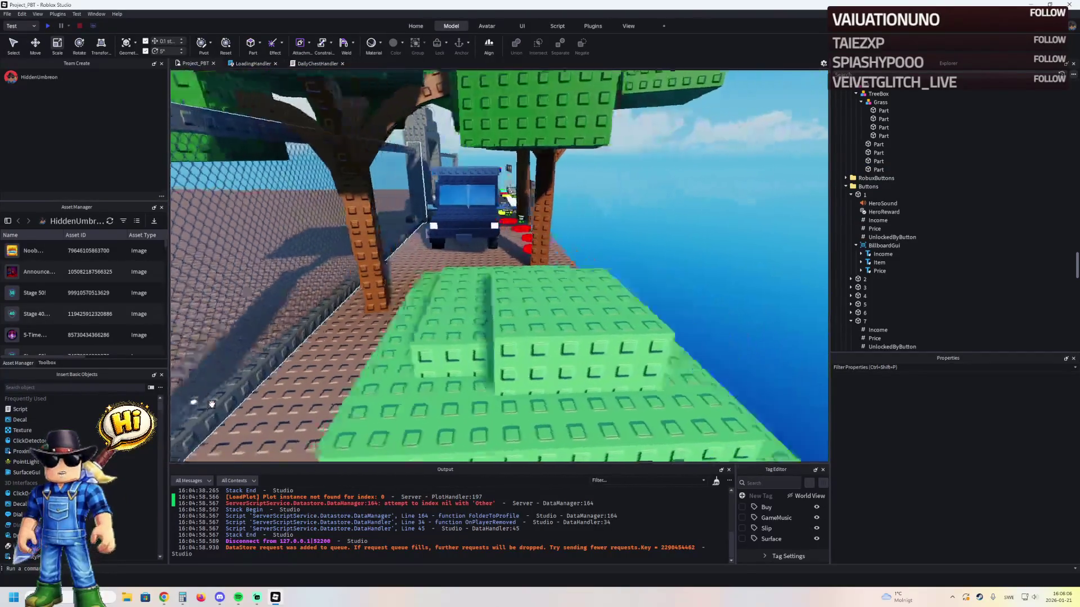
key(w)
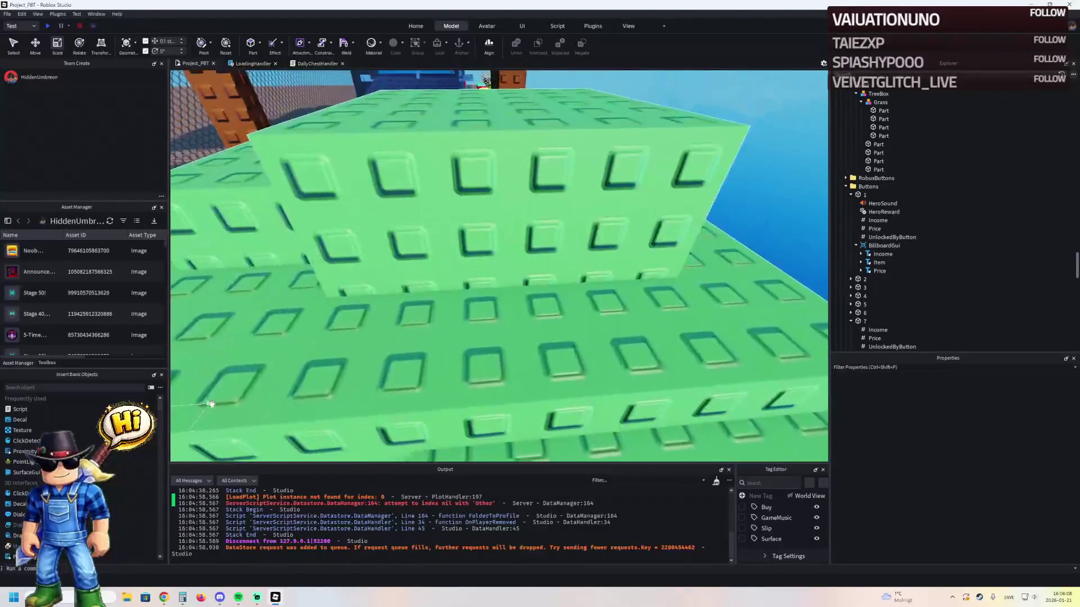
key(w)
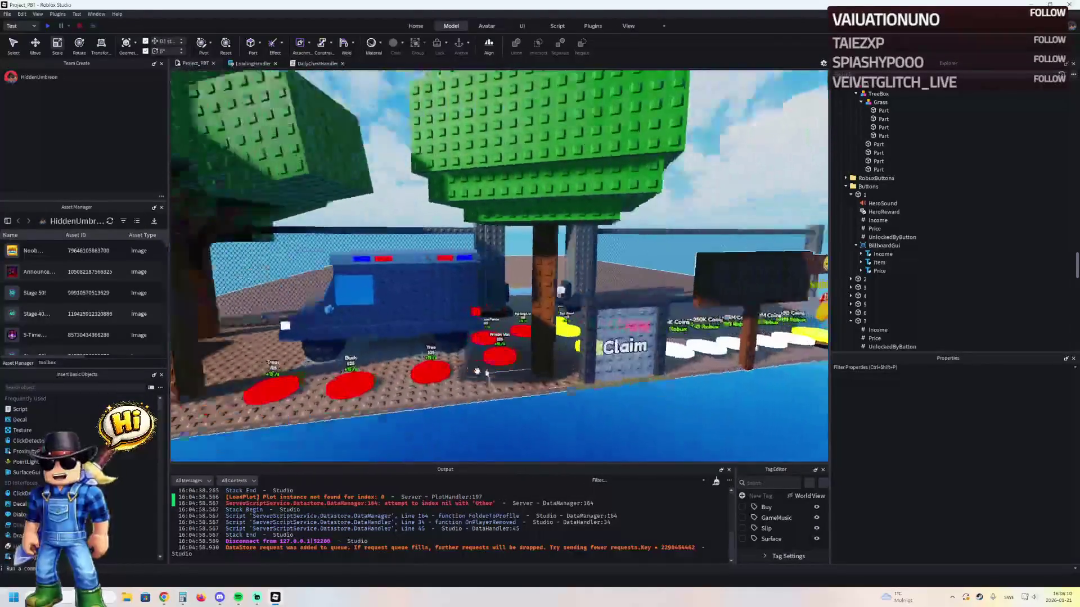
key(w)
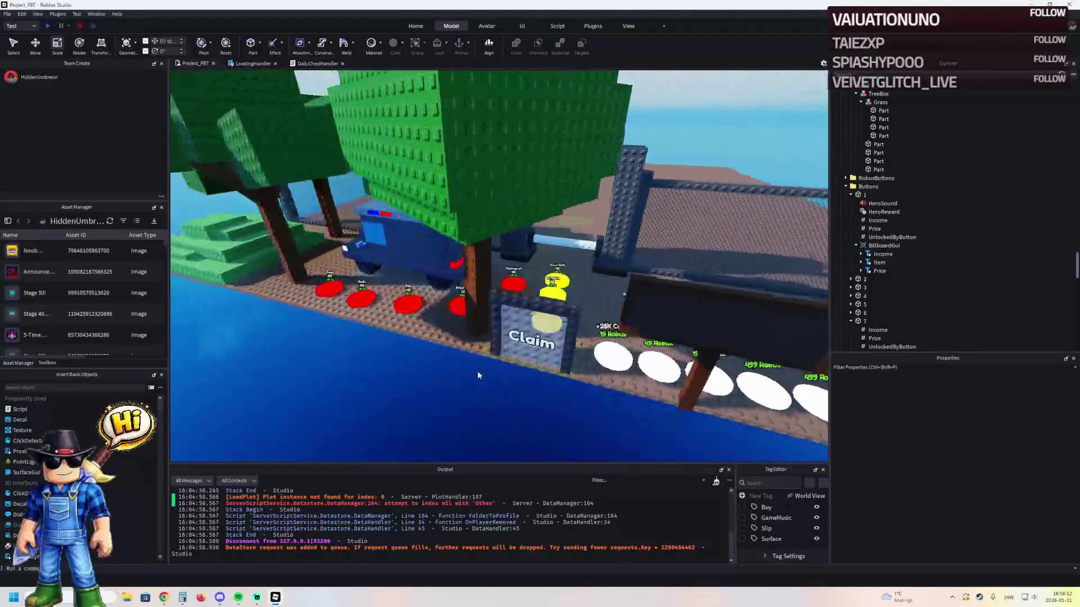
key(w)
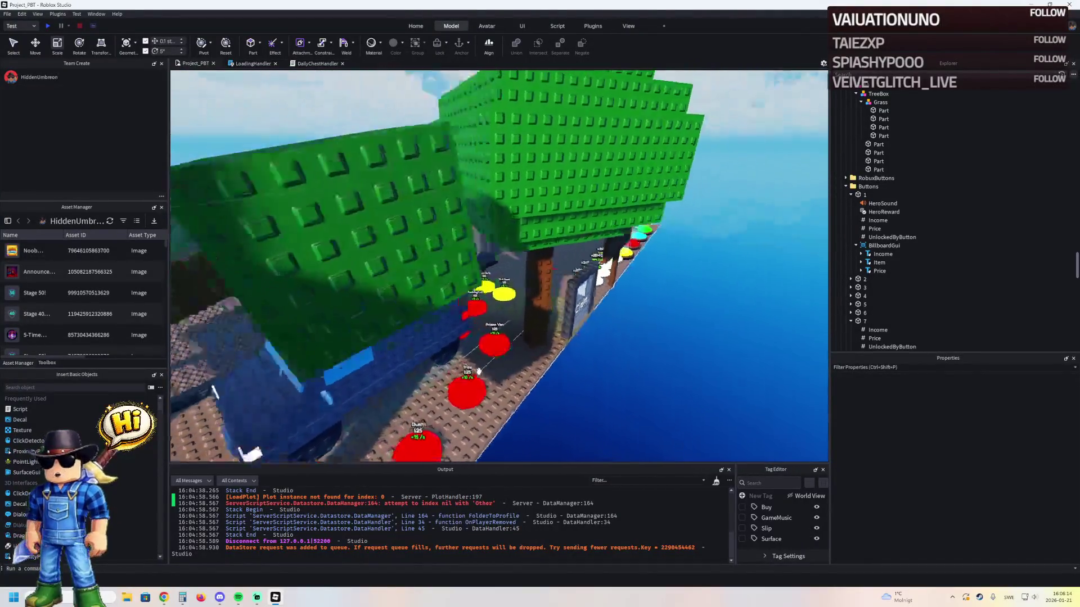
key(s)
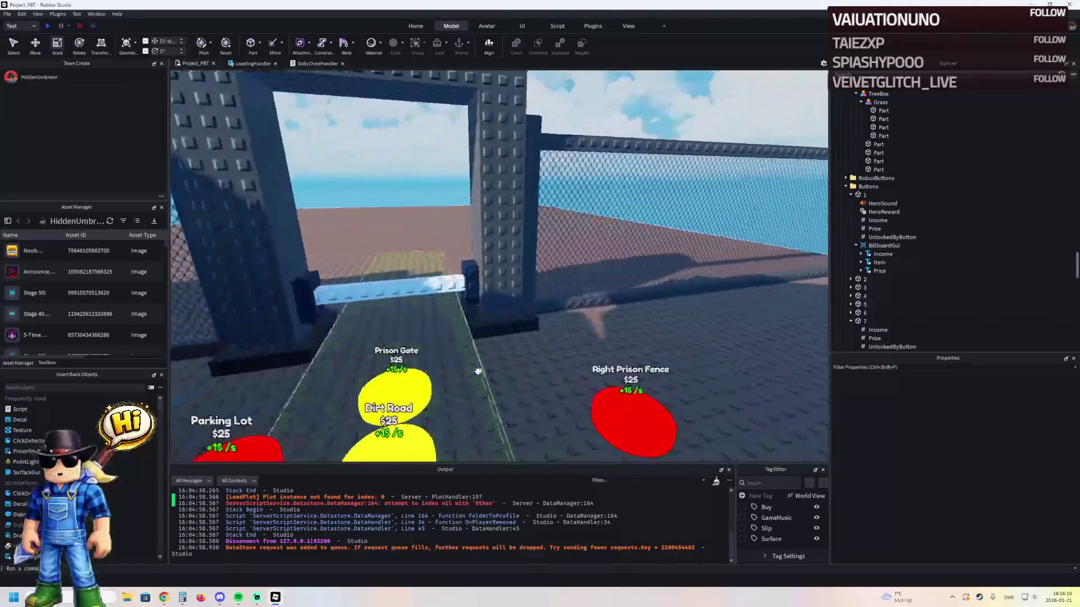
key(s)
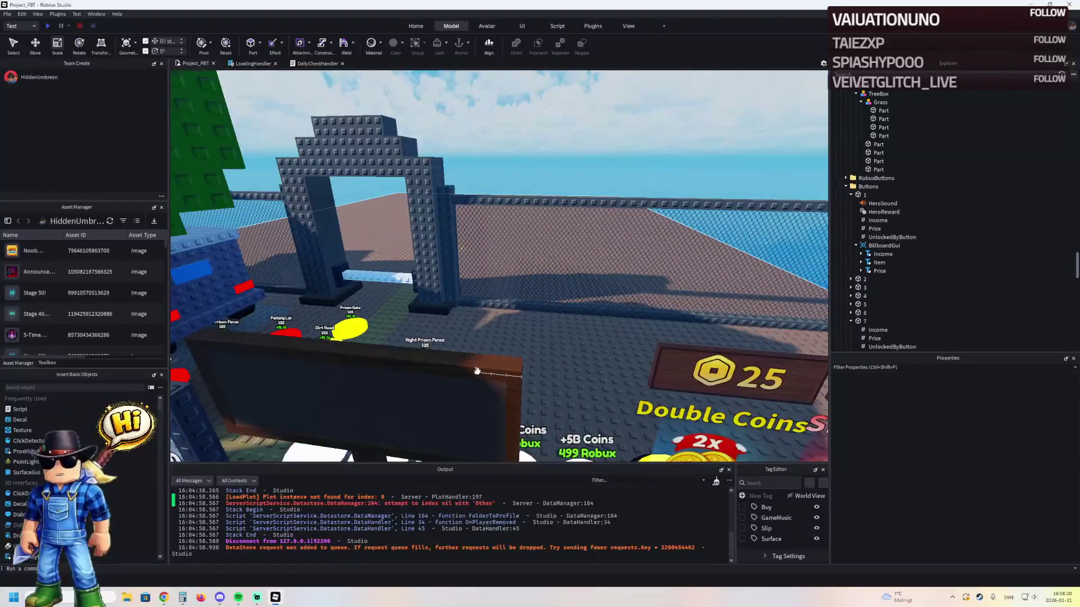
key(s)
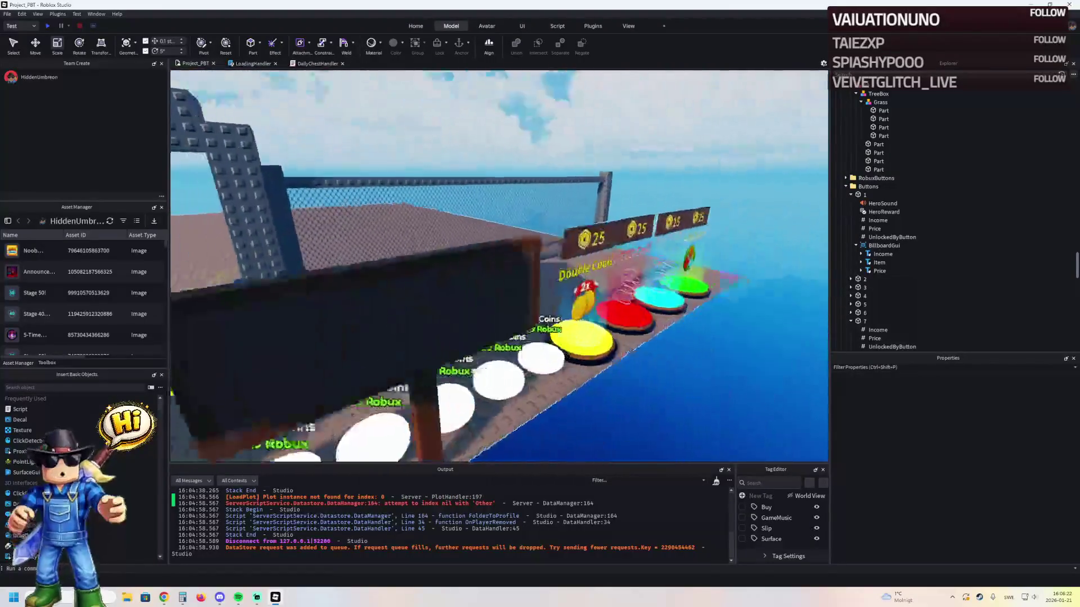
key(s)
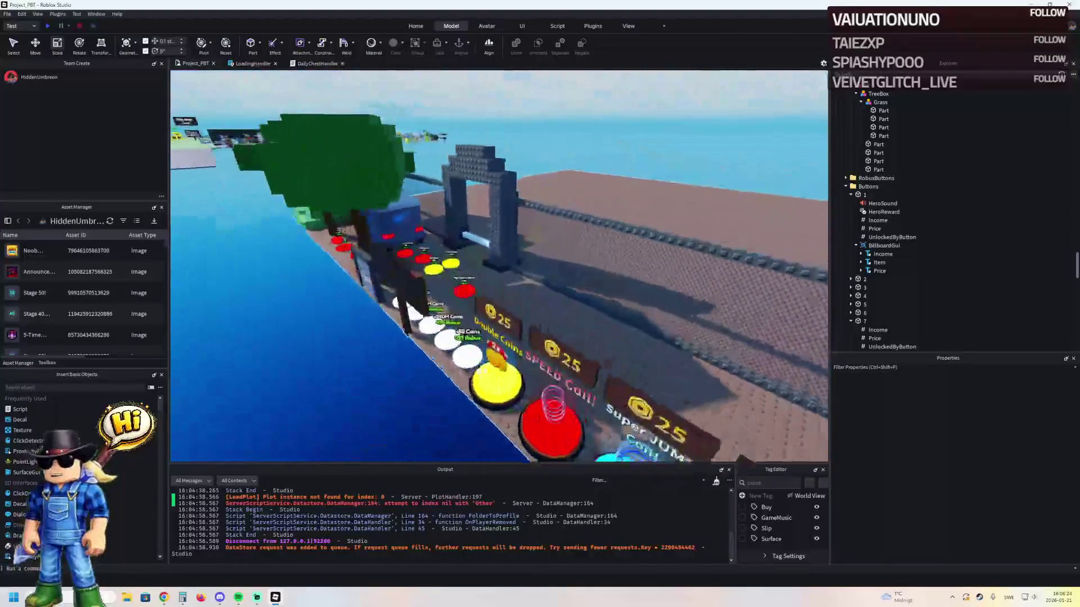
key(w)
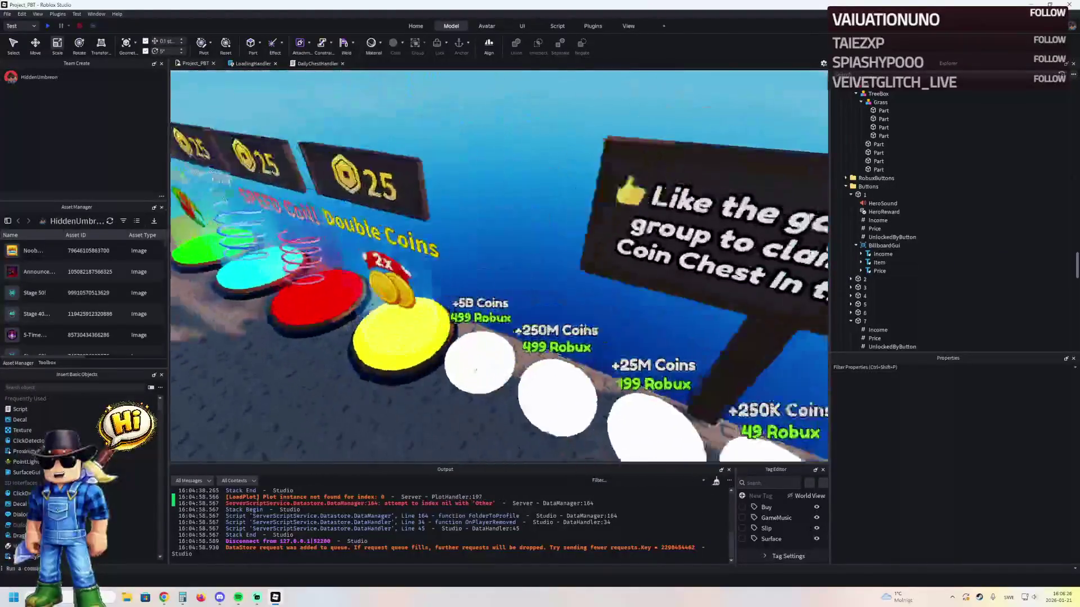
key(s)
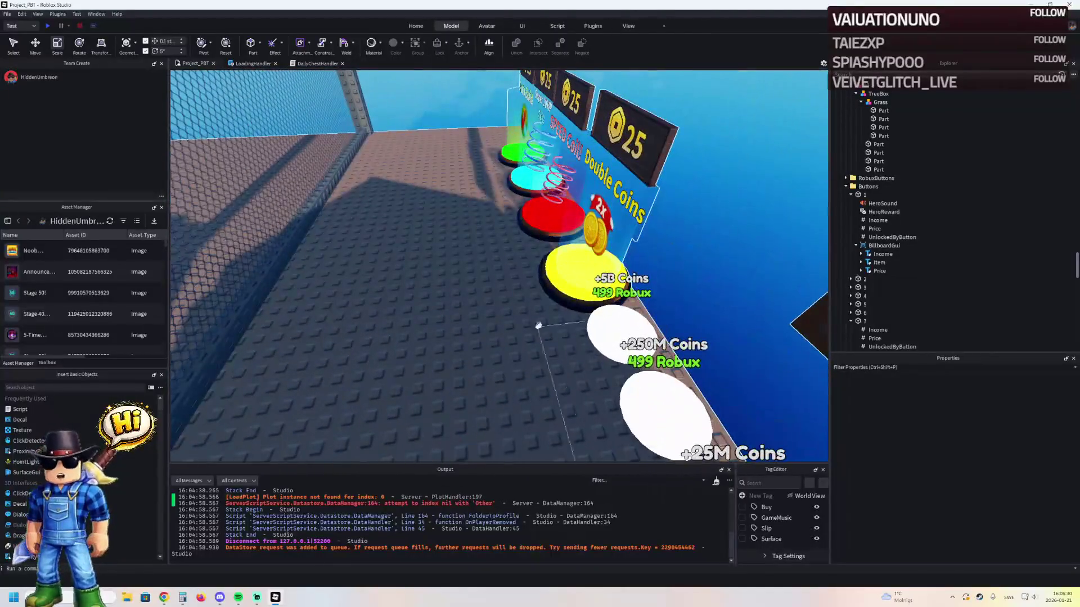
click(569, 288)
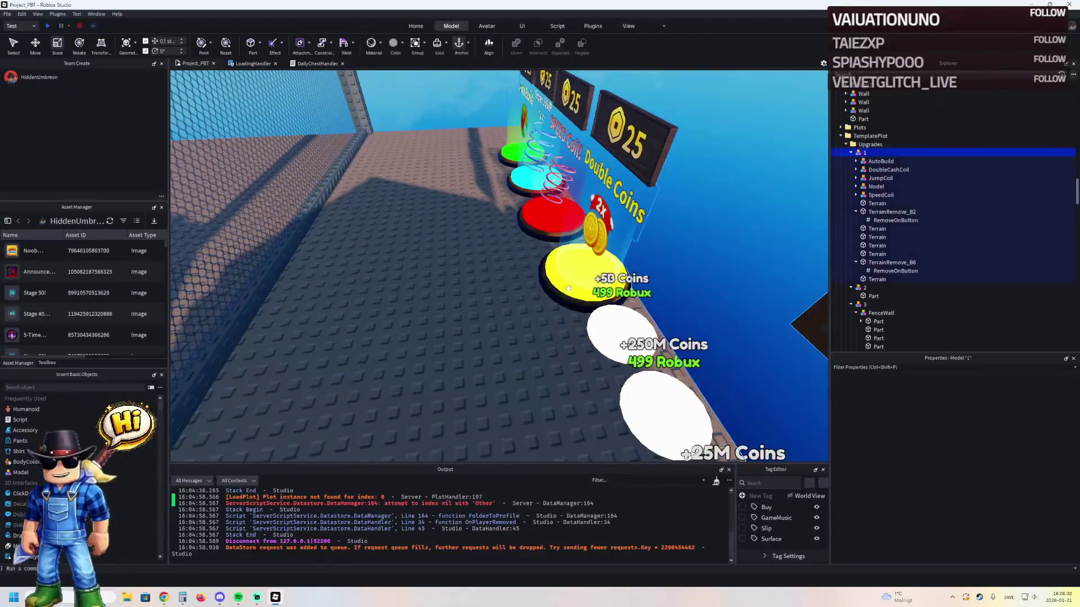
key(s)
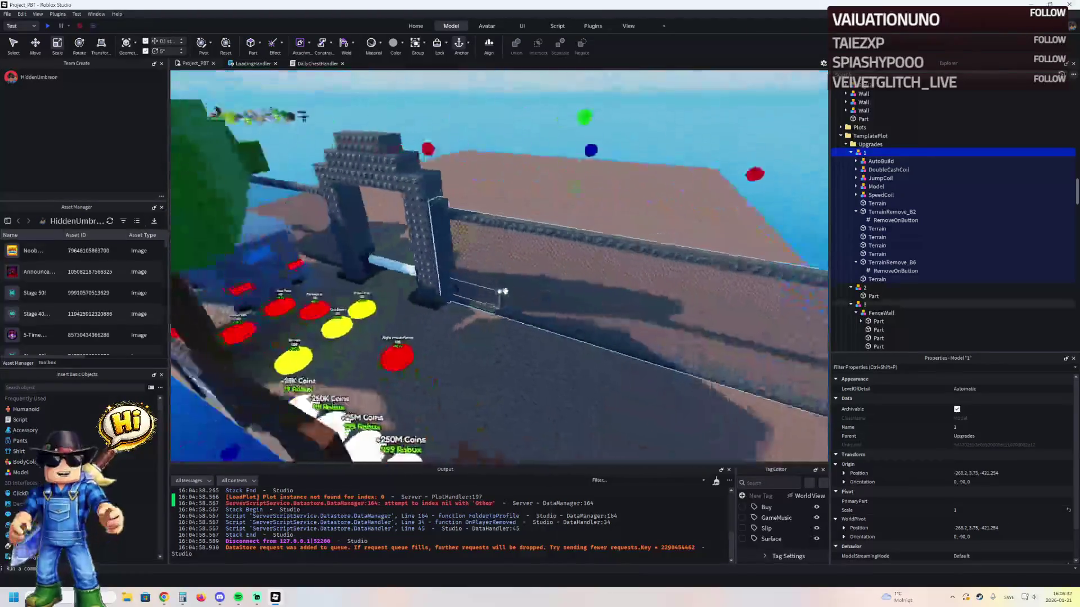
key(f)
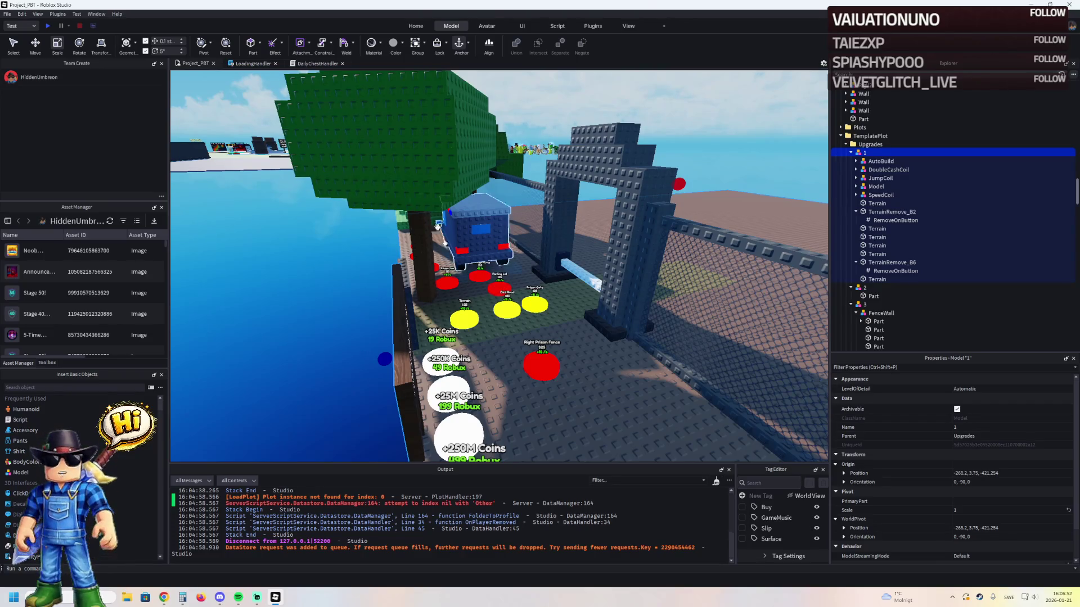
click(164, 597)
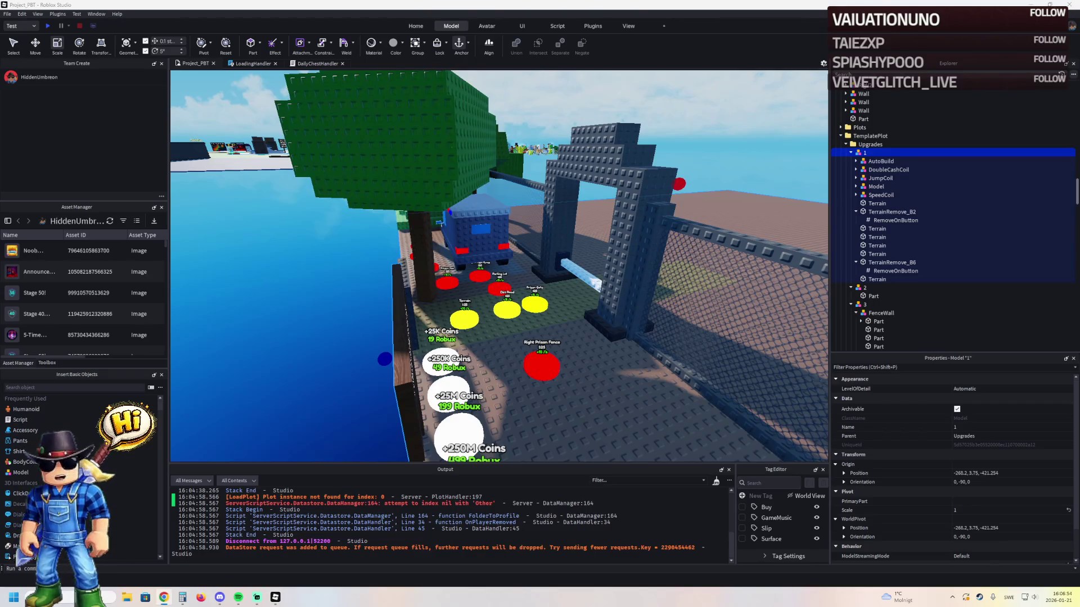